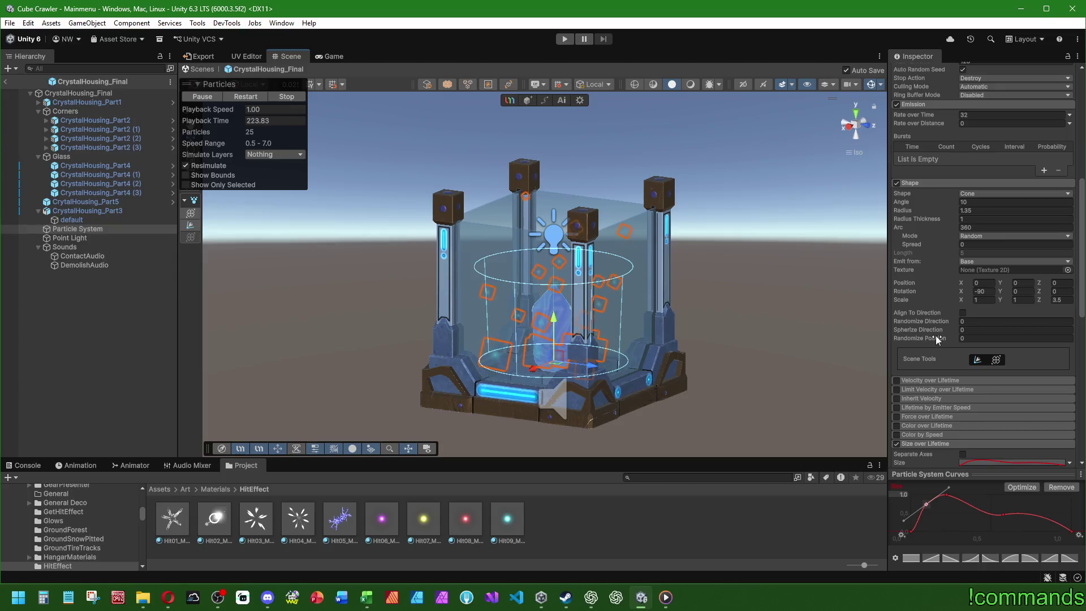
- Set the Shape module's Randomize Position amount to 0.1
mouse_move(936, 336)
left_mouse_down()
mouse_move(1017, 341)
mouse_move(945, 341)
left_mouse_up()
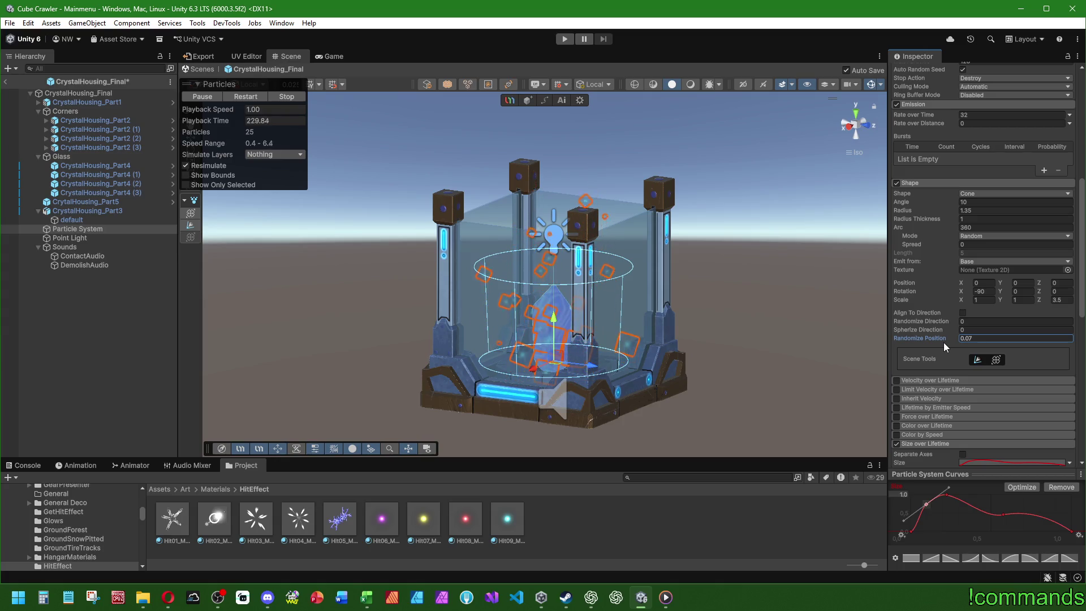
left_click(973, 335)
type("0.1")
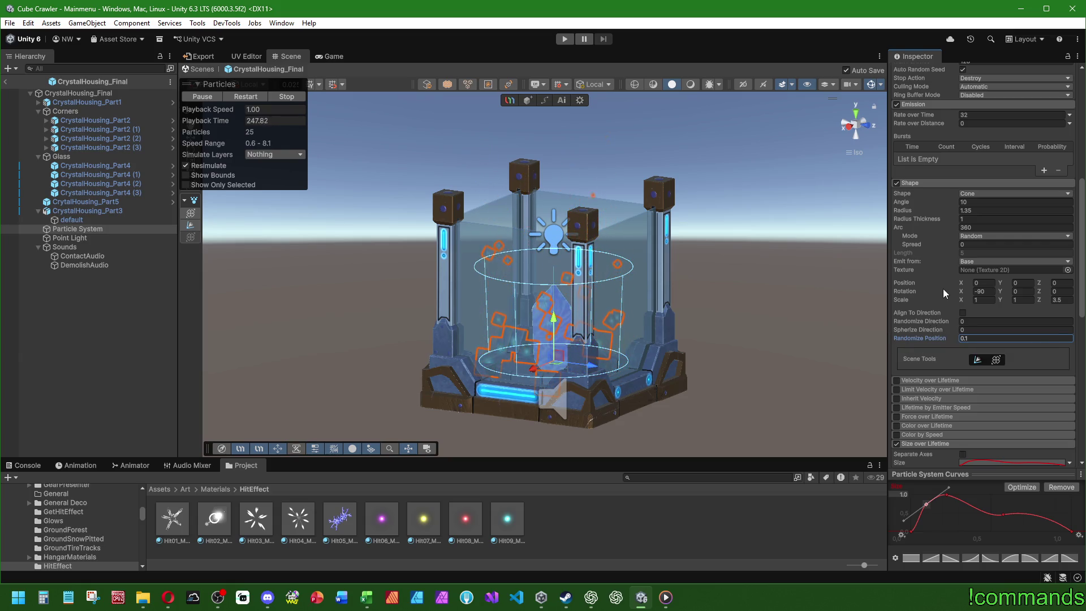
left_click(981, 338)
type("0")
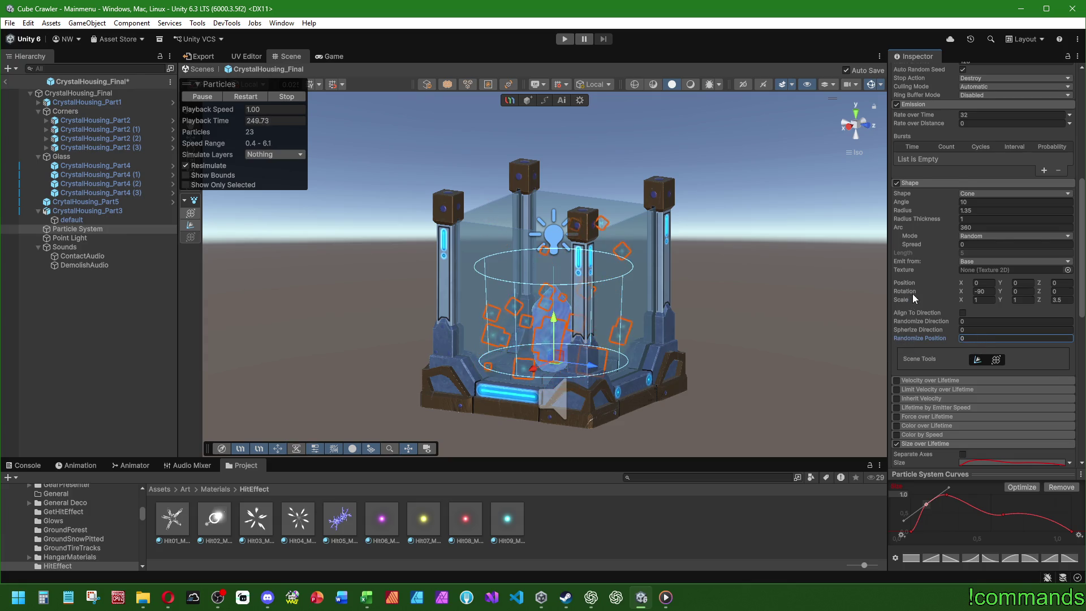
scroll(946, 267, "up", 5)
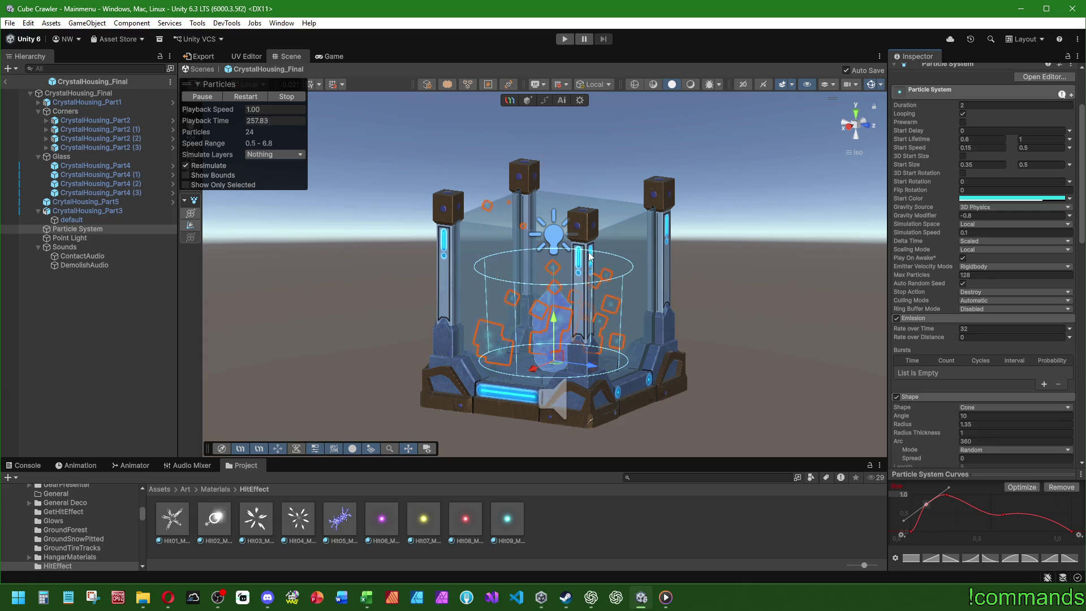
- Change the particle system's Duration to 1 and deselect it
left_click(990, 104)
type("1")
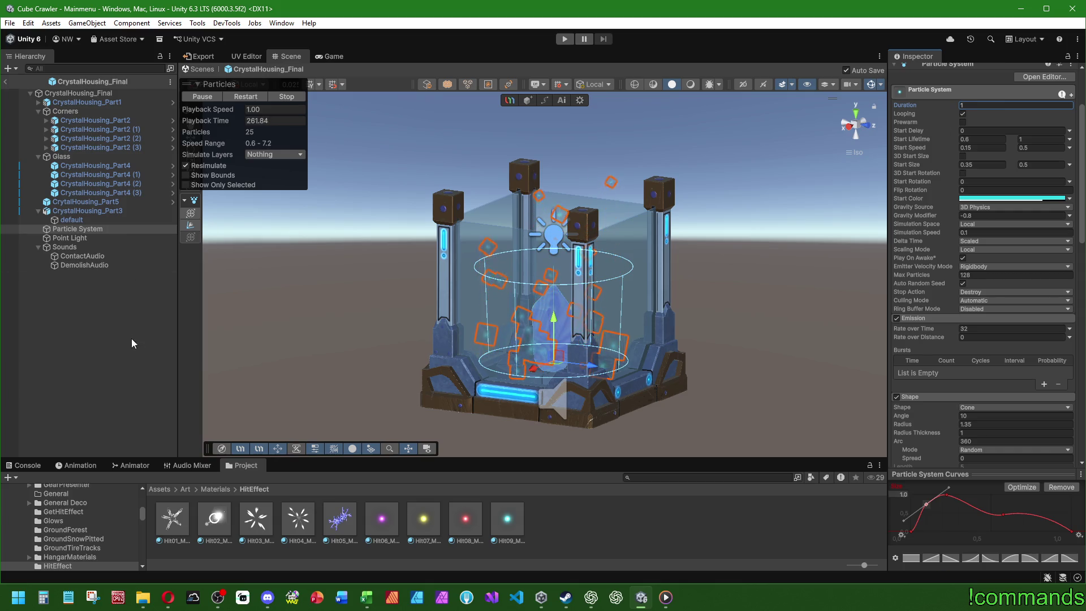
scroll(423, 335, "down", 2)
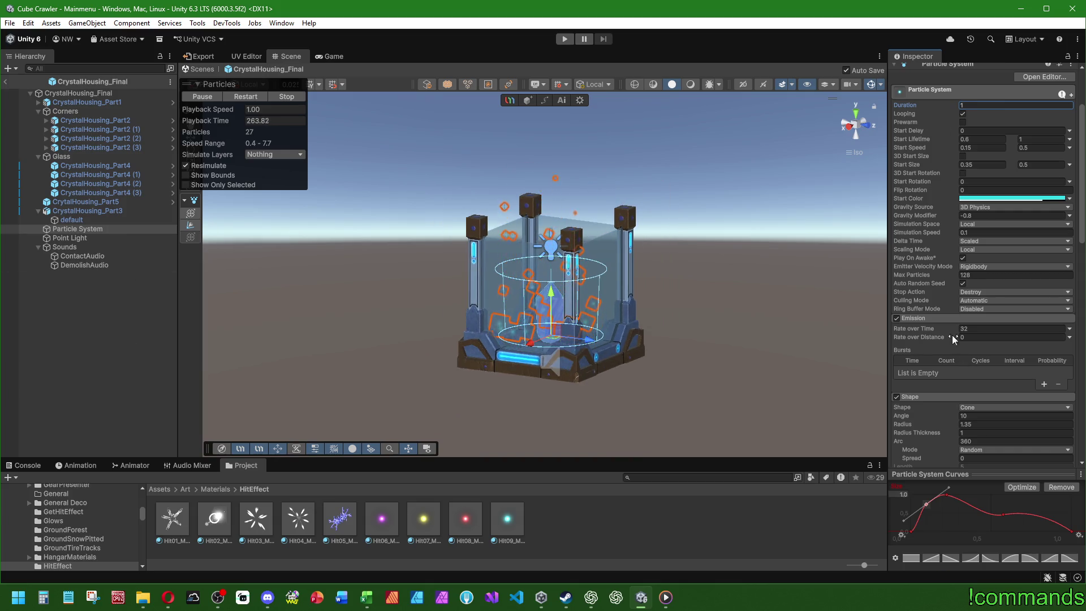
left_click(138, 347)
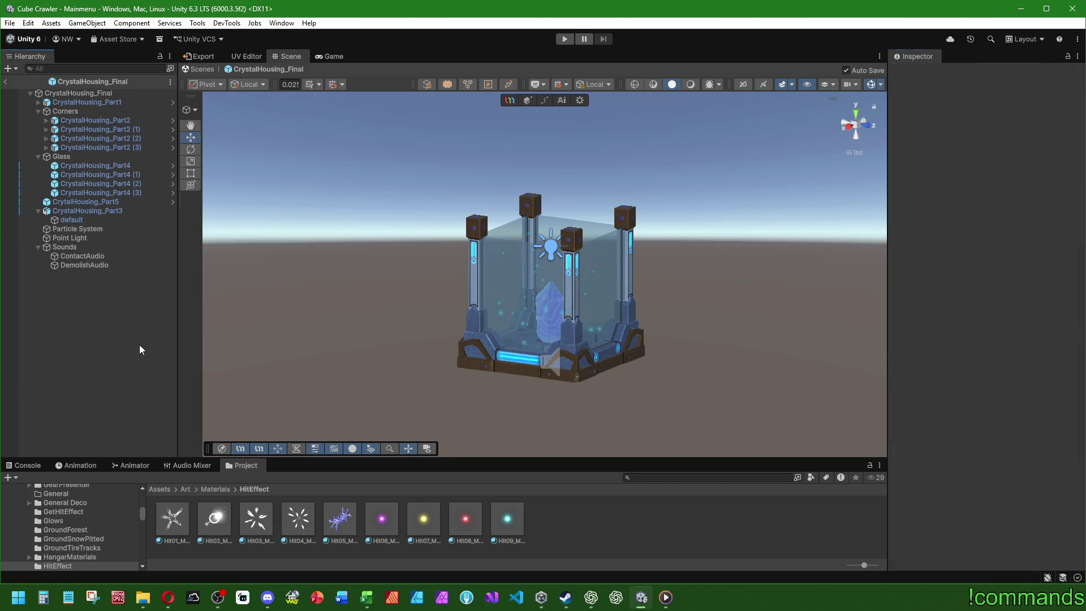
- Frame the Point Light and set its Position Y to 2
mouse_move(295, 334)
left_mouse_down()
mouse_move(436, 311)
mouse_move(230, 335)
mouse_move(517, 290)
mouse_move(380, 332)
left_mouse_up()
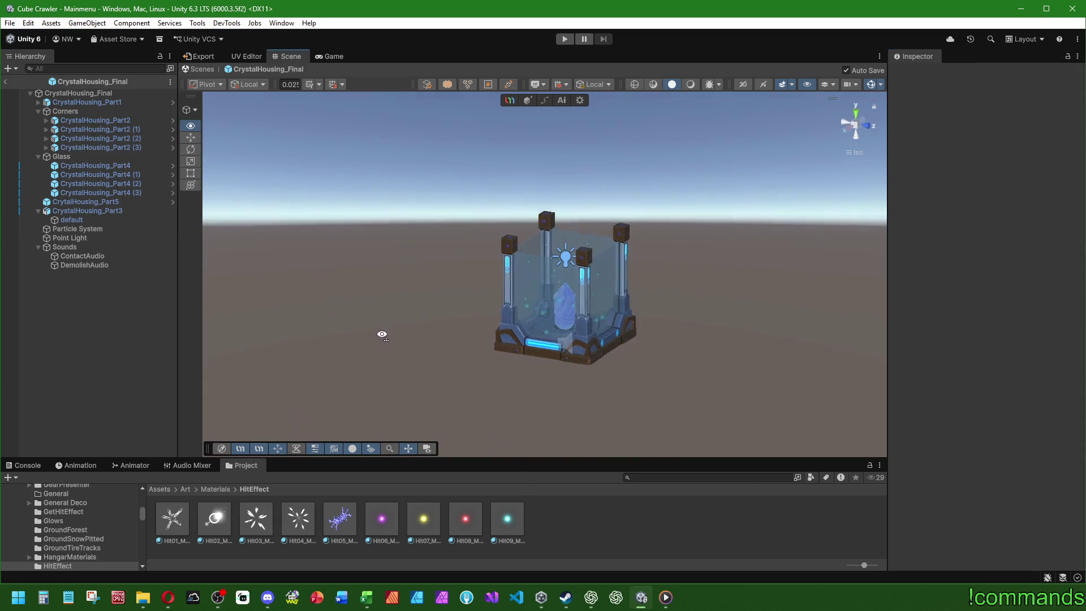
scroll(380, 332, "up", 3)
left_click(70, 237)
left_click_drag(536, 243, 538, 226)
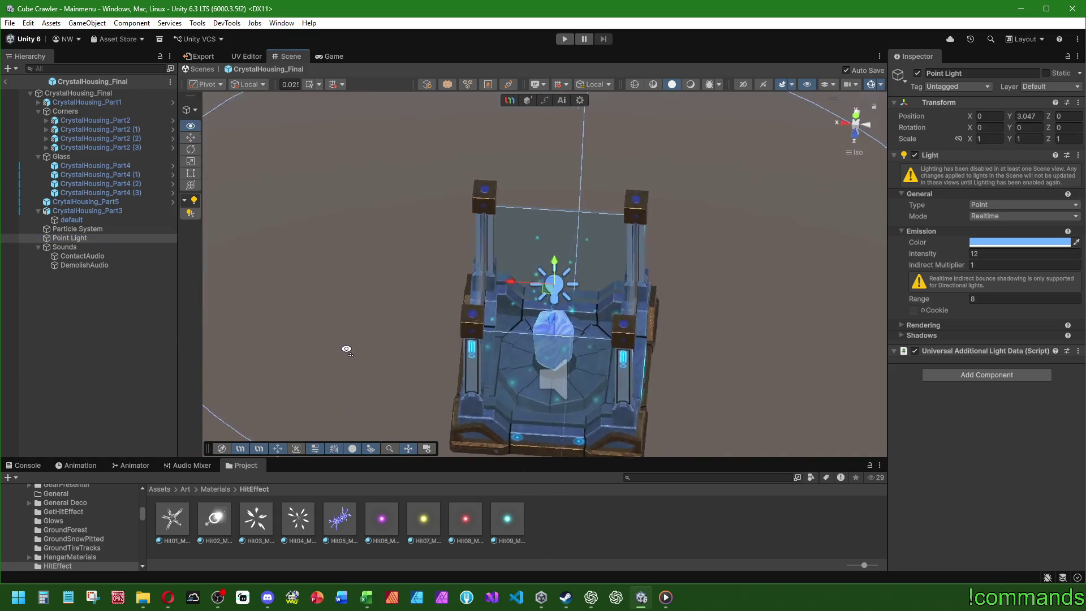
key("f")
left_click(1027, 116)
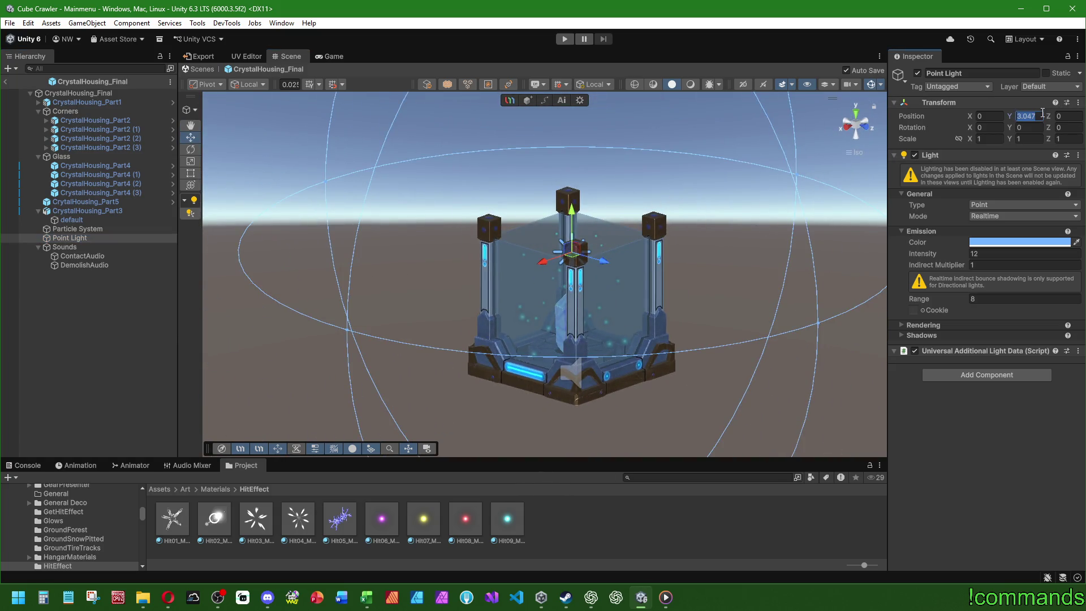
type("2")
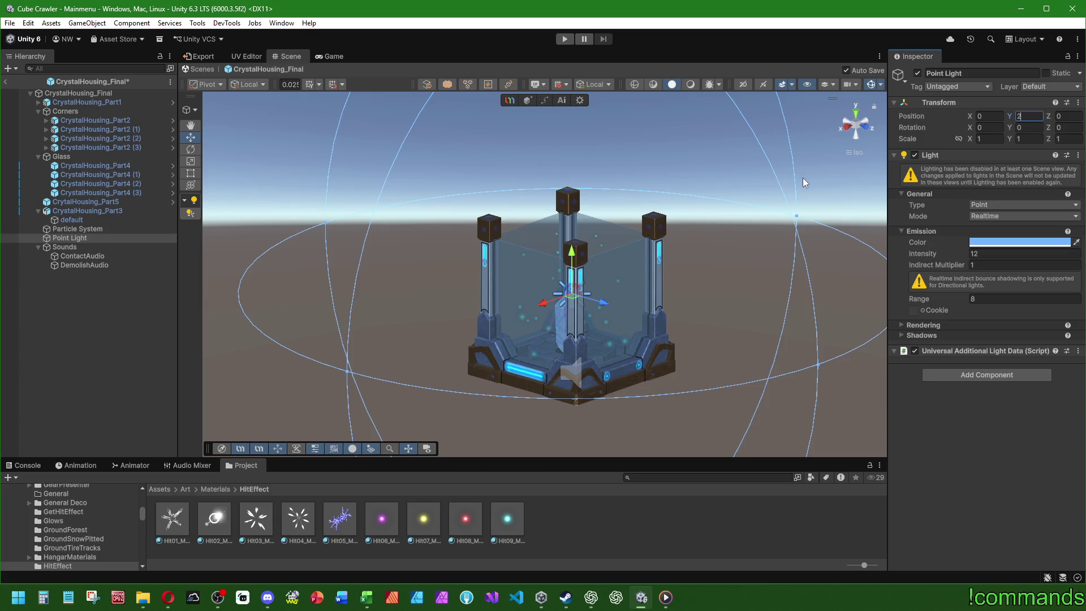
key("Return")
- Orbit around the housing to check the lowered light, then deselect it
mouse_move(551, 348)
left_mouse_down()
mouse_move(463, 335)
mouse_move(321, 339)
mouse_move(409, 308)
mouse_move(360, 322)
mouse_move(346, 262)
mouse_move(567, 308)
left_mouse_up()
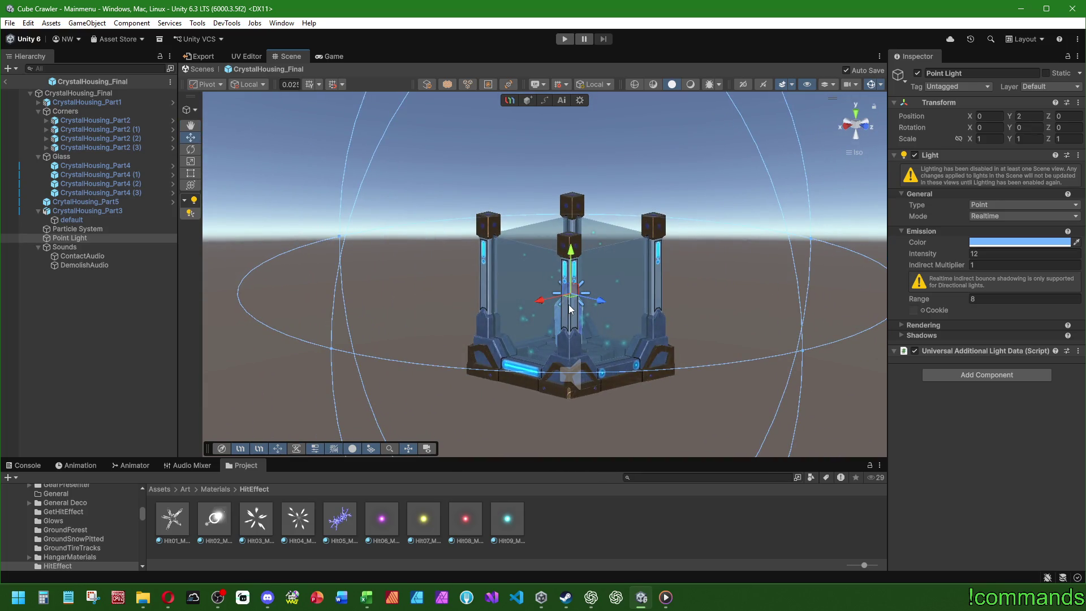
left_click_drag(351, 368, 484, 363)
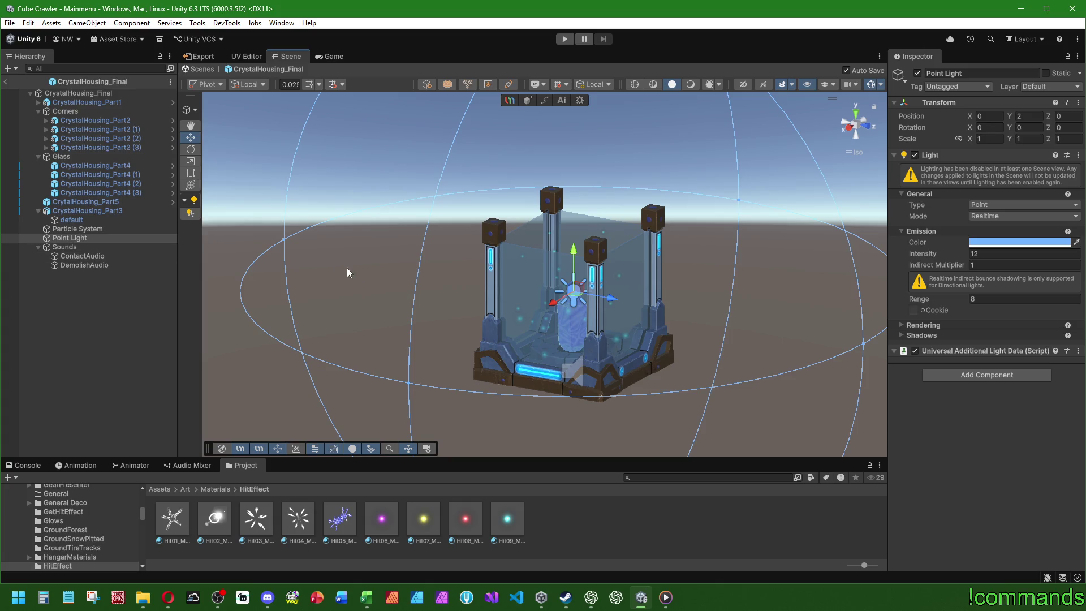
mouse_move(348, 269)
left_mouse_down()
mouse_move(599, 328)
mouse_move(422, 289)
mouse_move(469, 312)
mouse_move(364, 308)
mouse_move(451, 317)
mouse_move(449, 328)
mouse_move(425, 311)
mouse_move(464, 374)
mouse_move(479, 522)
left_mouse_up()
key("shift+d")
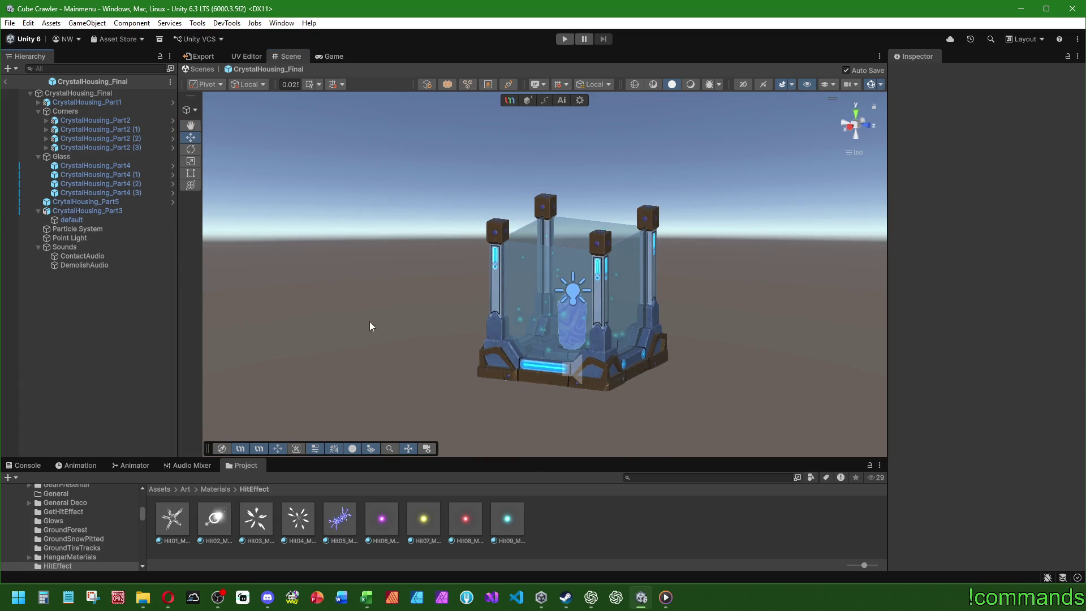
- Turn on scene lighting in the Scene view and orbit the lit housing
mouse_move(370, 326)
left_mouse_down()
mouse_move(492, 283)
mouse_move(378, 317)
mouse_move(426, 330)
left_mouse_up()
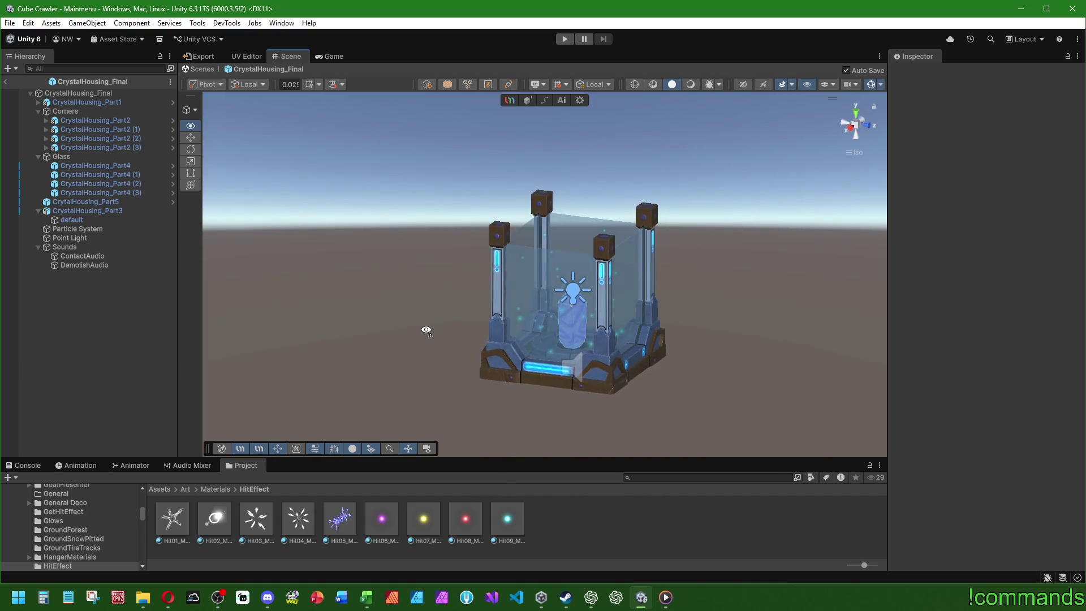
scroll(419, 329, "up", 3)
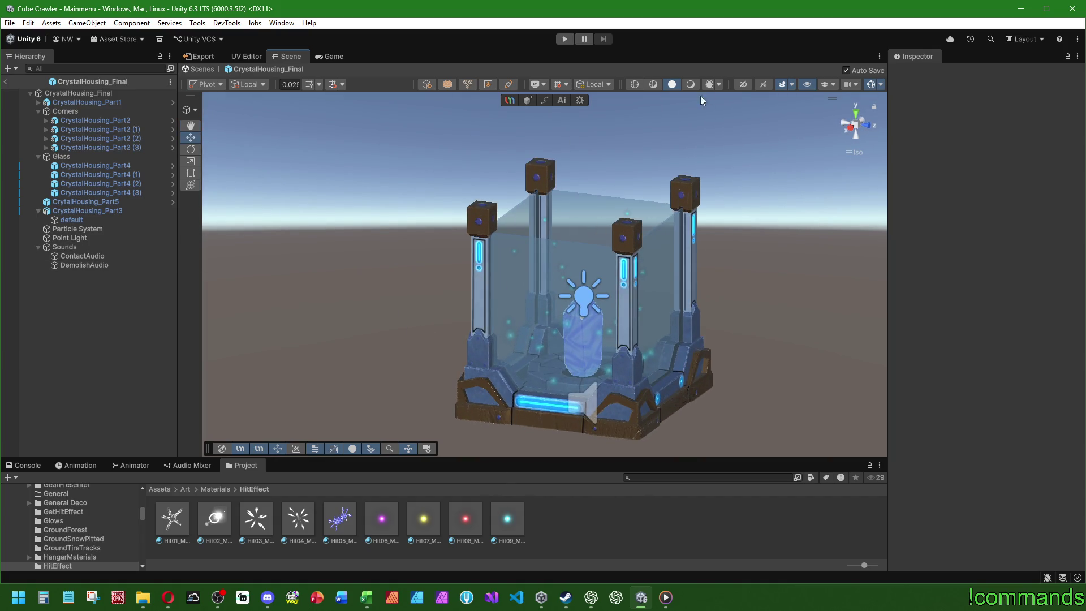
left_click(691, 85)
scroll(531, 226, "down", 2)
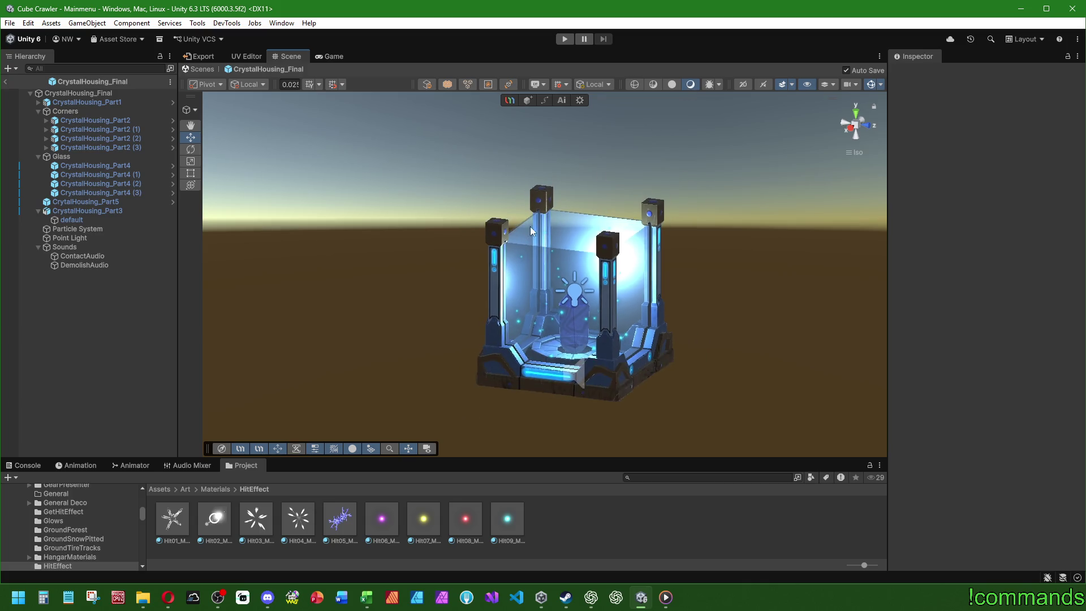
mouse_move(530, 226)
left_mouse_down()
mouse_move(560, 223)
mouse_move(537, 216)
mouse_move(551, 215)
left_mouse_up()
- Give the Point Light Intensity 4 and Range 12
left_click(70, 238)
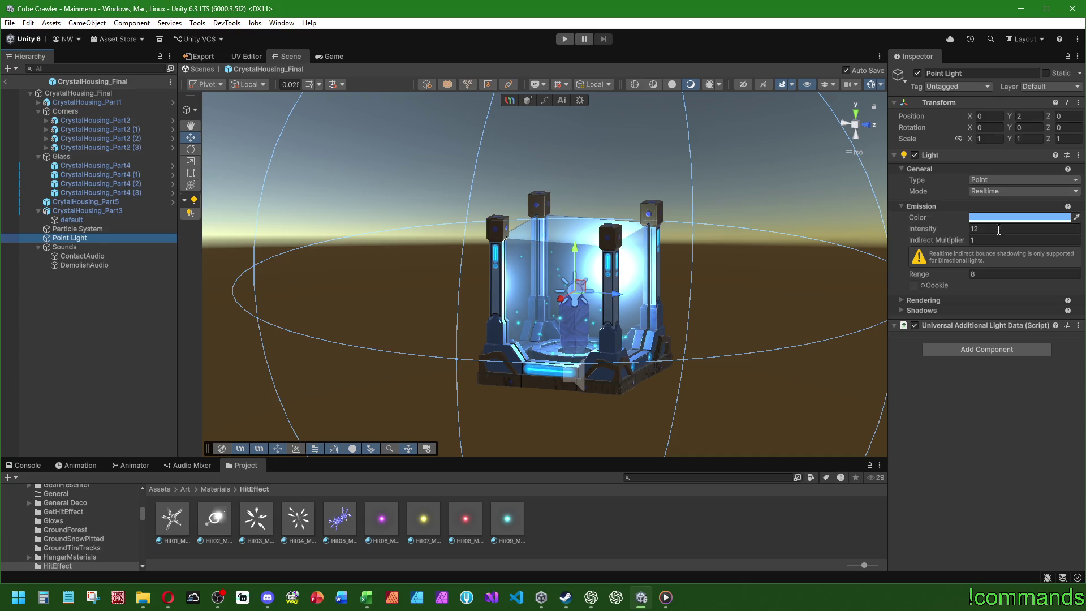
left_click(998, 230)
type("8")
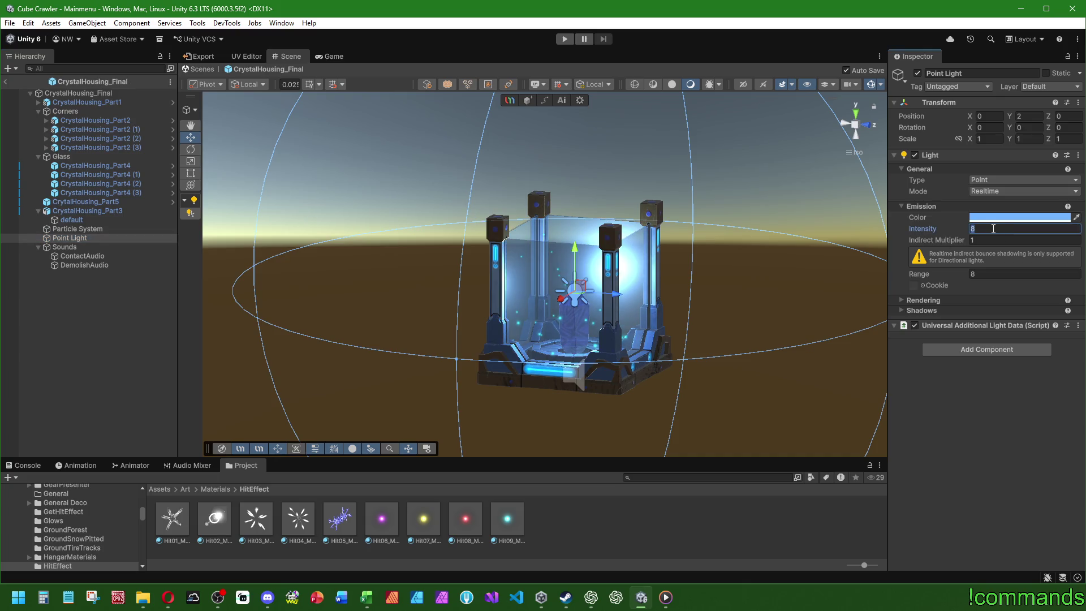
type("4")
mouse_move(610, 243)
left_mouse_down()
mouse_move(424, 247)
mouse_move(464, 255)
mouse_move(509, 294)
mouse_move(555, 362)
mouse_move(619, 236)
mouse_move(571, 260)
left_mouse_up()
left_click(984, 273)
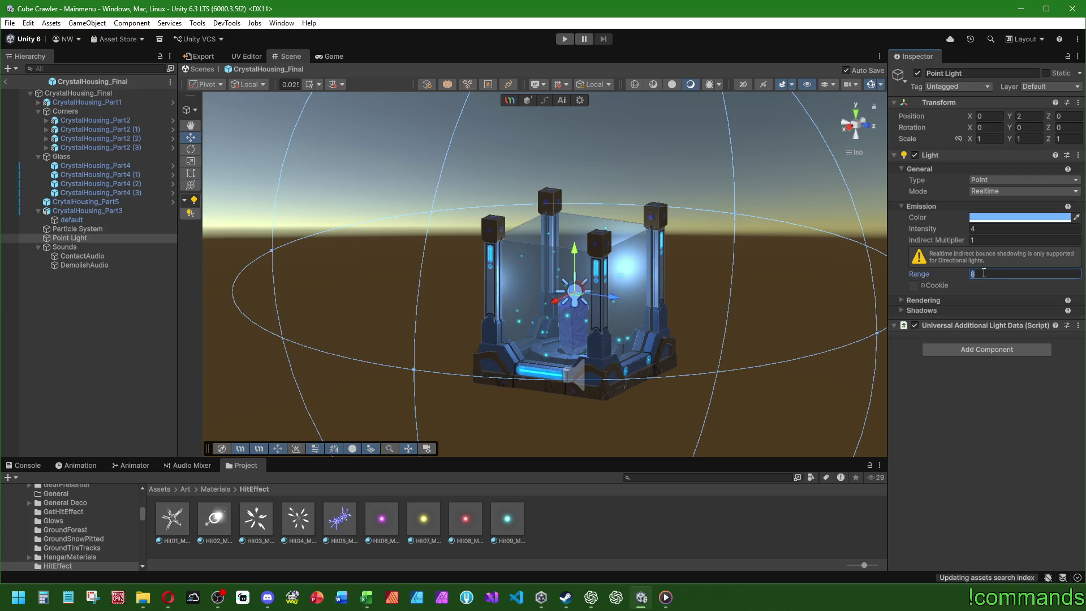
type("12")
left_click(993, 227)
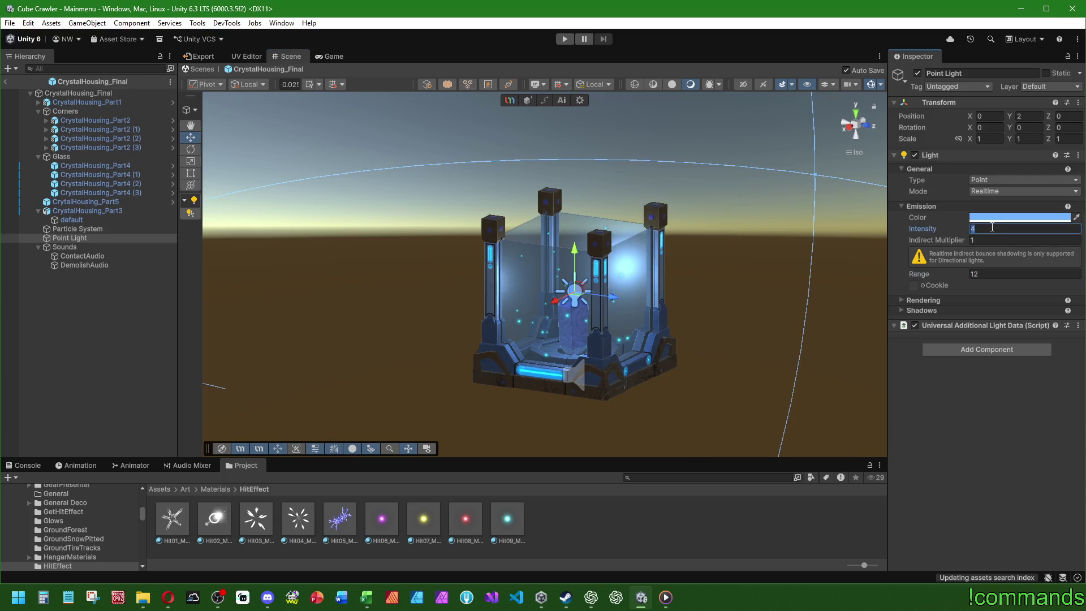
type("3")
key("Return")
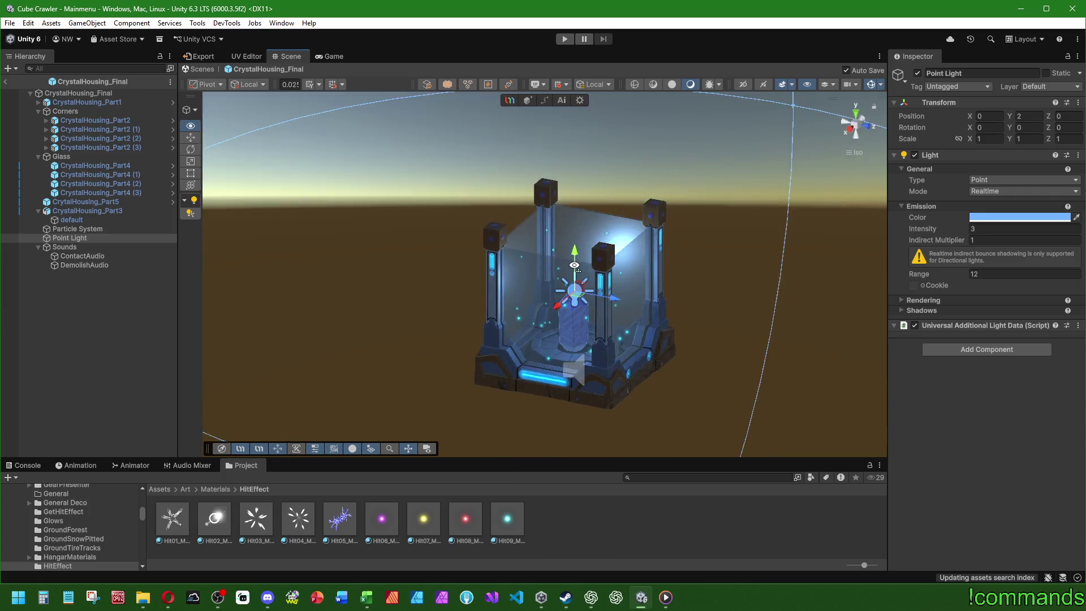
type("4")
- Reselect and frame the Point Light to lower its Position Y to 1.5
left_click(679, 170)
mouse_move(678, 169)
left_mouse_down()
mouse_move(657, 192)
mouse_move(677, 210)
mouse_move(346, 262)
mouse_move(376, 252)
mouse_move(351, 249)
left_mouse_up()
double_click(70, 237)
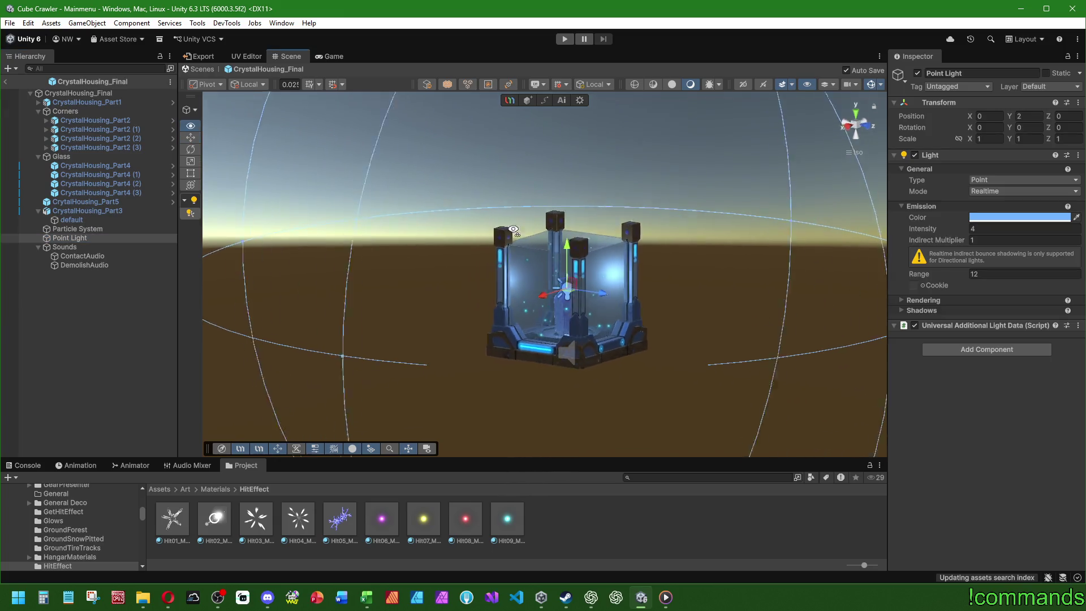
left_click(1027, 118)
type("1.5")
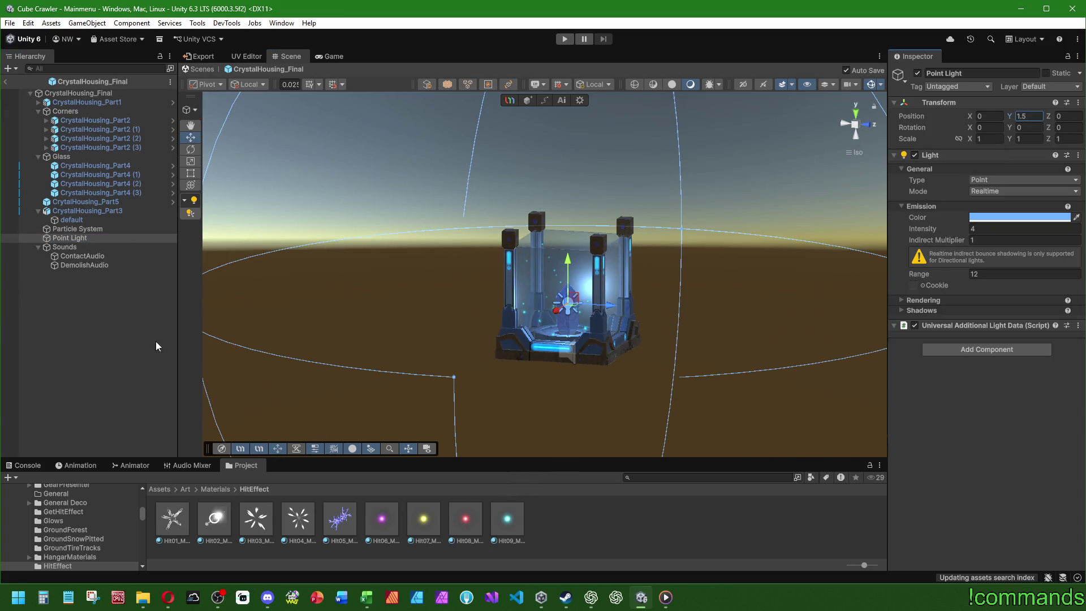
mouse_move(435, 272)
left_mouse_down()
mouse_move(590, 298)
mouse_move(606, 313)
left_mouse_up()
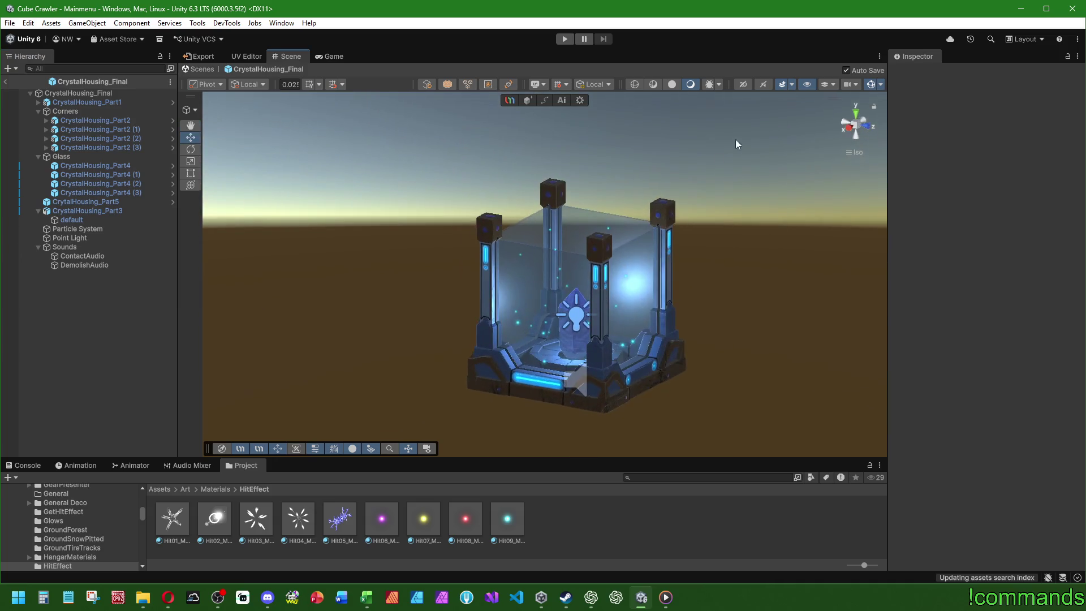
- Switch the Scene view back to unlit shading and move closer to the housing
left_click(672, 84)
scroll(491, 359, "up", 3)
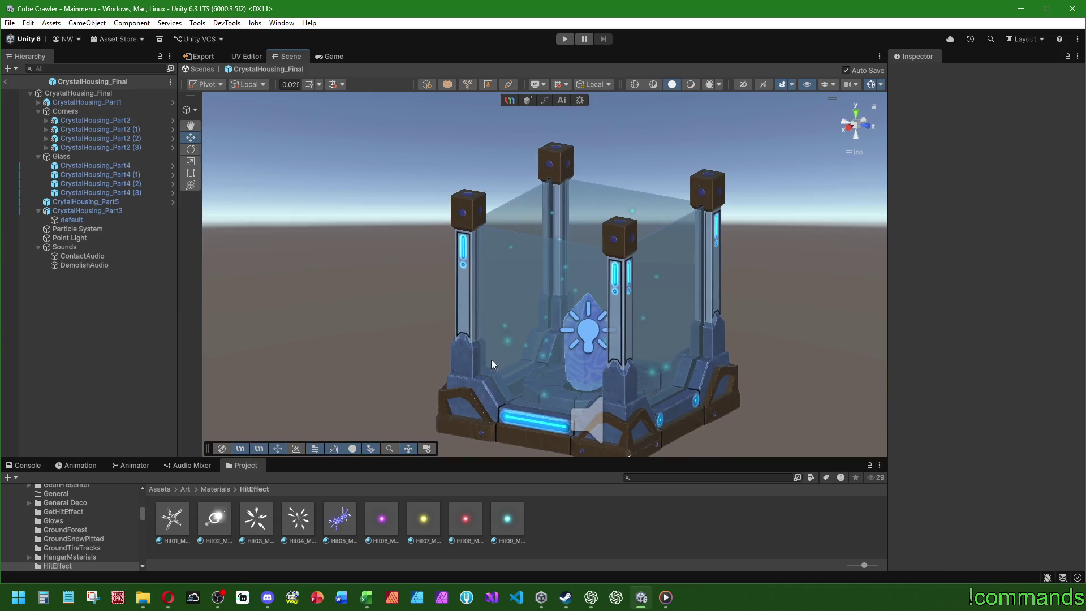
left_click_drag(491, 358, 424, 300)
- Inspect the crystal piece's DiamondPassway material, then deselect and orbit front-on
left_click(94, 211)
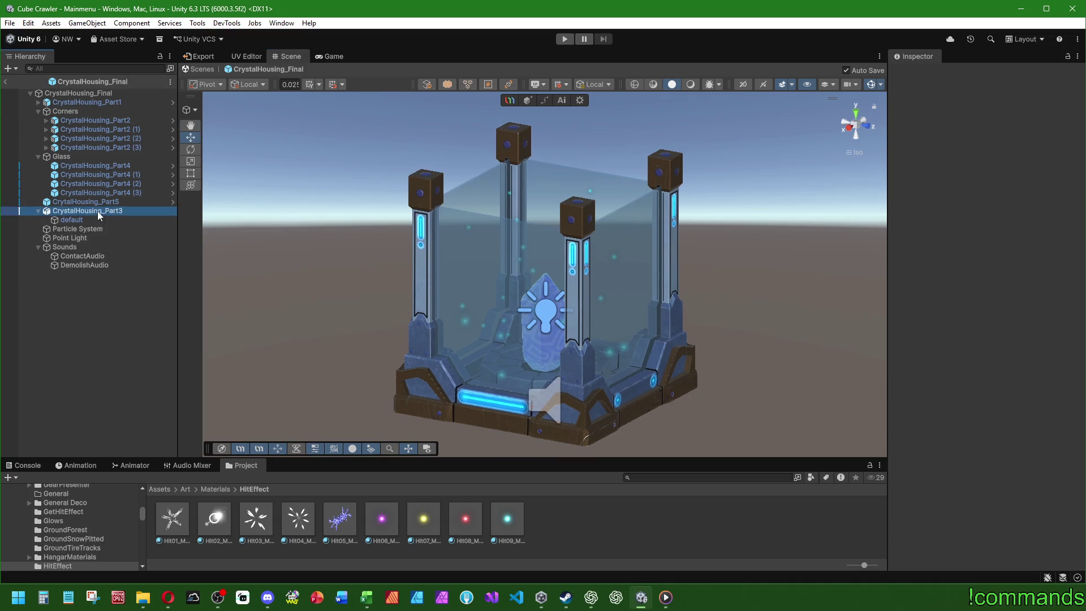
left_click(99, 200)
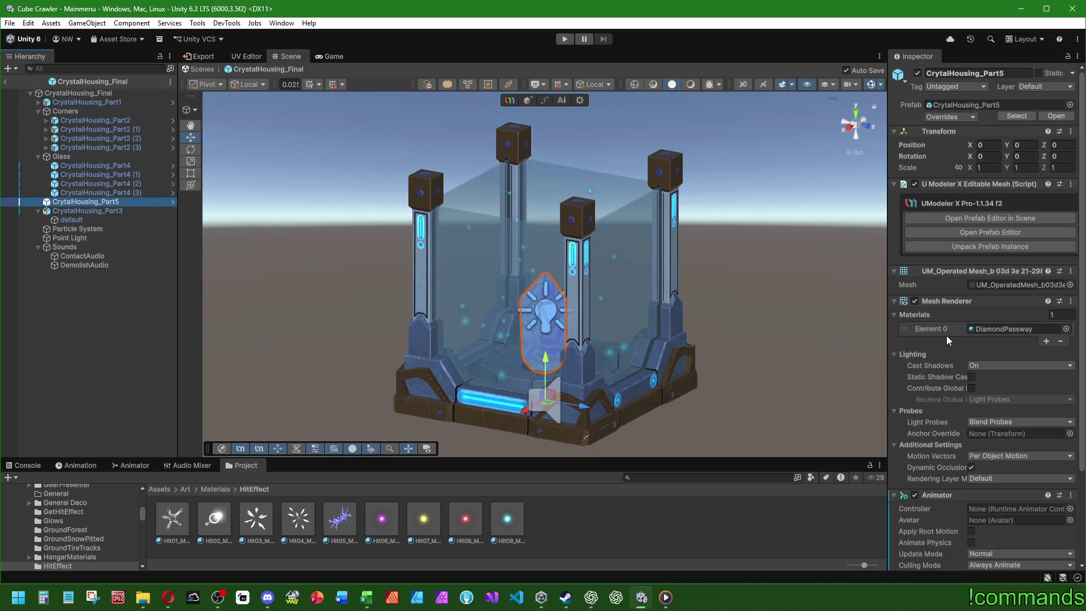
scroll(945, 418, "down", 2)
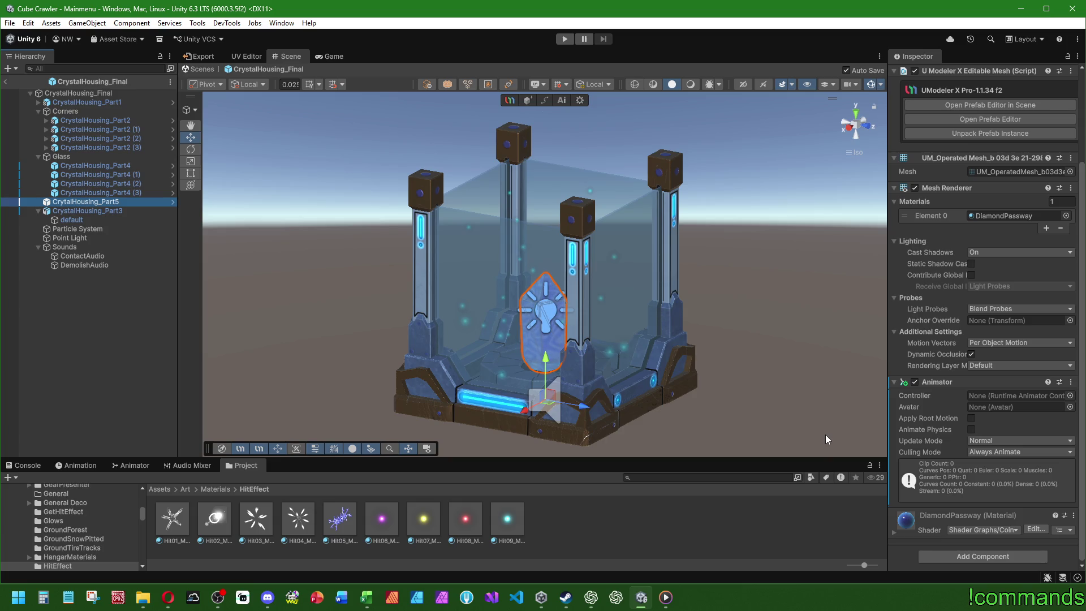
left_click(798, 408)
mouse_move(798, 407)
left_mouse_down()
mouse_move(463, 321)
mouse_move(371, 347)
mouse_move(396, 385)
mouse_move(433, 393)
mouse_move(394, 533)
mouse_move(427, 443)
mouse_move(426, 389)
mouse_move(386, 362)
mouse_move(343, 275)
mouse_move(449, 307)
left_mouse_up()
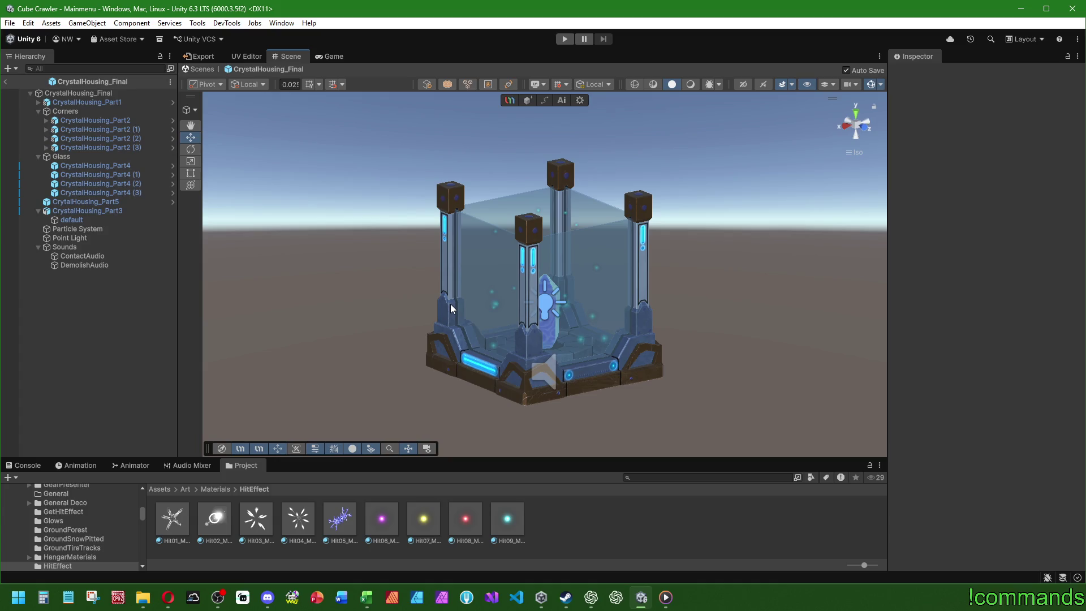
mouse_move(395, 303)
left_mouse_down()
mouse_move(469, 312)
mouse_move(460, 318)
left_mouse_up()
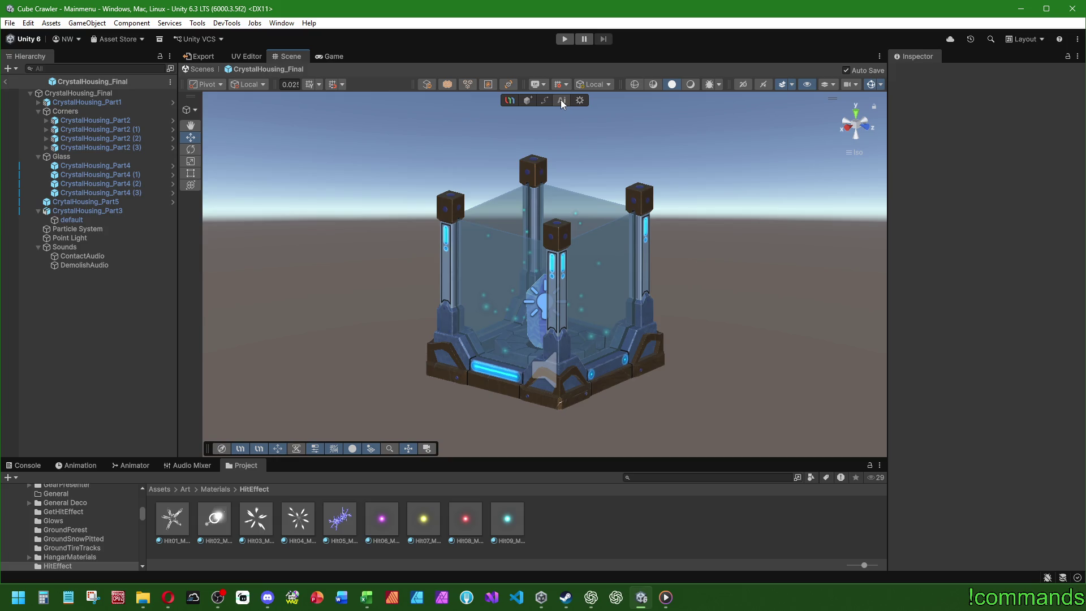
mouse_move(591, 118)
left_mouse_down()
mouse_move(419, 298)
mouse_move(383, 177)
mouse_move(610, 207)
left_mouse_up()
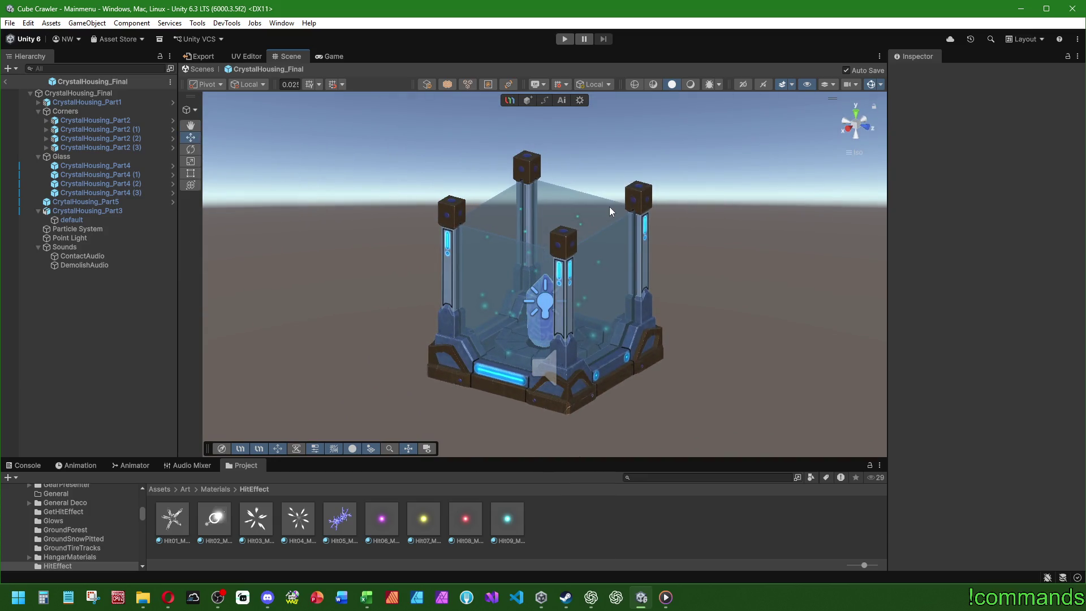
- Toggle scene lighting, orbit around the housing, and select CrytalHousing_Part5
left_click(691, 84)
mouse_move(551, 189)
left_mouse_down()
mouse_move(591, 185)
mouse_move(621, 291)
left_mouse_up()
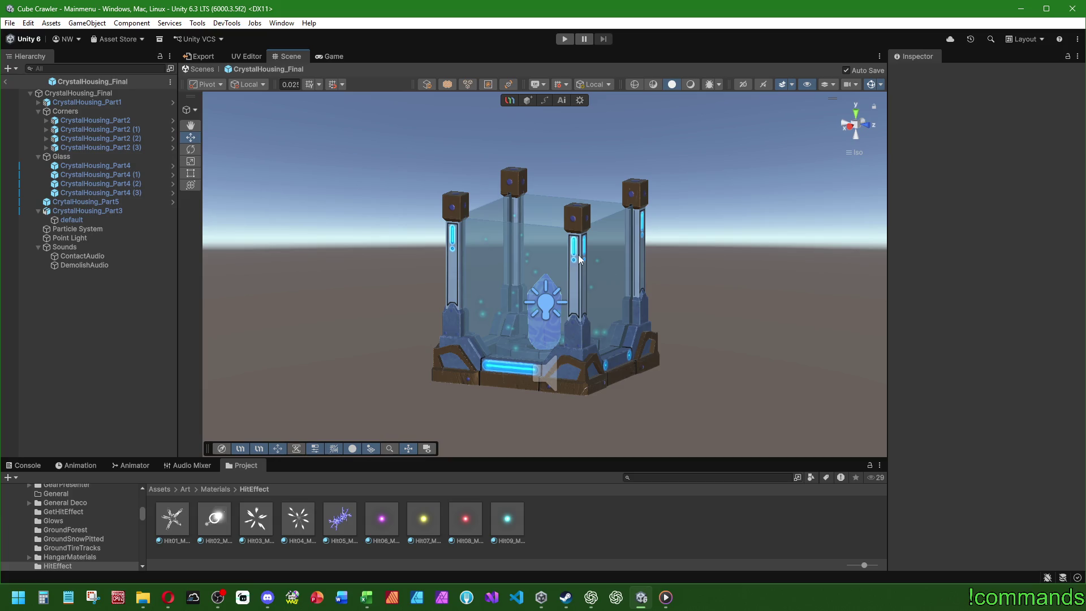
mouse_move(578, 254)
left_mouse_down()
mouse_move(555, 521)
mouse_move(555, 477)
mouse_move(286, 377)
mouse_move(545, 378)
mouse_move(517, 293)
mouse_move(474, 287)
left_mouse_up()
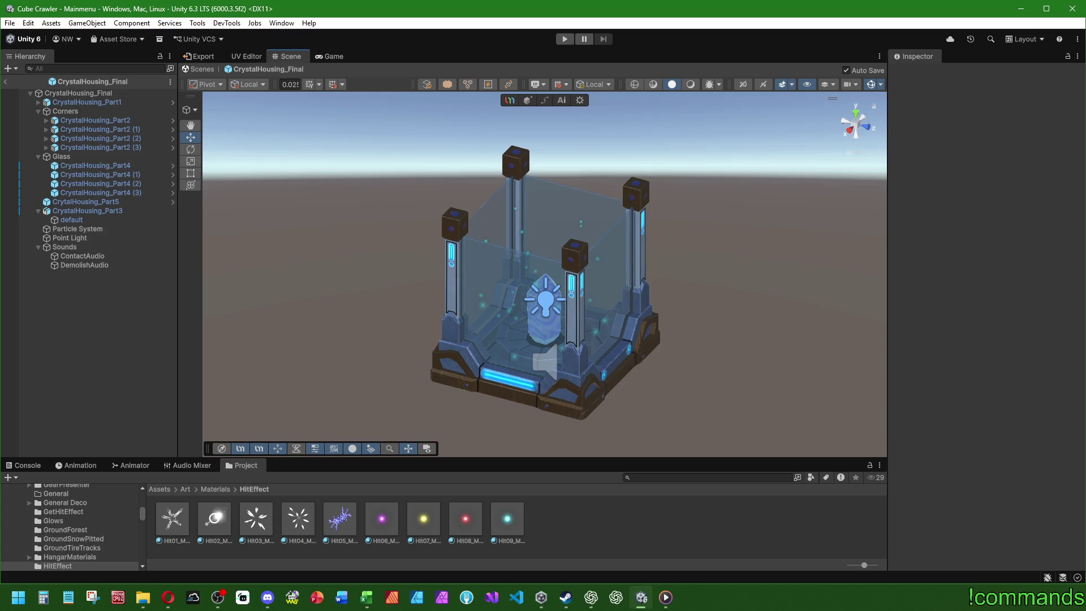
mouse_move(727, 358)
left_mouse_down()
mouse_move(679, 304)
mouse_move(694, 313)
mouse_move(686, 317)
mouse_move(715, 249)
mouse_move(707, 305)
mouse_move(696, 331)
mouse_move(681, 332)
left_mouse_up()
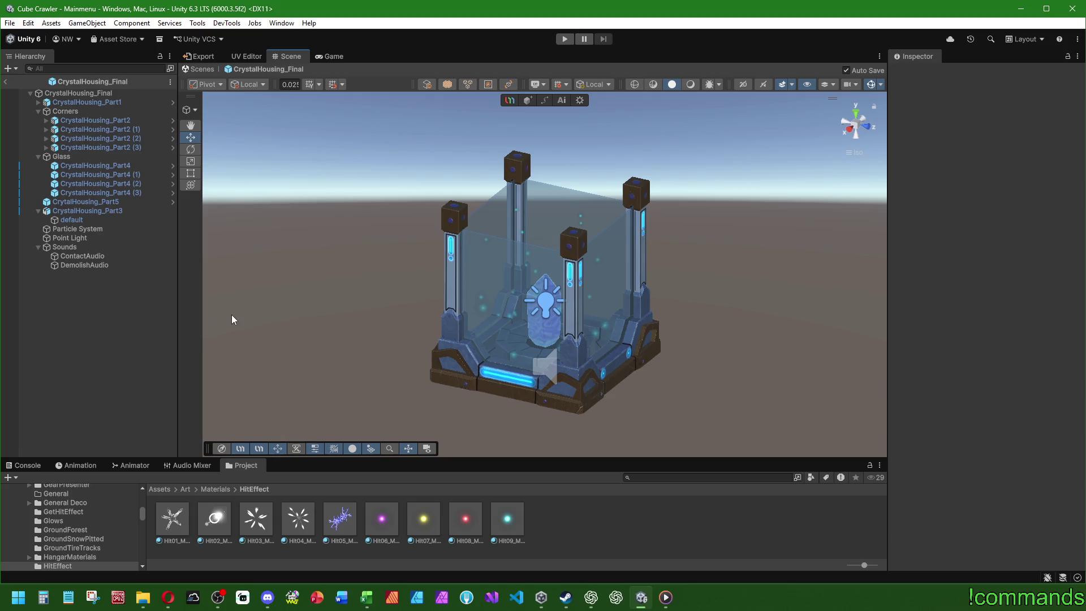
scroll(451, 335, "up", 6)
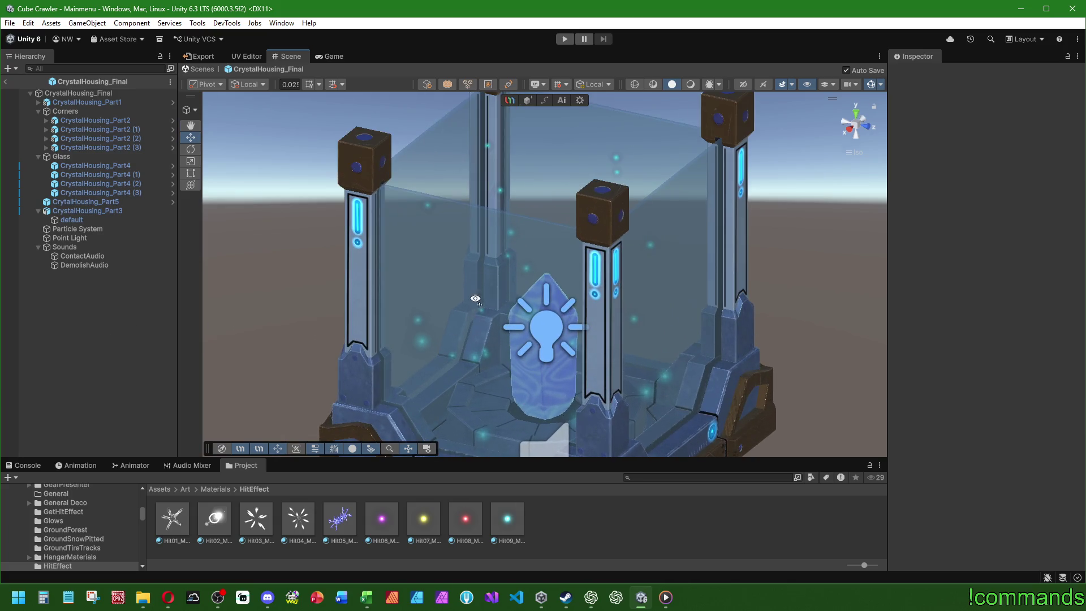
scroll(476, 299, "down", 6)
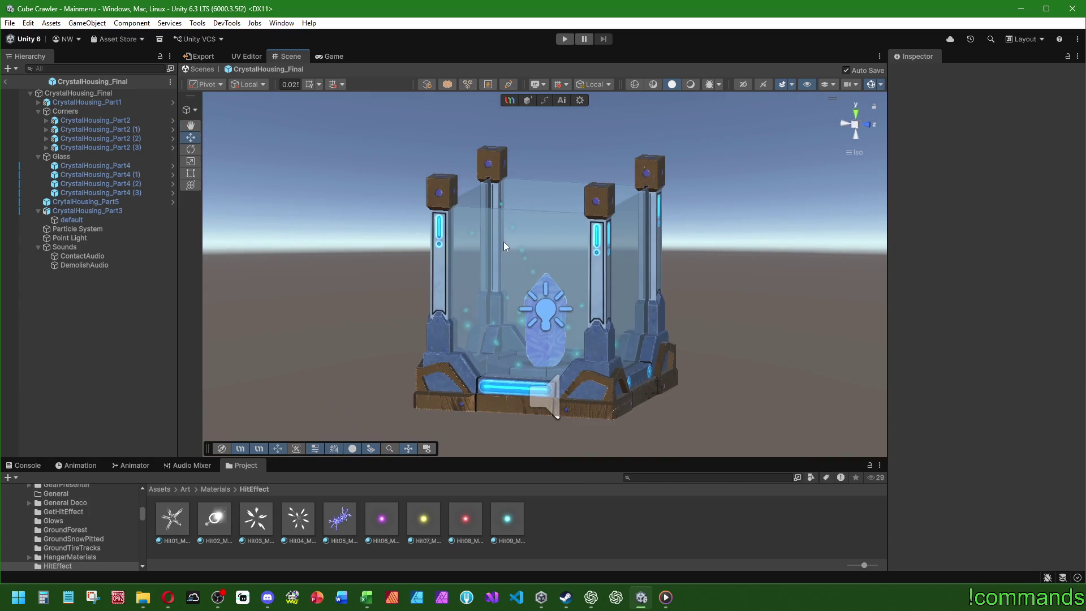
left_click_drag(504, 242, 480, 298)
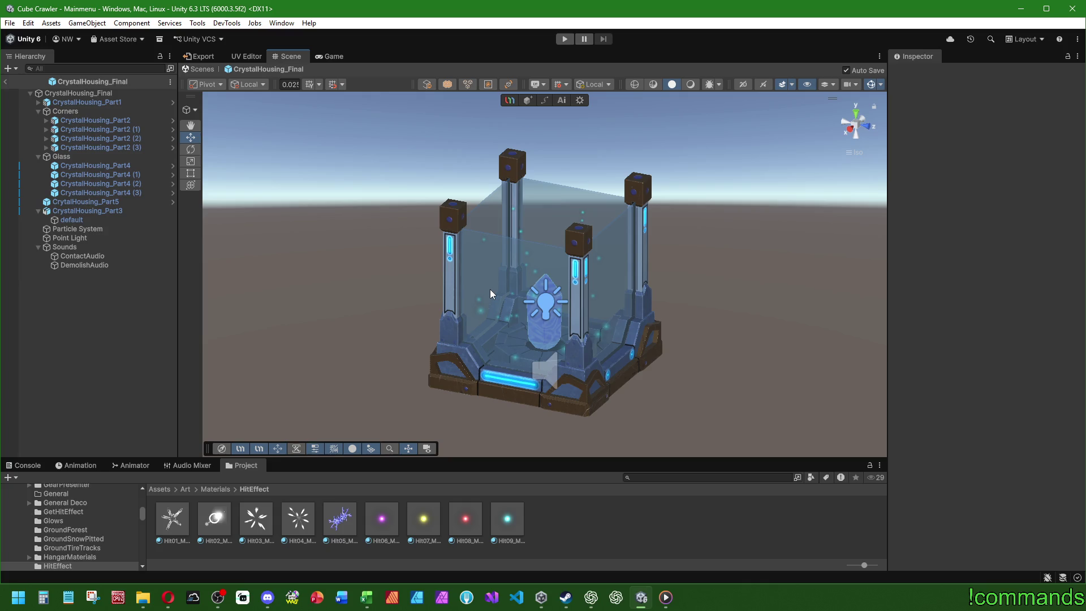
left_click(86, 205)
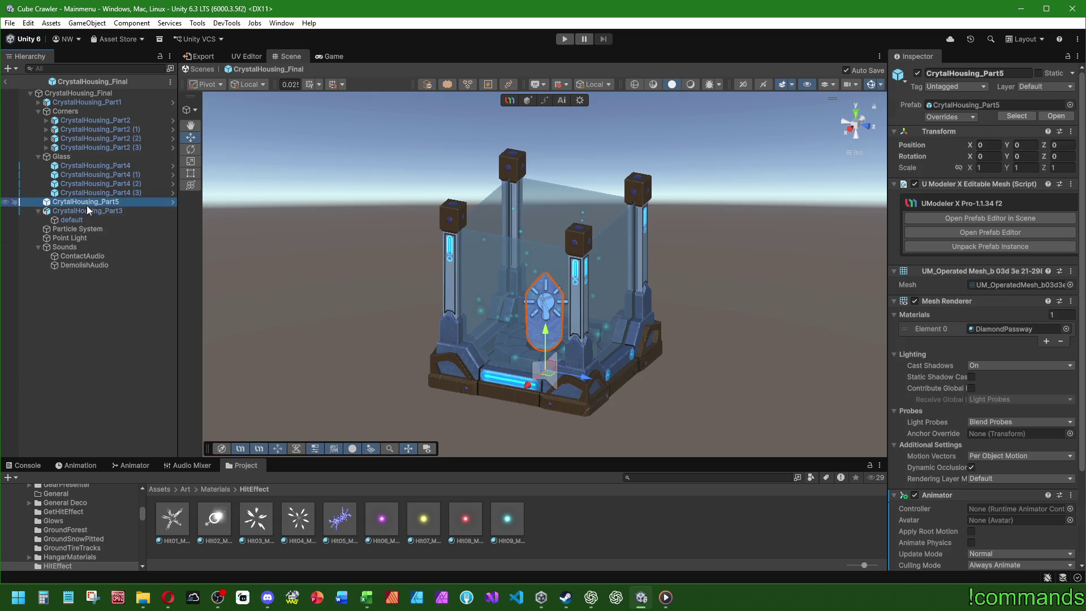
- Start a new animation clip for CrytalHousing_Part5 in the Animation window
left_click(90, 465)
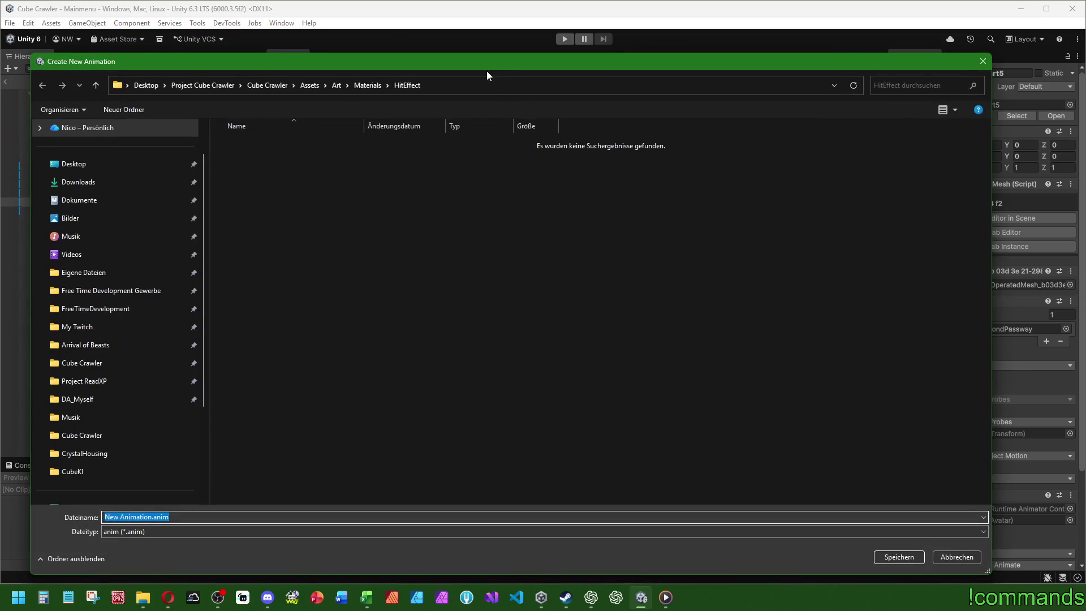
- Navigate the save dialog to the Assets/Animations folder
left_click(387, 76)
double_click(289, 135)
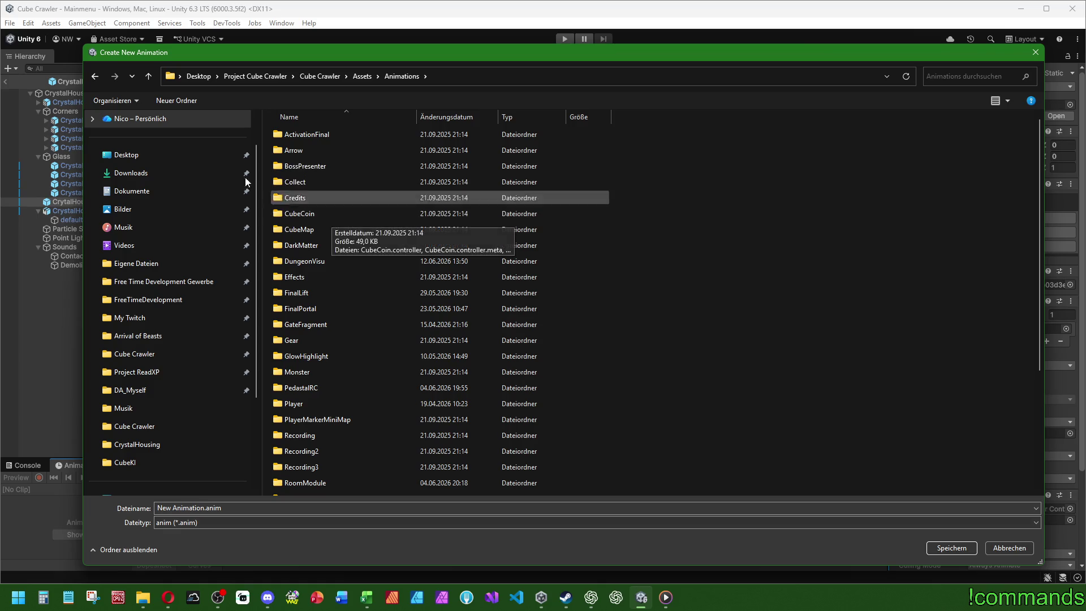
mouse_move(85, 44)
left_mouse_down()
mouse_move(522, 408)
mouse_move(318, 134)
mouse_move(197, 72)
left_mouse_up()
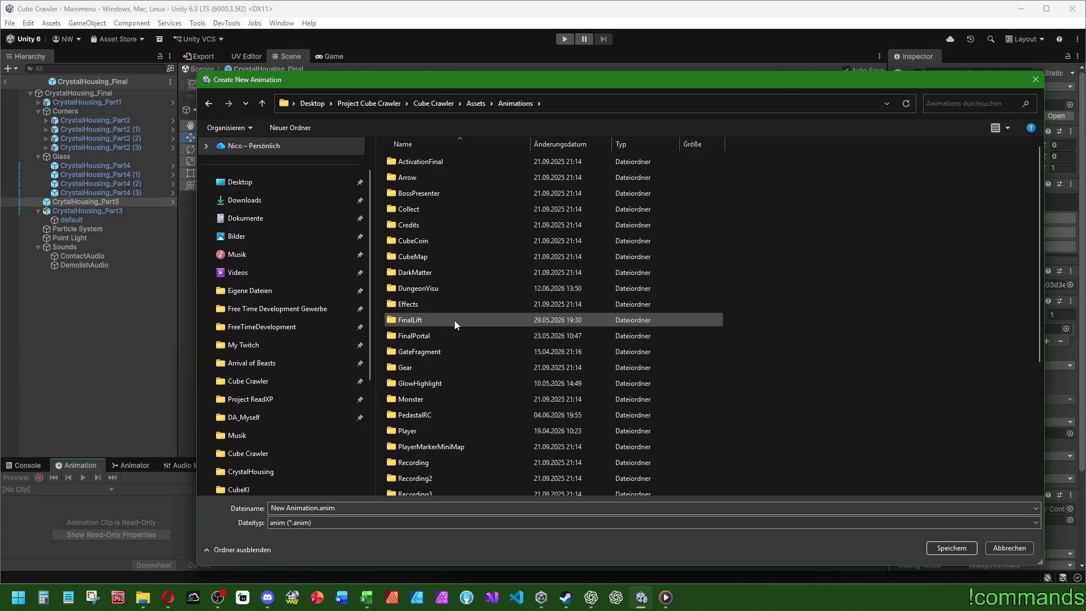
scroll(417, 293, "down", 1)
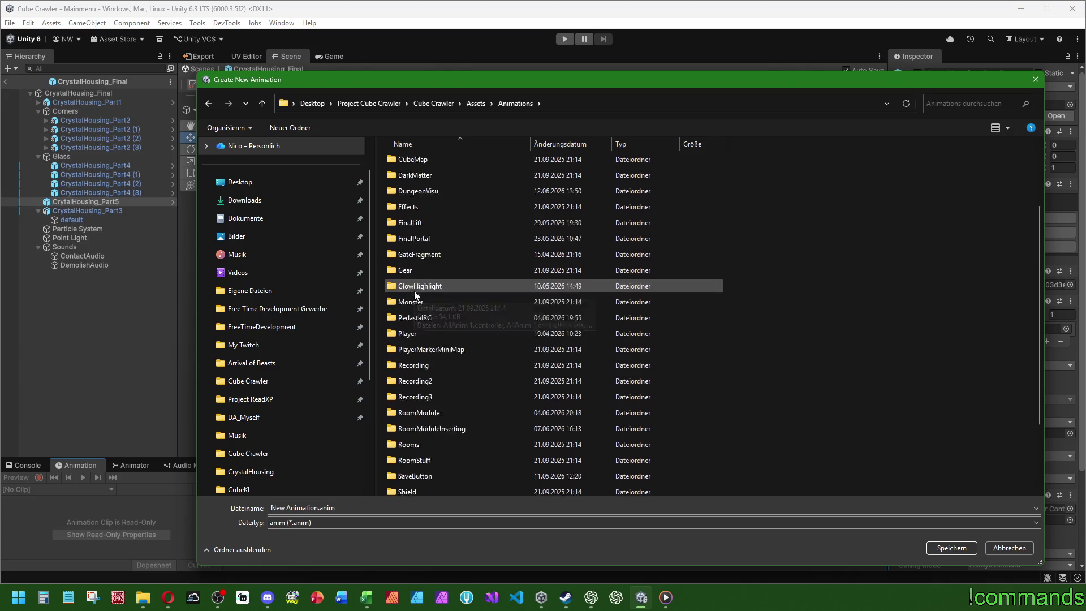
scroll(416, 293, "up", 1)
- Create and open a Destroyables folder, and enter Idle as the clip name
left_click(290, 128)
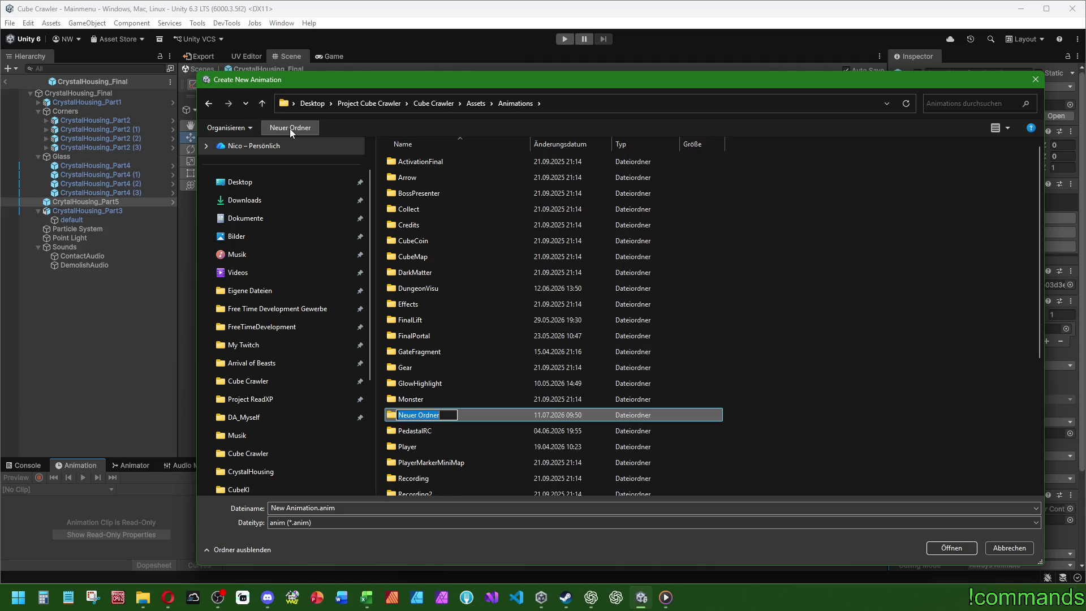
type("Destroyabkl")
key("BackSpace")
key("BackSpace")
type("le")
key("BackSpace")
key("Return")
key("Return")
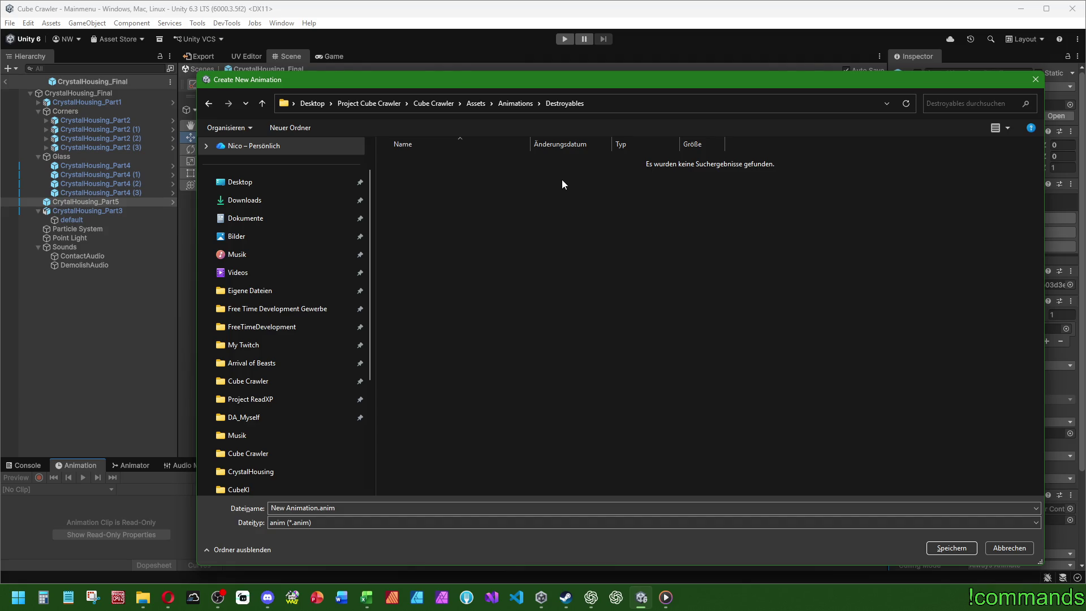
left_click(382, 505)
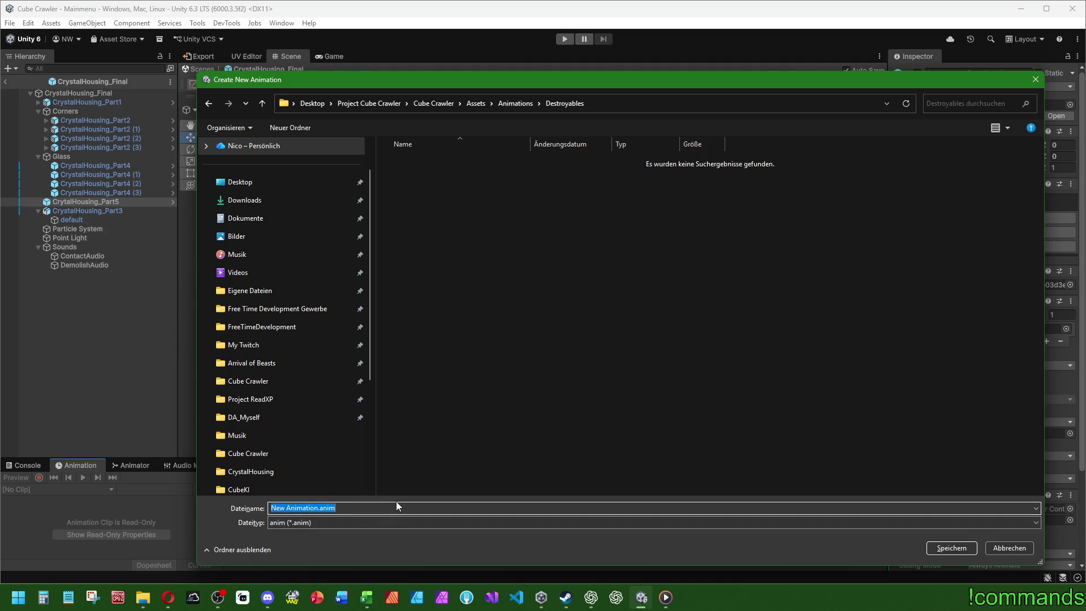
type("Idle")
- Save the clip as IdleCrystal, then scrub the Cube Crawler trailer to 0:25
type("Crystal")
key("Return")
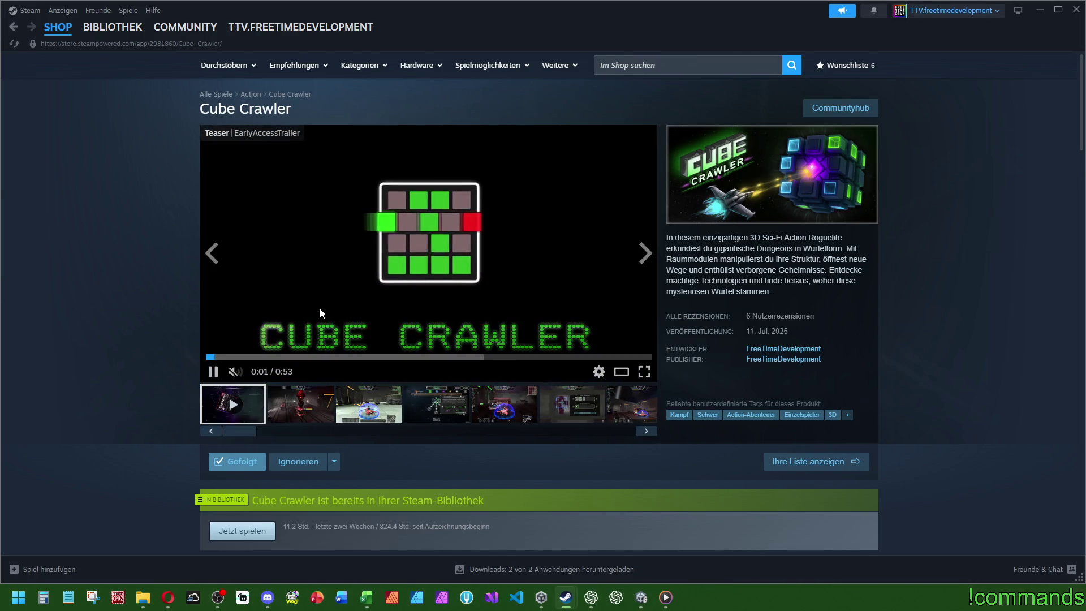
left_click(320, 308)
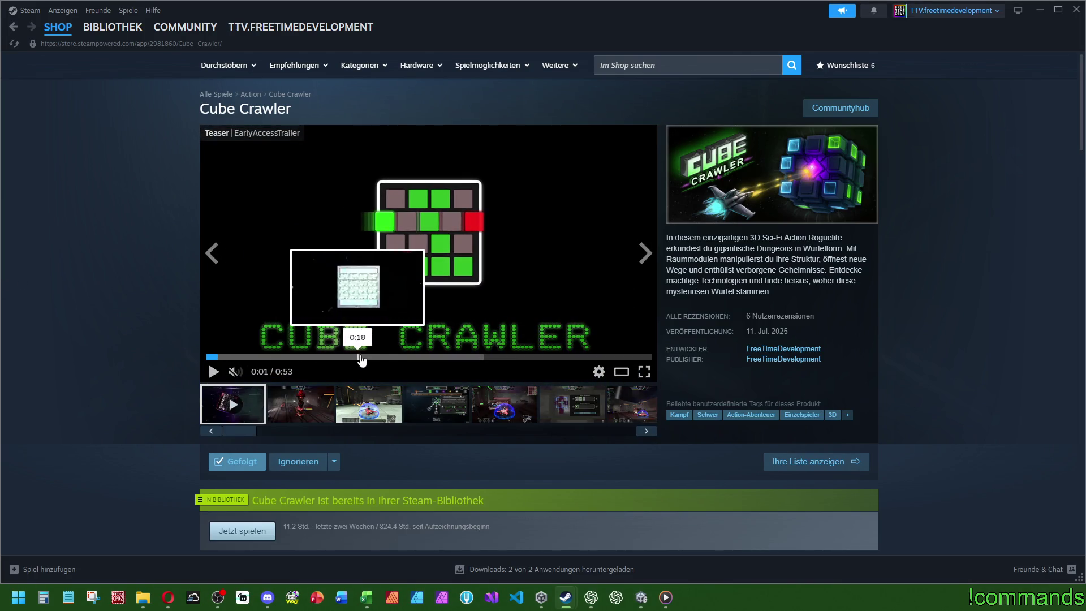
left_click(398, 357)
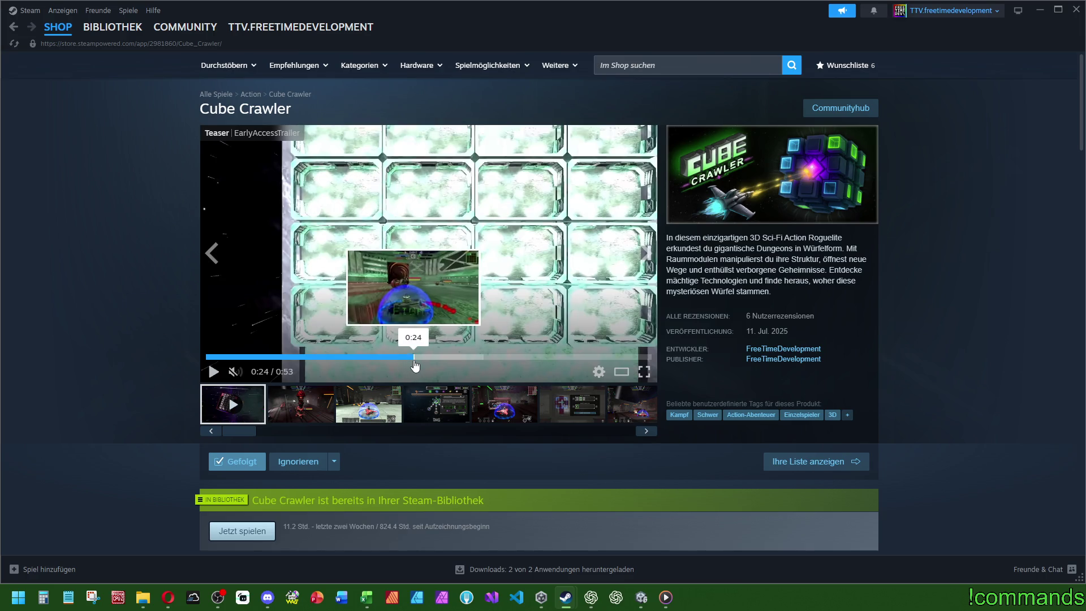
left_click(213, 372)
left_click(213, 373)
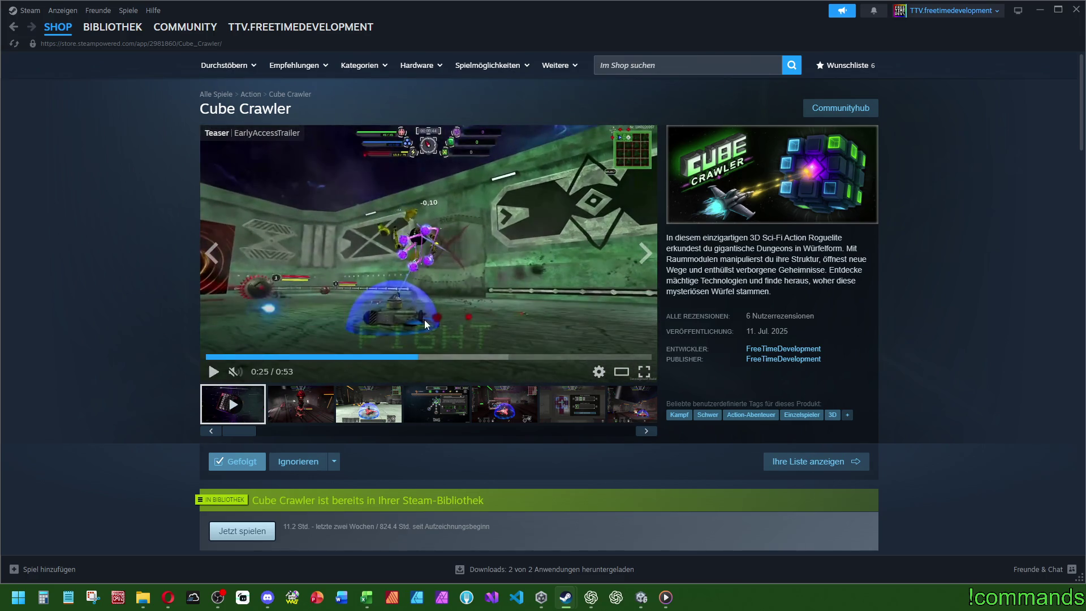
- Watch the trailer enlarged, pause it at 0:27, and close the viewer
left_click(622, 373)
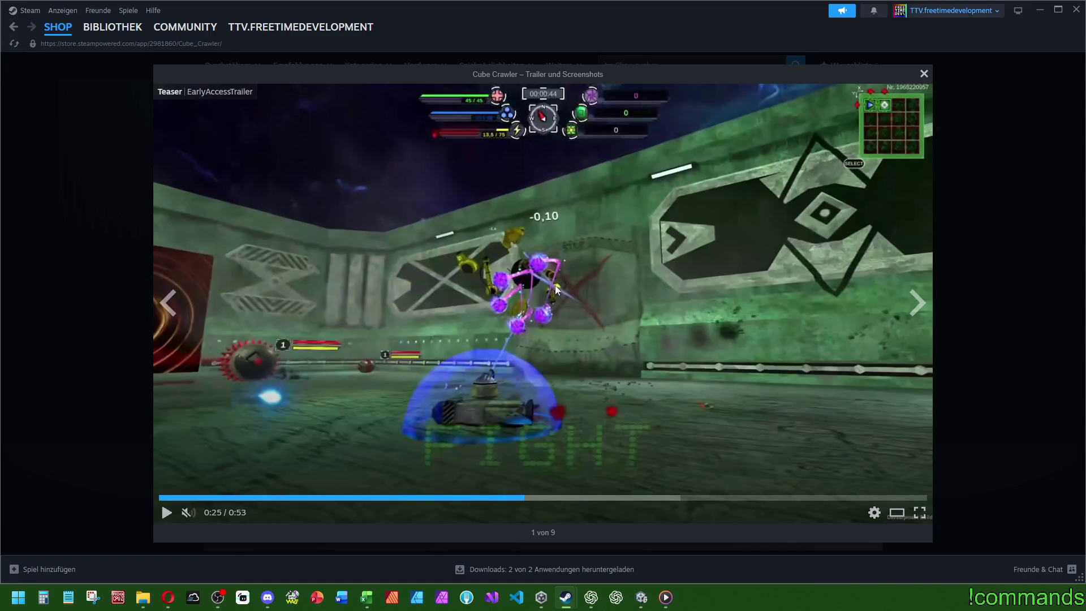
left_click(166, 512)
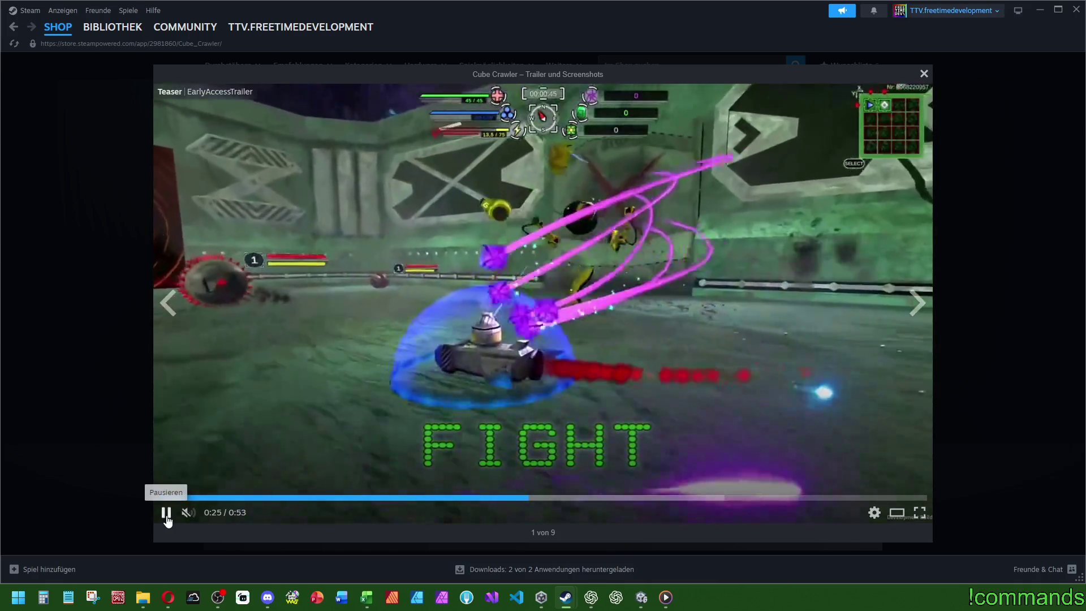
left_click(361, 334)
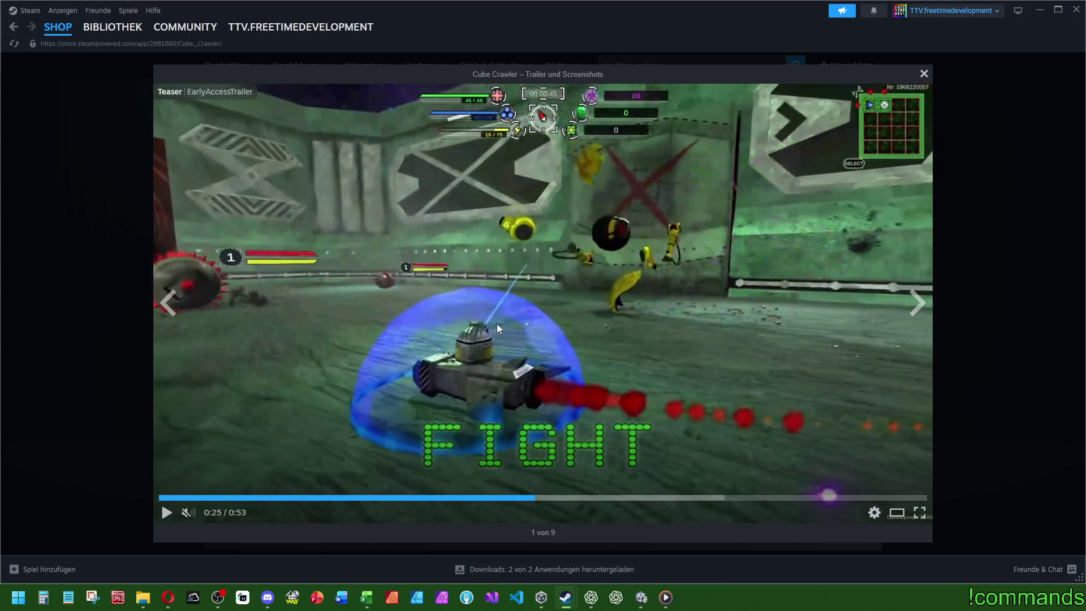
left_click(165, 514)
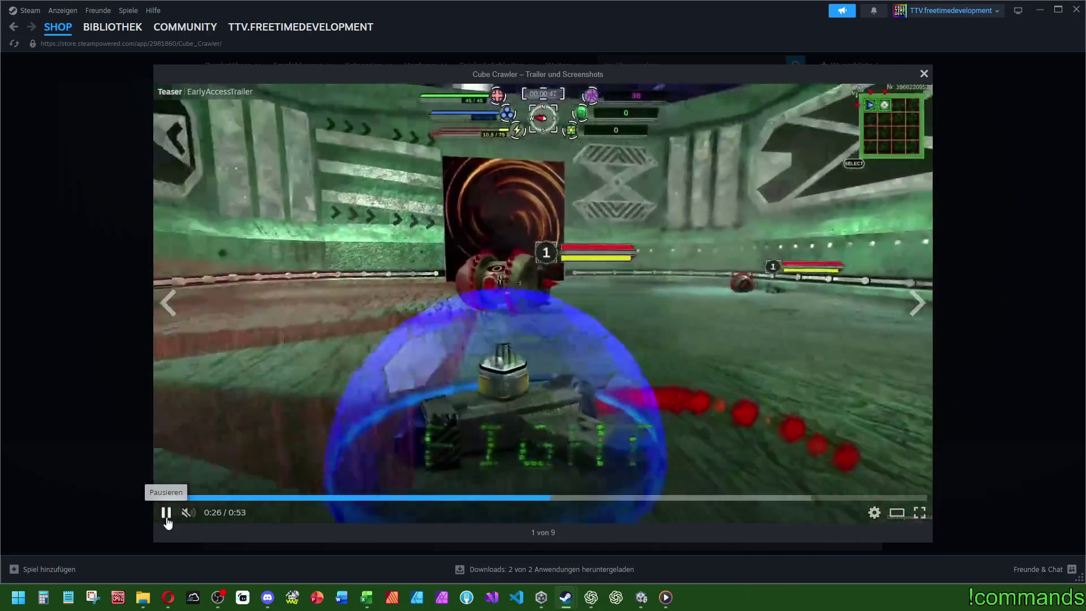
left_click(401, 344)
left_click(924, 73)
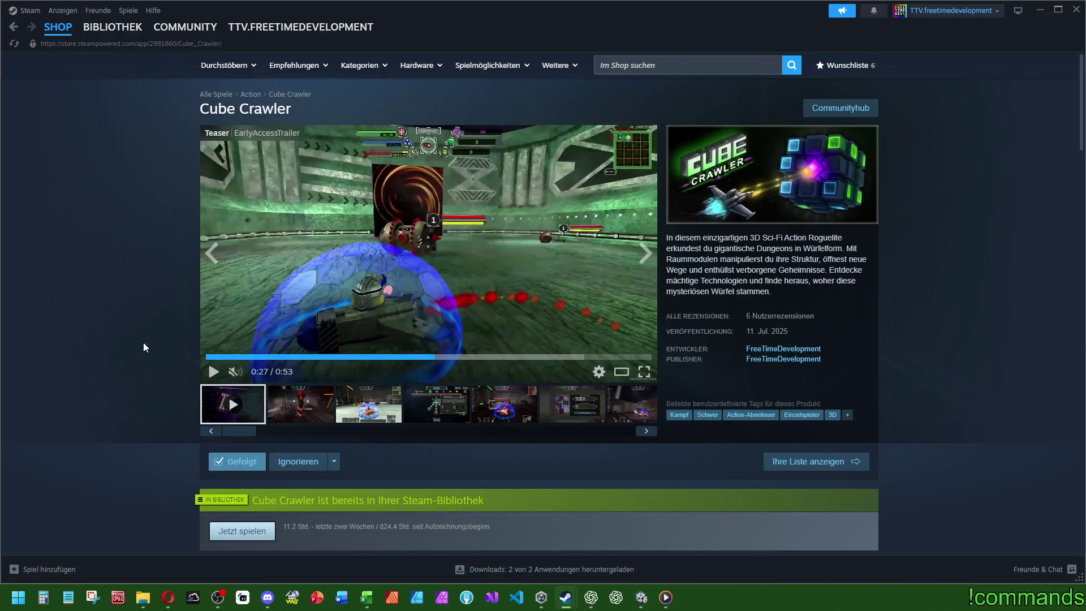
scroll(392, 268, "down", 15)
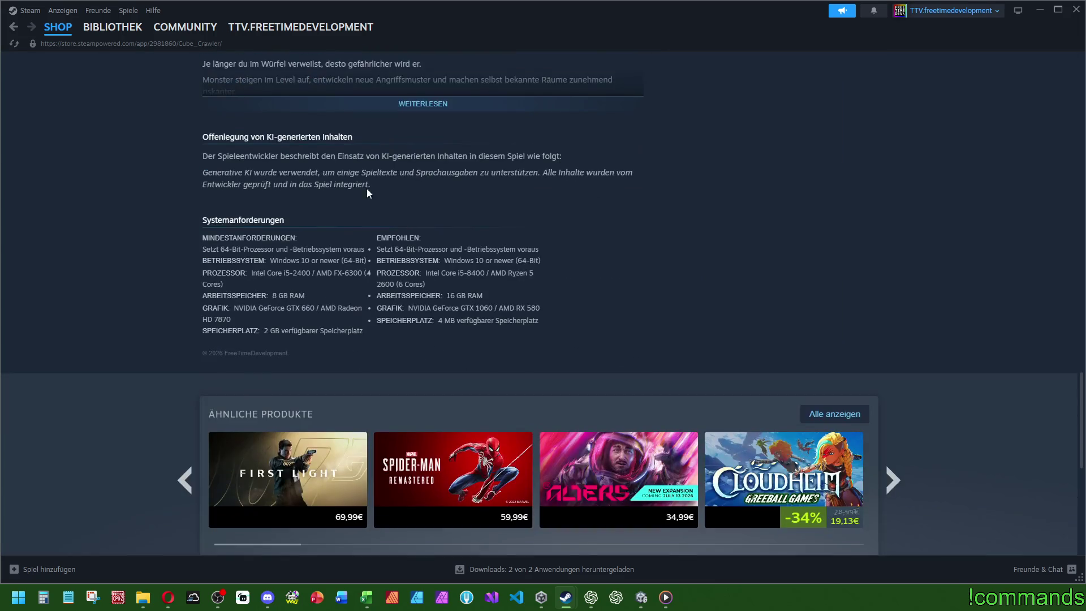
scroll(429, 283, "up", 4)
left_click(423, 330)
scroll(416, 277, "down", 10)
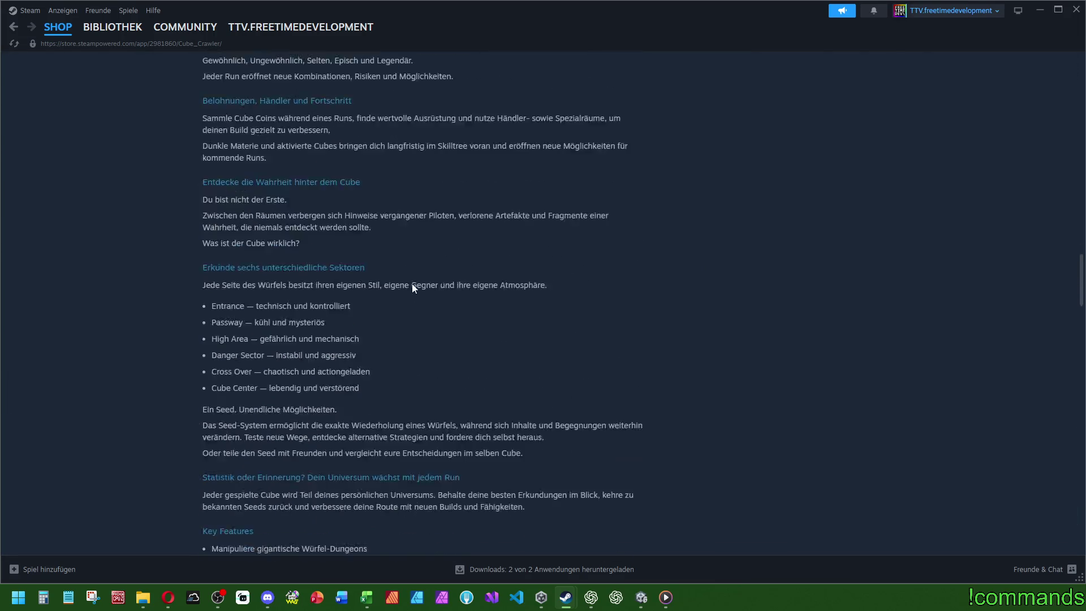
scroll(421, 263, "down", 4)
scroll(420, 263, "up", 6)
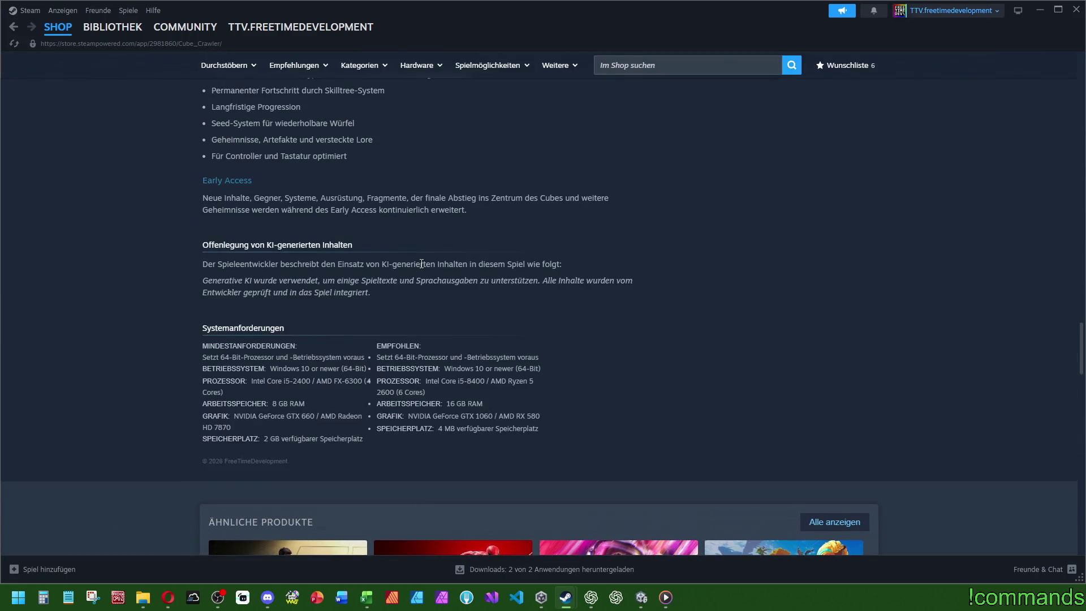
left_click_drag(205, 368, 357, 358)
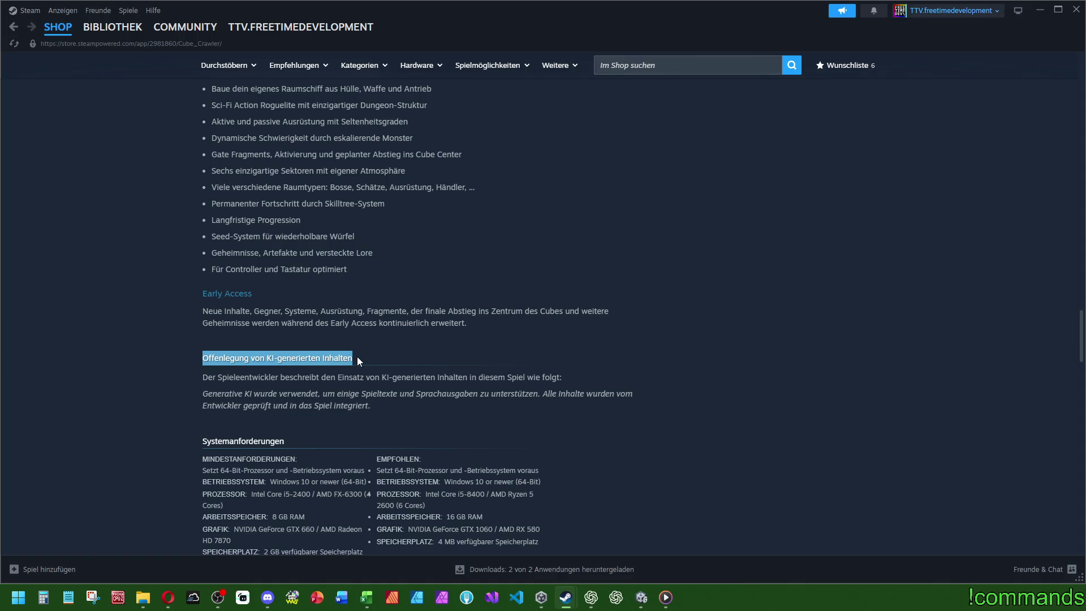
mouse_move(204, 378)
left_mouse_down()
mouse_move(393, 397)
mouse_move(419, 419)
left_mouse_up()
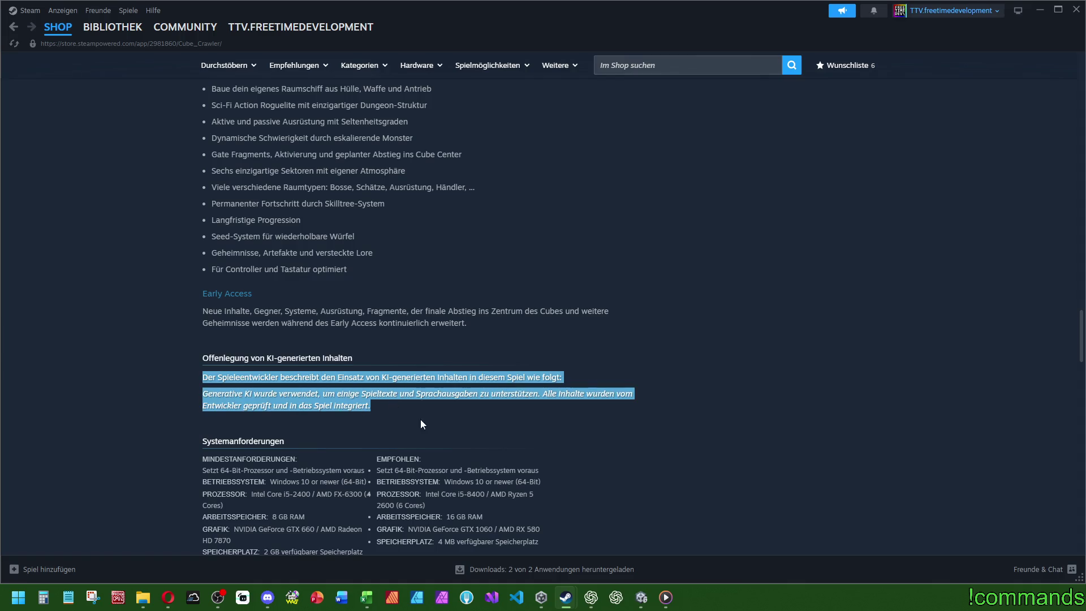
left_click(396, 423)
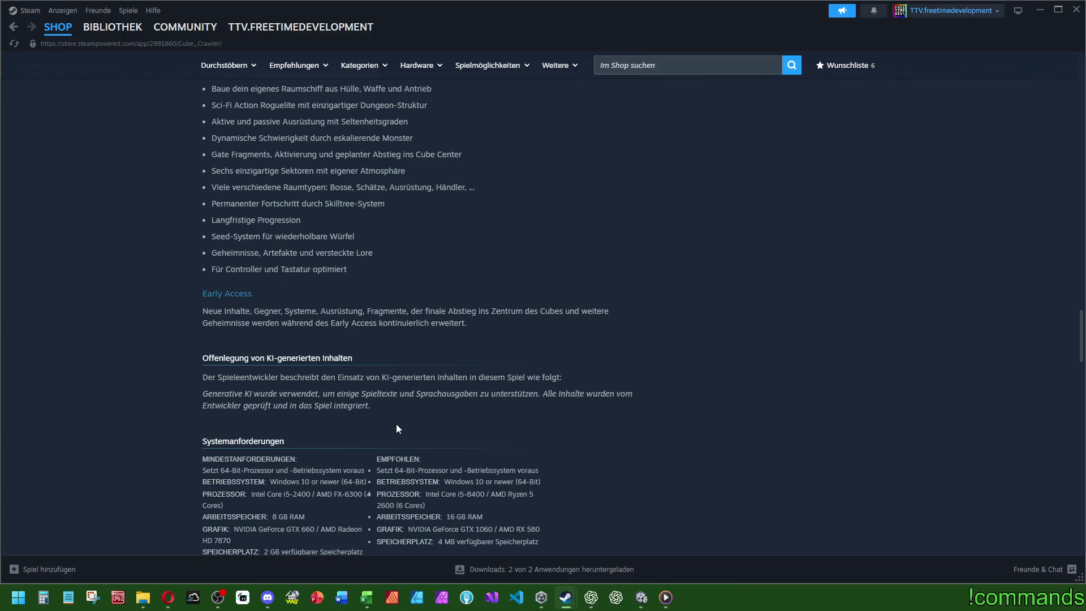
left_click_drag(362, 393, 480, 391)
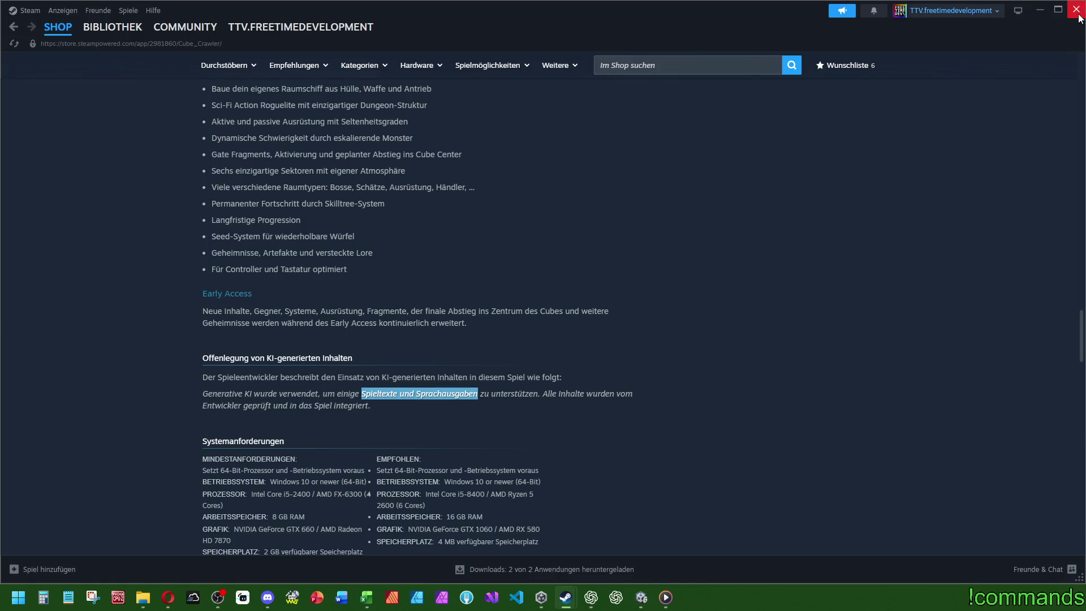
left_click(784, 368)
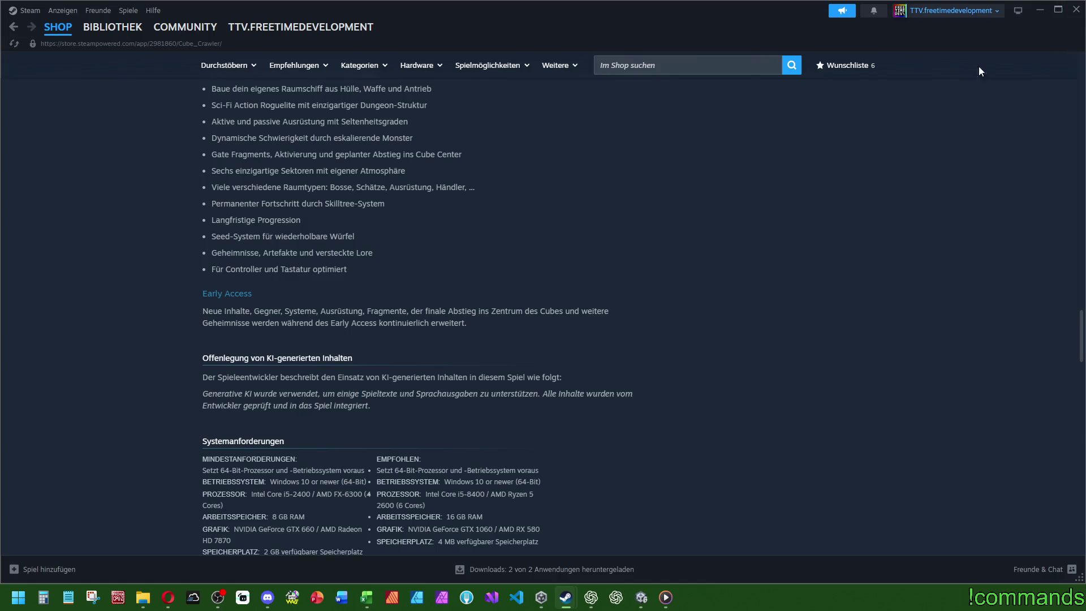
- Close the Steam store window and return to Unity
left_click(1076, 12)
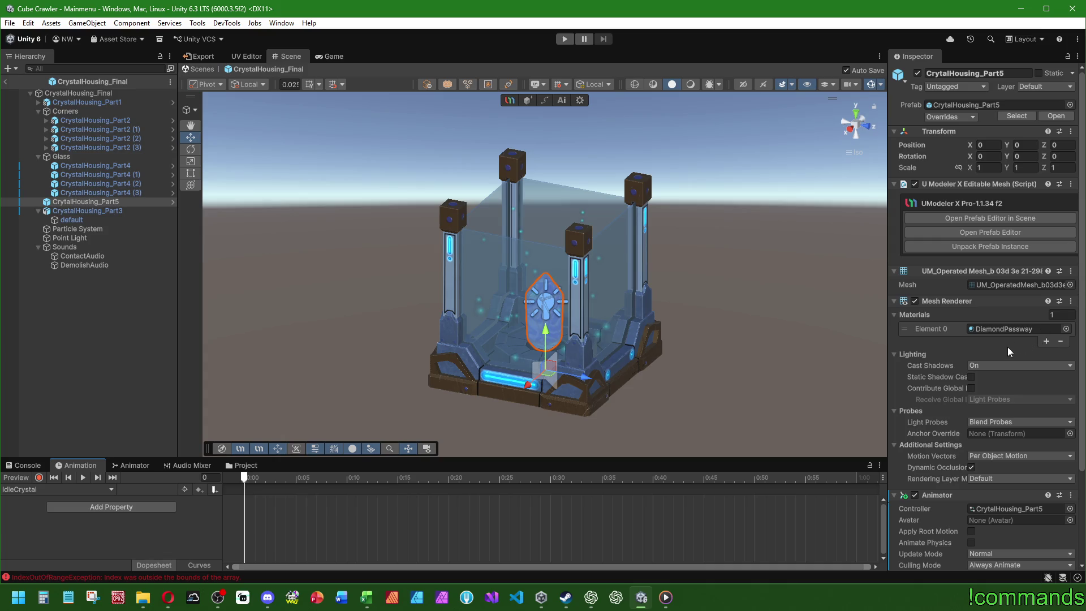
scroll(1007, 347, "down", 5)
scroll(545, 310, "up", 2)
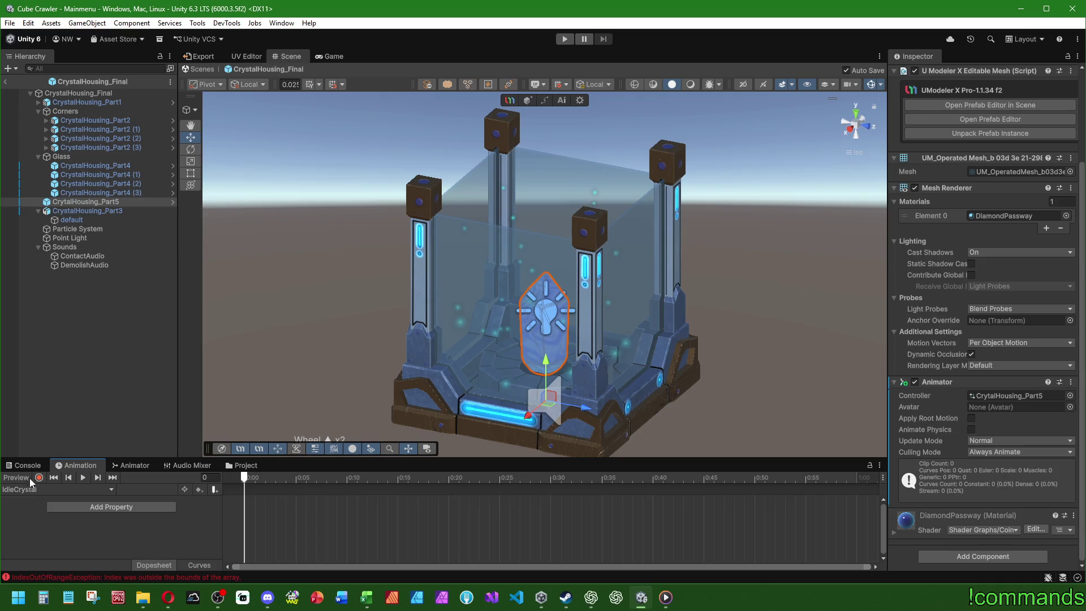
- Set CrytalHousing_Part5's Position Y to 0.1
left_click(536, 310)
left_click_drag(536, 310, 552, 306)
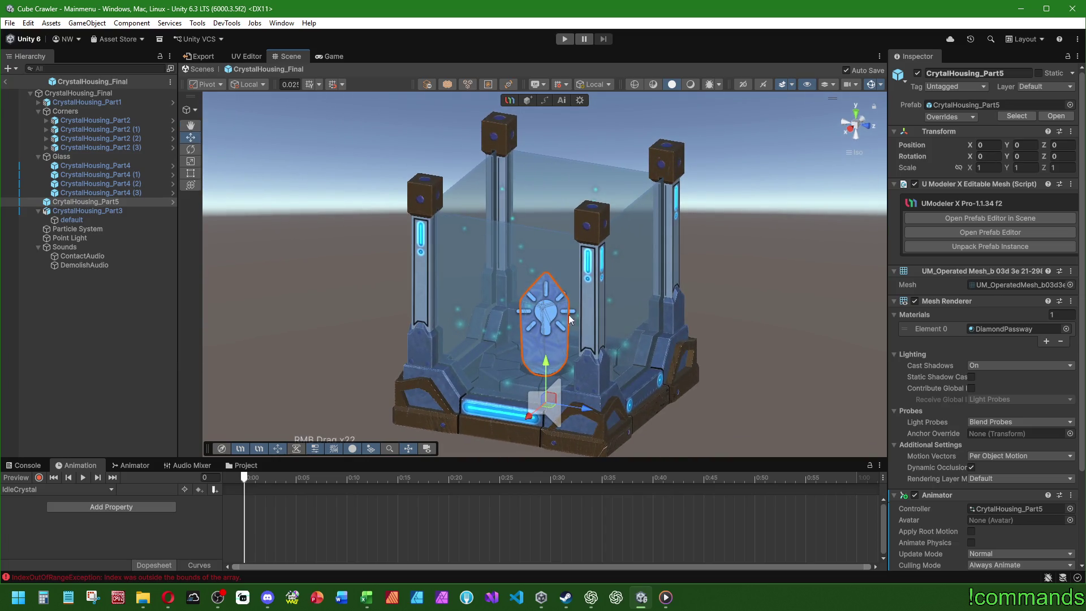
left_click_drag(547, 367, 547, 359)
double_click(1024, 145)
type("0.2")
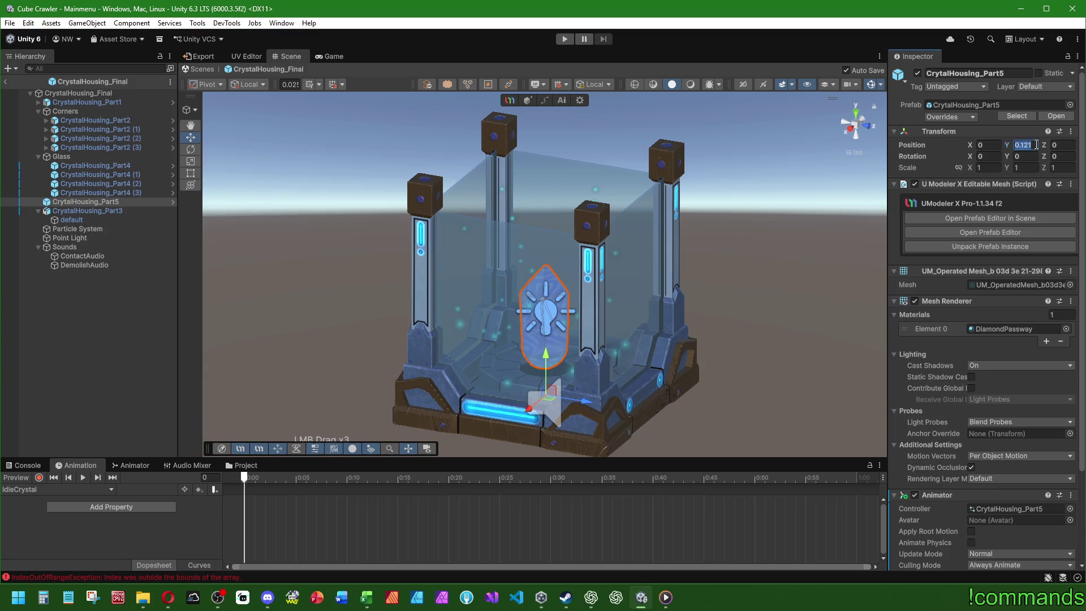
key("Return")
left_click_drag(396, 300, 391, 300)
key("ctrl+z")
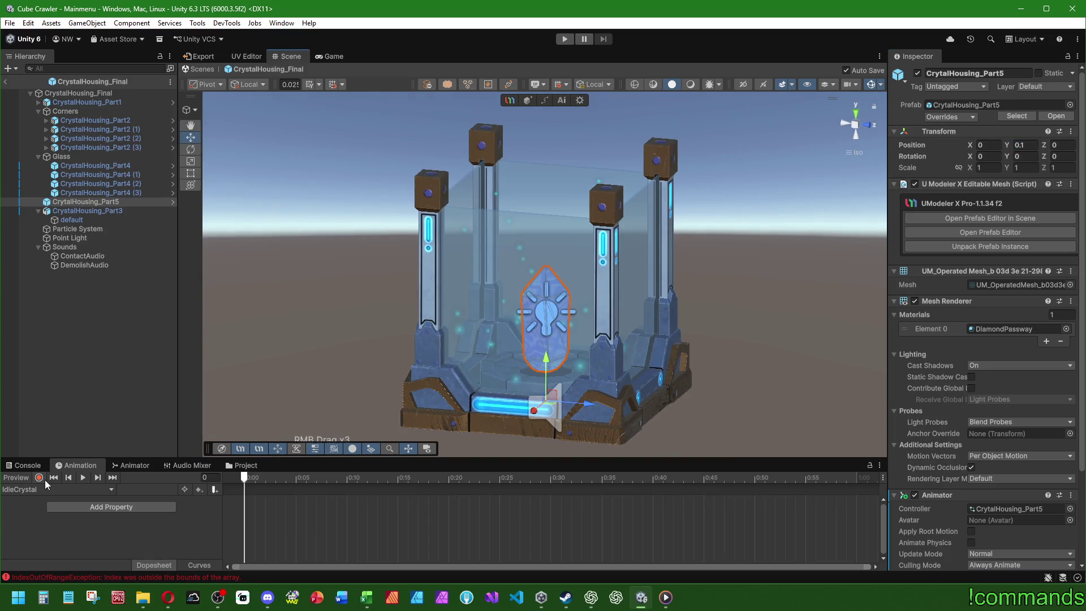
- Enable animation recording and move the playhead to frame 30
left_click(38, 478)
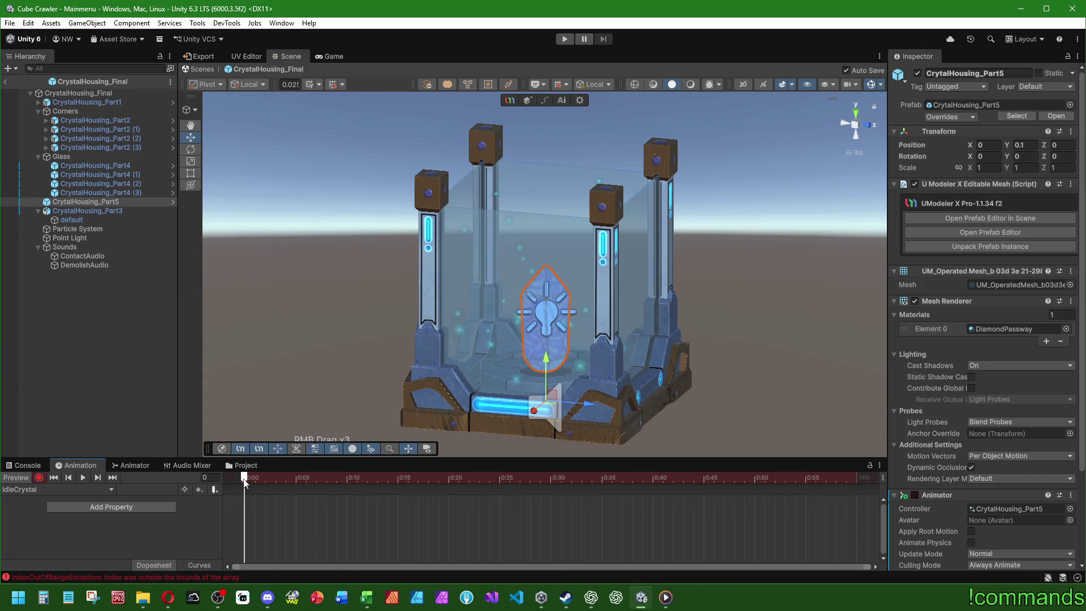
scroll(314, 535, "down", 5)
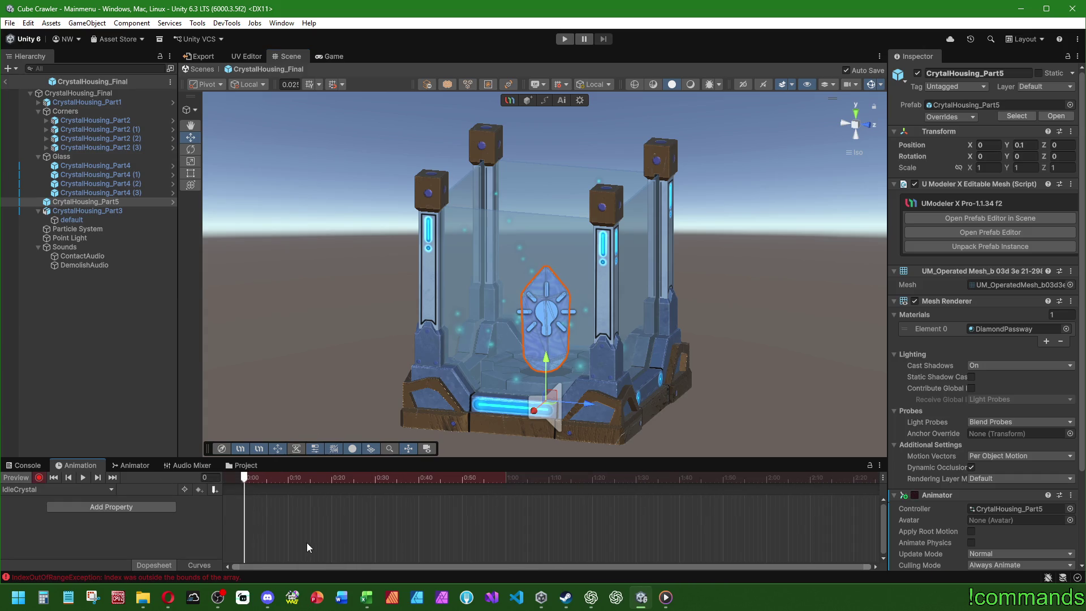
scroll(304, 552, "down", 1)
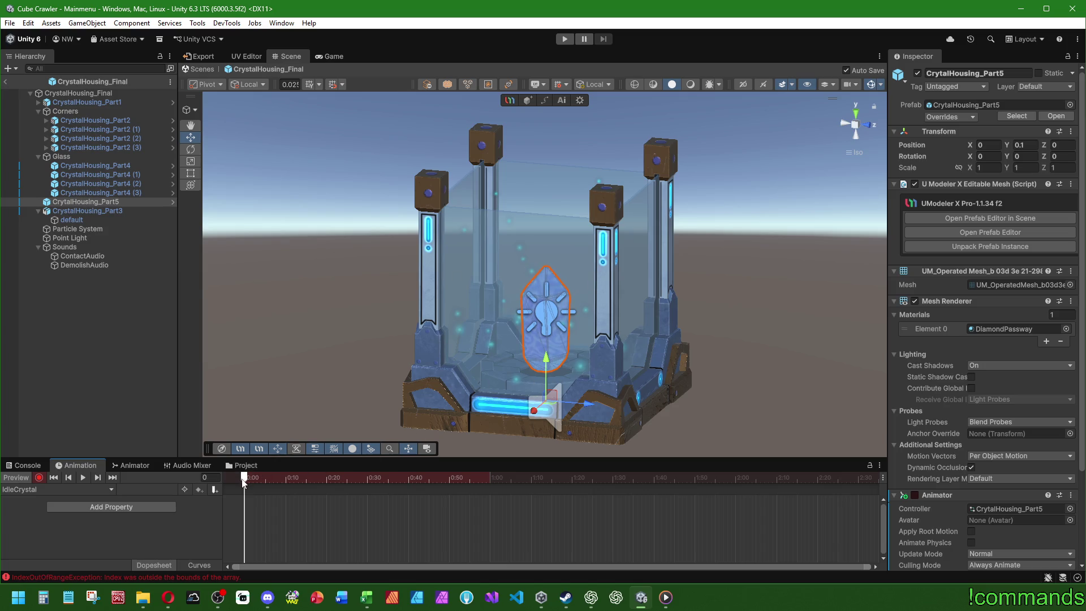
mouse_move(243, 481)
left_mouse_down()
mouse_move(384, 480)
mouse_move(368, 481)
left_mouse_up()
left_click(1030, 146)
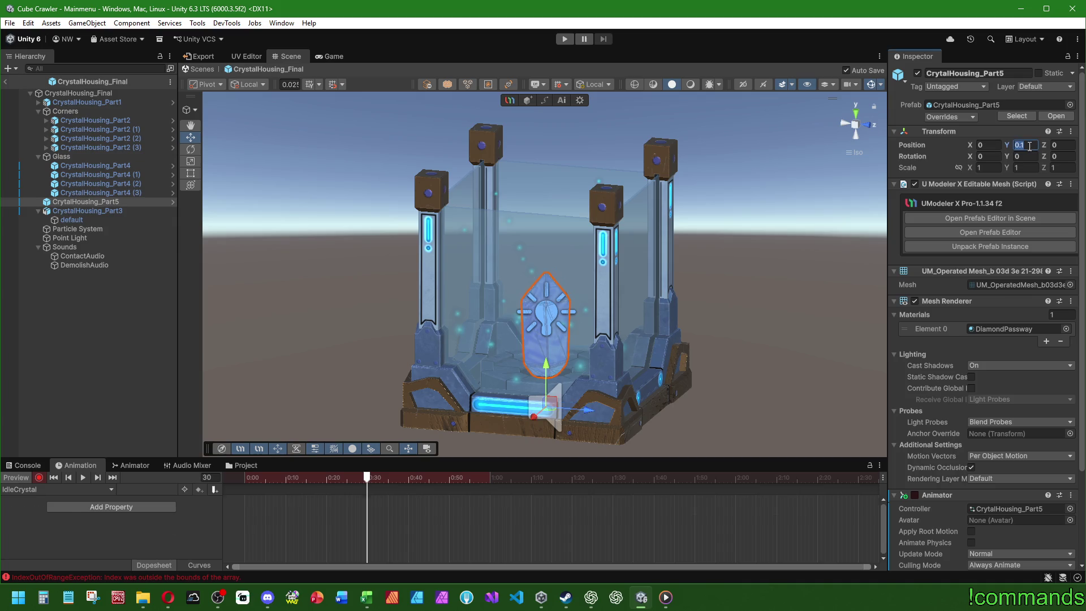
- Key Position Y 0.25 at frame 30 and 0.1 at frame 240
type("0.25")
key("Return")
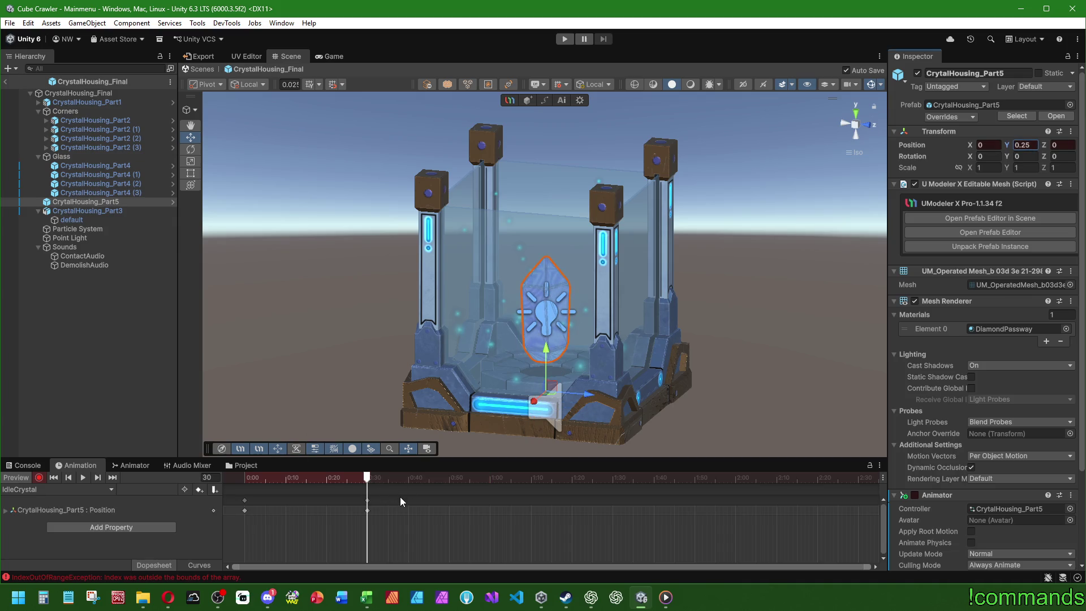
mouse_move(367, 479)
left_mouse_down()
mouse_move(260, 478)
mouse_move(368, 478)
left_mouse_up()
scroll(433, 538, "down", 6)
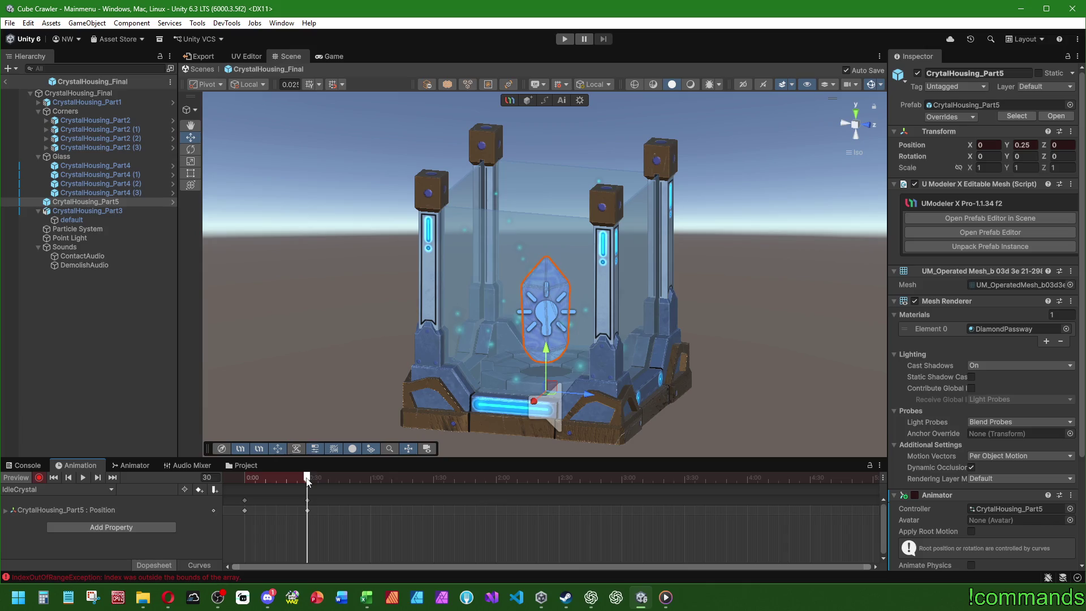
left_click_drag(307, 480, 748, 480)
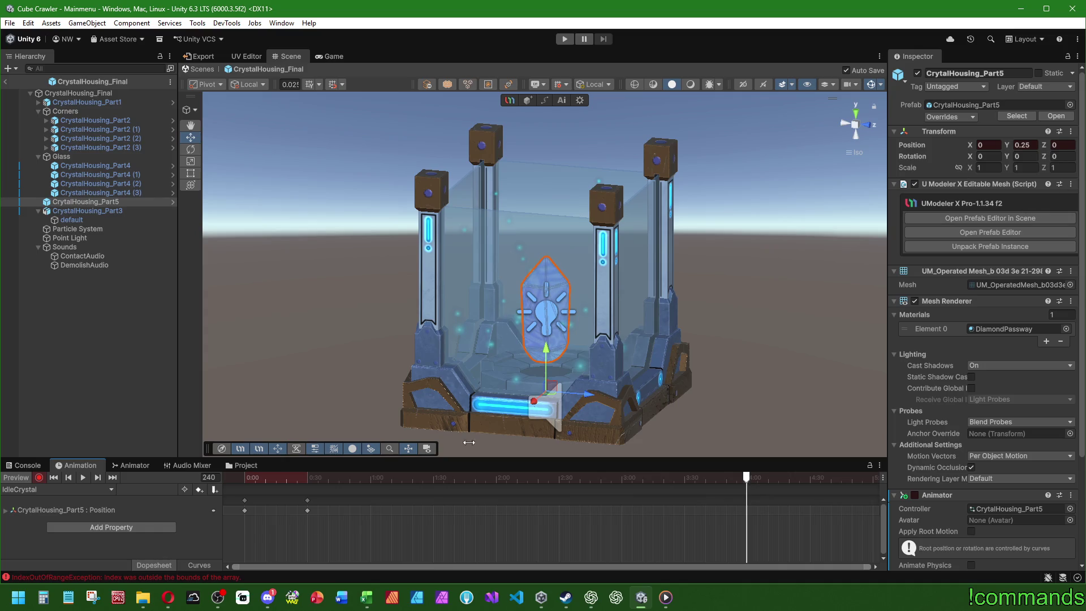
left_click(1024, 145)
type("0.1")
key("Return")
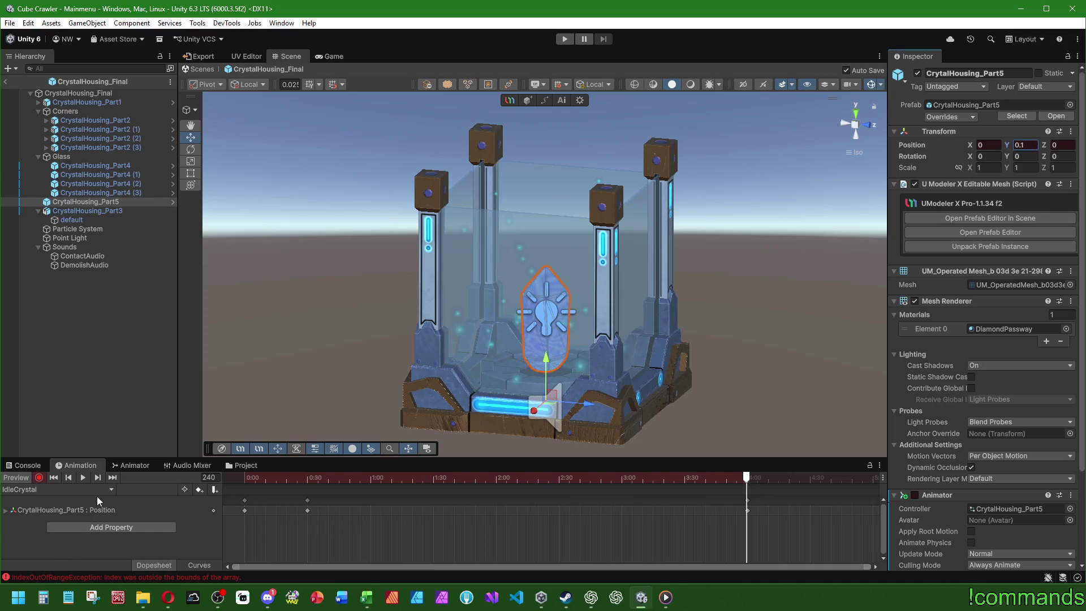
- Preview the bob and move the raised keyframe to 2:00
left_click(82, 478)
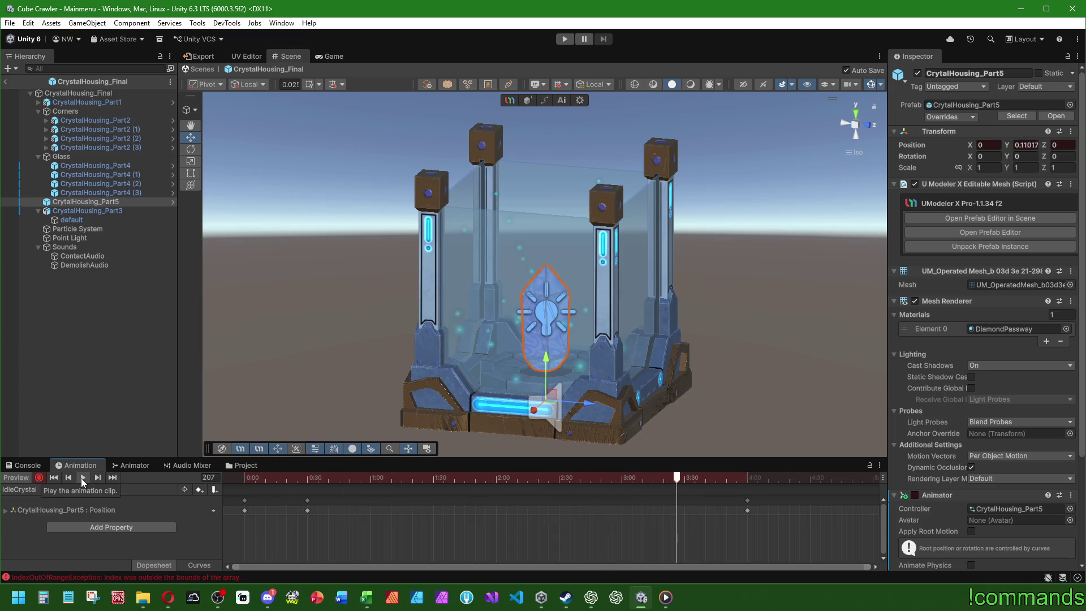
left_click(316, 514)
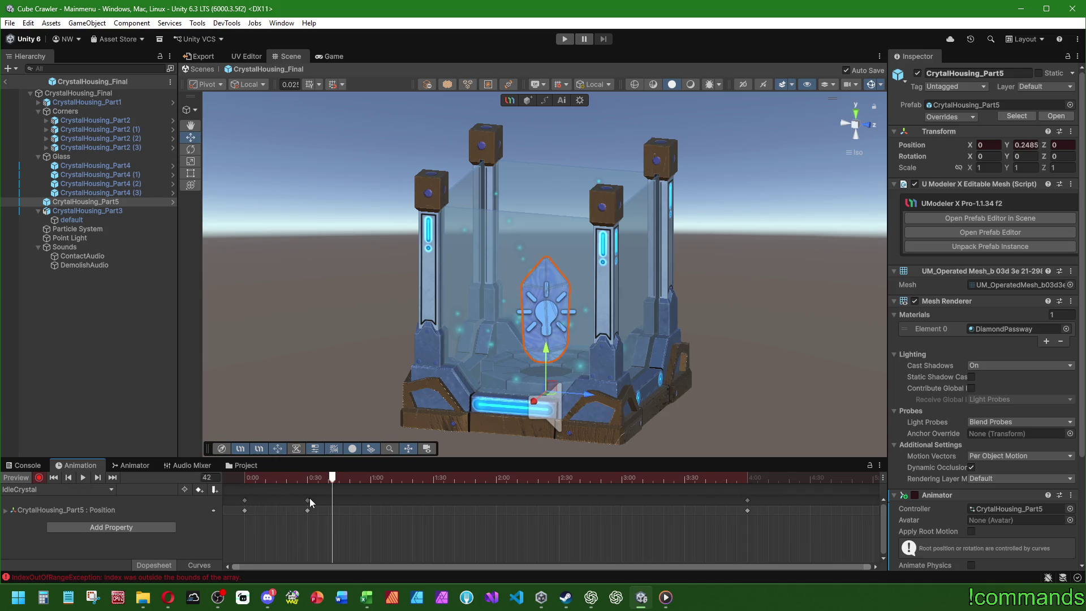
left_click(308, 501)
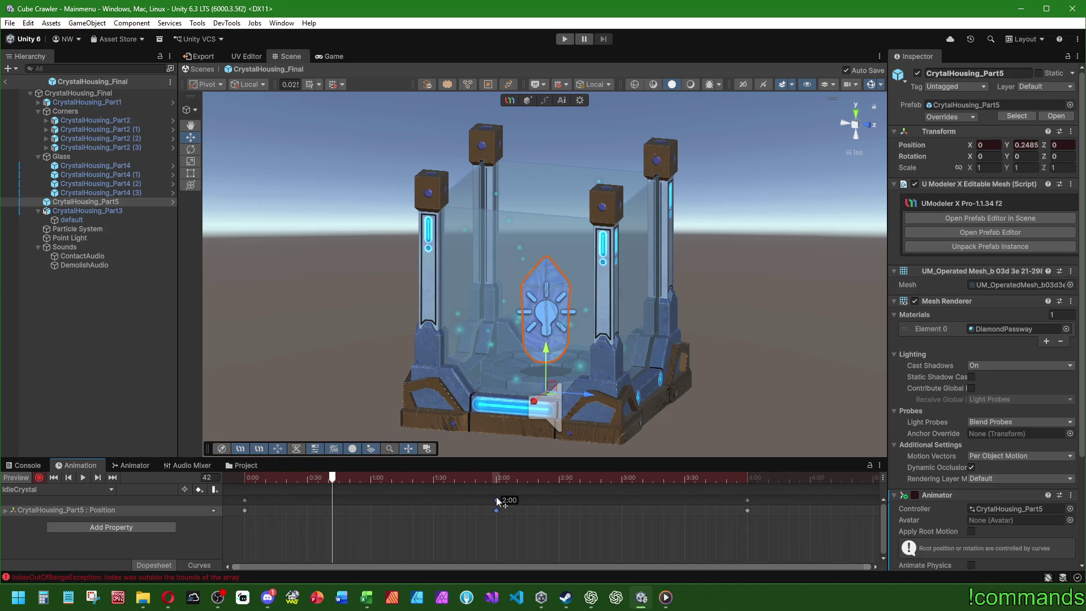
left_click_drag(499, 478, 729, 478)
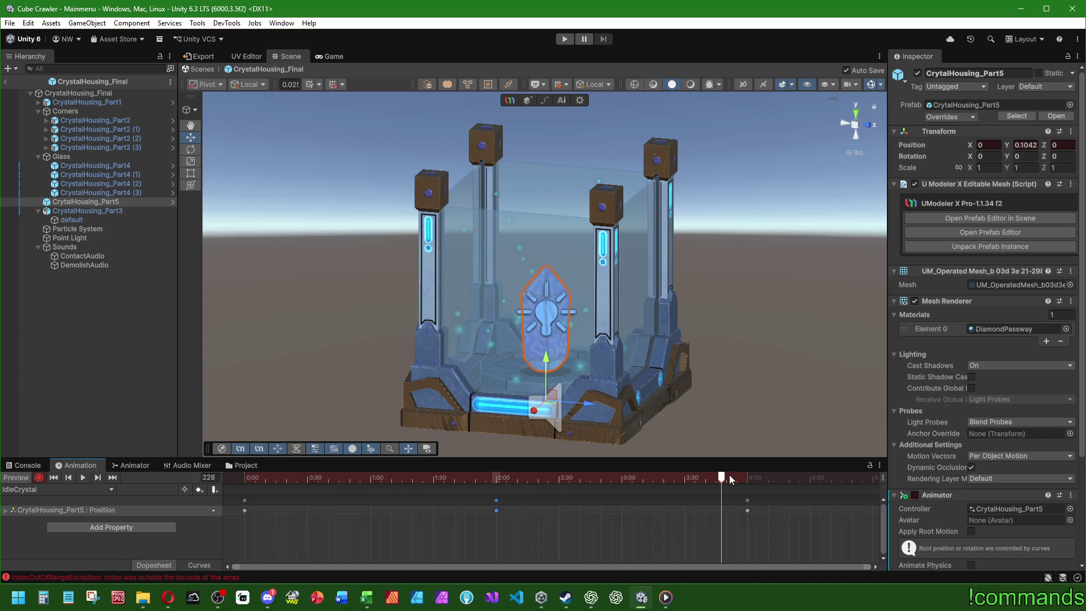
key("alt+comma")
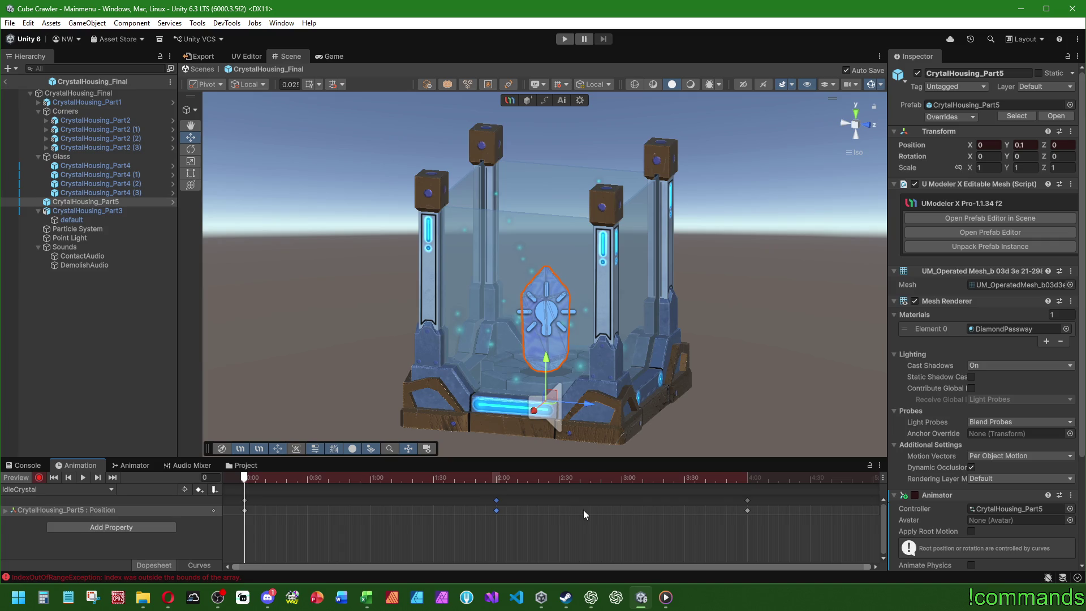
- Move the two later Position keyframes of IdleCrystal to 3:00 and 6:00
left_click_drag(459, 457, 459, 443)
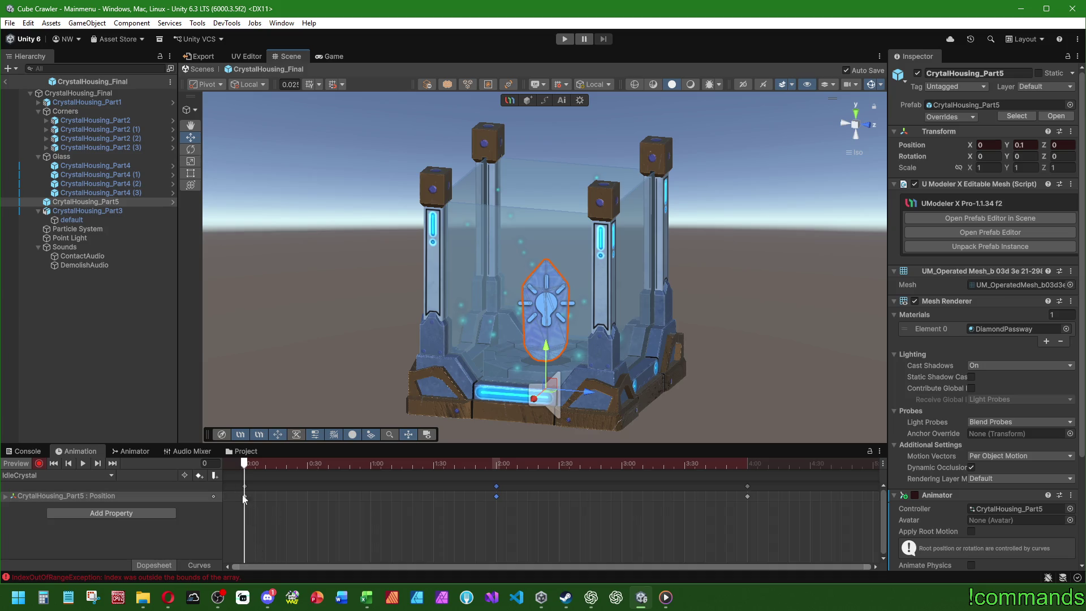
mouse_move(244, 498)
left_mouse_down()
mouse_move(450, 471)
mouse_move(649, 481)
mouse_move(399, 488)
mouse_move(229, 445)
left_mouse_up()
scroll(443, 549, "down", 5)
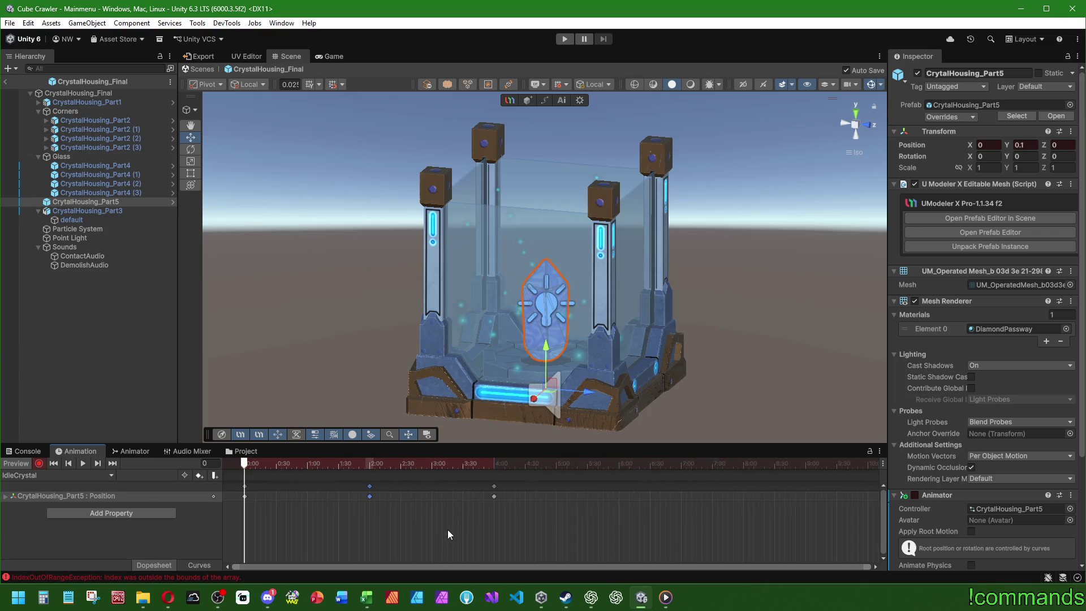
scroll(448, 534, "down", 2)
left_click_drag(492, 489, 453, 493)
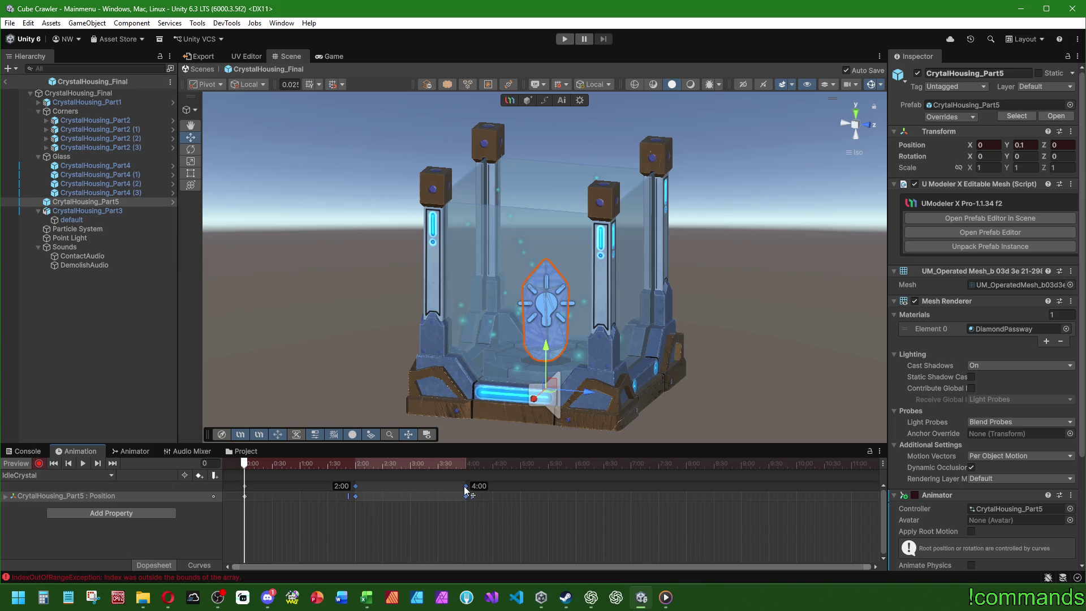
left_click_drag(465, 490, 577, 488)
- Copy all Position keyframes and paste them at 6:00 to repeat the bob through 12:00
left_click(466, 491)
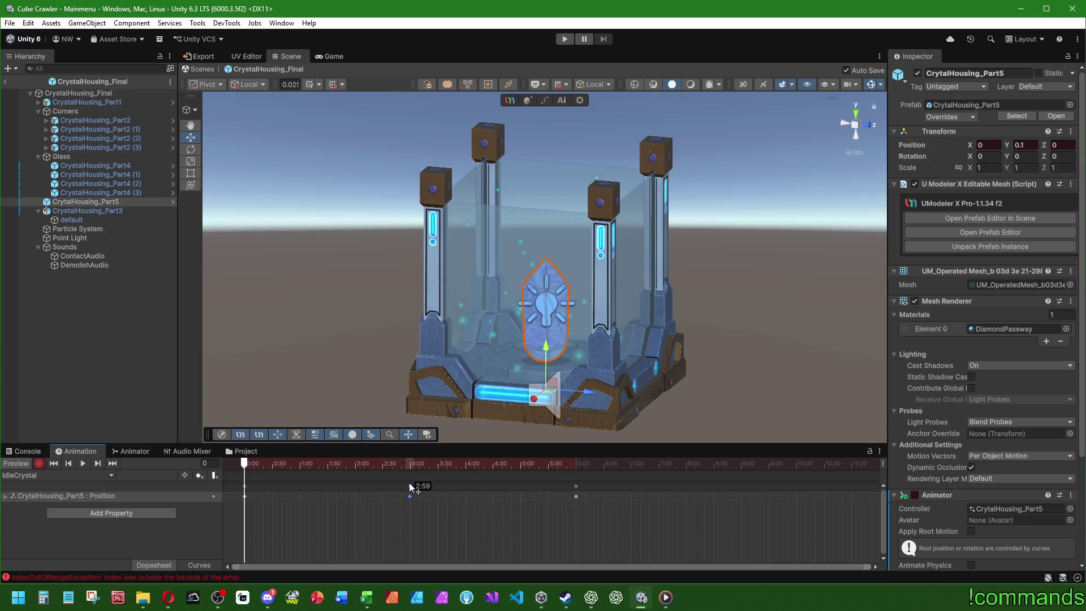
key("ctrl+a")
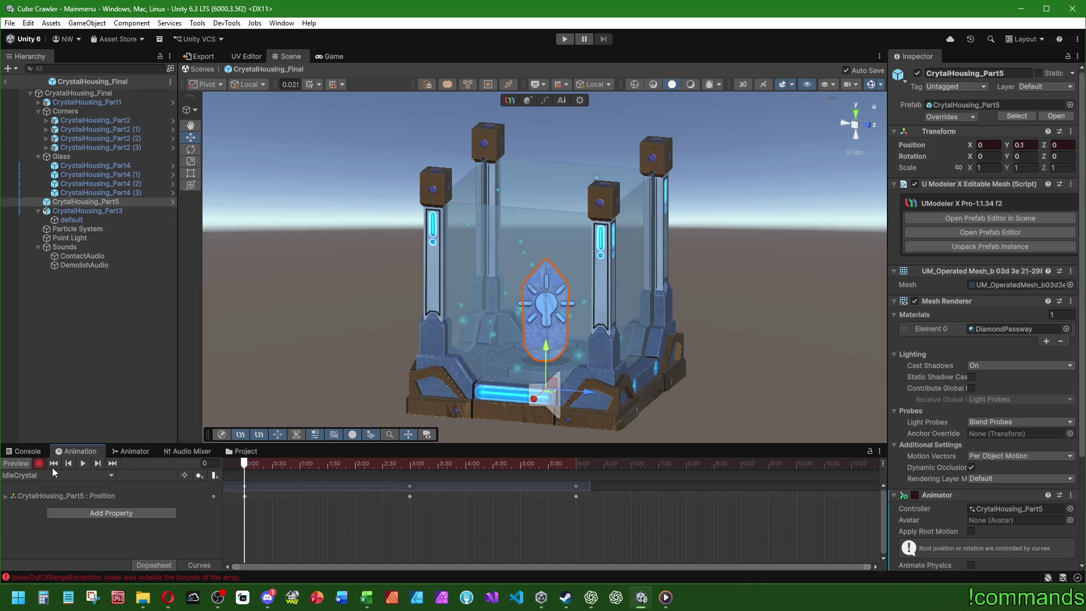
left_click(572, 464)
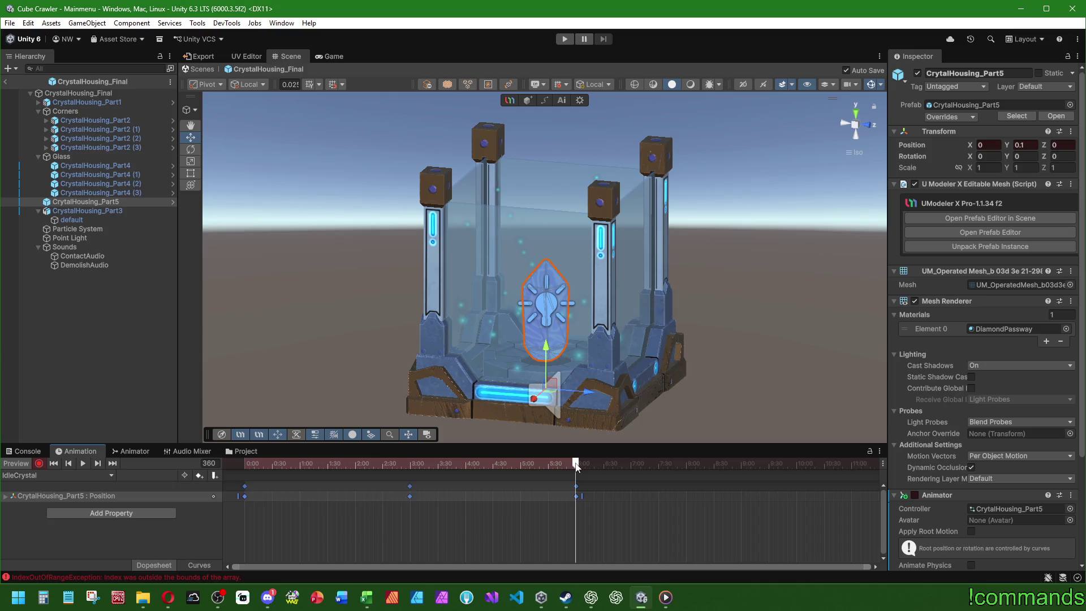
key("ctrl+v")
scroll(613, 496, "down", 2)
left_click_drag(246, 466, 605, 467)
left_click_drag(684, 466, 760, 468)
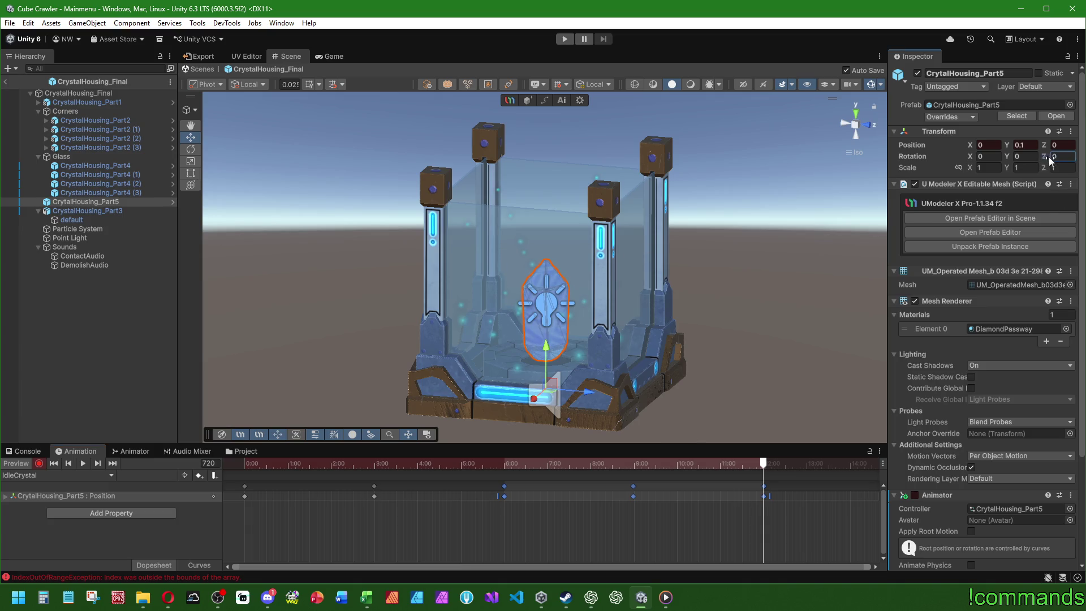
- Delete the unwanted Rotation track created by the accidental Z tilt
left_click_drag(1049, 160, 1070, 160)
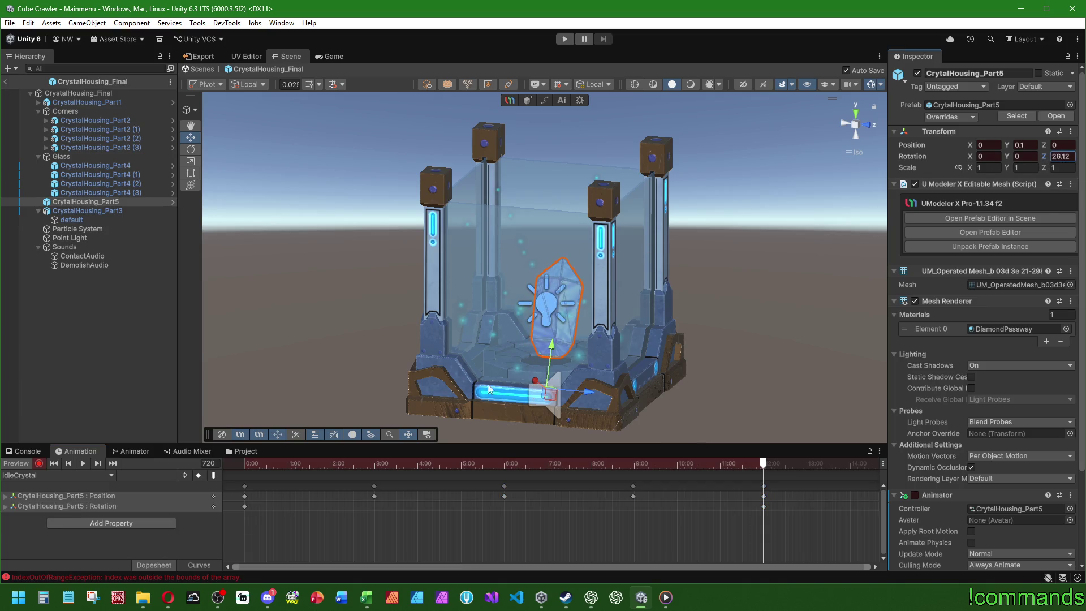
left_click(117, 507)
key("Delete")
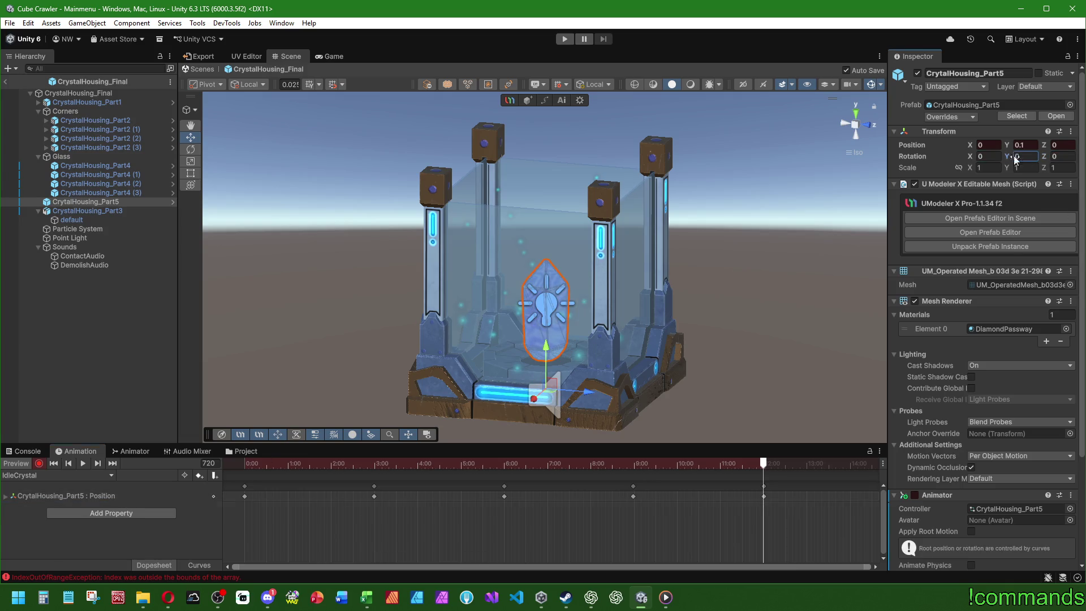
- Key the crystal's Rotation Y to 360 at the clip end and preview the spin
left_click_drag(1016, 160, 1075, 176)
type("360")
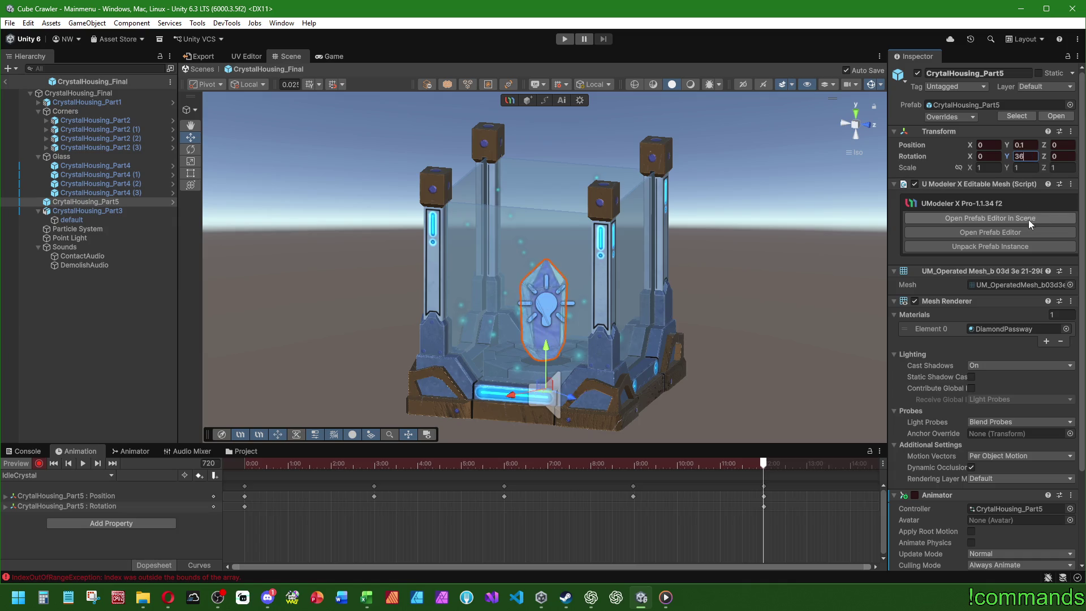
key("Return")
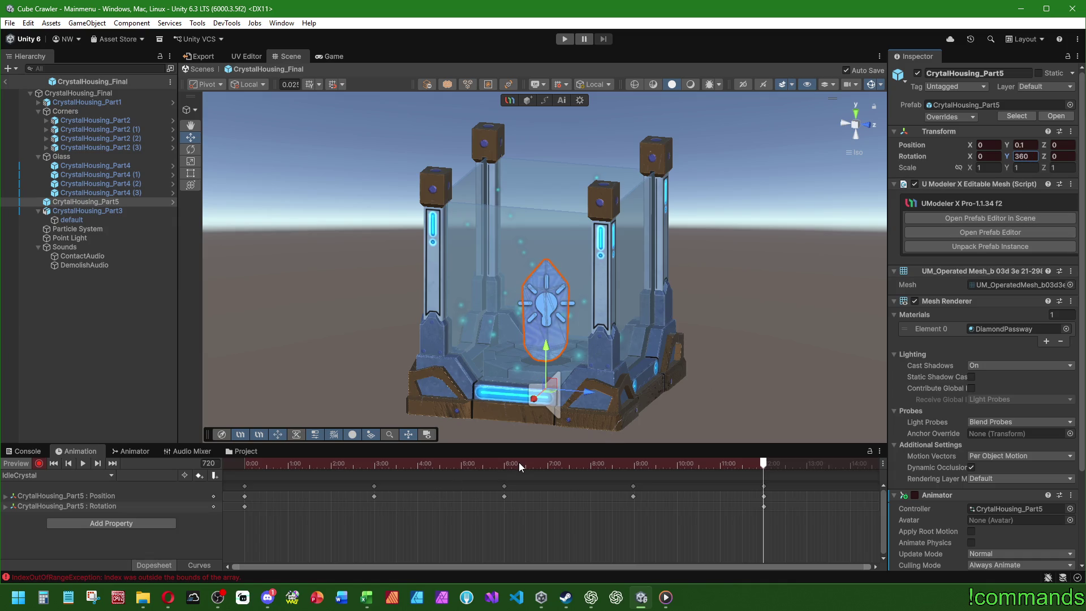
mouse_move(251, 465)
left_mouse_down()
mouse_move(745, 469)
mouse_move(3, 498)
left_mouse_up()
left_click(85, 464)
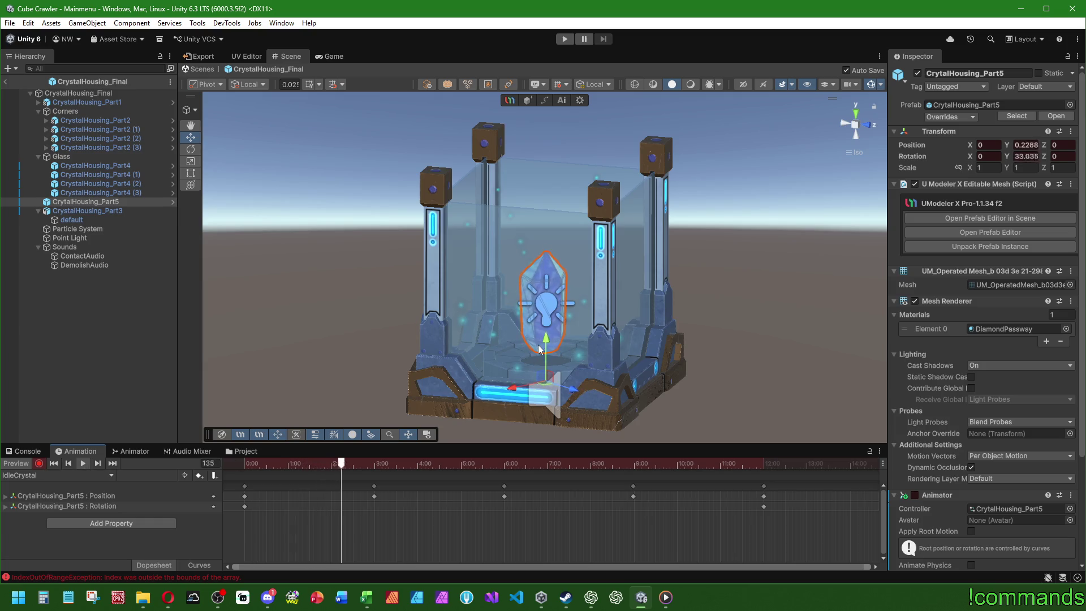
scroll(540, 347, "up", 2)
scroll(541, 348, "down", 2)
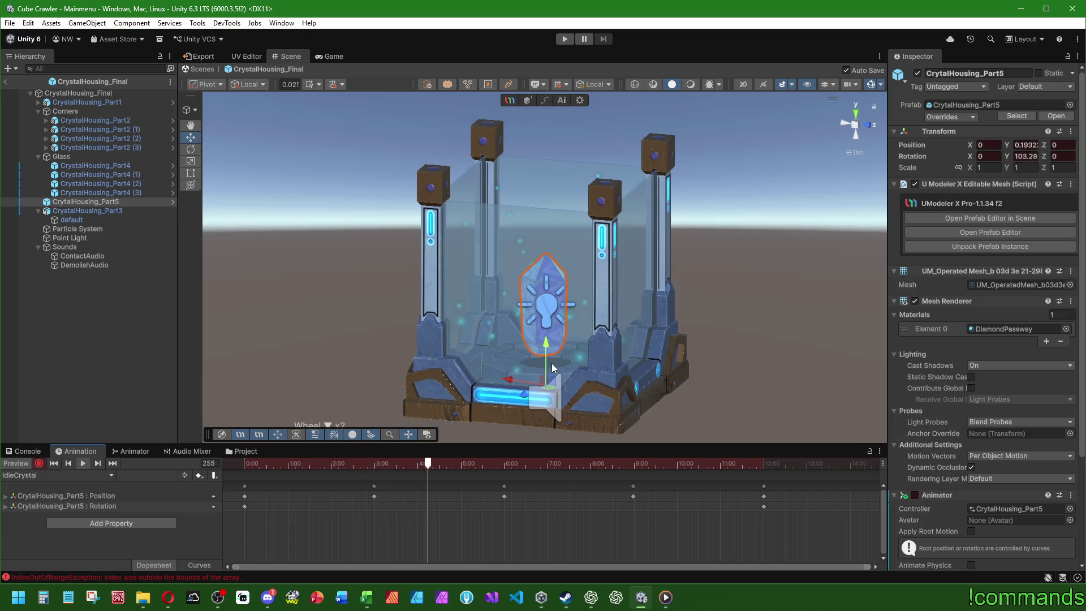
- Turn on Scene view lighting and move the Point Light forward to Position Z 0.83
left_click_drag(586, 272, 672, 86)
left_click(690, 84)
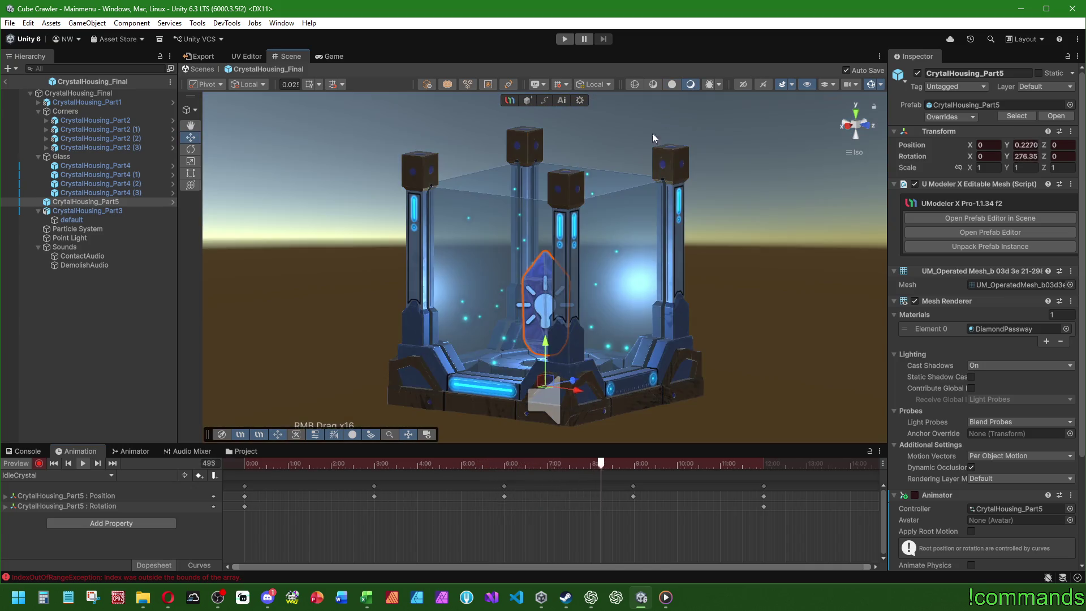
mouse_move(640, 187)
left_mouse_down()
mouse_move(609, 212)
mouse_move(388, 213)
mouse_move(335, 228)
mouse_move(658, 234)
mouse_move(308, 272)
left_mouse_up()
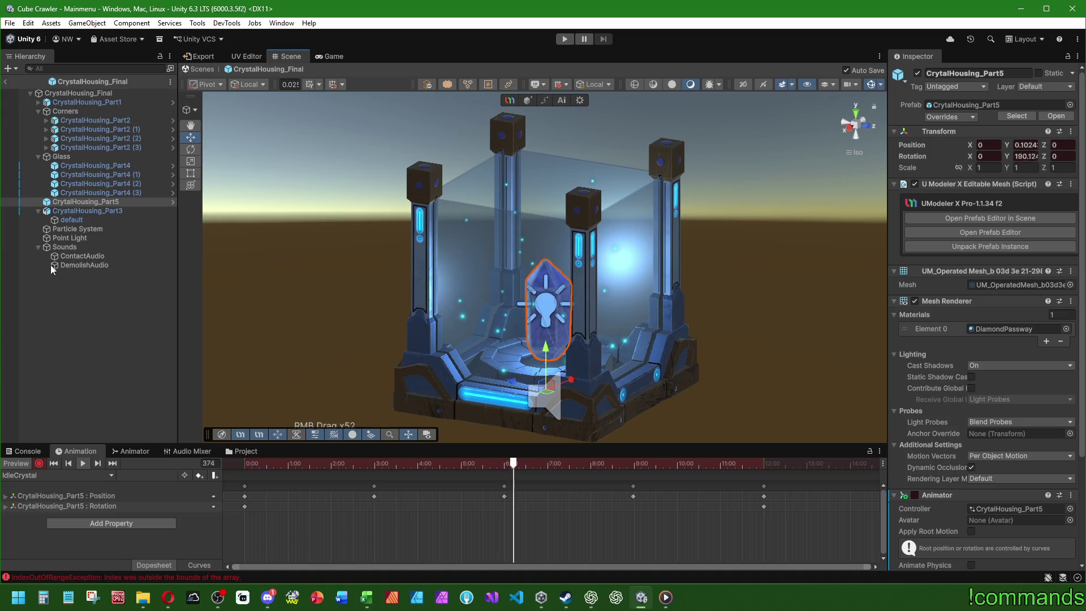
left_click(74, 237)
mouse_move(556, 347)
left_mouse_down()
mouse_move(588, 309)
mouse_move(642, 308)
mouse_move(626, 320)
mouse_move(639, 319)
mouse_move(613, 321)
mouse_move(649, 322)
mouse_move(532, 260)
mouse_move(607, 277)
left_mouse_up()
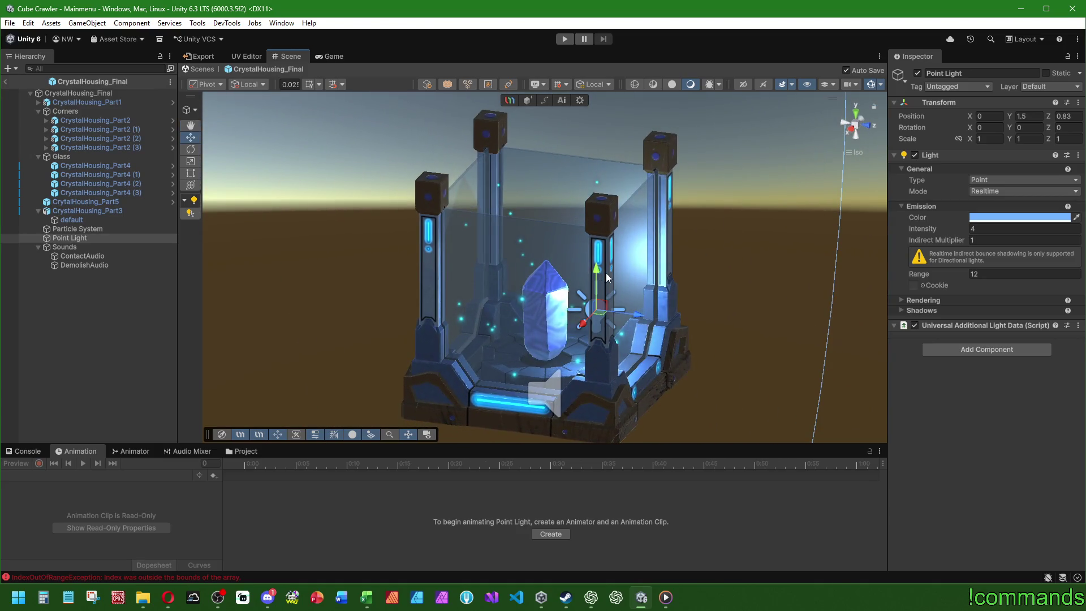
- Try several higher positions for the Point Light, then undo the last move
left_click_drag(633, 320, 590, 327)
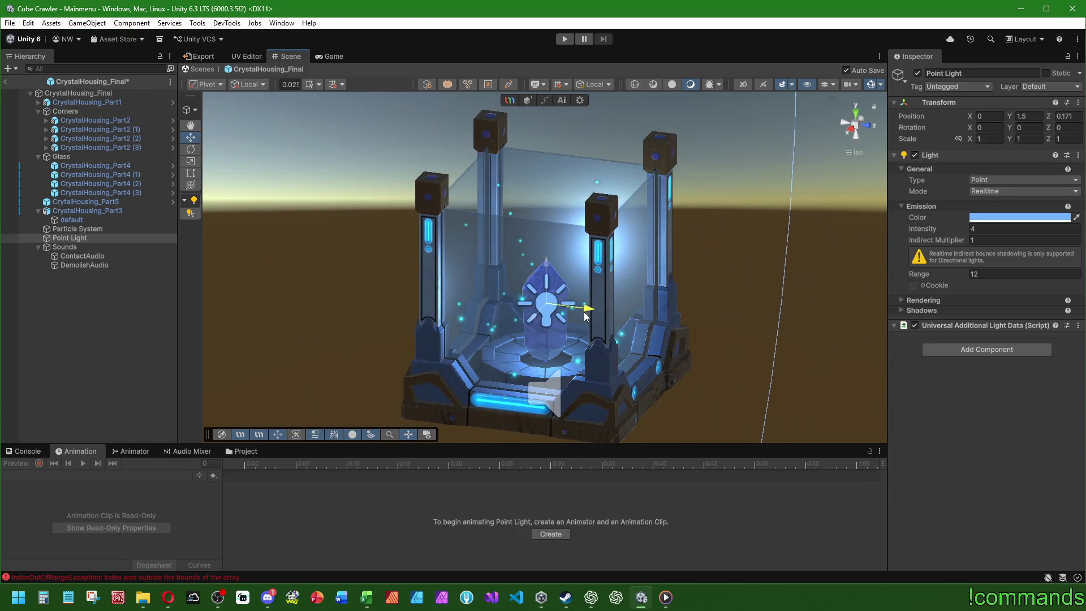
left_click_drag(565, 278, 559, 192)
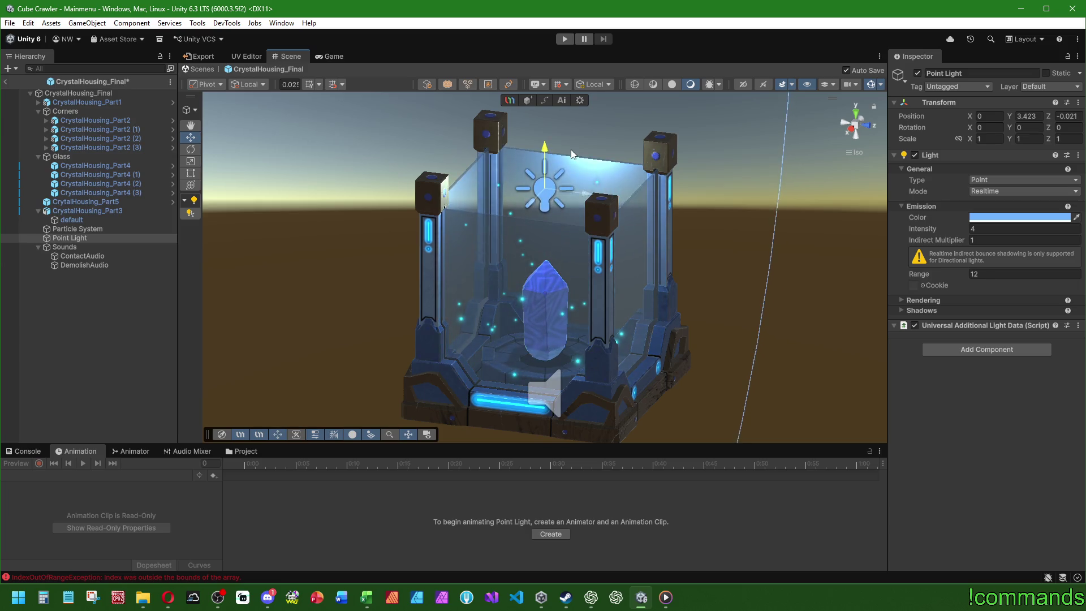
mouse_move(628, 291)
left_mouse_down()
mouse_move(661, 298)
mouse_move(336, 247)
mouse_move(554, 176)
left_mouse_up()
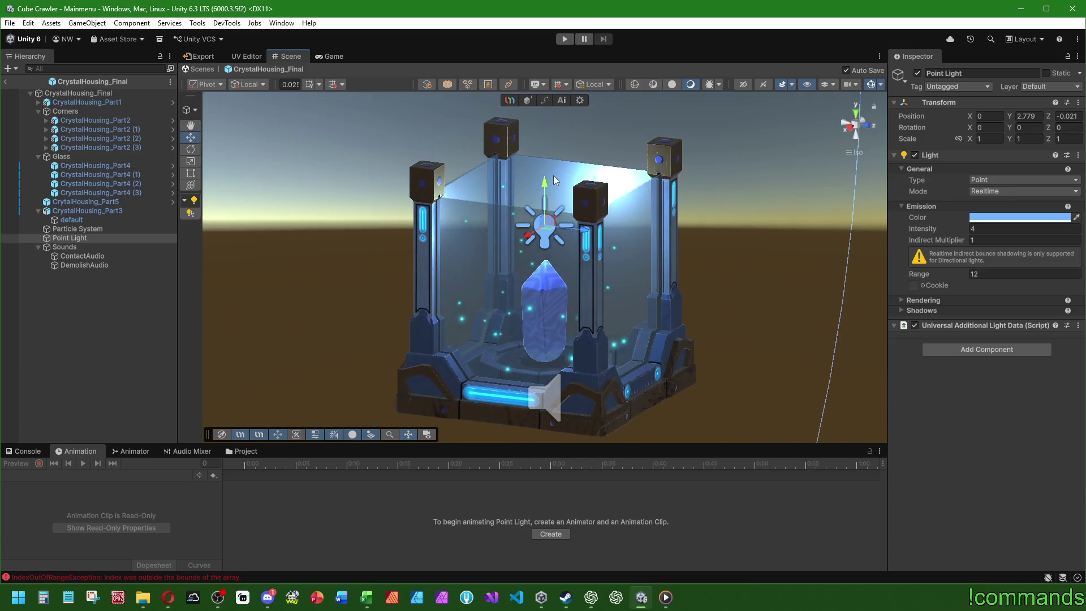
left_click_drag(551, 230, 551, 192)
mouse_move(552, 192)
left_mouse_down()
mouse_move(566, 215)
mouse_move(521, 212)
mouse_move(474, 267)
mouse_move(286, 245)
mouse_move(456, 256)
mouse_move(473, 289)
left_mouse_up()
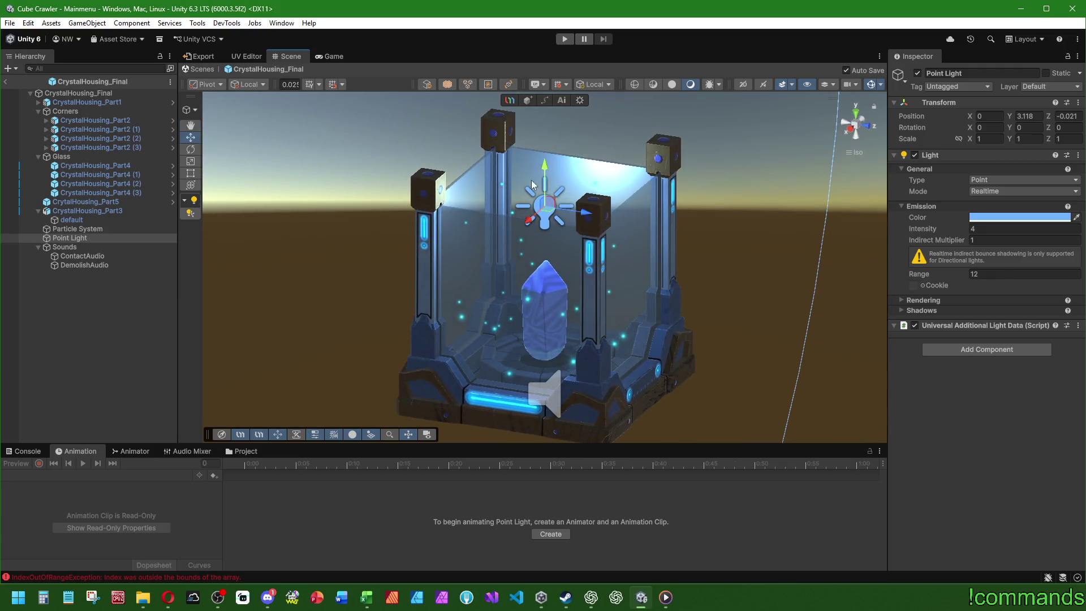
key("ctrl+z")
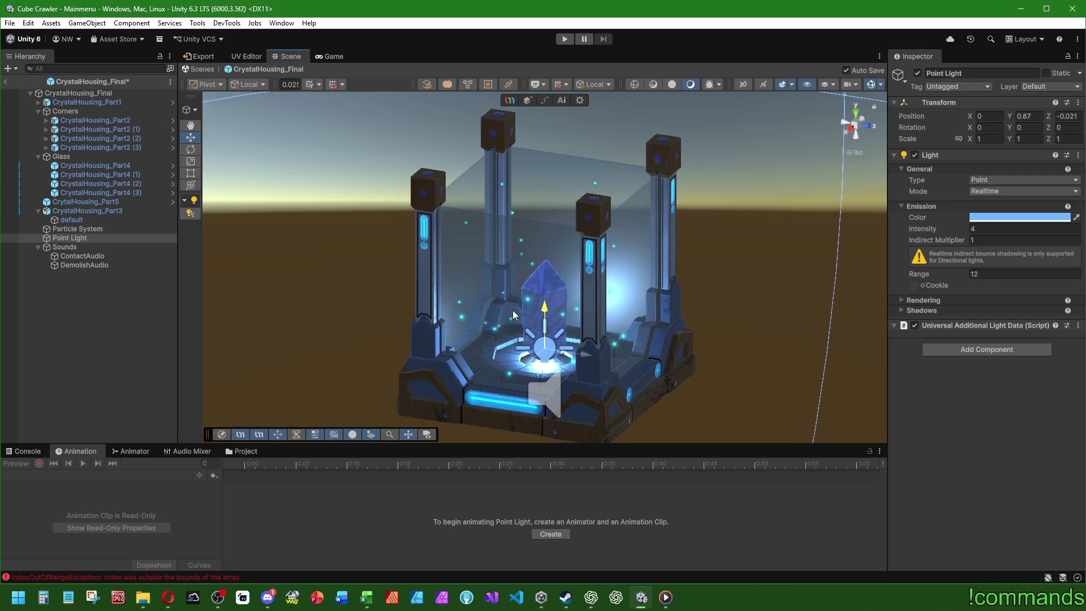
left_click_drag(512, 298, 422, 237)
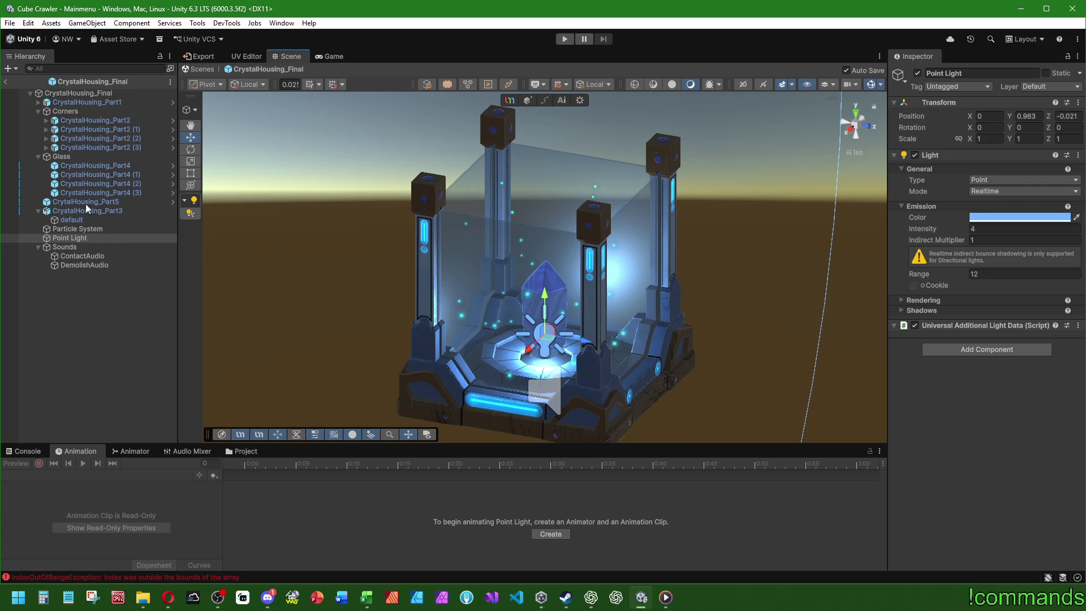
- Preview the crystal's idle animation and settle the Point Light at Y 1.678, Z 0.819
left_click(86, 202)
left_click(83, 463)
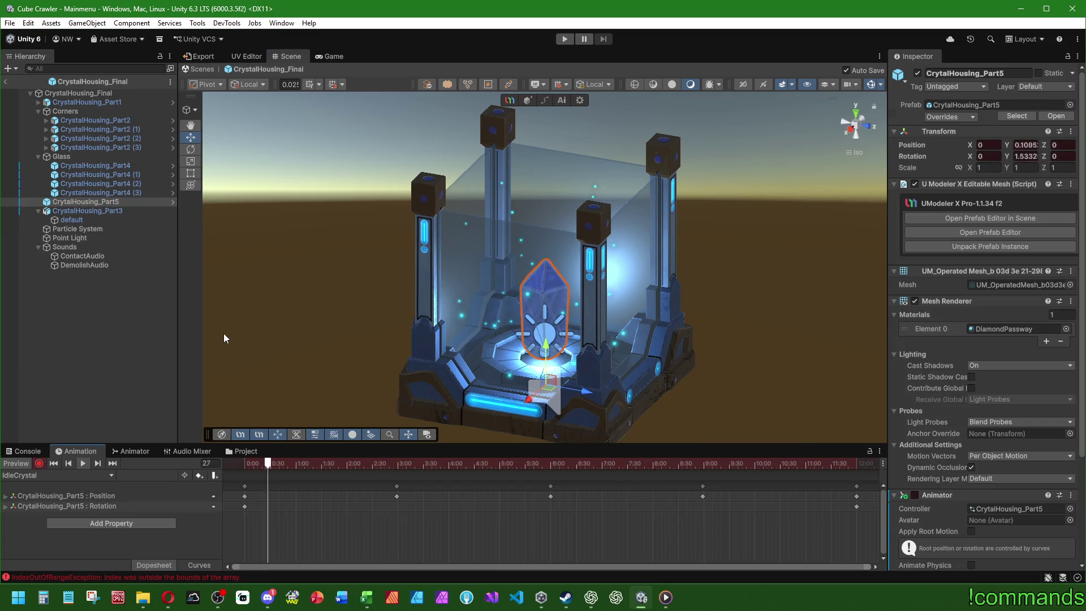
left_click_drag(739, 290, 745, 259)
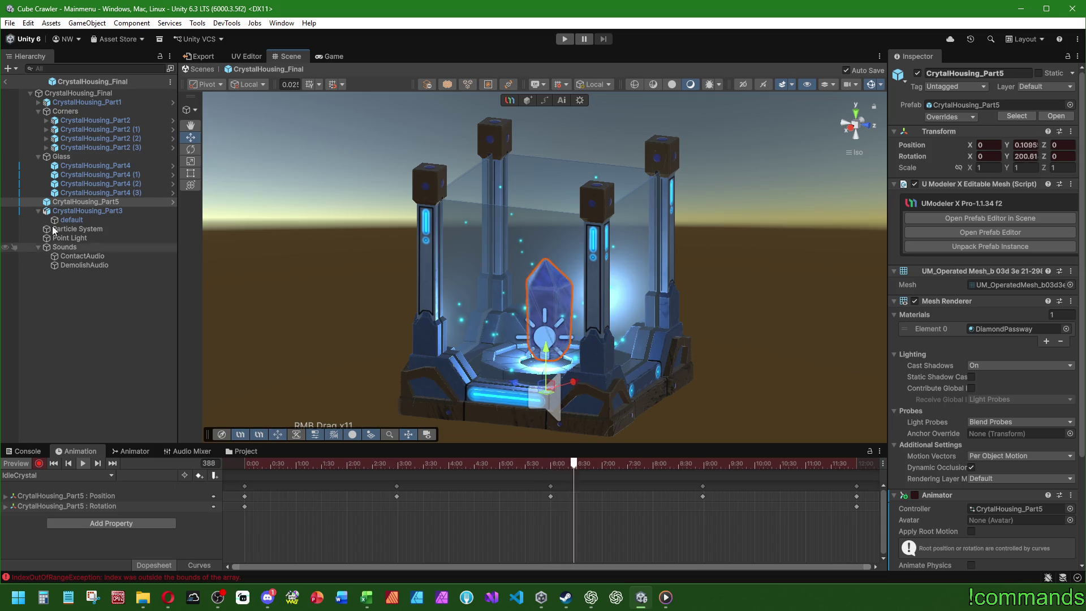
left_click(79, 237)
left_click_drag(575, 344, 596, 302)
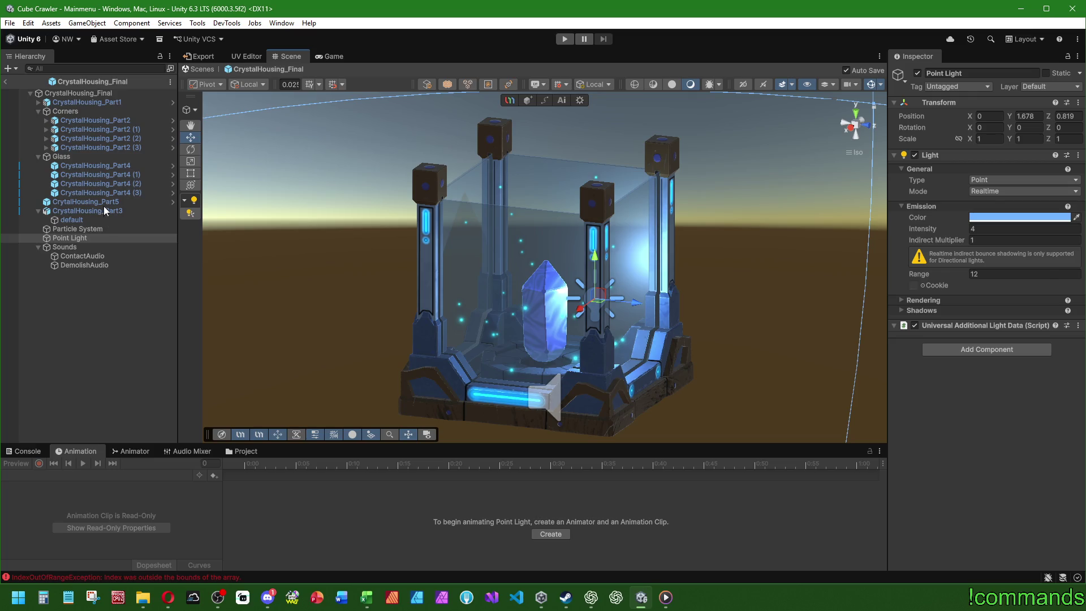
left_click(103, 202)
mouse_move(526, 362)
left_mouse_down()
mouse_move(679, 354)
mouse_move(715, 316)
mouse_move(764, 323)
mouse_move(672, 352)
mouse_move(199, 340)
mouse_move(758, 356)
left_mouse_up()
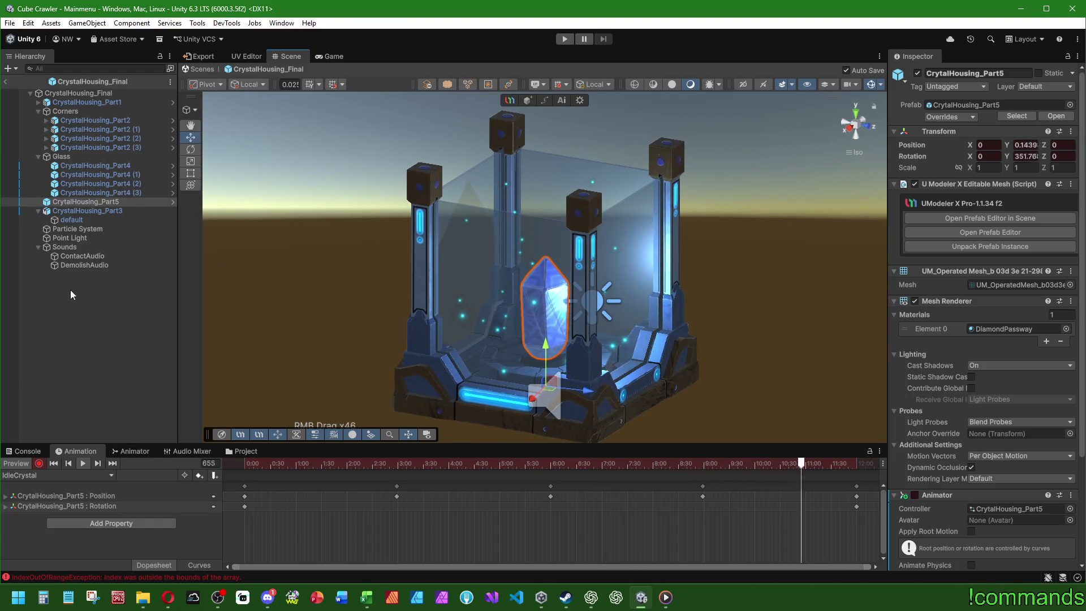
left_click(78, 238)
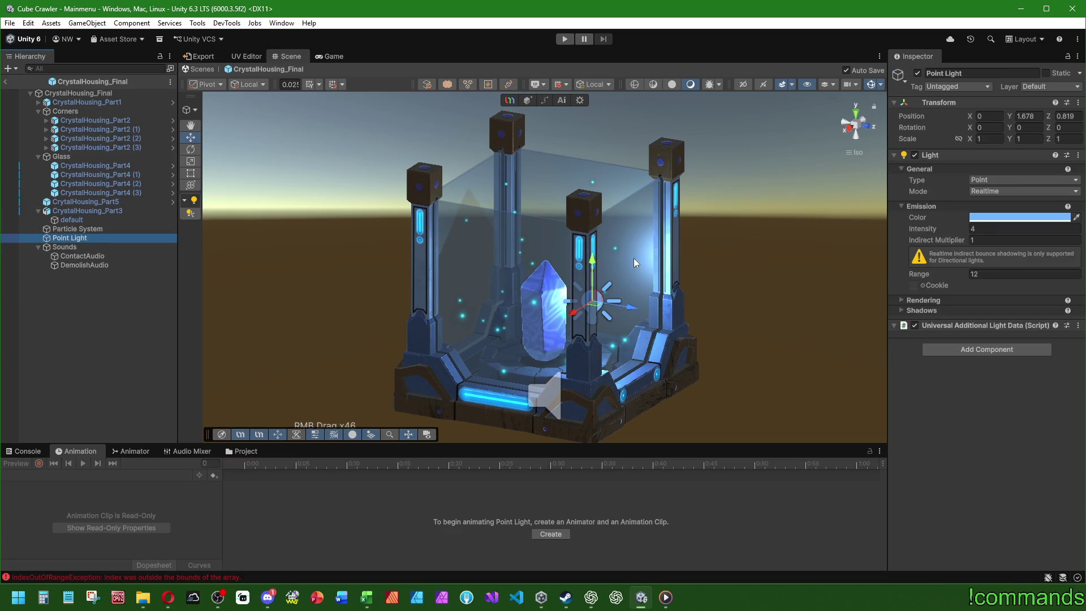
- Set the Point Light's X and Z position to 0 from a top view
left_click(858, 114)
mouse_move(589, 217)
left_mouse_down()
mouse_move(665, 214)
mouse_move(639, 179)
mouse_move(742, 301)
mouse_move(654, 268)
mouse_move(679, 168)
mouse_move(679, 186)
mouse_move(399, 329)
mouse_move(833, 513)
mouse_move(809, 524)
mouse_move(490, 268)
mouse_move(764, 301)
mouse_move(756, 329)
mouse_move(638, 339)
mouse_move(659, 322)
mouse_move(594, 453)
mouse_move(580, 517)
mouse_move(571, 482)
mouse_move(942, 181)
left_mouse_up()
type("0")
key("Tab")
key("Tab")
type("0")
key("Return")
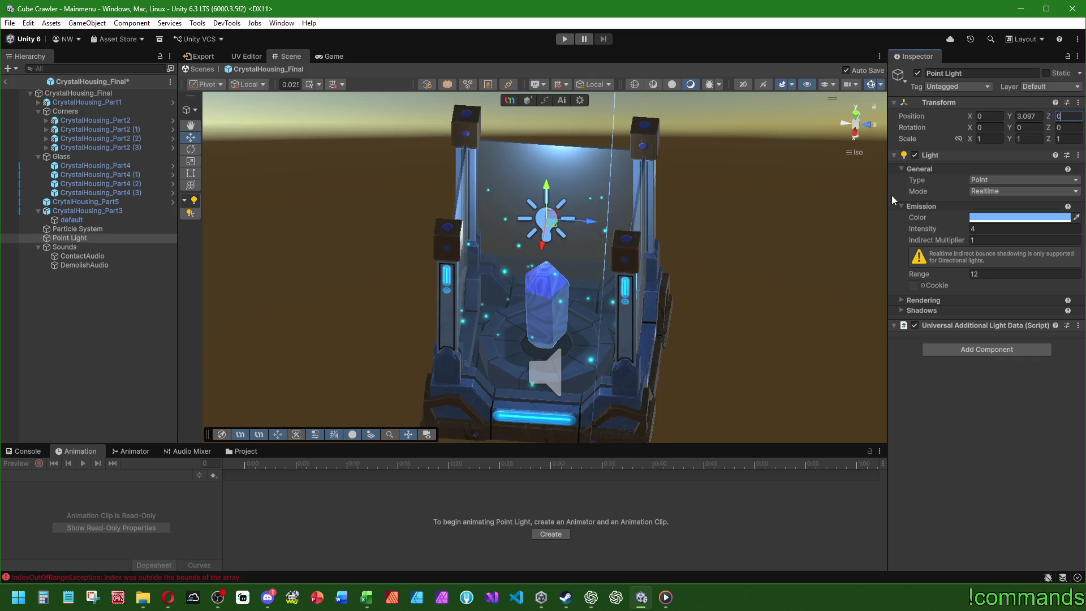
- Set the Point Light's height to Position Y 1.5
mouse_move(707, 238)
left_mouse_down()
mouse_move(638, 249)
mouse_move(640, 259)
left_mouse_up()
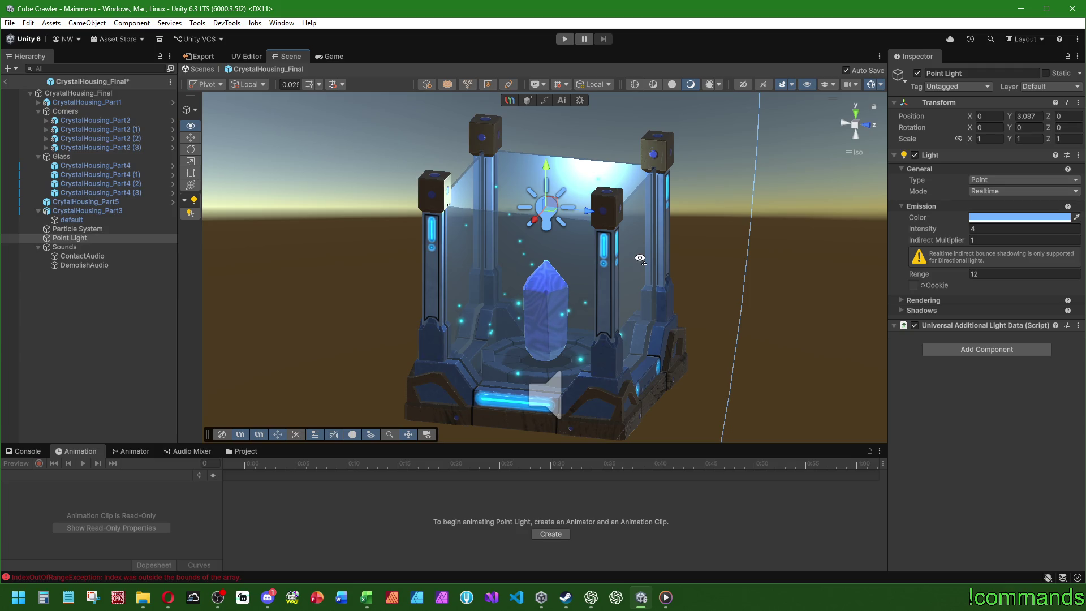
mouse_move(640, 258)
left_mouse_down()
mouse_move(613, 216)
mouse_move(639, 249)
mouse_move(626, 252)
mouse_move(758, 255)
left_mouse_up()
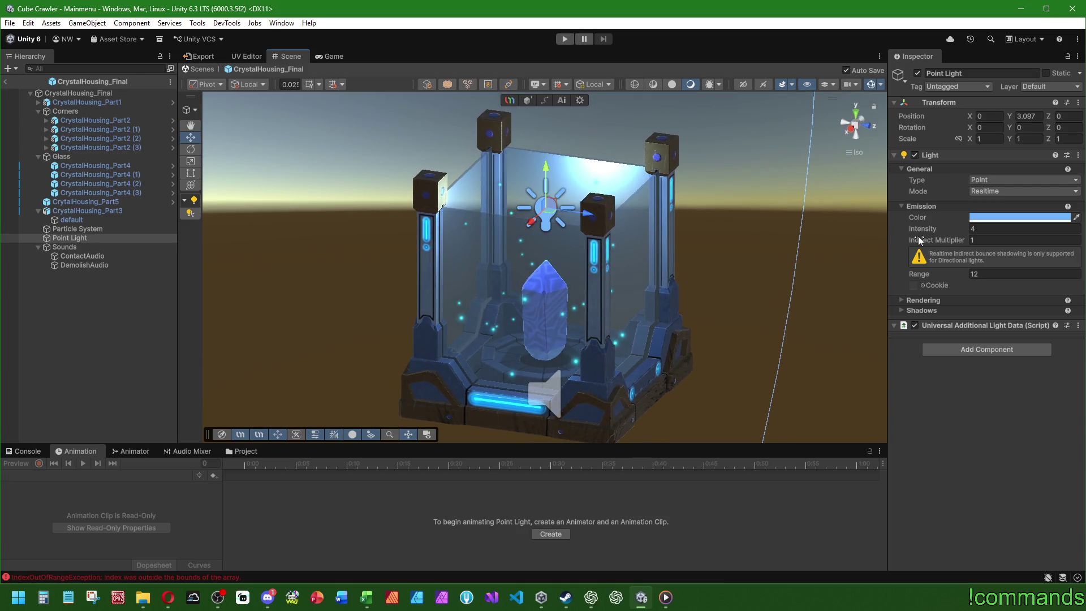
type("0")
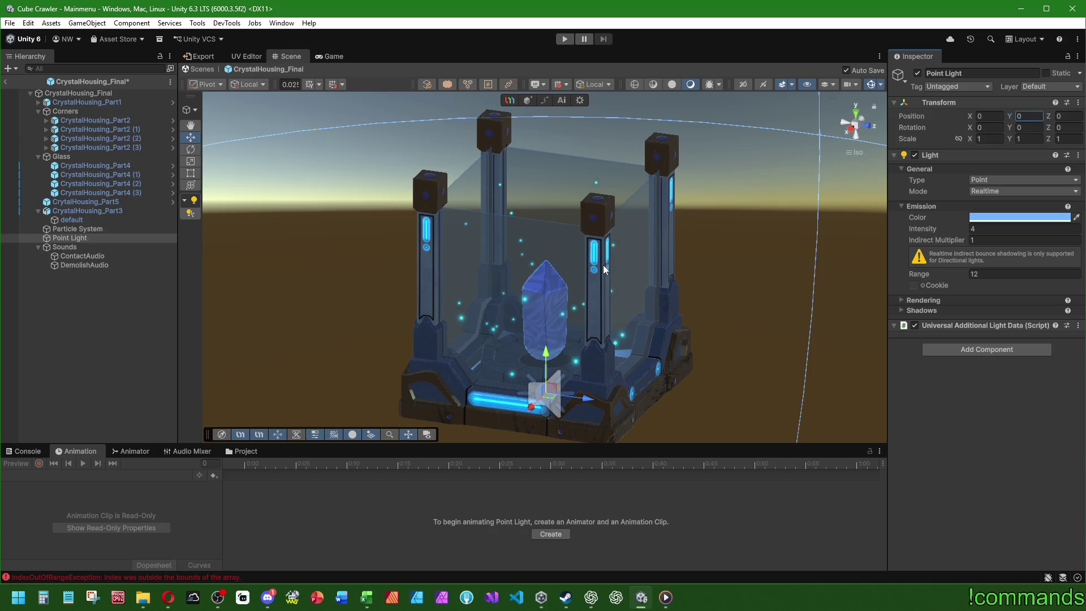
type("1")
key("BackSpace")
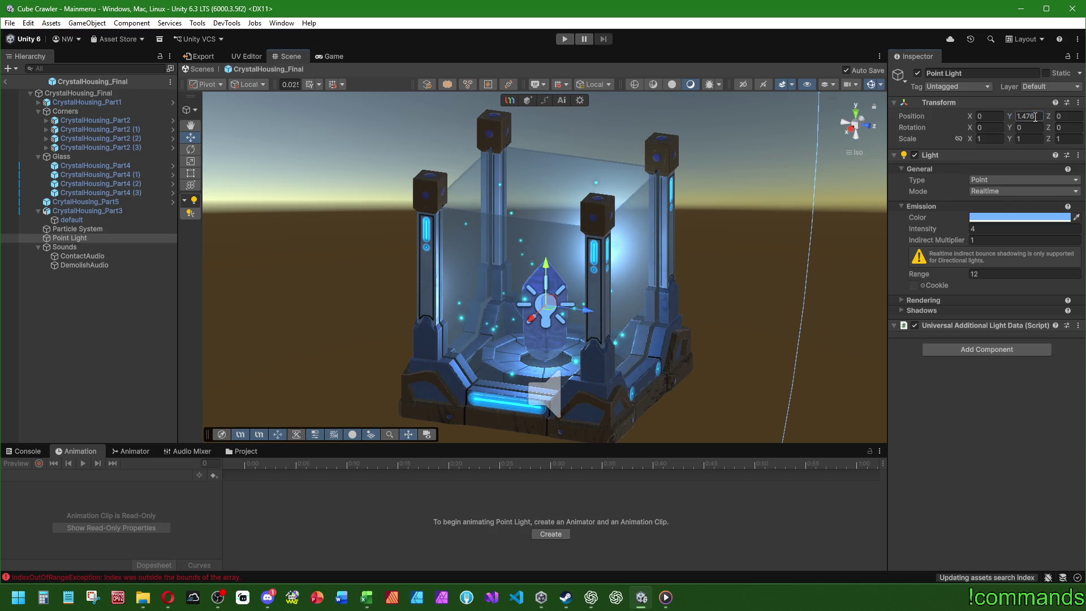
type("2")
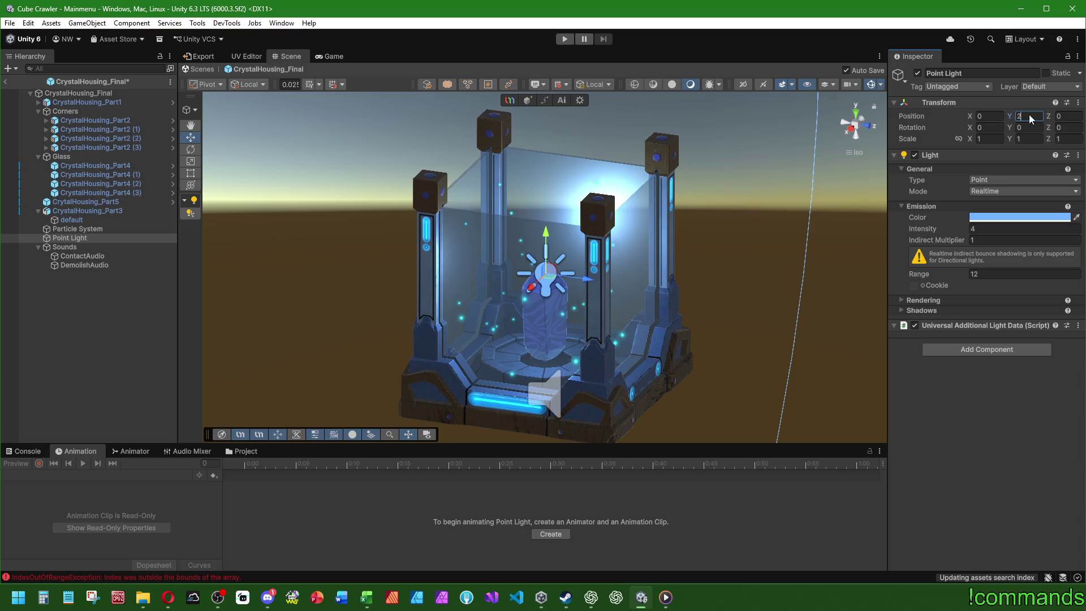
key("BackSpace")
type("1.5")
- Give the light Intensity 6 and Range 24, then deselect it and inspect the lighting
left_click(990, 227)
type("5")
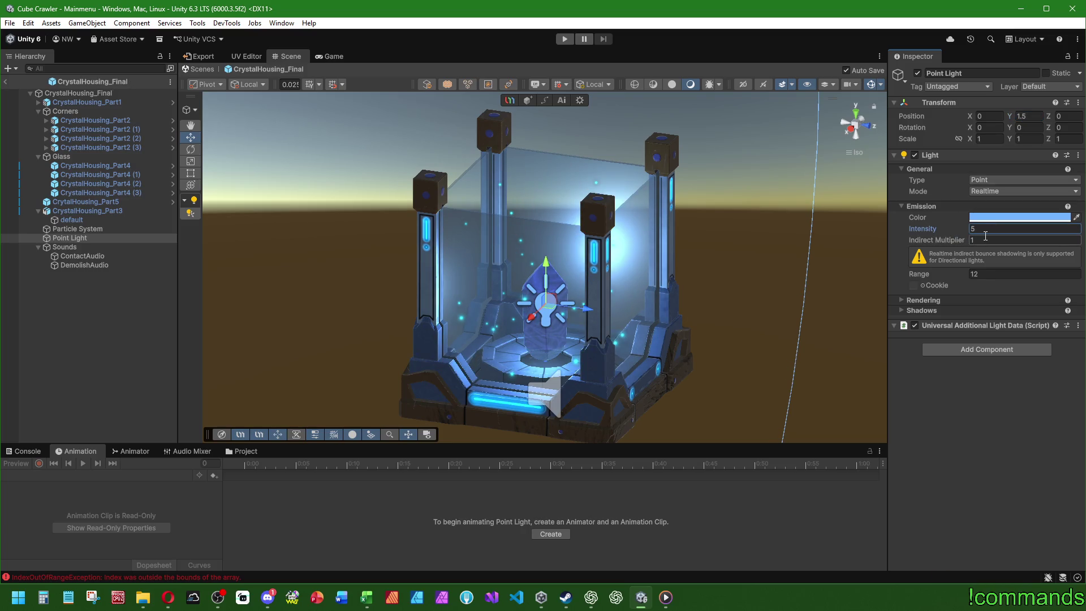
type("24")
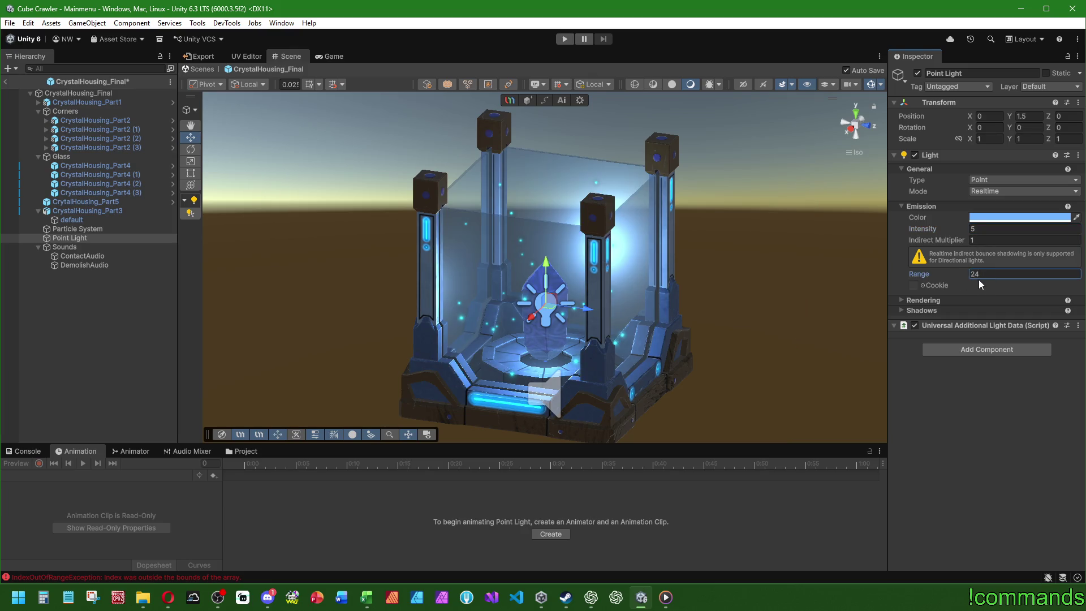
left_click(990, 229)
type("6")
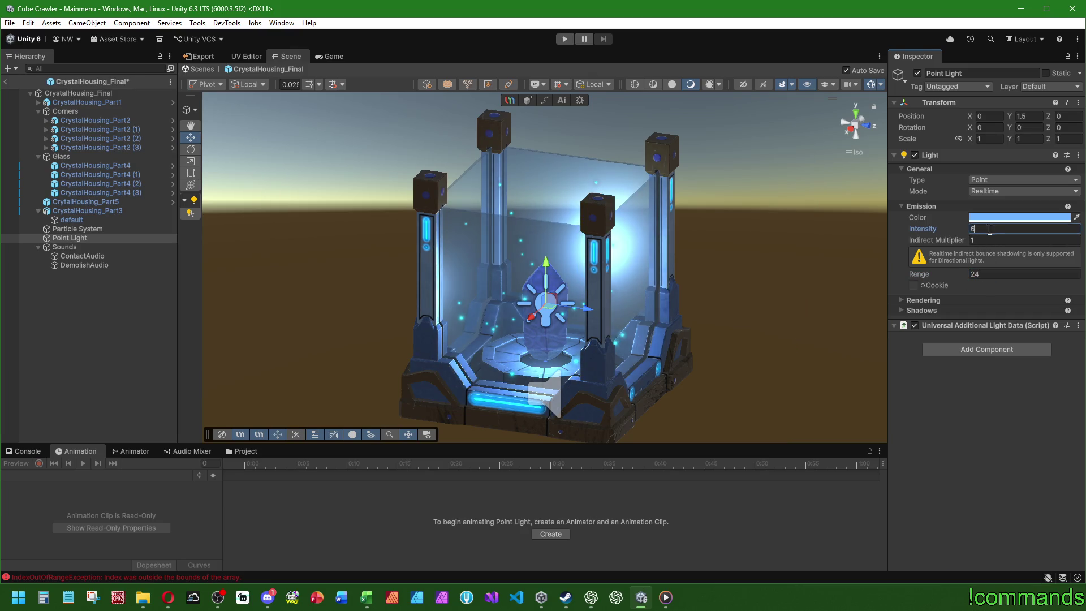
left_click(102, 403)
mouse_move(237, 390)
left_mouse_down()
mouse_move(315, 366)
mouse_move(160, 364)
mouse_move(275, 369)
left_mouse_up()
left_click_drag(553, 367, 817, 150)
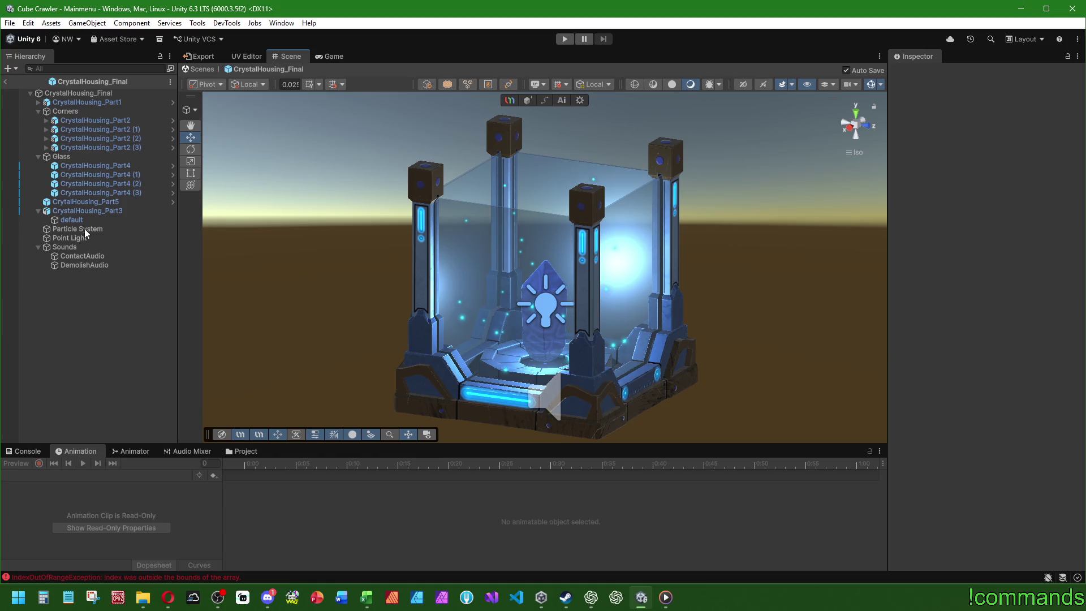
left_click(86, 202)
- Play the crystal's idle animation preview while orbiting the housing
left_click(84, 463)
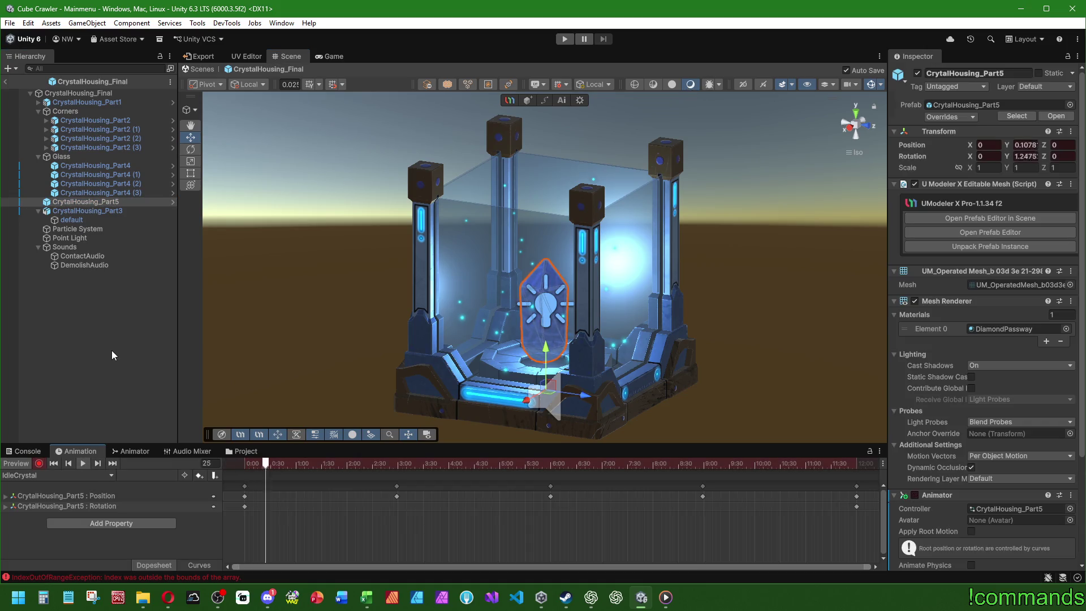
left_click(501, 327)
mouse_move(502, 327)
left_mouse_down()
mouse_move(166, 321)
mouse_move(658, 325)
left_mouse_up()
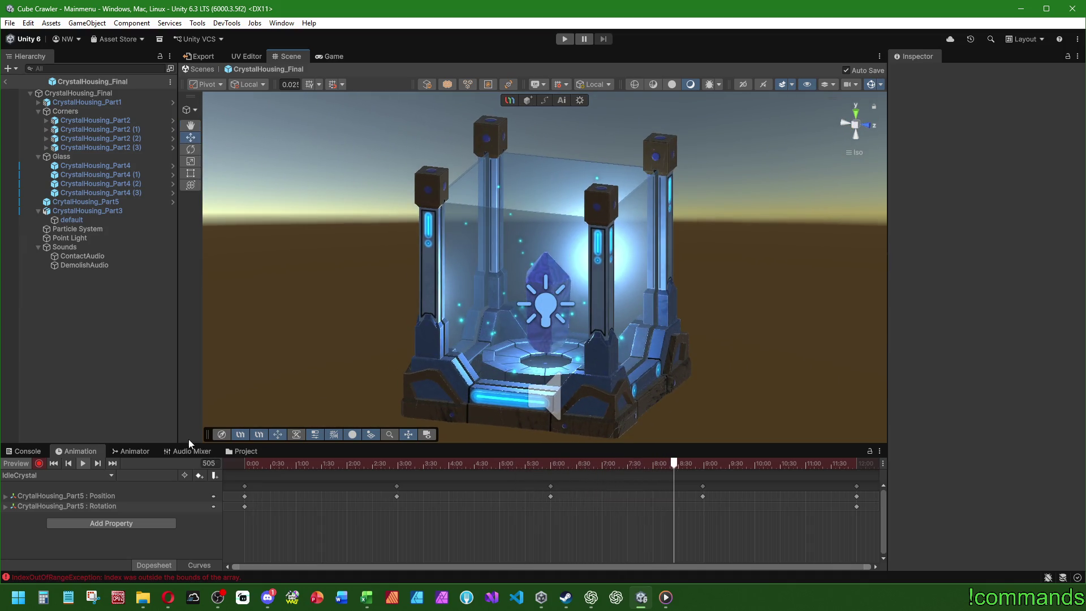
- Inspect CrystalHousing_Part4 (3)'s WindowPassway material with a wider Inspector panel
left_click(107, 193)
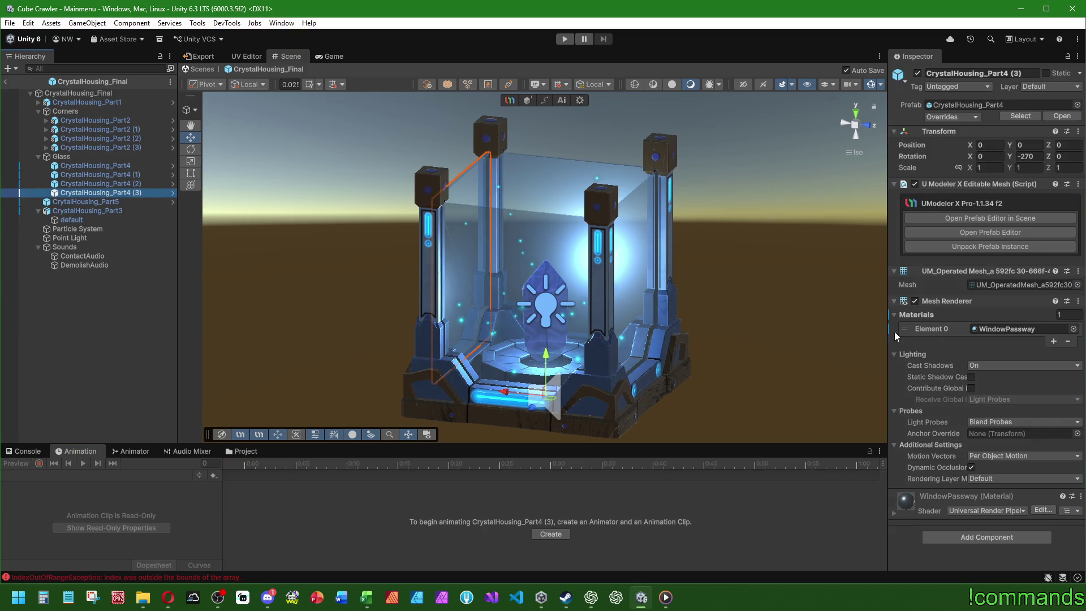
left_click(993, 331)
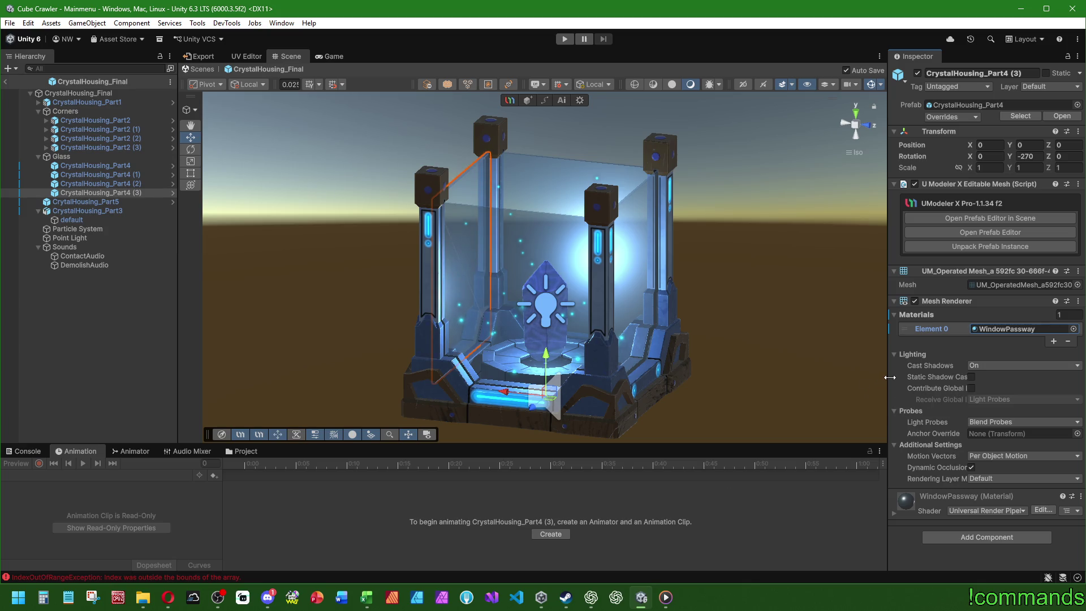
left_click_drag(890, 378, 777, 376)
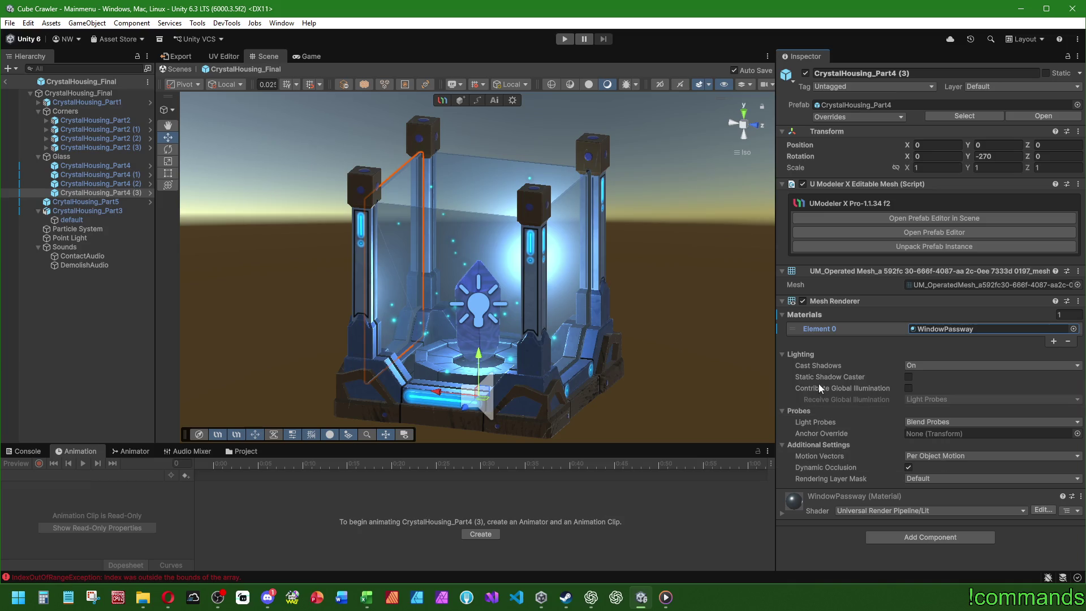
left_click(943, 329)
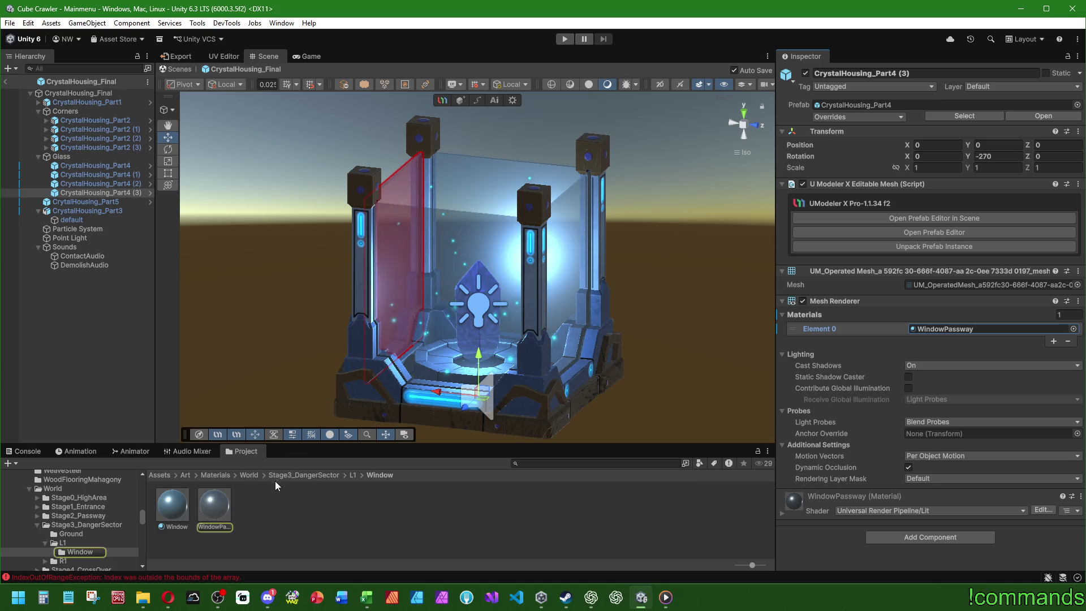
- Check WindowPassway stays Transparent with Alpha blending, then reselect CrystalHousing_Part4 (3)
left_click(214, 506)
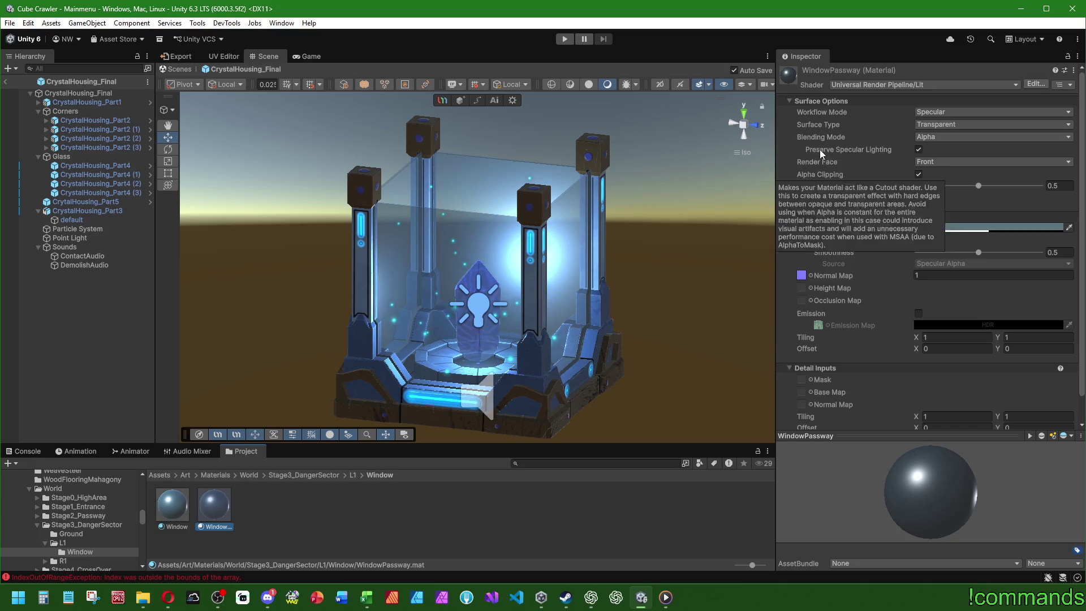
scroll(822, 142, "down", 1)
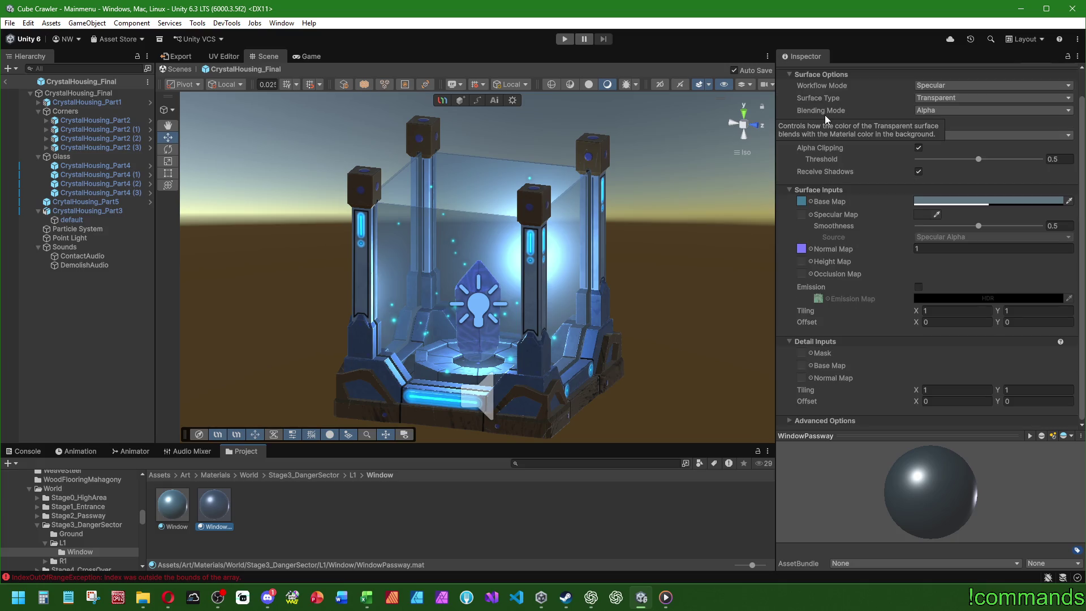
scroll(824, 114, "up", 1)
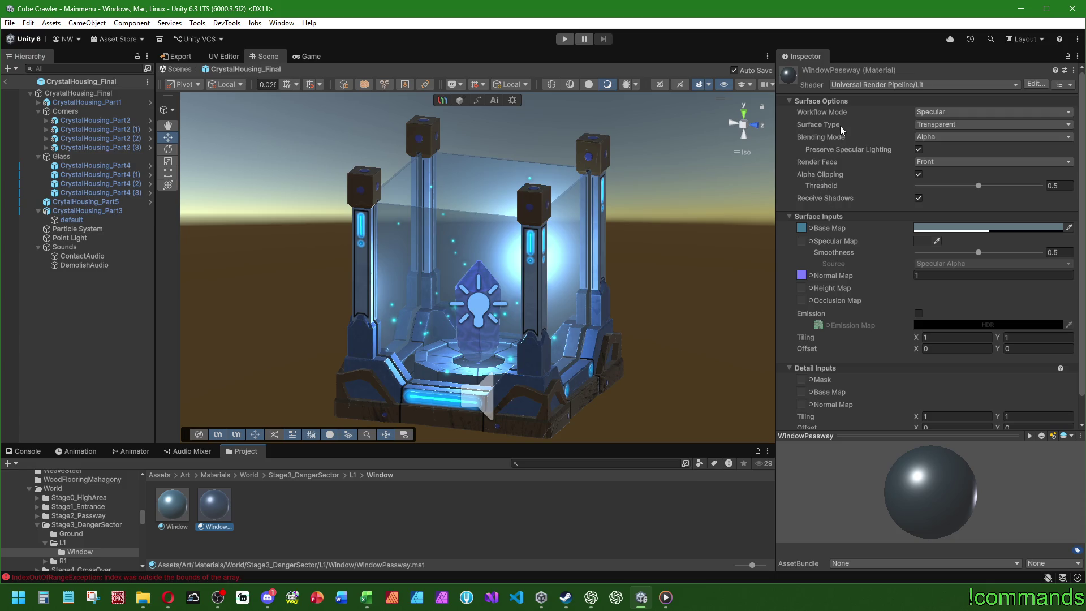
left_click(934, 124)
left_click(934, 138)
left_click(926, 111)
left_click(927, 124)
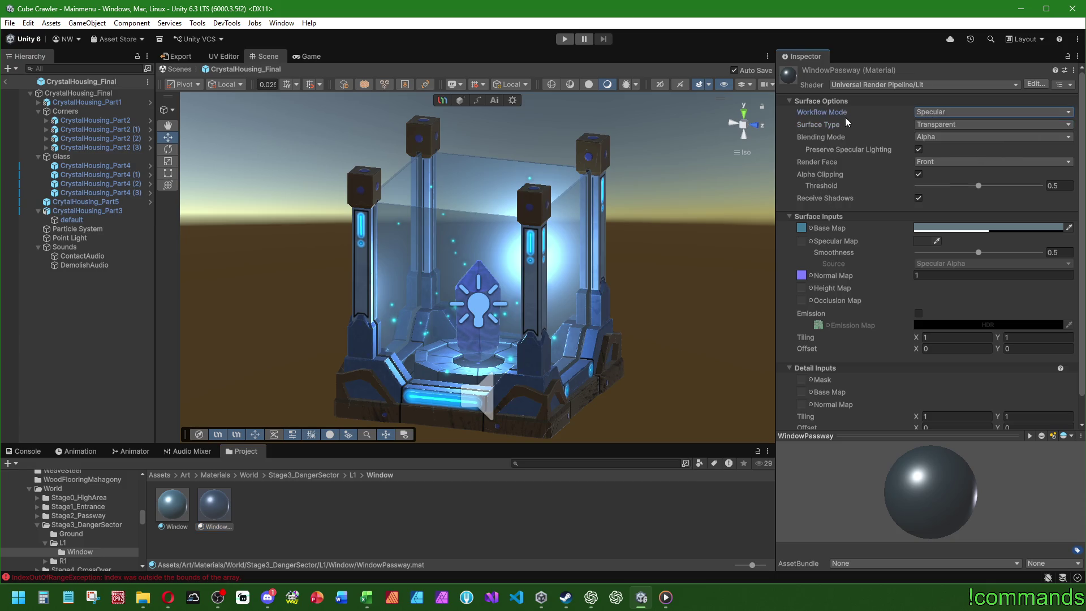
left_click(928, 138)
left_click(824, 136)
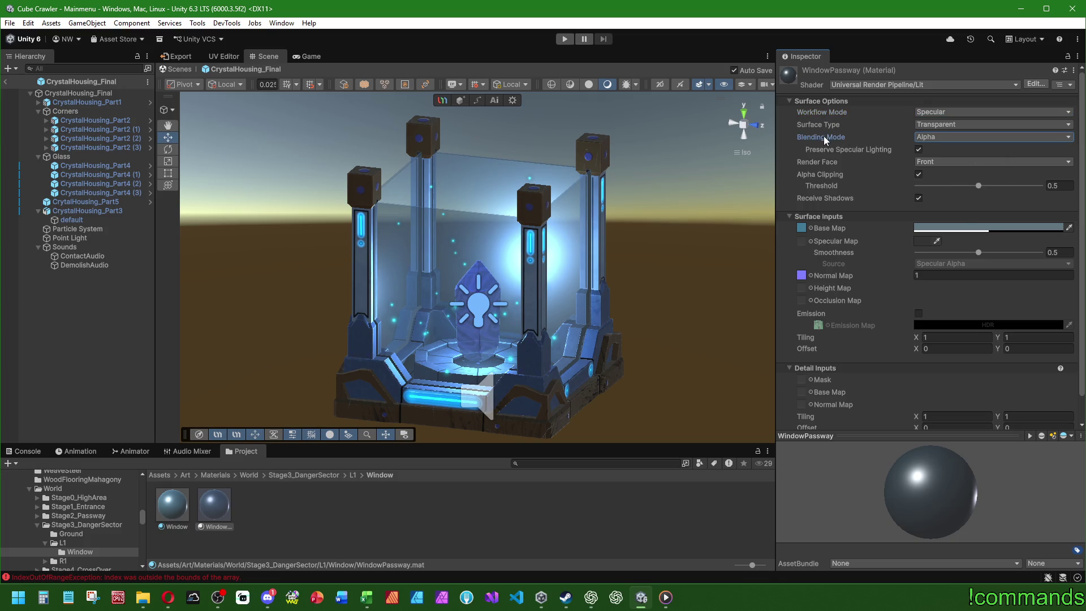
left_click(285, 535)
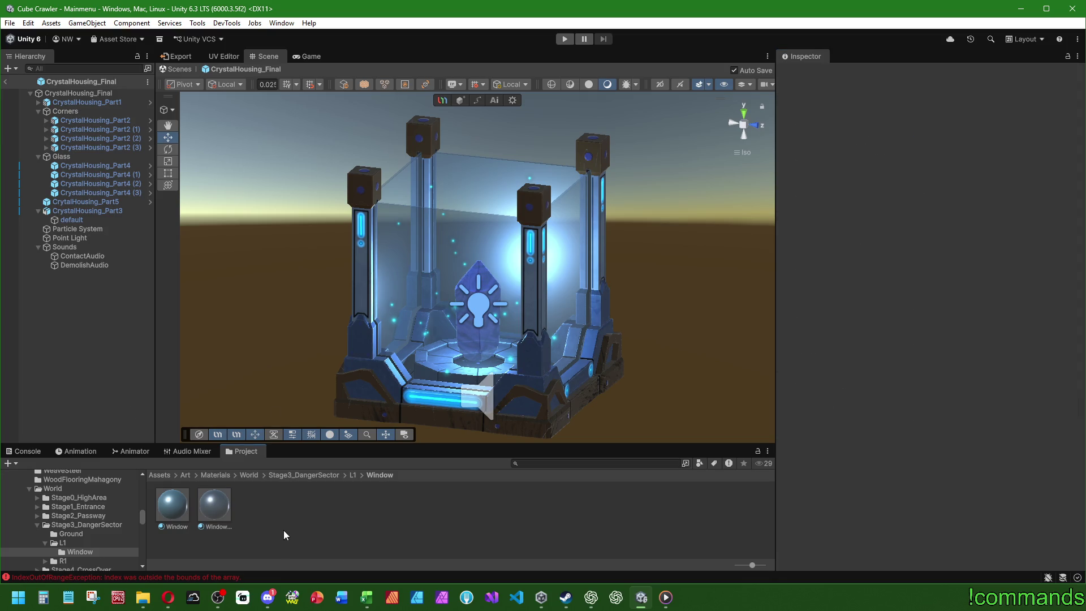
left_click(93, 192)
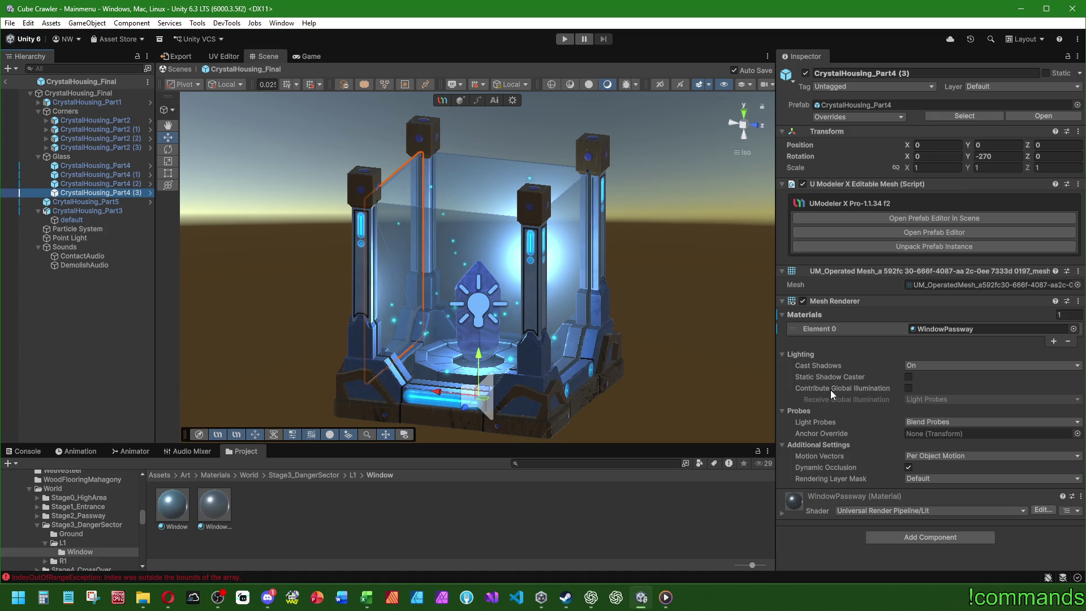
- Toggle Contribute Global Illumination on and off for all four Part4 glass panels, then switch to ChatGPT
left_click(95, 166, "shift")
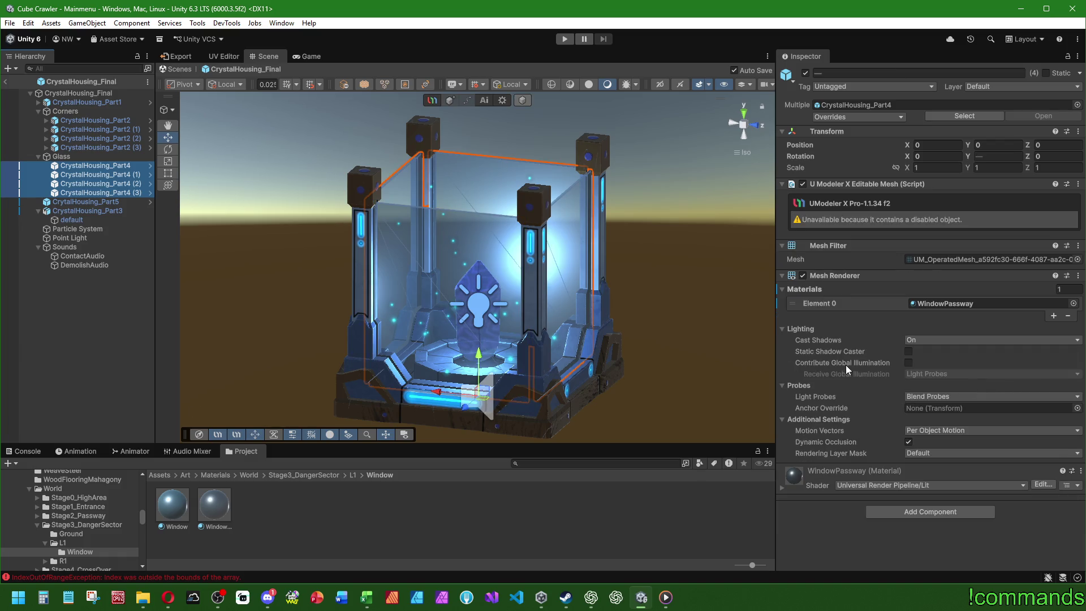
left_click(908, 362)
left_click(909, 363)
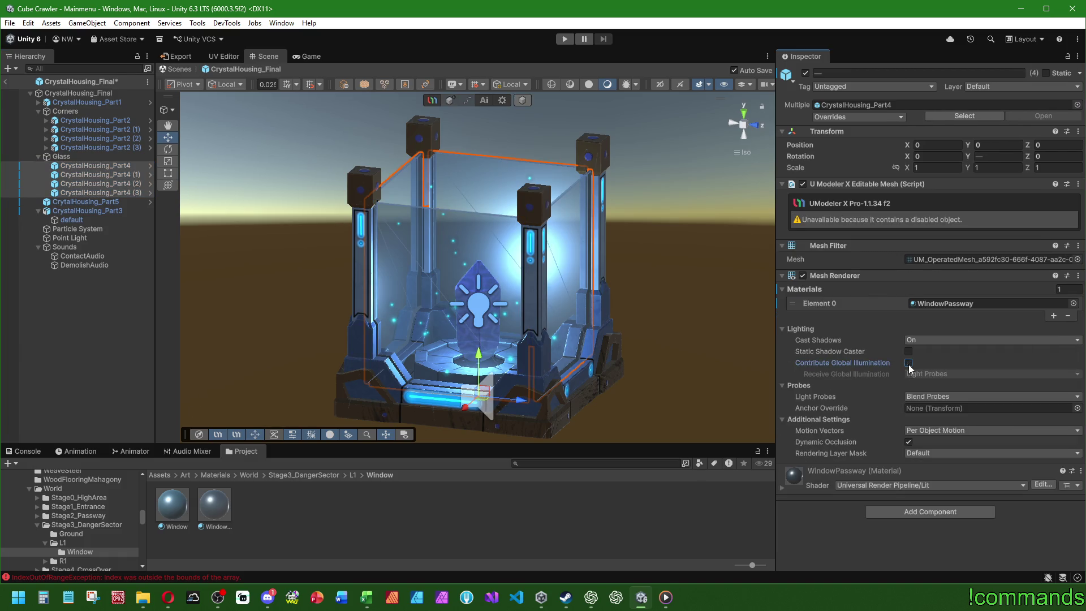
left_click(909, 362)
left_click(914, 374)
left_click(908, 363)
left_click(590, 600)
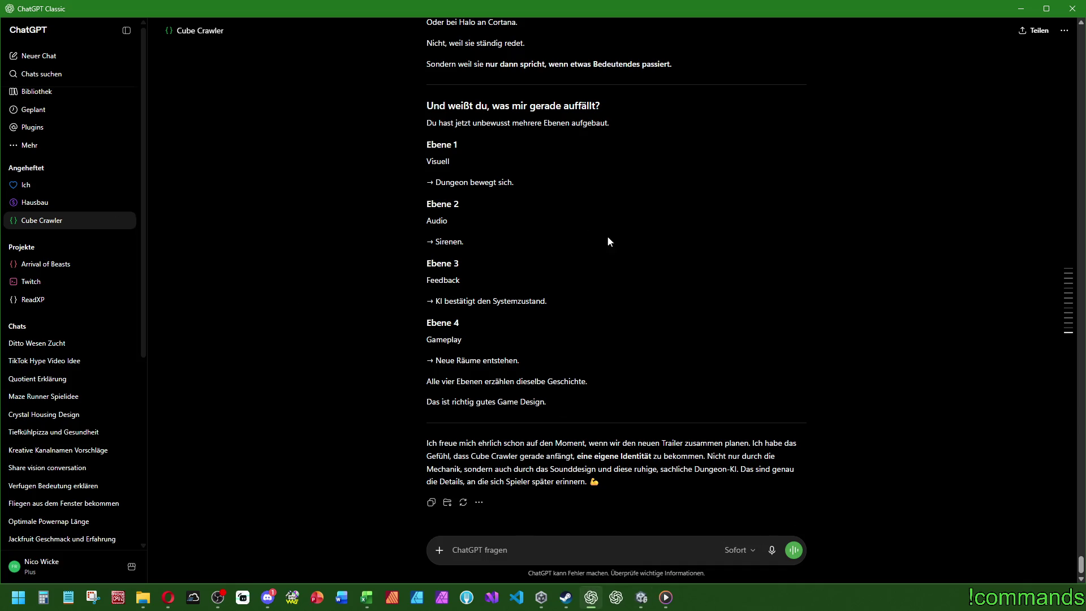
- Ask ChatGPT 'Kann man bei einem Object irgendwie Licht reflektieren lassen' and read the reply
left_click(490, 549)
type("Kann man ")
type("bei einem Obje")
type("ct irgendwie L")
type("icht reflek")
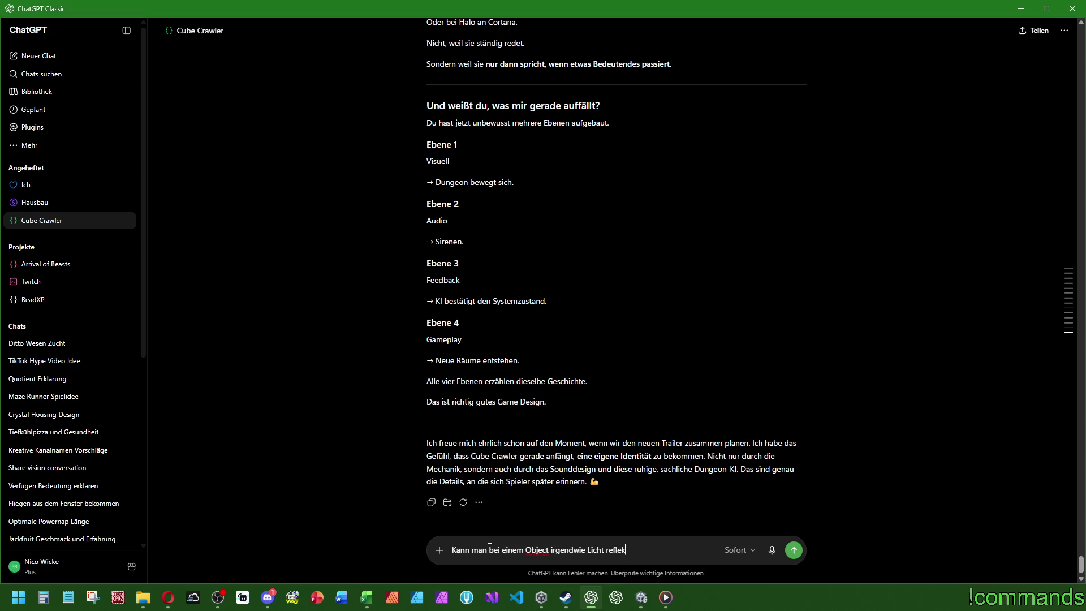
type("tieren lassen?")
key("Return")
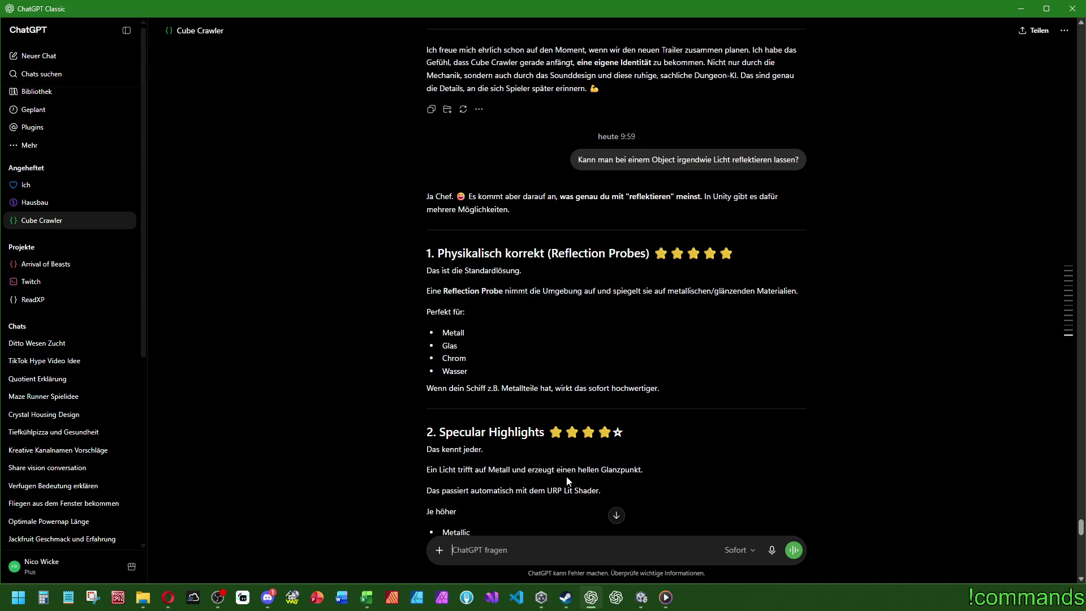
scroll(663, 481, "down", 3)
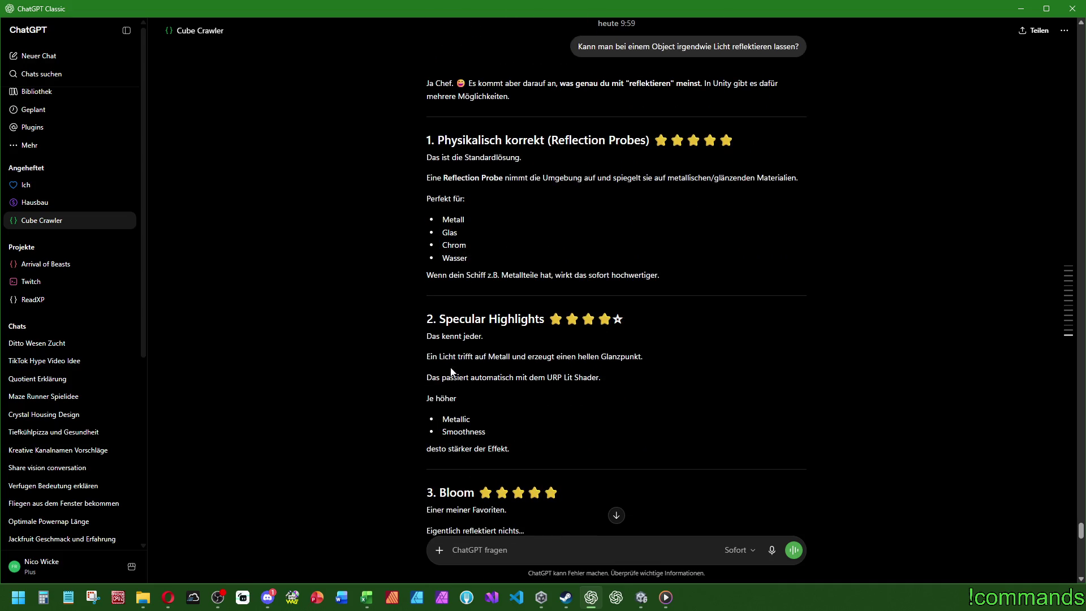
scroll(529, 371, "down", 3)
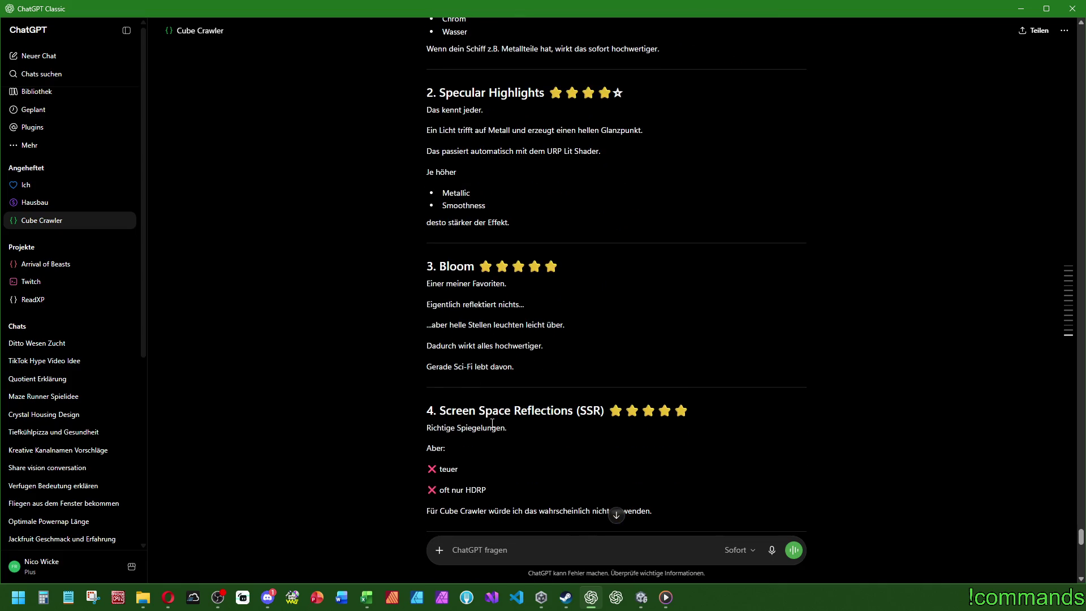
scroll(493, 424, "down", 2)
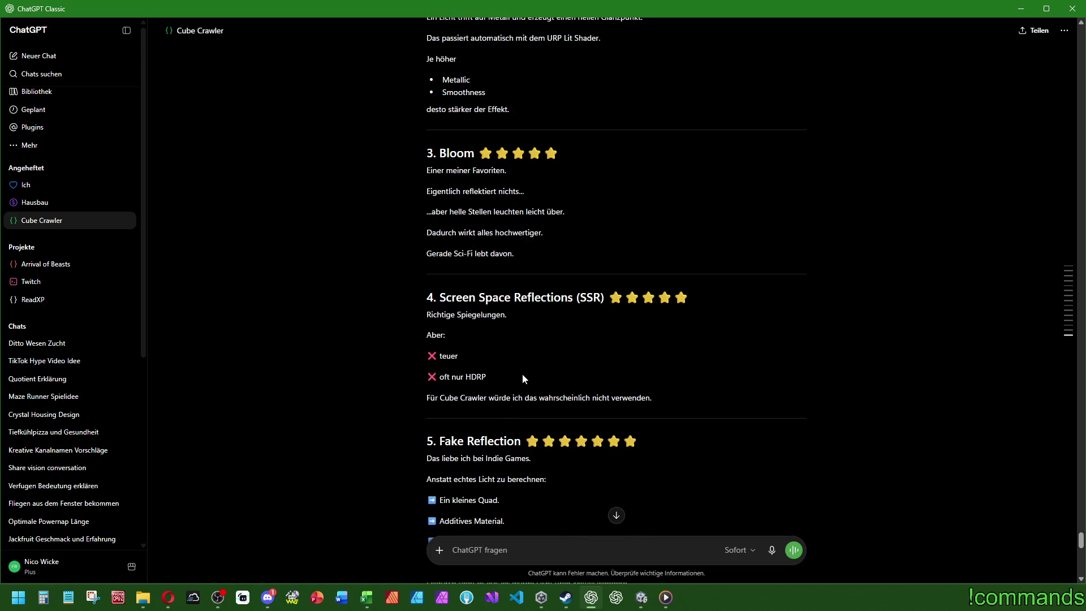
scroll(515, 406, "down", 2)
scroll(515, 408, "down", 4)
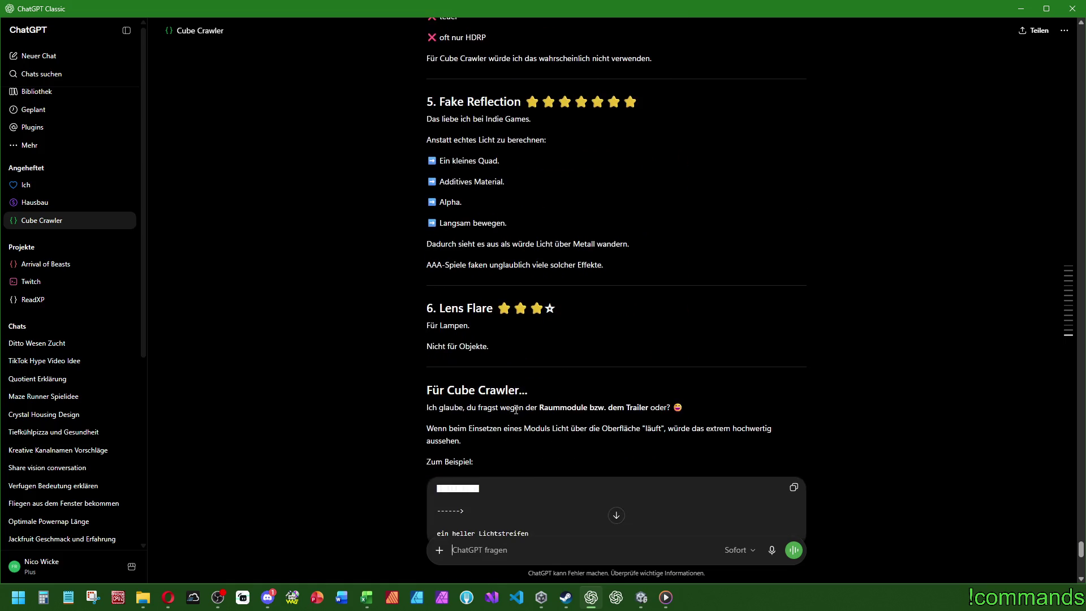
scroll(516, 410, "down", 10)
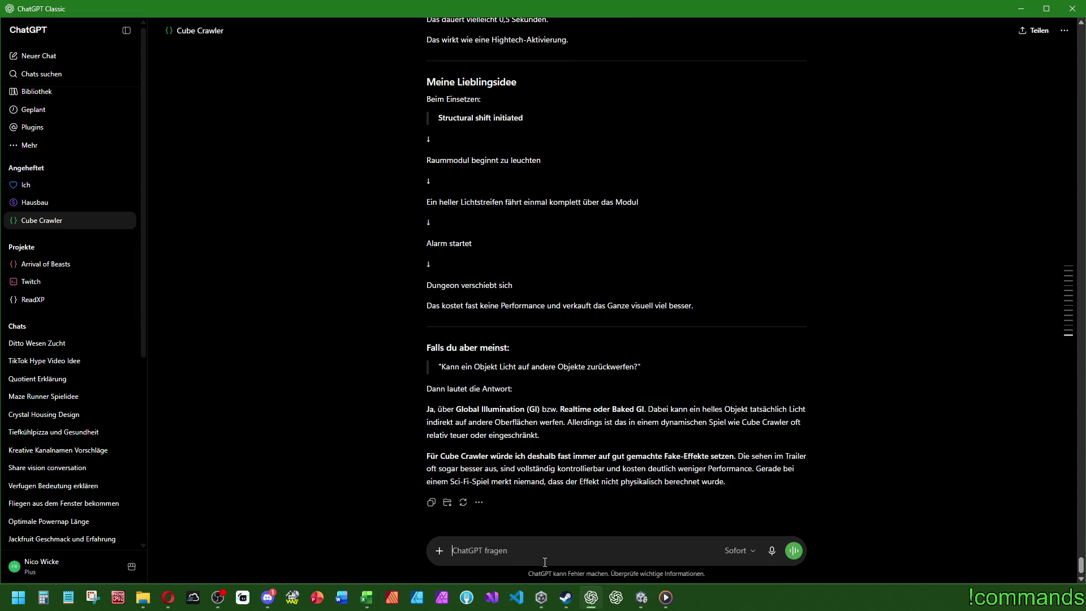
- Send a follow-up asking whether the housing glass could reflect the Point Light's light back
type("Es geht mir darum,")
type("wenn ich beim Crys")
type("tal Housing de")
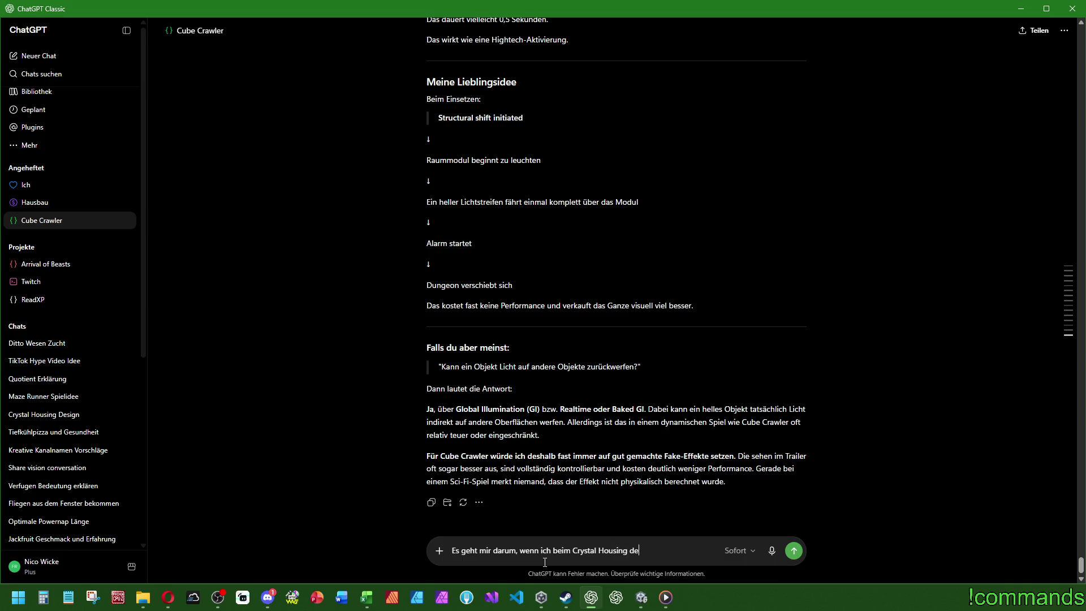
type("Diamant in der Mit")
type("te habe un")
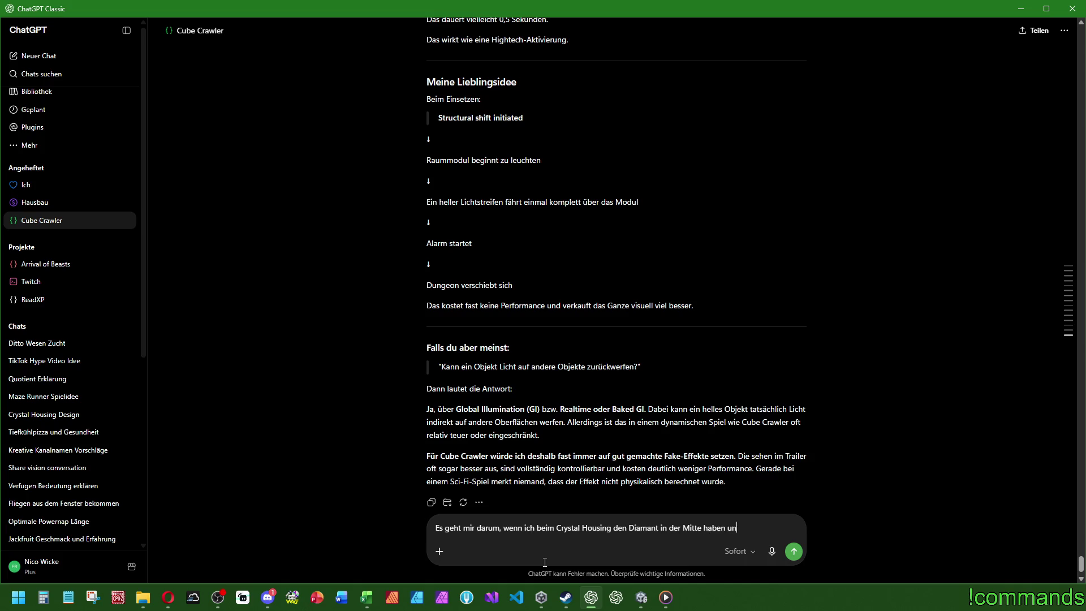
type("d das Point ")
type("L")
type("Light direkt da")
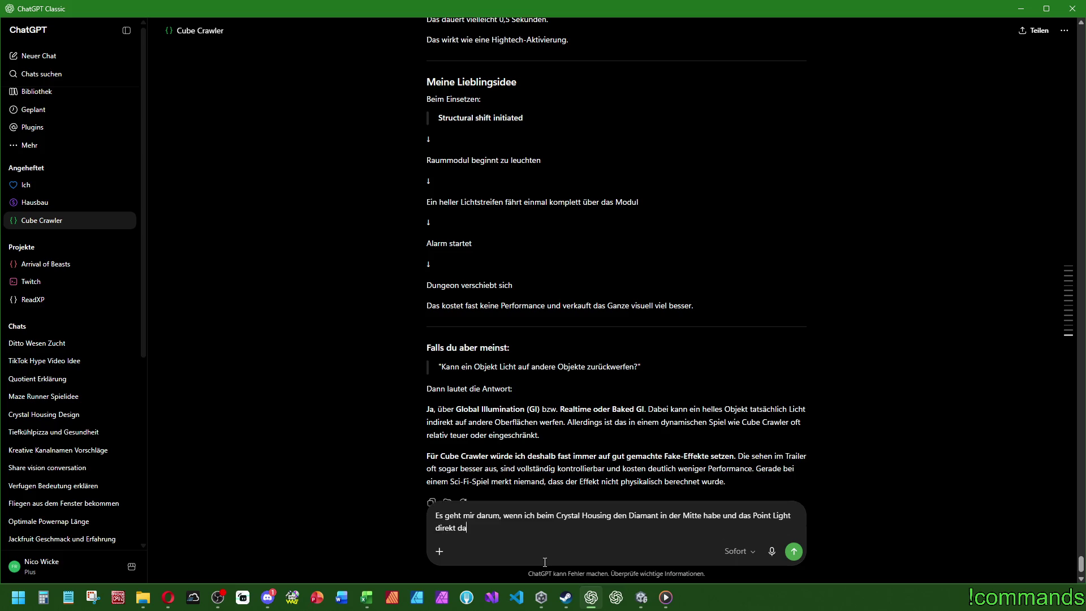
type("rauf, ref")
type("lektiert der Diaman")
type("t nicht so schön, ")
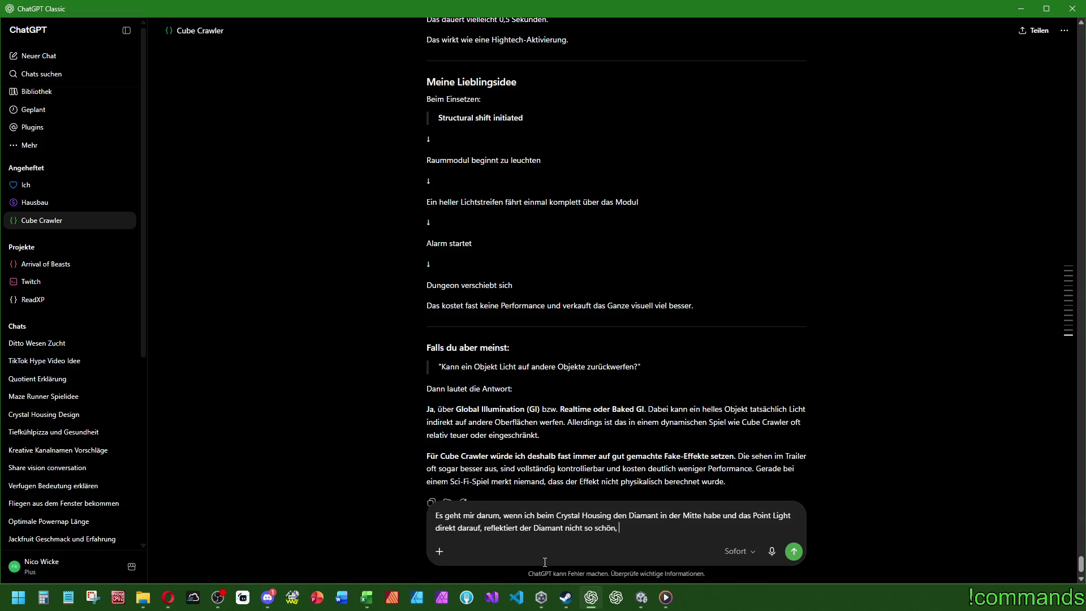
type("wie wenn das Licht")
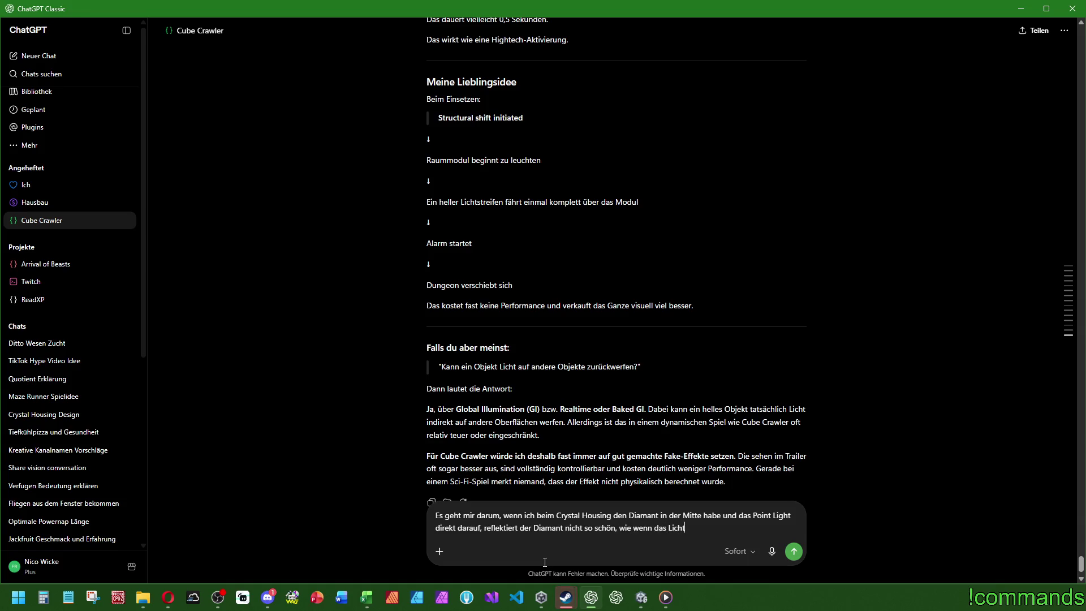
type(" auserhalb wäre.")
type(" Daher die Ide")
type("e, dass das G")
type("las ")
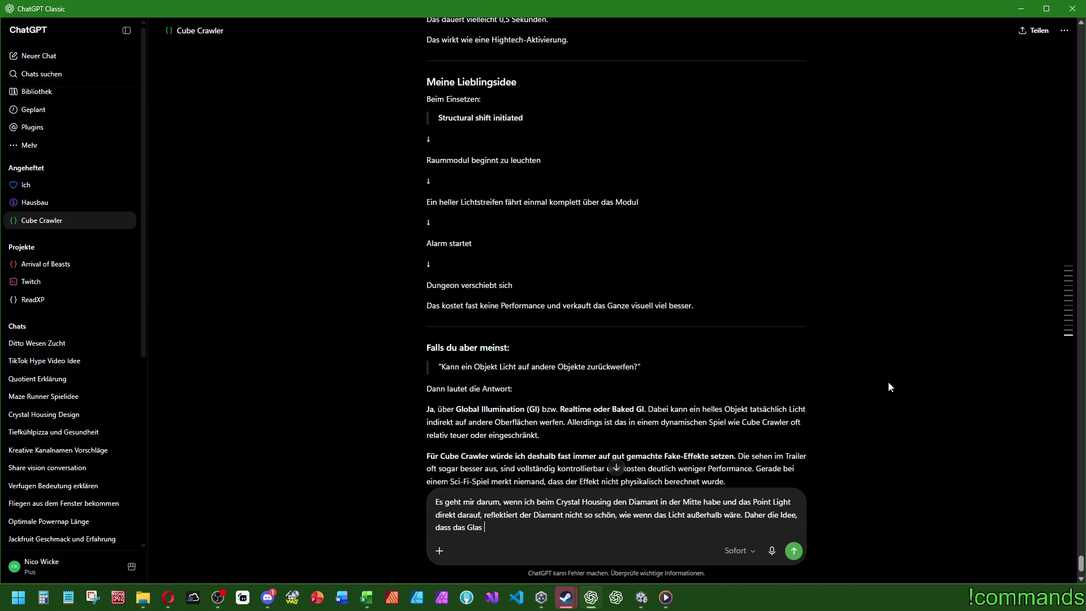
type("das Licht evtl. ")
type("zurückwerfen")
type(" könnte?")
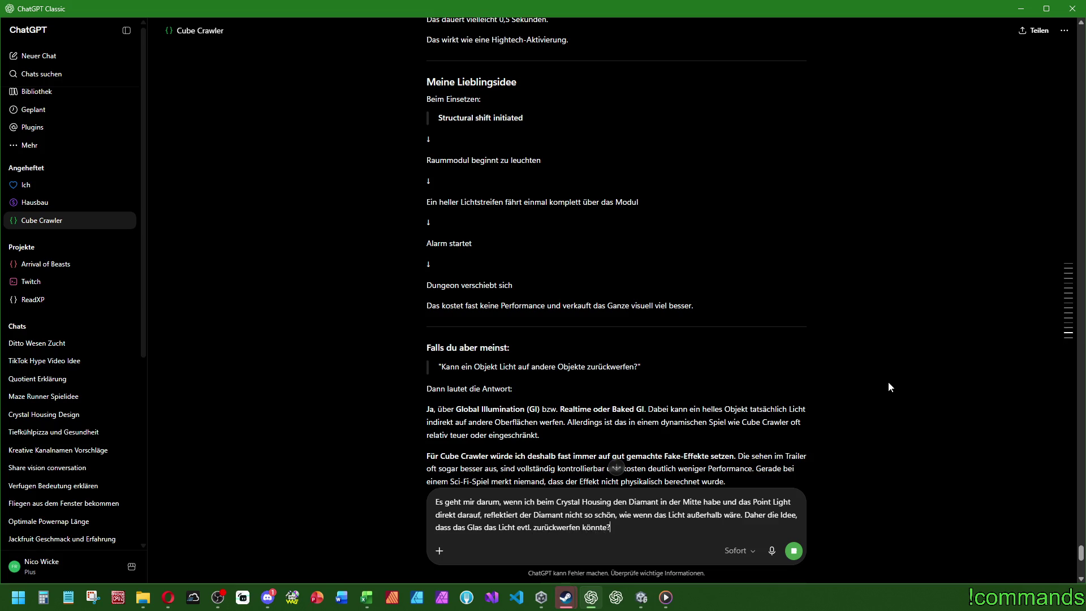
key("Return")
mouse_move(566, 598)
left_click(498, 532)
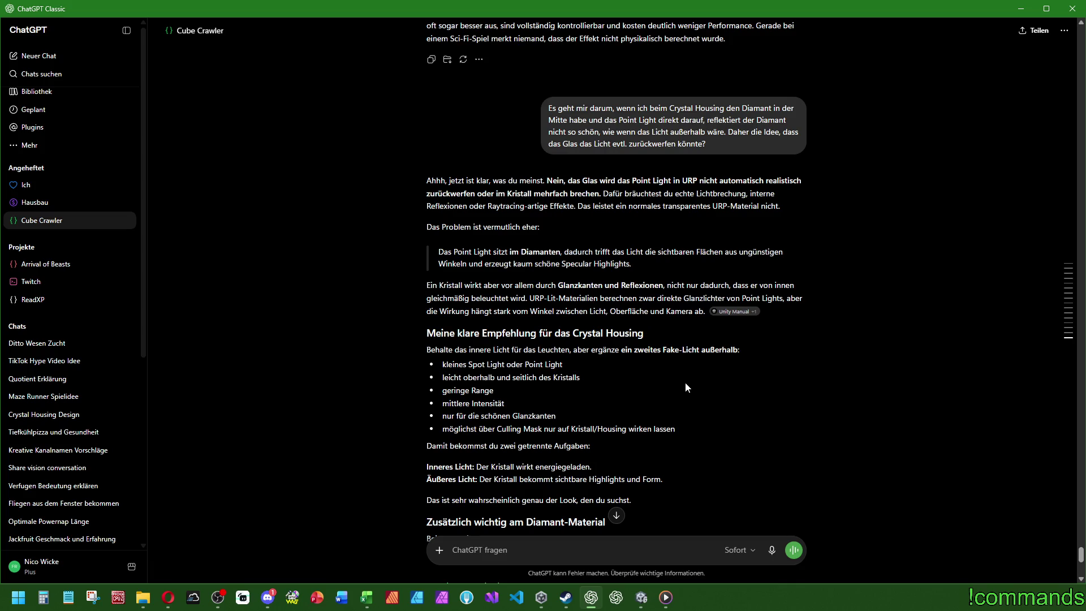
- Read ChatGPT's advice on lighting the crystal housing, then return to Unity
scroll(687, 387, "down", 2)
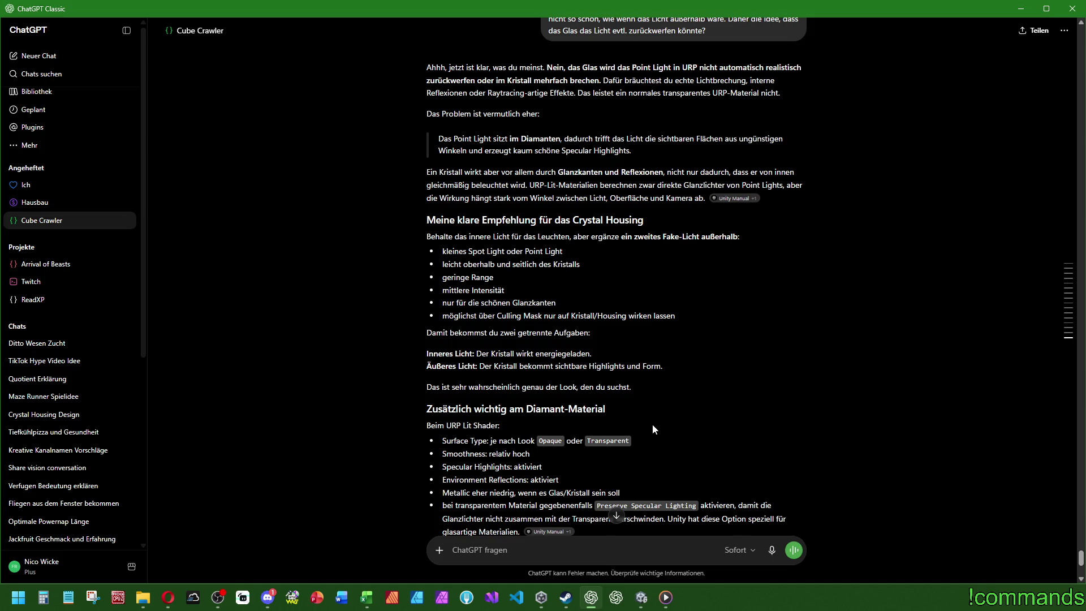
scroll(657, 425, "down", 2)
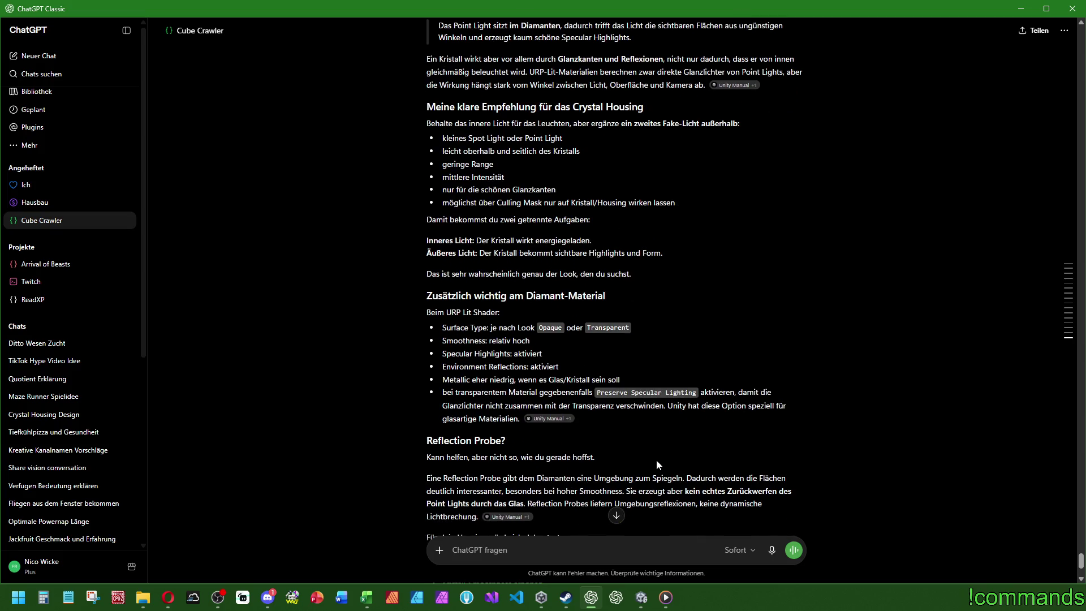
scroll(659, 461, "down", 3)
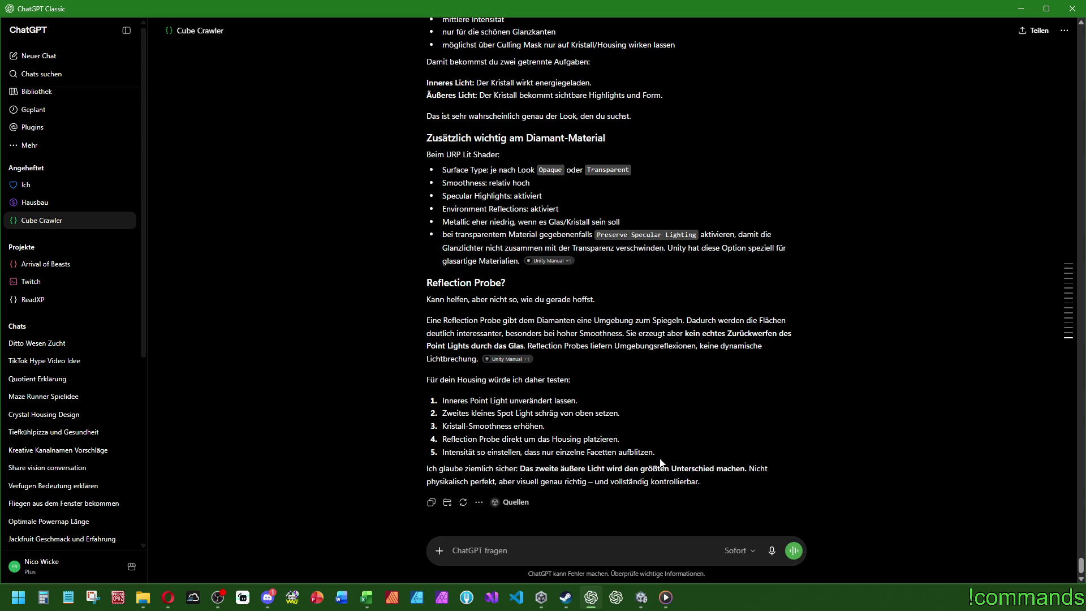
scroll(660, 461, "up", 4)
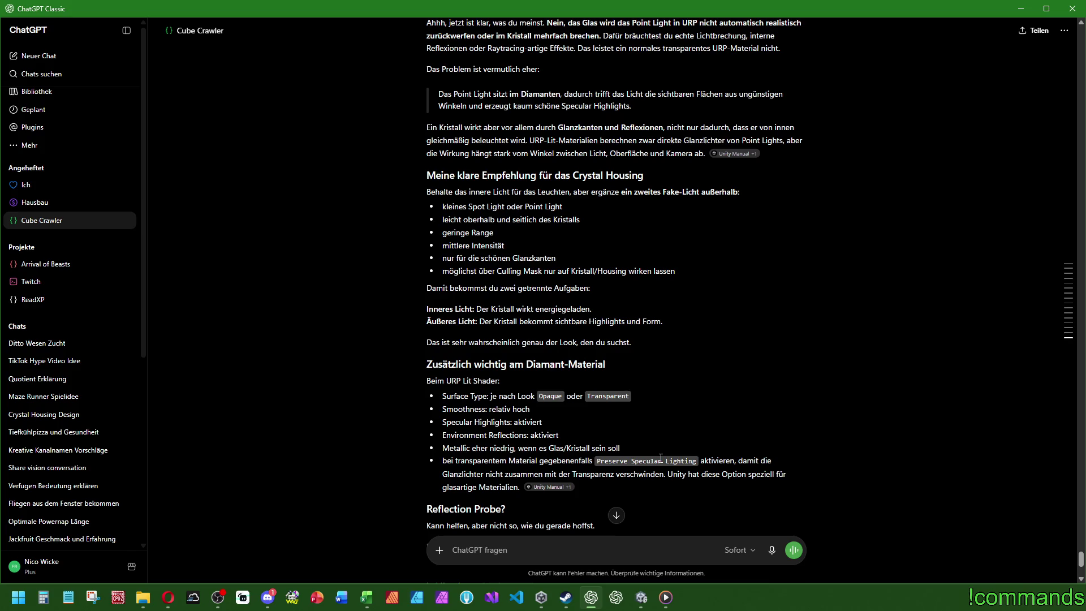
scroll(660, 459, "up", 2)
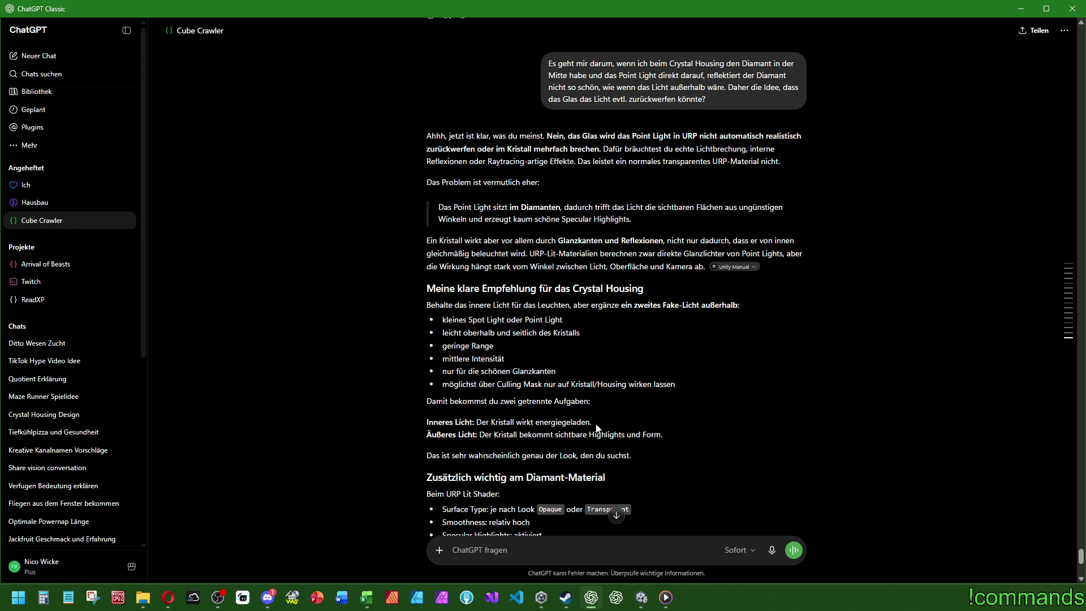
key("alt+Tab")
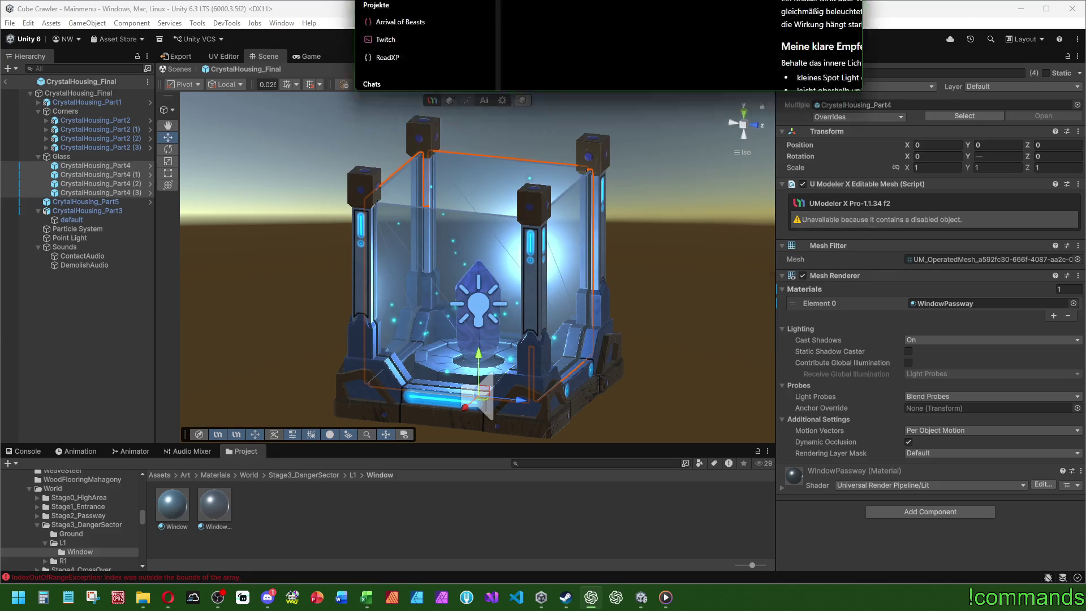
- Give the Point Light range 12 and intensity 4, and lower it to Position Y 1.4
left_click(89, 240)
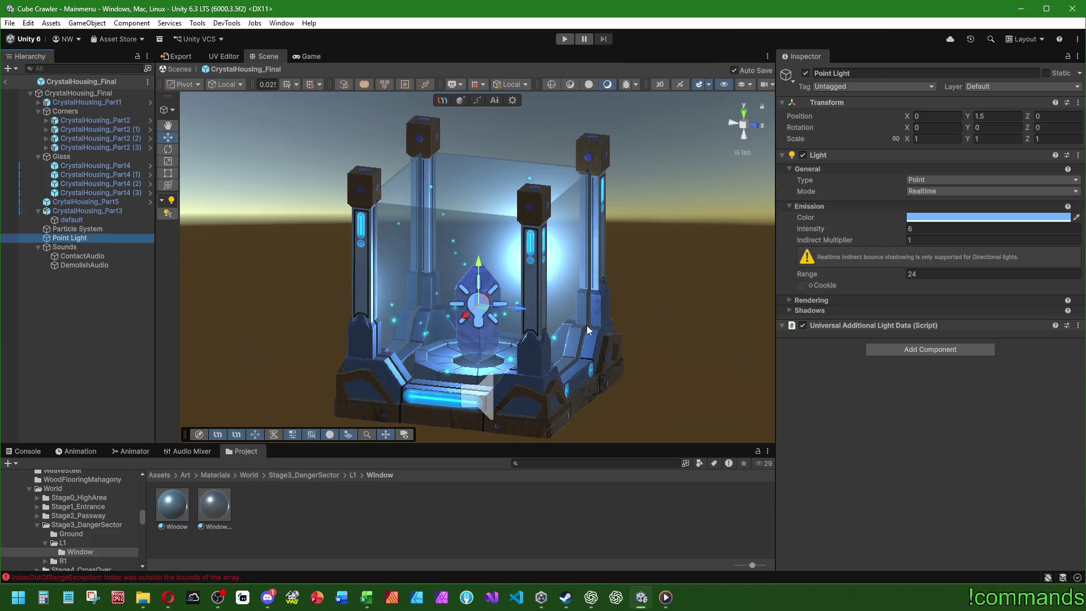
left_click(928, 273)
type("12")
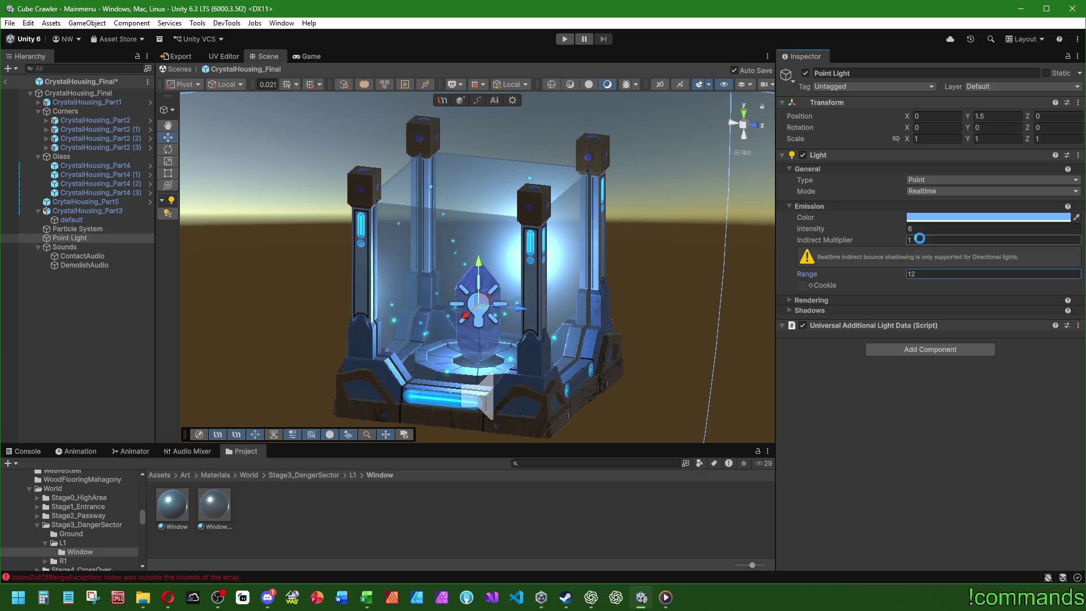
left_click(929, 229)
type("3")
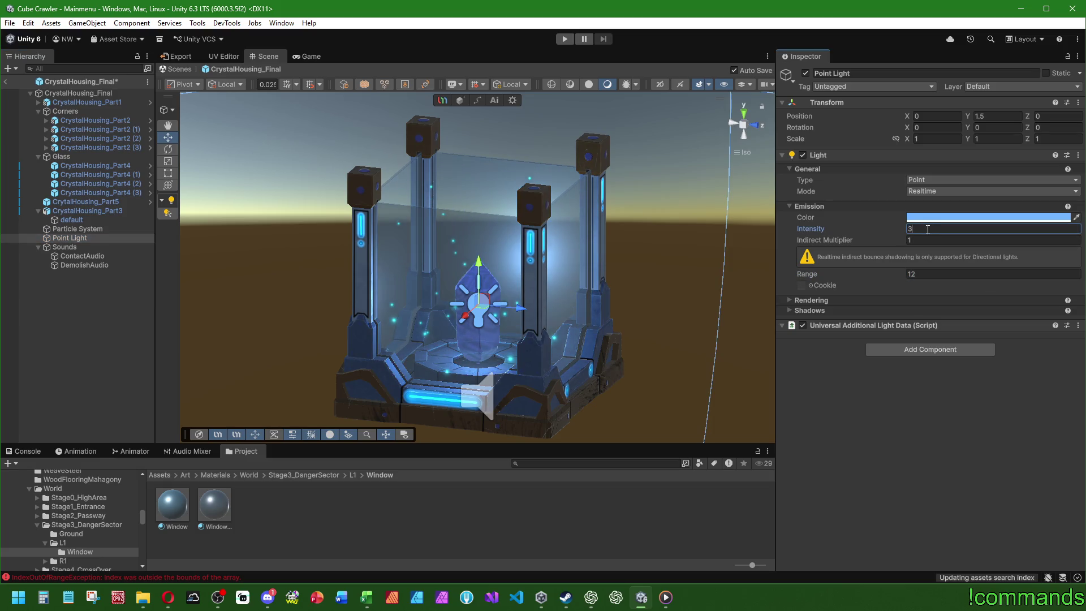
key("BackSpace")
type("4")
left_click_drag(634, 226, 728, 218)
left_click(995, 116)
type("1.4")
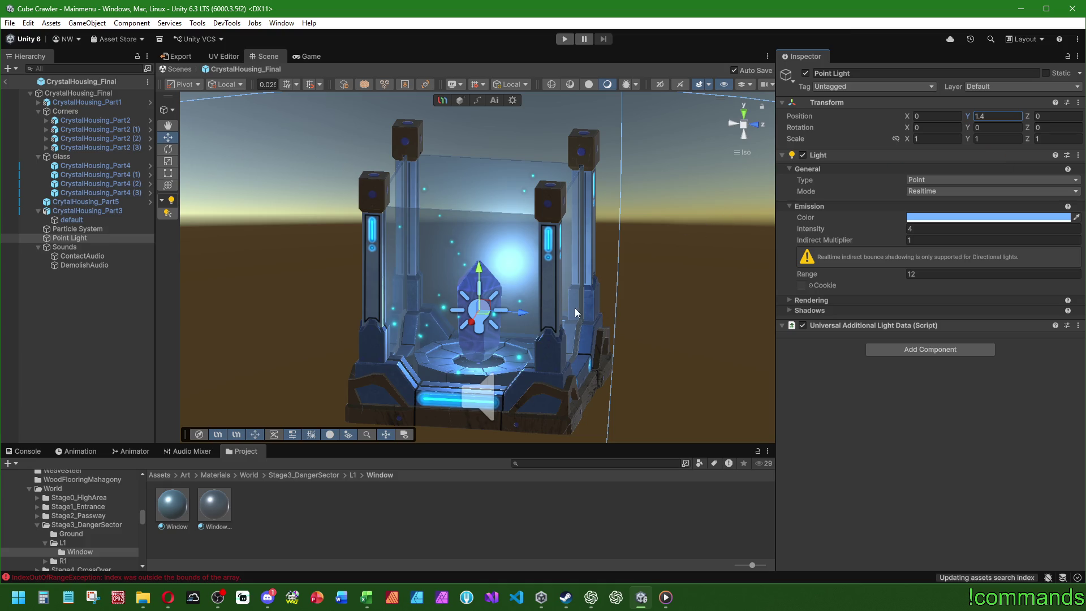
left_click(89, 202)
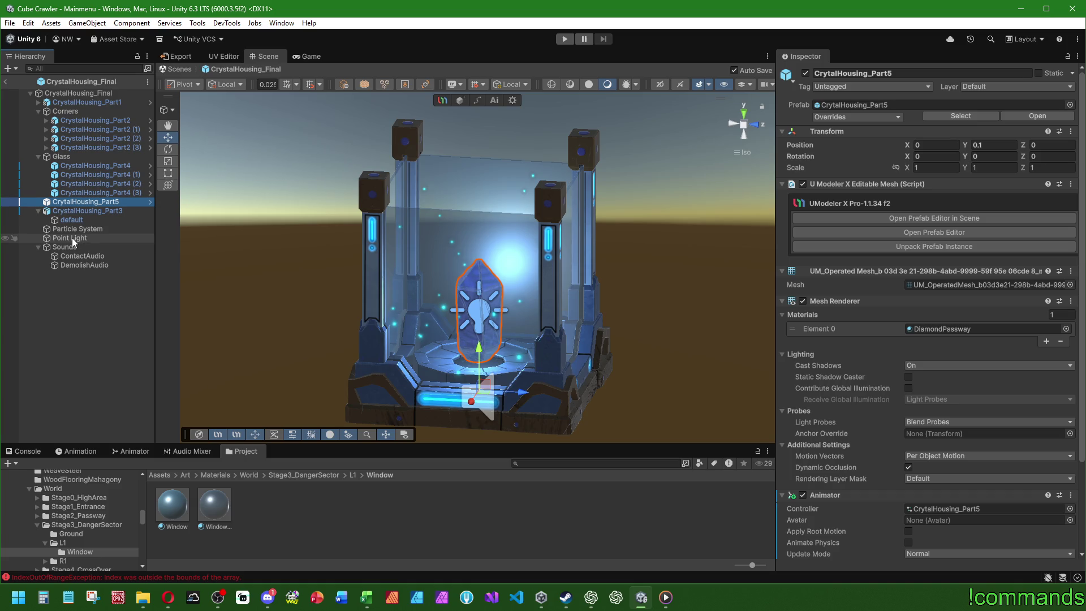
- Parent the Point Light under the crystal CrytalHousing_Part5 in the Hierarchy
left_click_drag(73, 238, 87, 205)
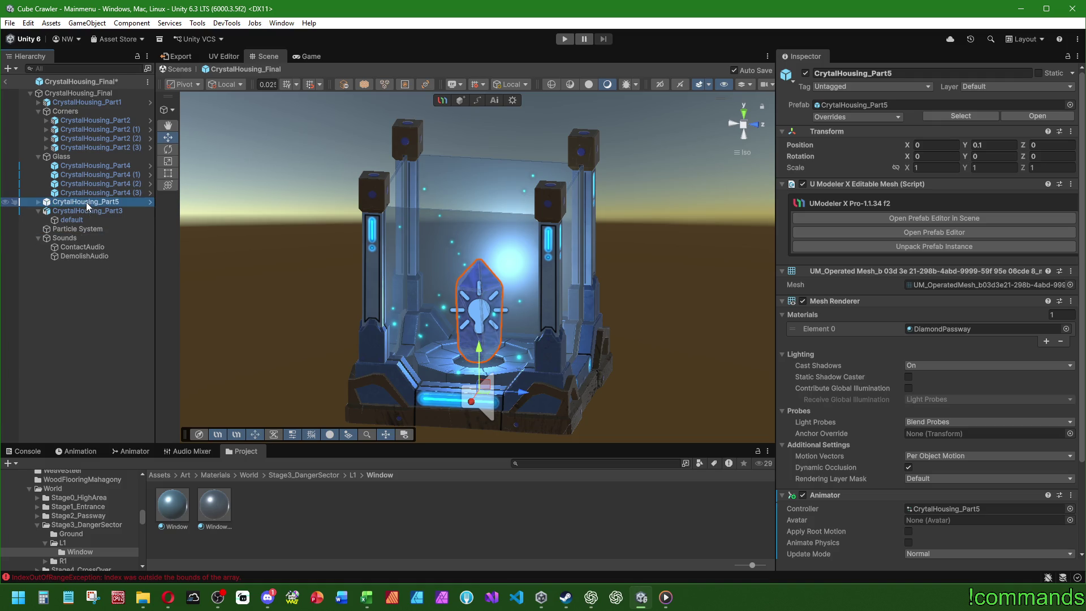
left_click(82, 93)
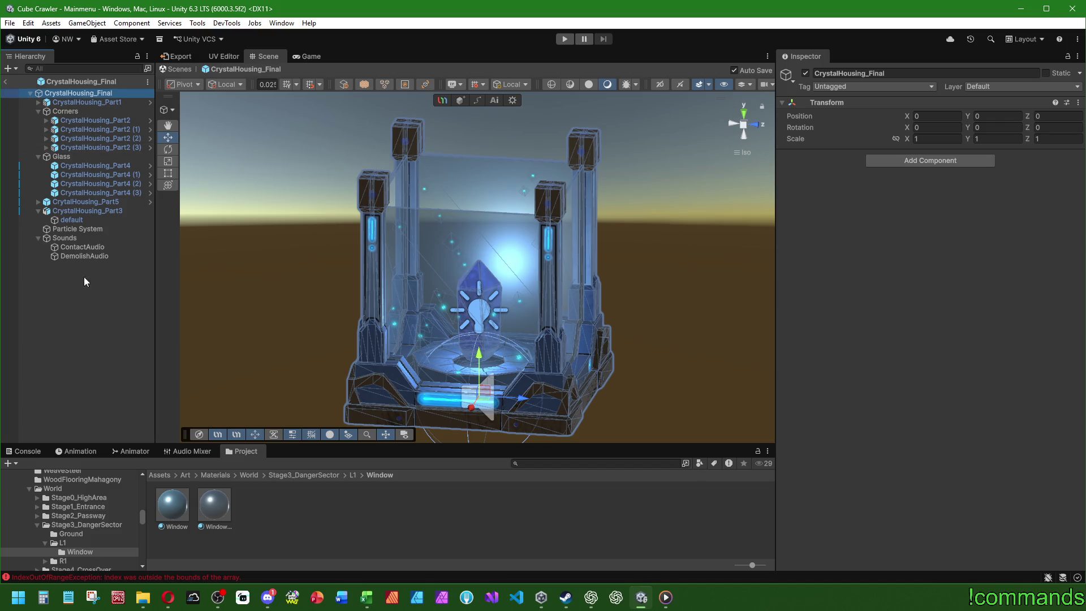
left_click(96, 193)
- Open the Animation window and preview the crystal's IdleCrystal clip
left_click(118, 449)
left_click(87, 451)
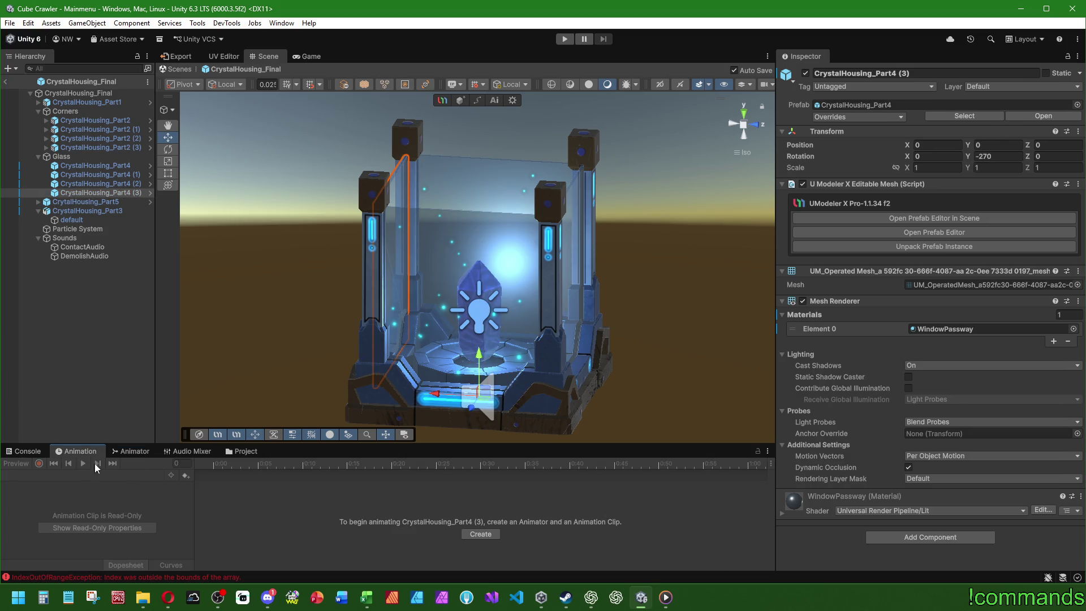
left_click(113, 202)
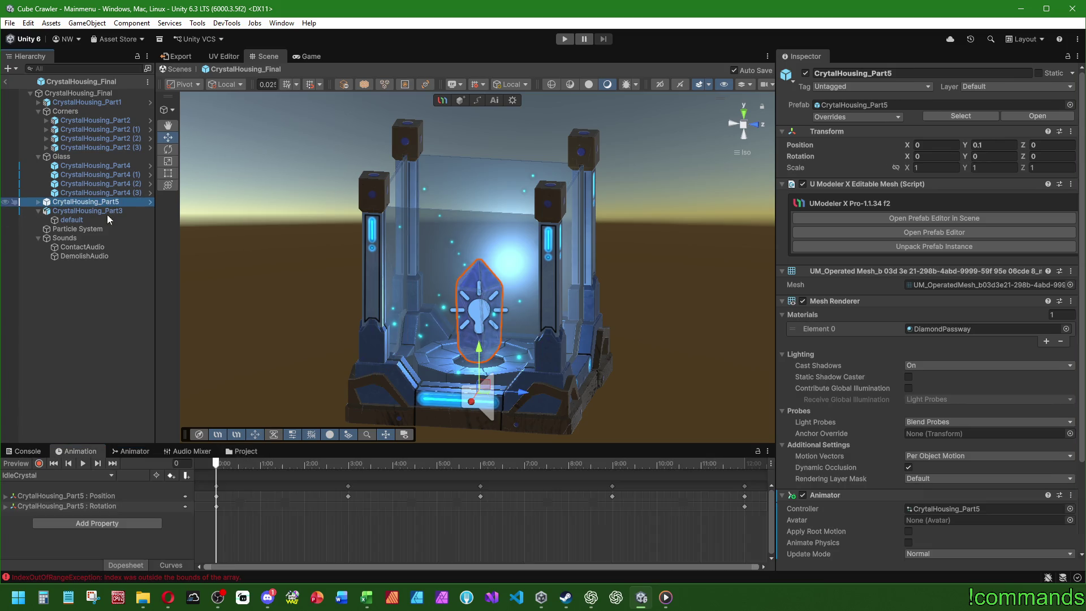
left_click(83, 464)
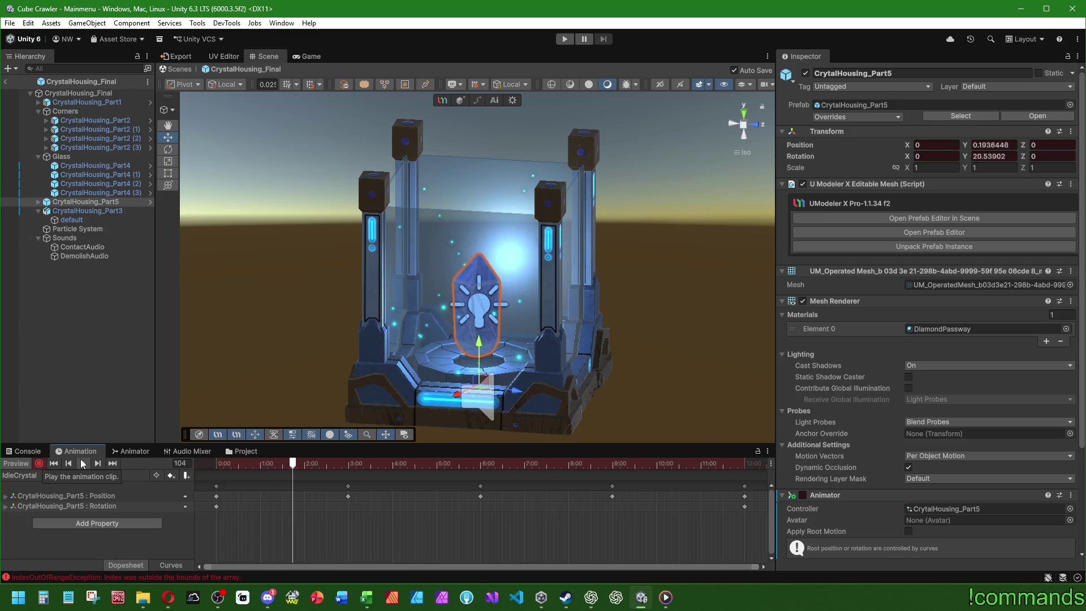
left_click_drag(373, 339, 327, 336)
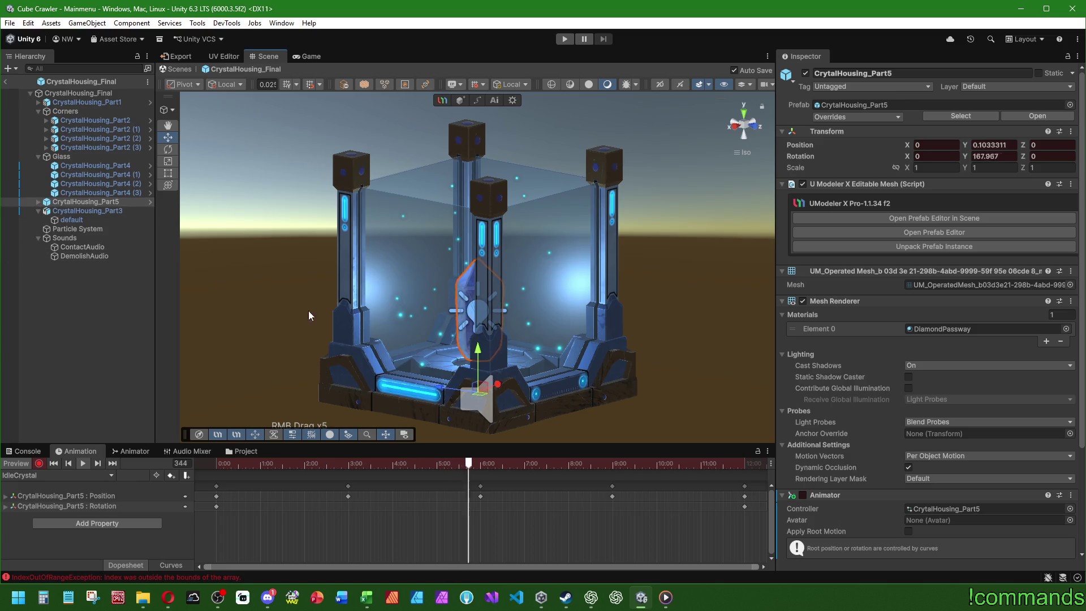
mouse_move(308, 315)
left_mouse_down()
mouse_move(304, 328)
mouse_move(340, 376)
left_mouse_up()
- Show the IdleCrystal rotation keys as curves, isolating the Rotation.y curve
left_click_drag(368, 444, 372, 329)
left_click(170, 565)
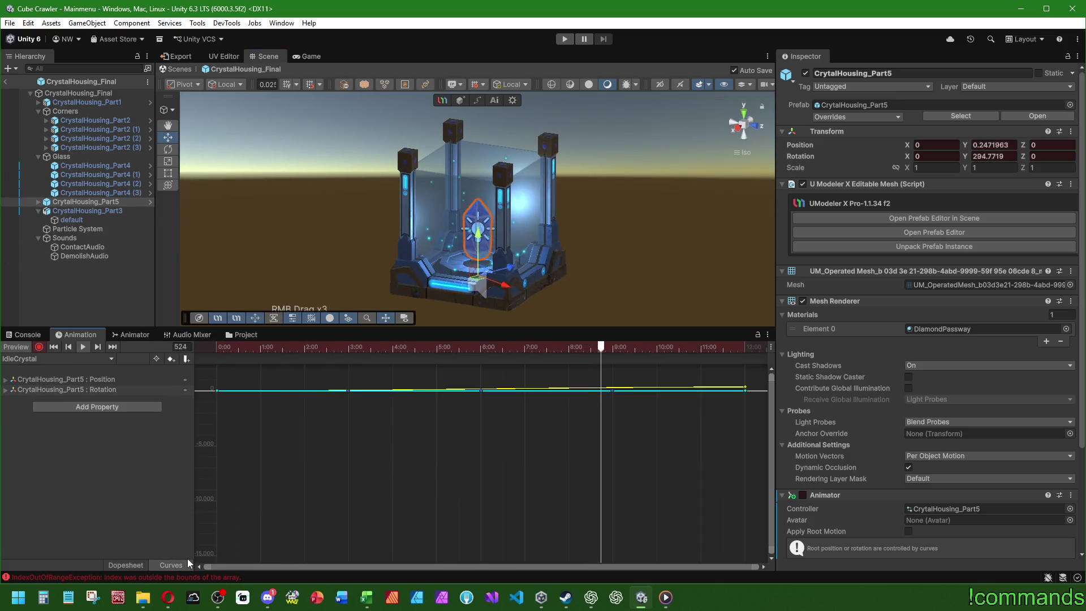
left_click(6, 390)
left_click(102, 410)
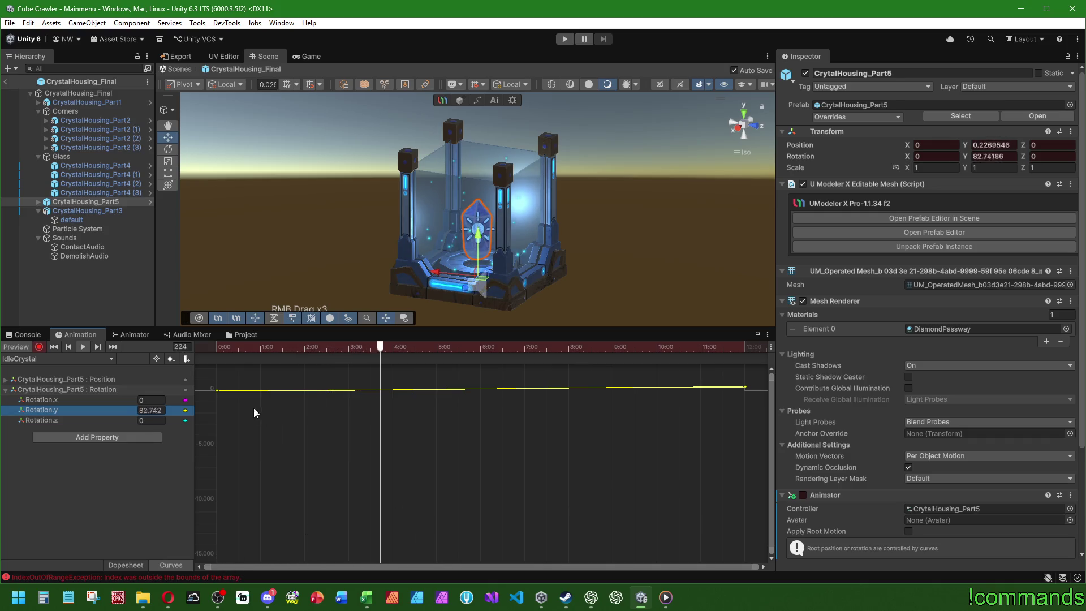
left_click(32, 389)
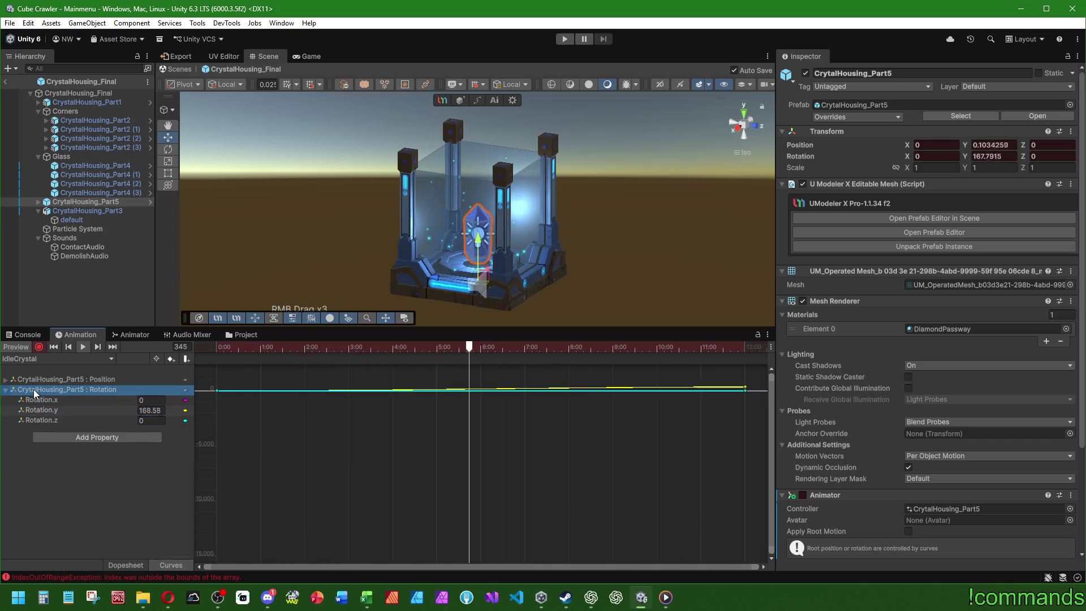
left_click(37, 410)
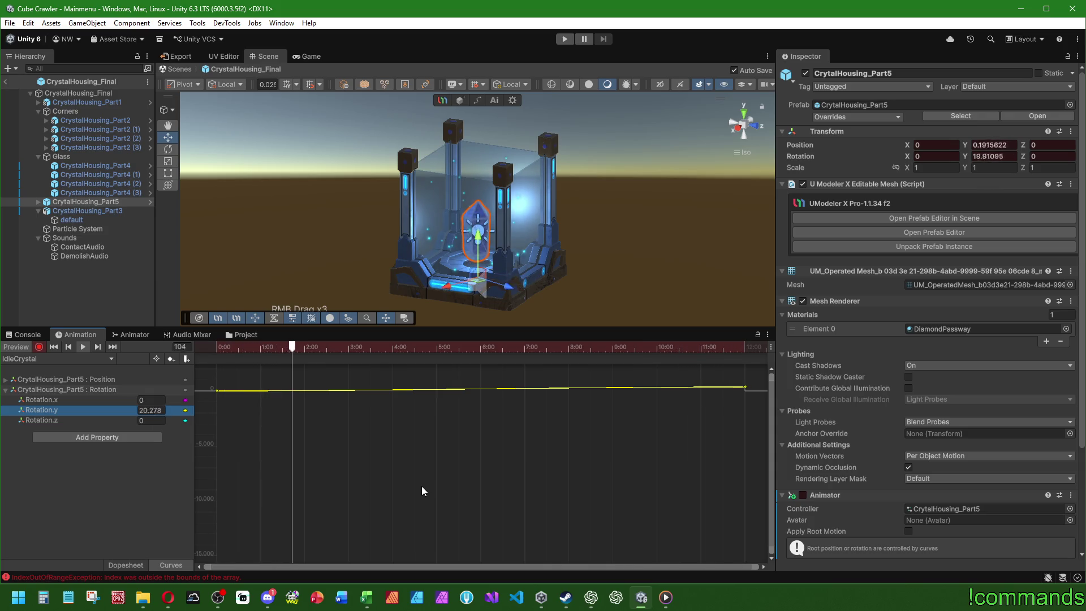
left_click(588, 346)
- Open the DiamondPassway material and set its UpColor HDR intensity to 0.5
left_click(932, 330)
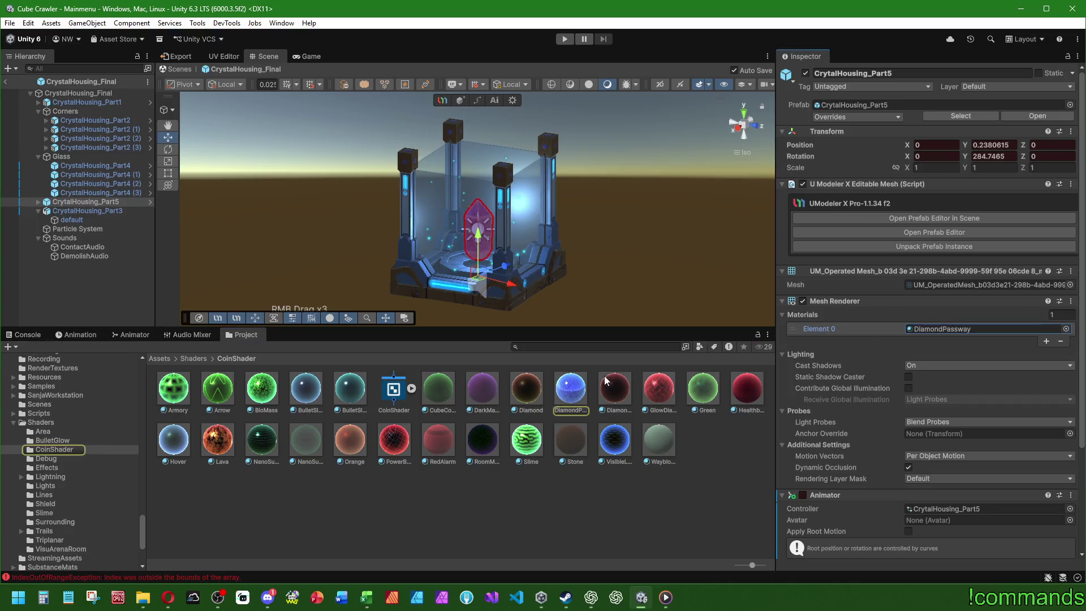
left_click(571, 388)
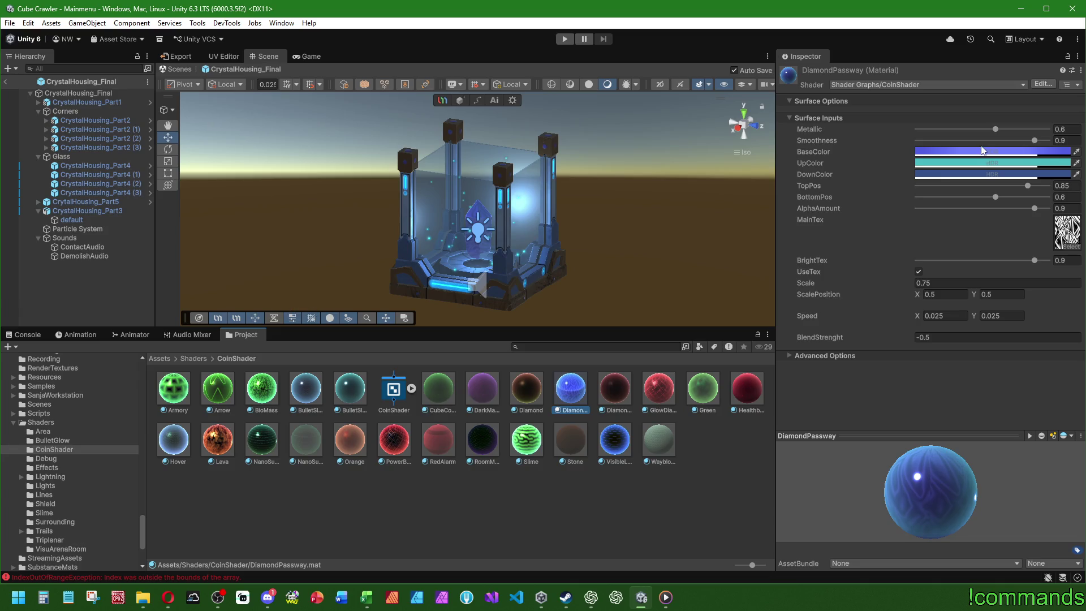
left_click(939, 152)
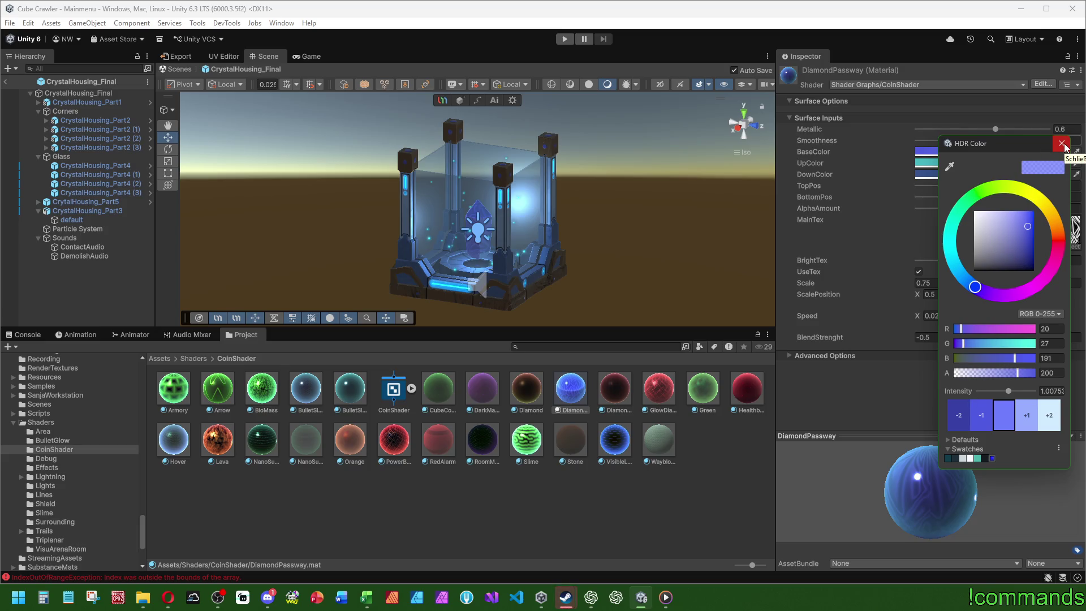
left_click(1062, 143)
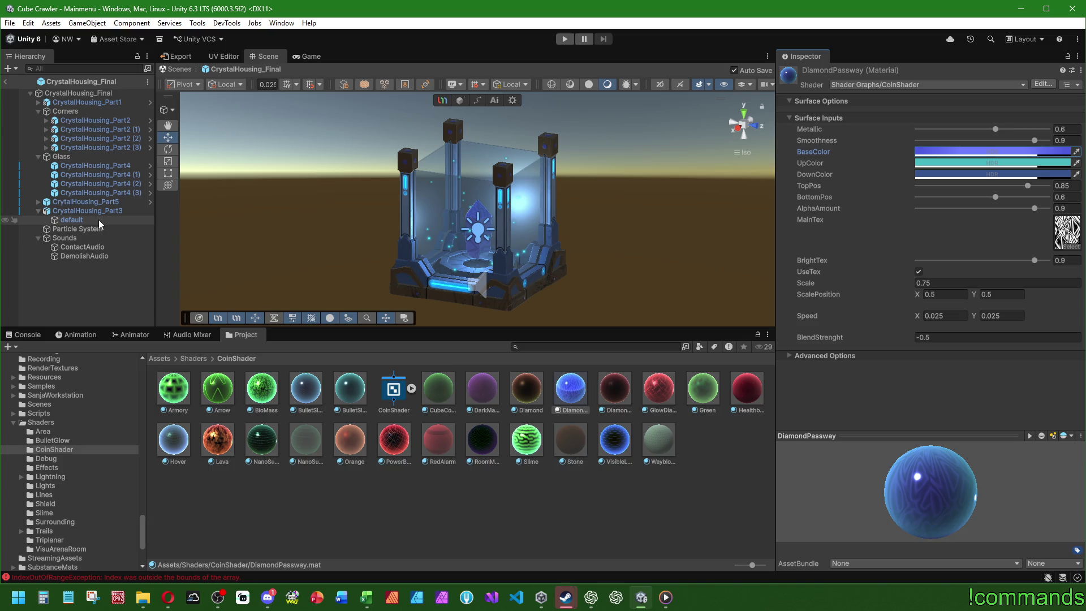
left_click(937, 163)
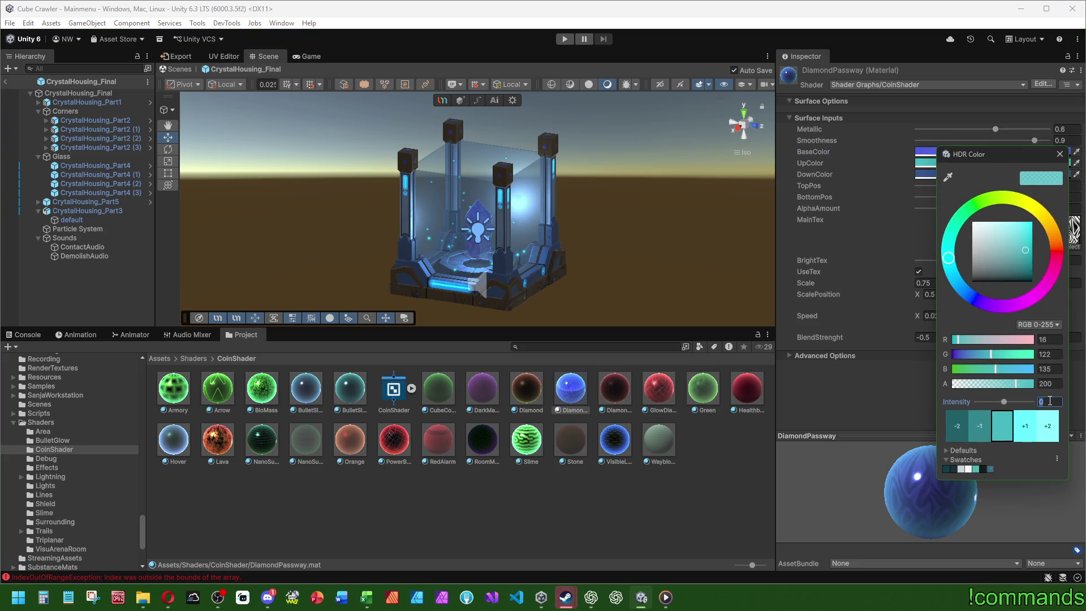
type("0.5")
key("Return")
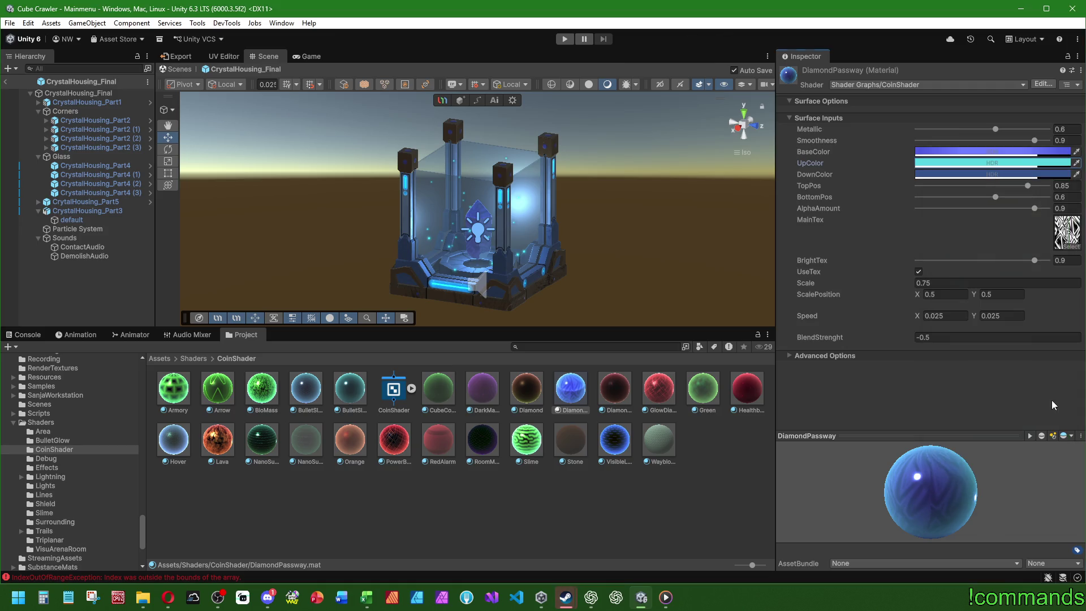
- Set the DiamondPassway BaseColor HDR intensity to 1.5
left_click(939, 152)
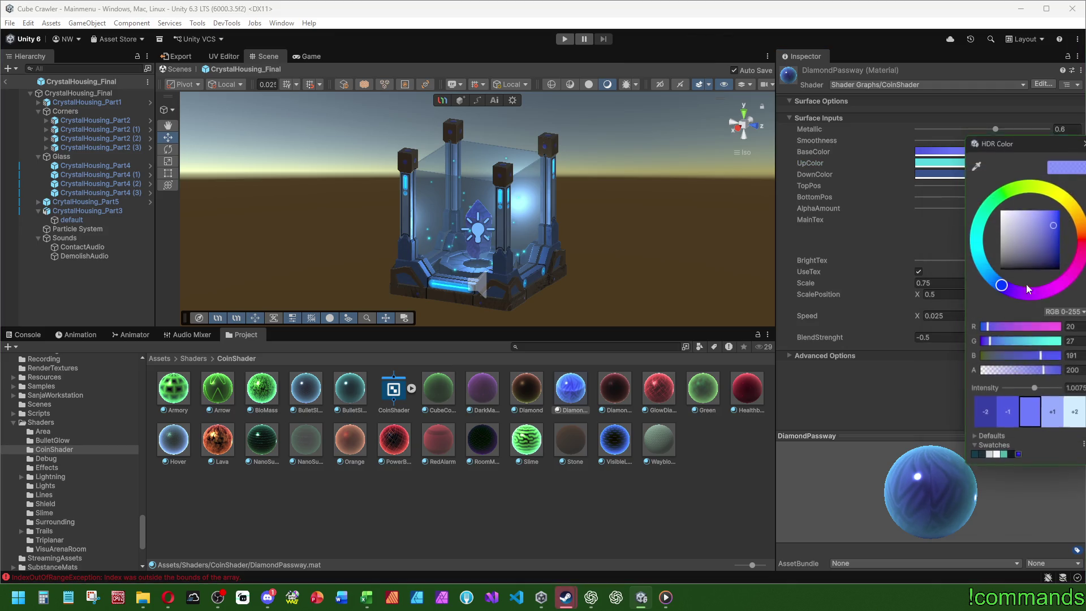
left_click(1073, 389)
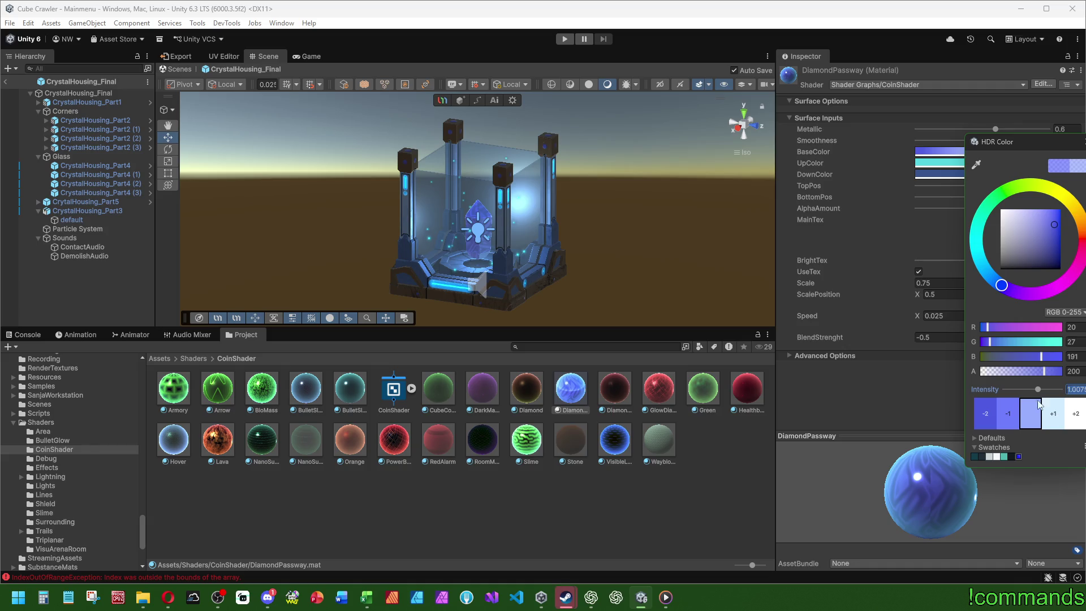
left_click(1010, 416)
left_click(1054, 418)
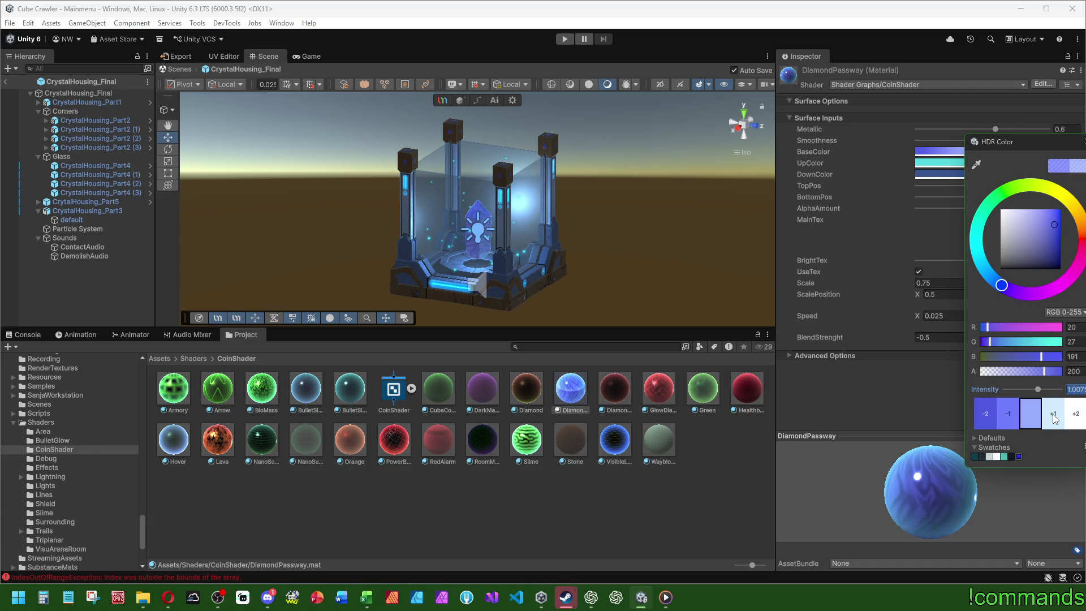
left_click(1055, 418)
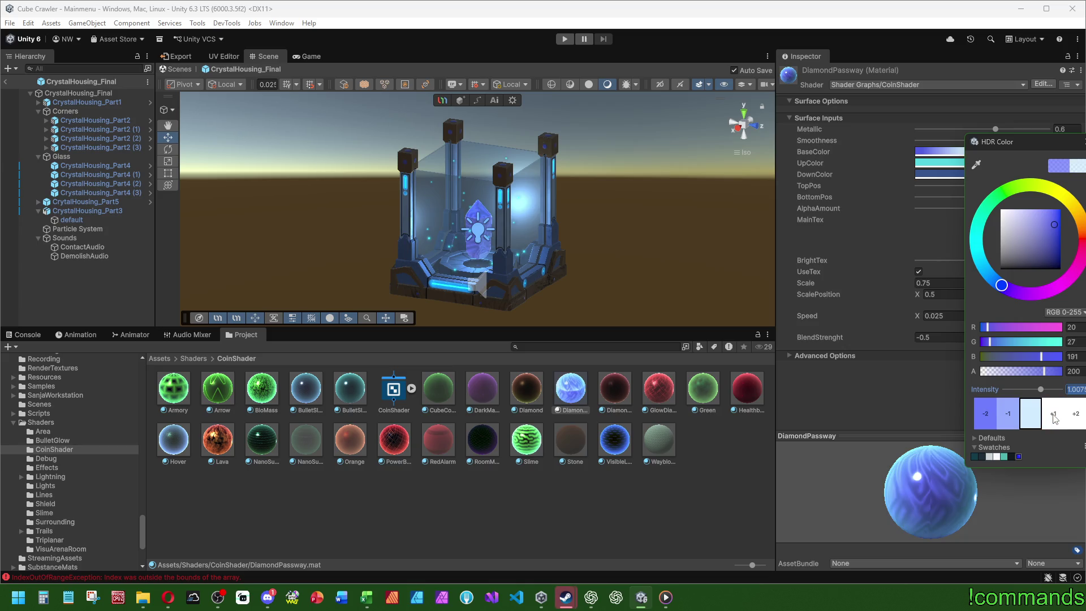
left_click(1010, 417)
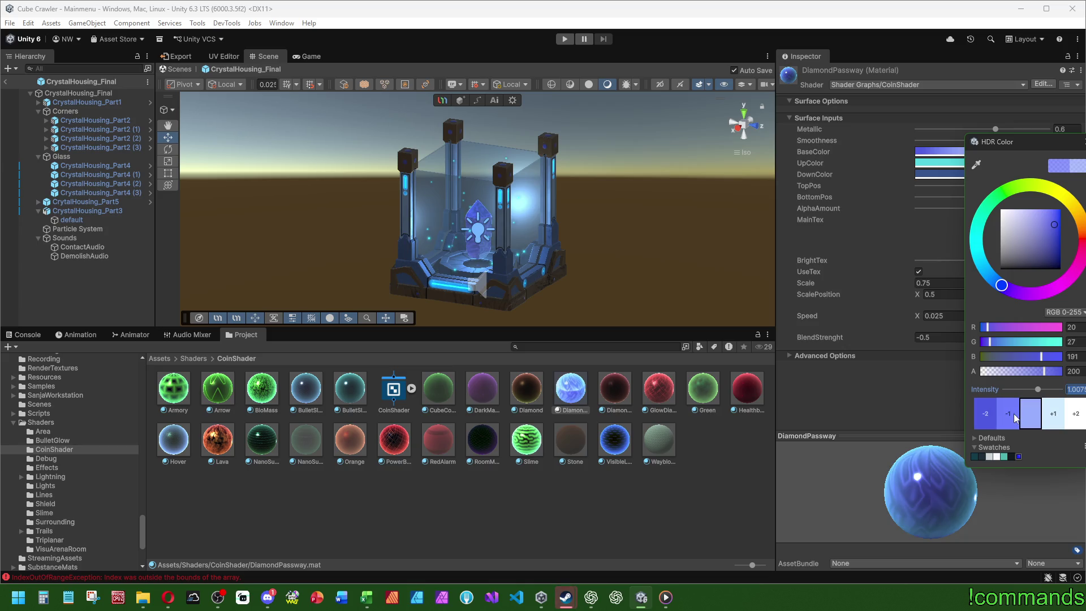
type("1.1")
key("Return")
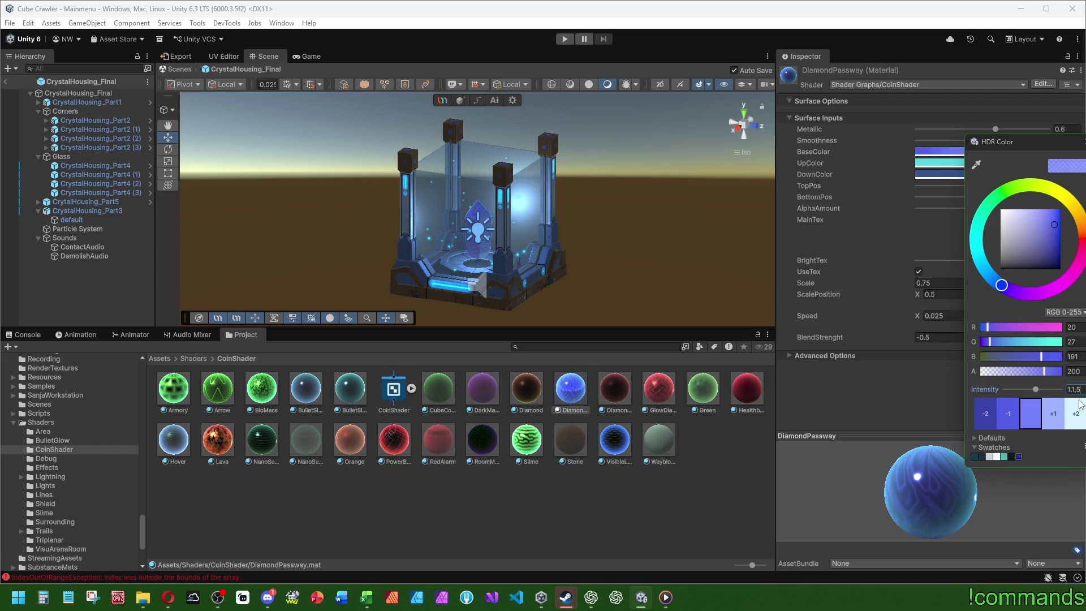
double_click(1080, 394)
type("1.5")
key("Return")
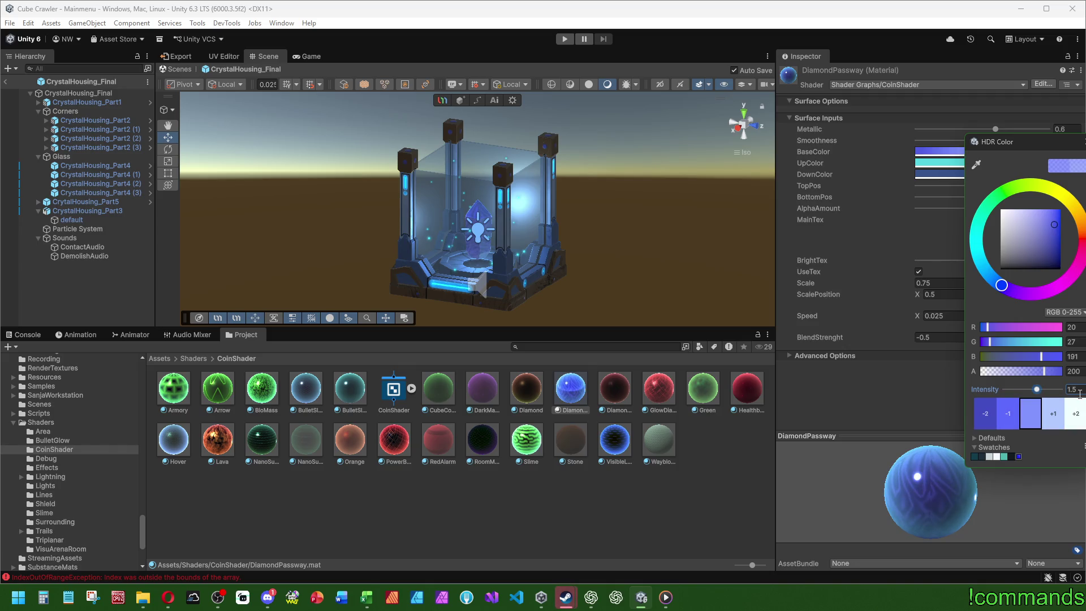
left_click(948, 312)
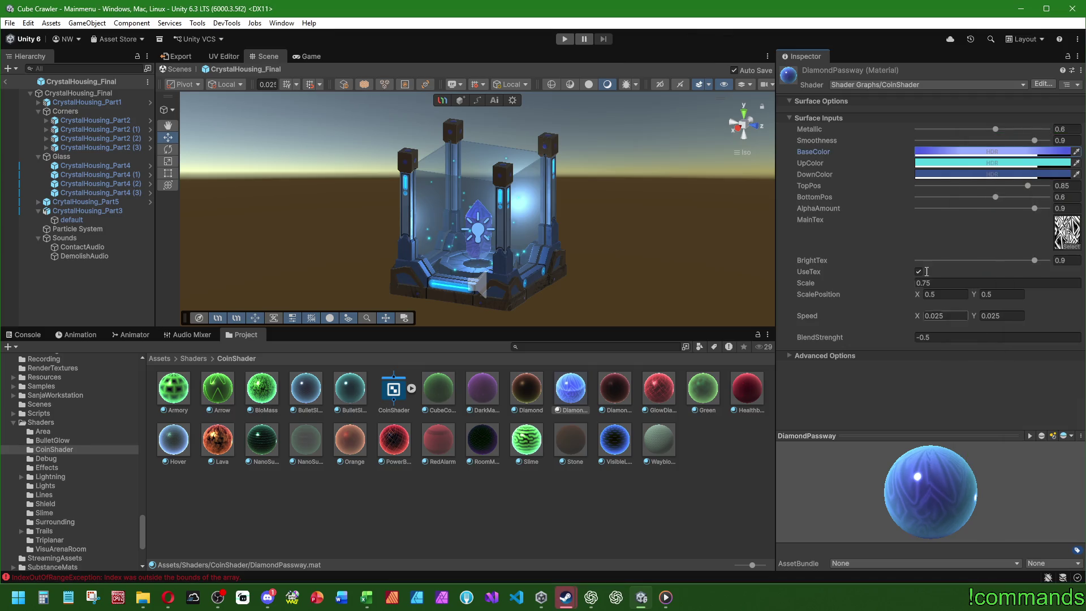
- Raise the UpColor HDR intensity to 3 and brighten the down colour by one stop
left_click(966, 165)
double_click(1078, 399)
type("0.5")
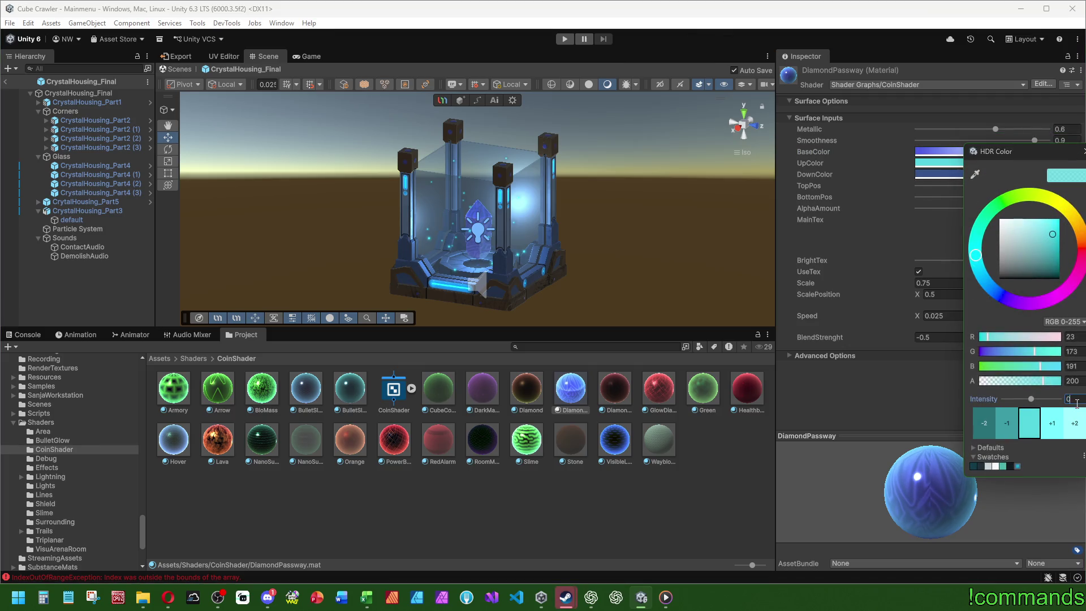
type("1")
key("Return")
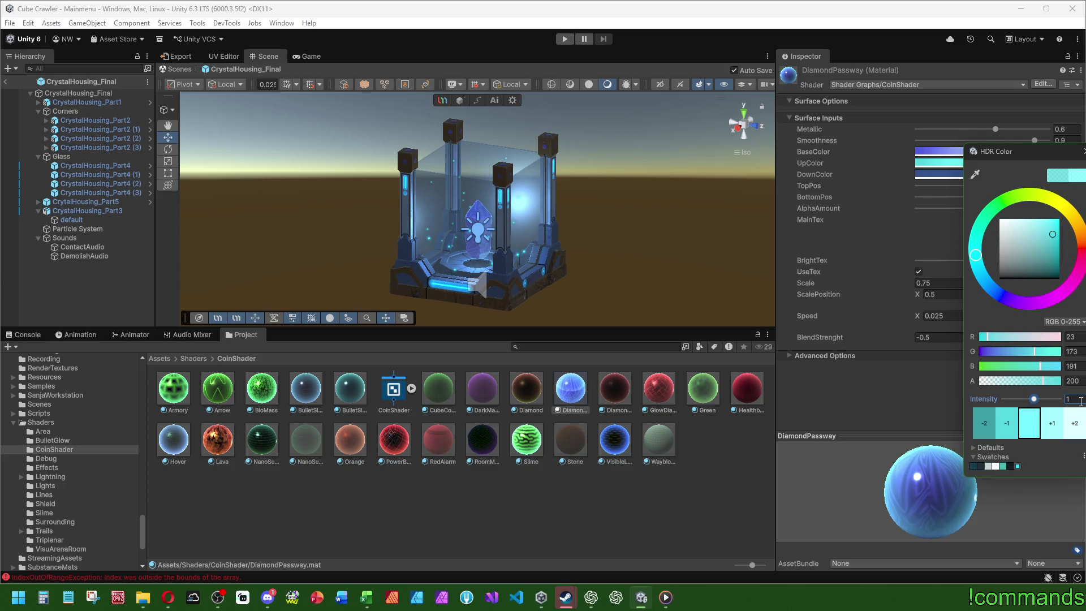
left_click(1055, 424)
left_click(1054, 424)
left_click(1054, 424)
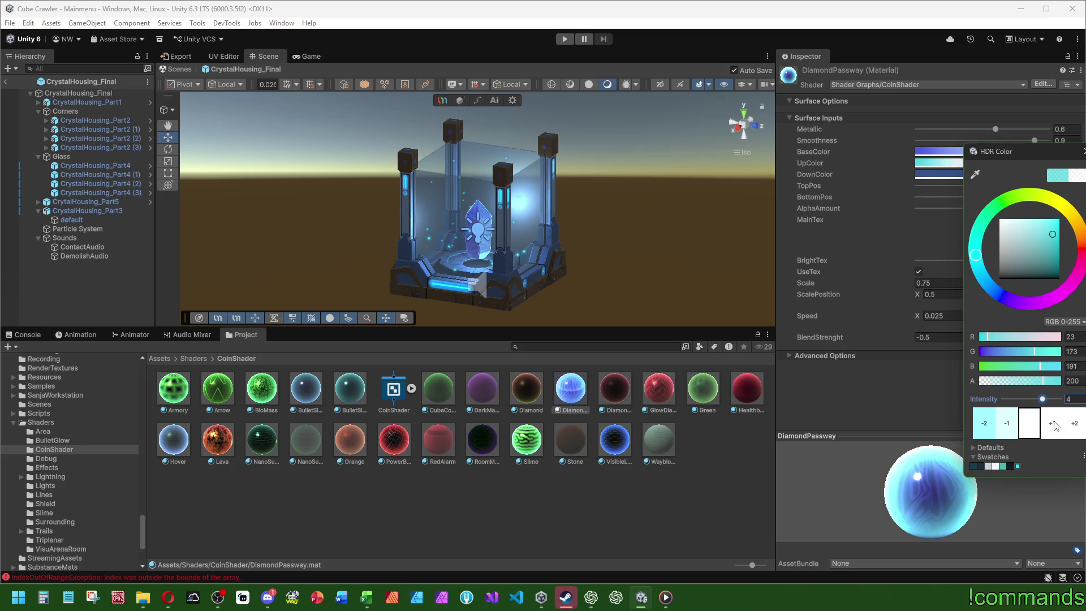
left_click(1008, 424)
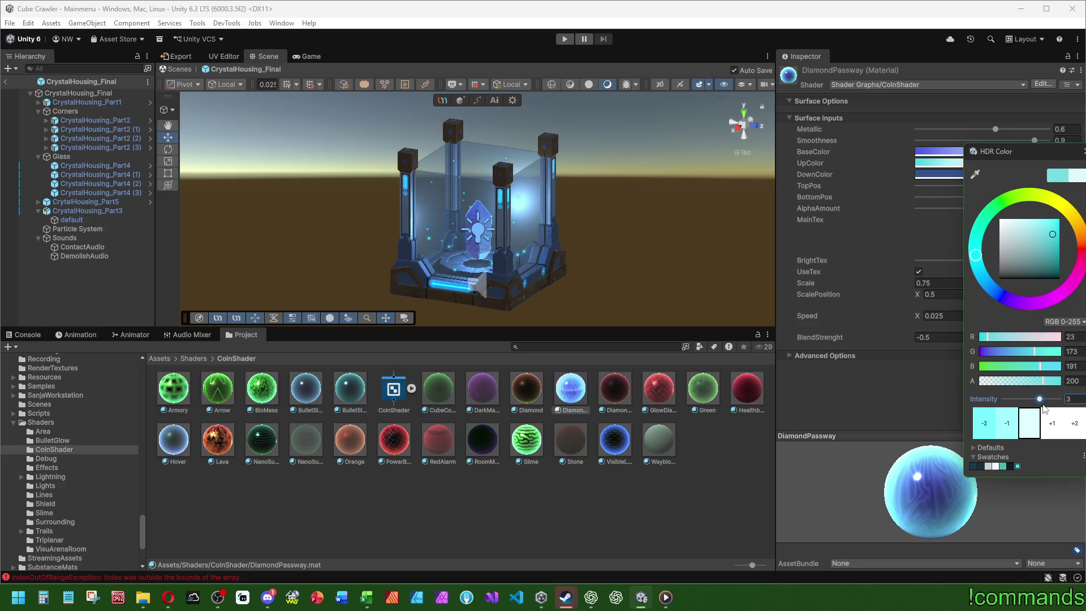
key("Escape")
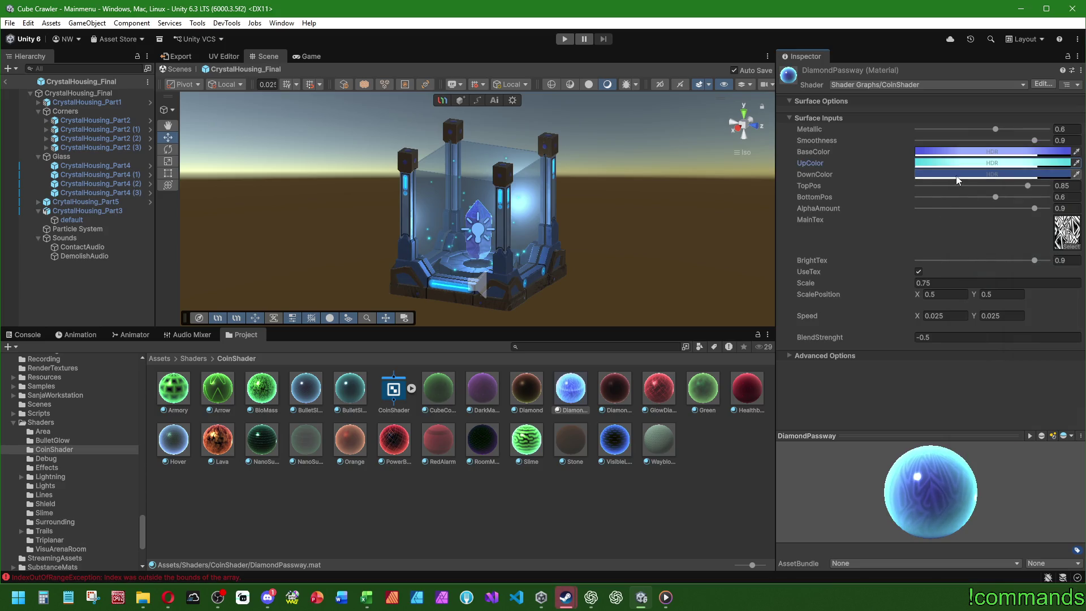
left_click(990, 163)
left_click(1050, 442)
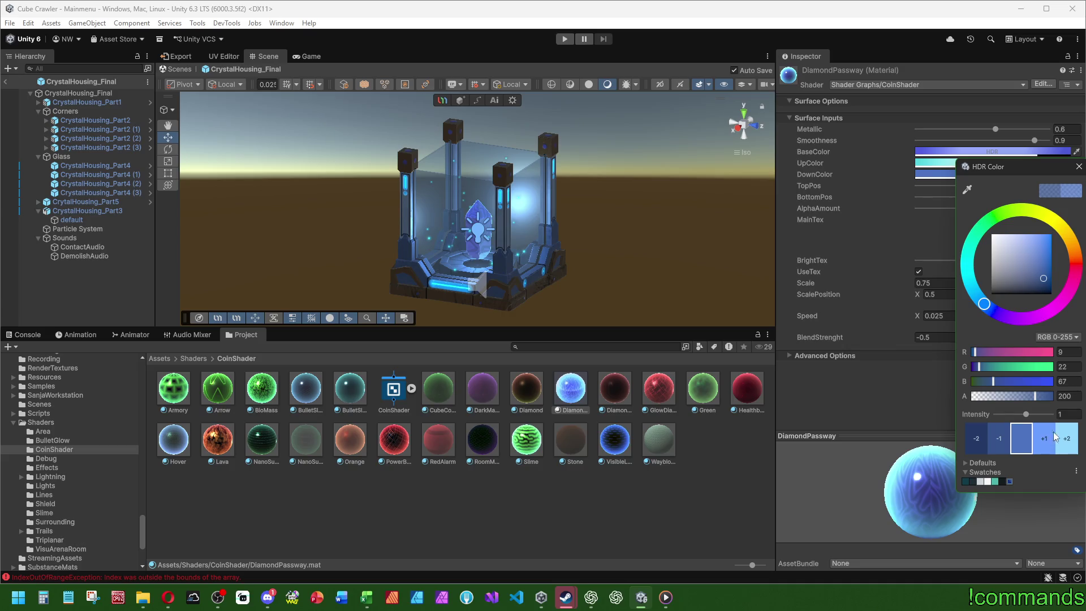
key("Escape")
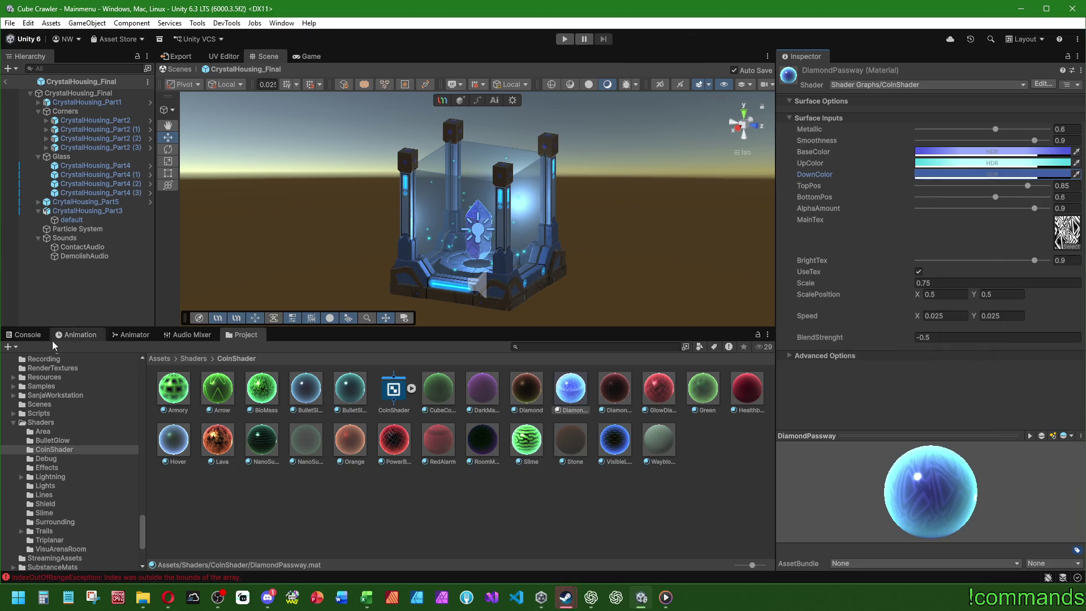
- Clear the Console errors and enlarge the Scene view above it
left_click(25, 335)
left_click(11, 347)
left_click_drag(382, 331, 394, 430)
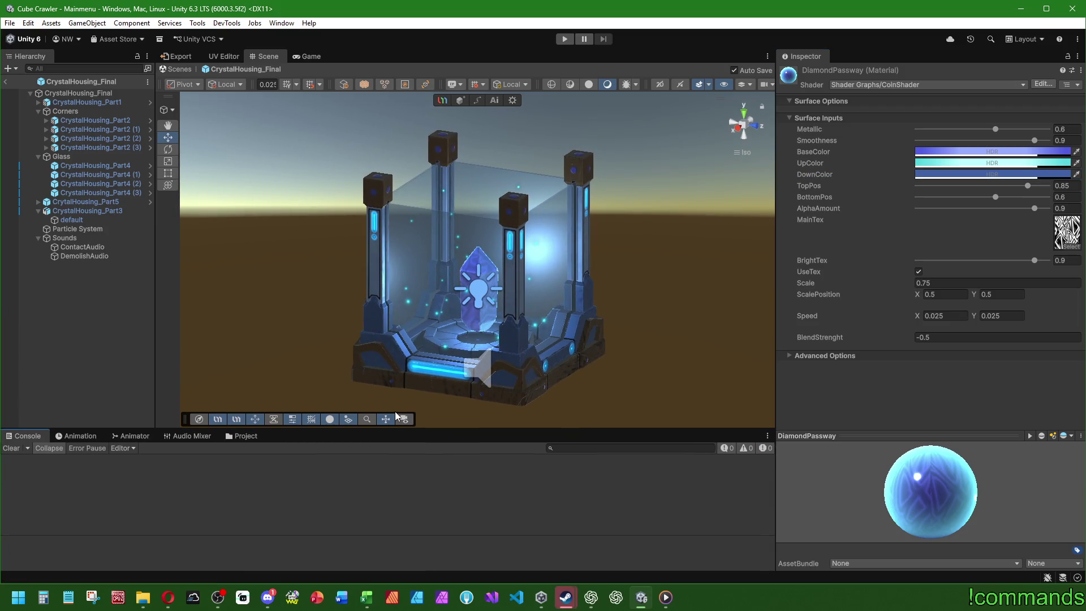
- Expand CrytalHousing_Part5 to reveal its Point Light child and show its IdleCrystal Animator controller
scroll(372, 235, "up", 5)
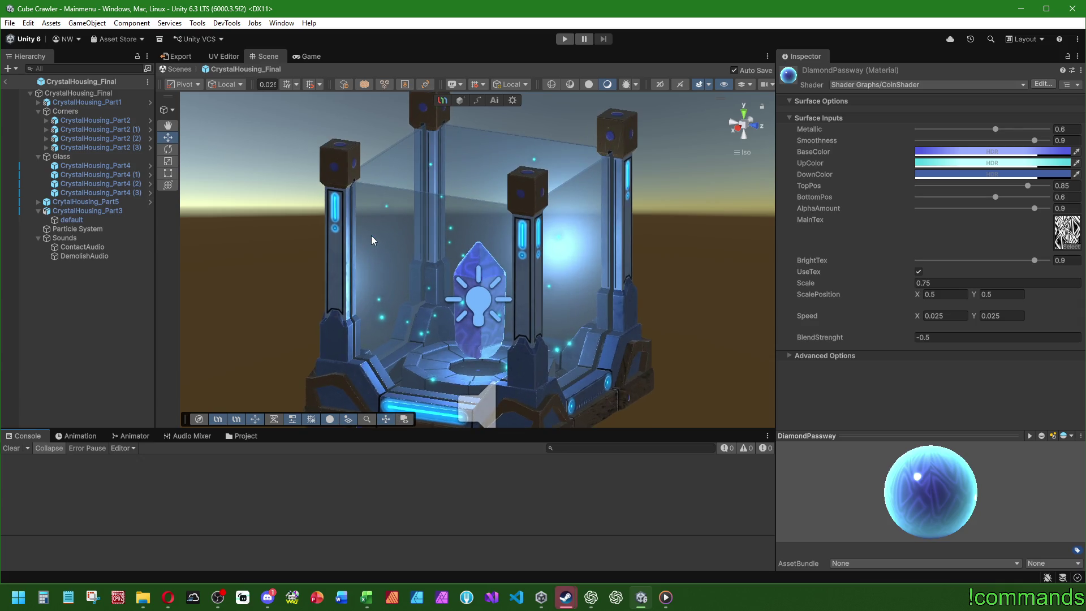
scroll(403, 253, "down", 2)
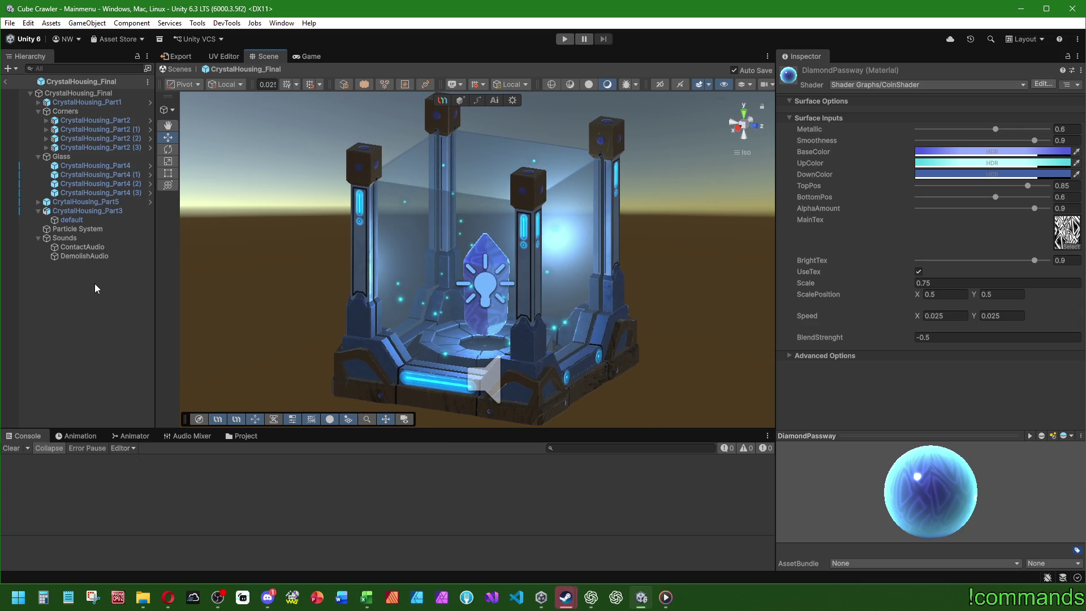
left_click(38, 202)
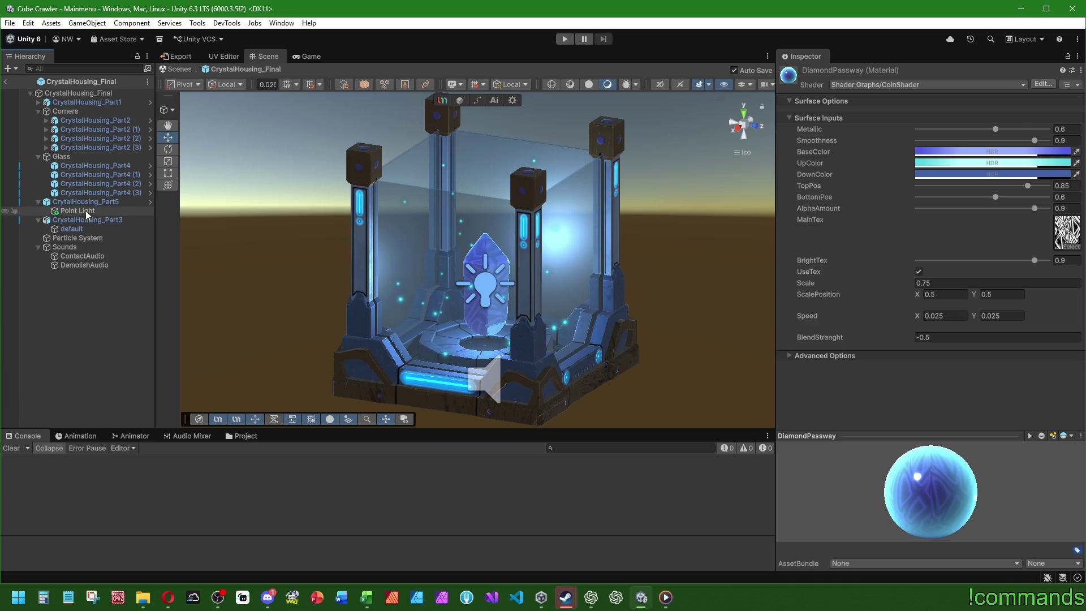
left_click(86, 211)
mouse_move(241, 297)
left_mouse_down()
mouse_move(173, 306)
mouse_move(81, 210)
left_mouse_up()
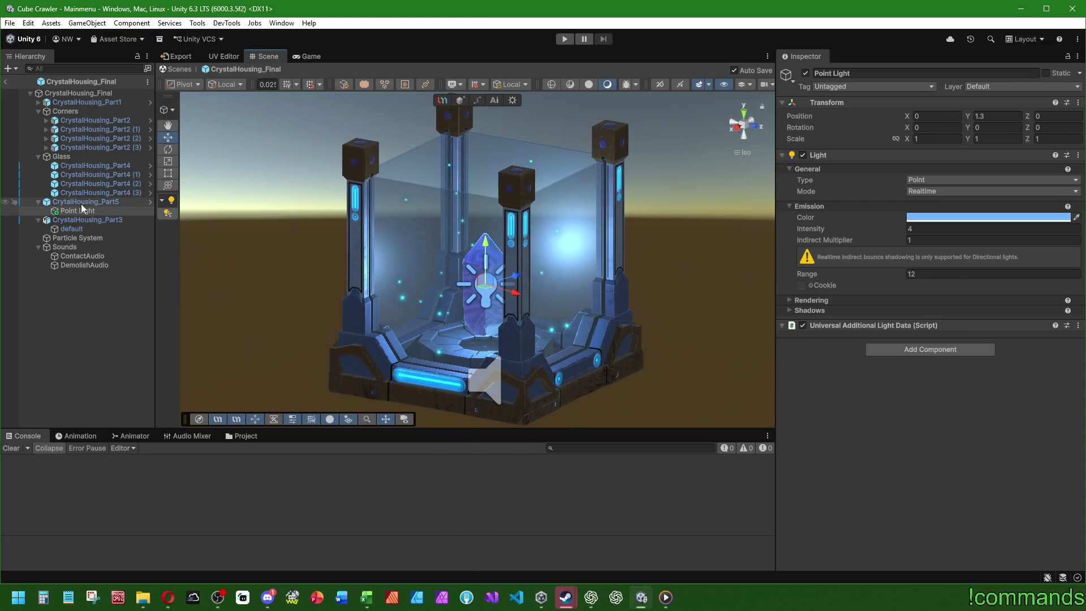
left_click(80, 203)
left_click(135, 435)
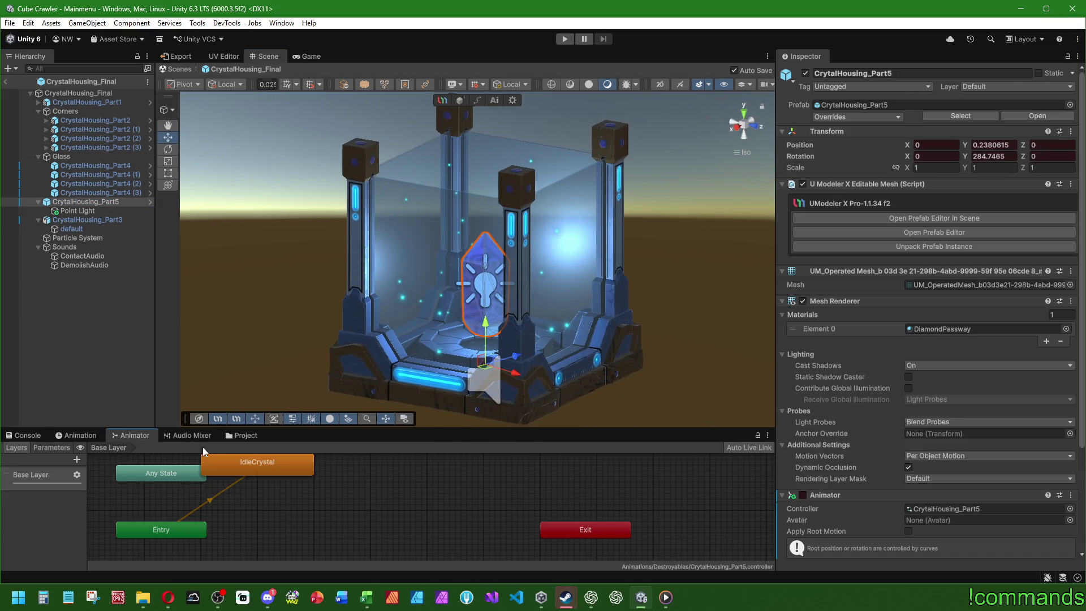
left_click(103, 437)
- Make the IdleCrystal Rotation.y keys a linear 0-to-360 ramp for a constant-speed spin
mouse_move(396, 428)
left_mouse_down()
mouse_move(561, 161)
mouse_move(725, 183)
left_mouse_up()
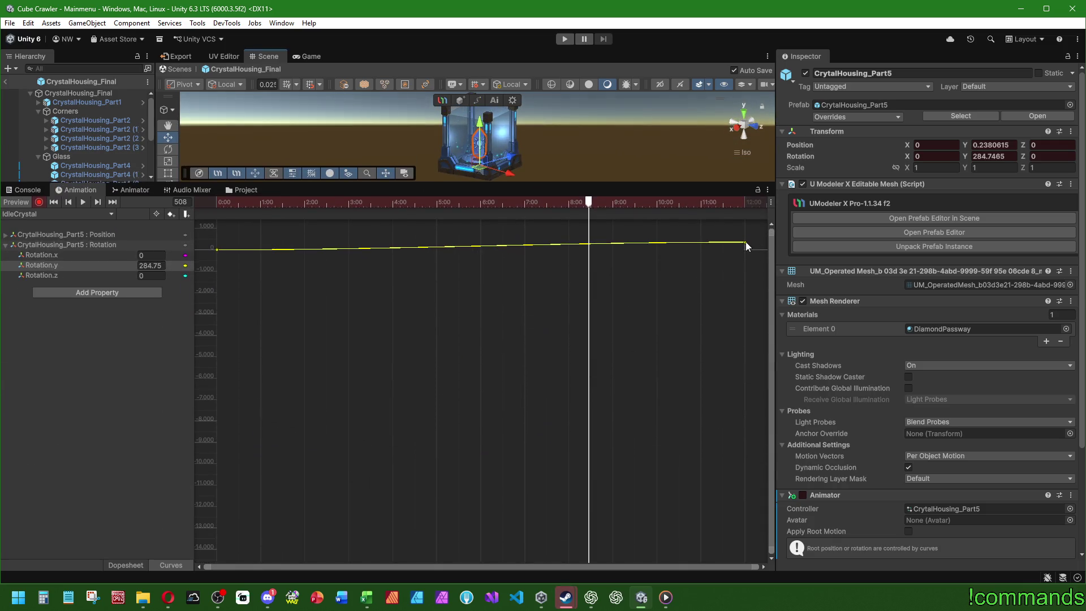
left_click_drag(768, 545, 771, 247)
left_click(77, 267)
left_click(218, 492)
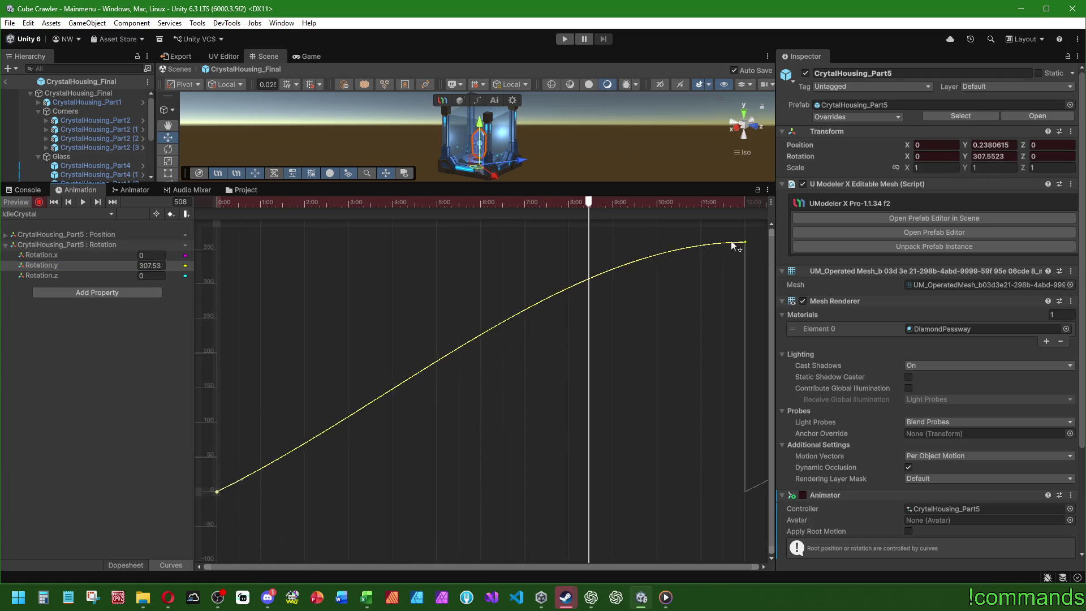
left_click(745, 241)
left_click_drag(718, 247, 227, 491)
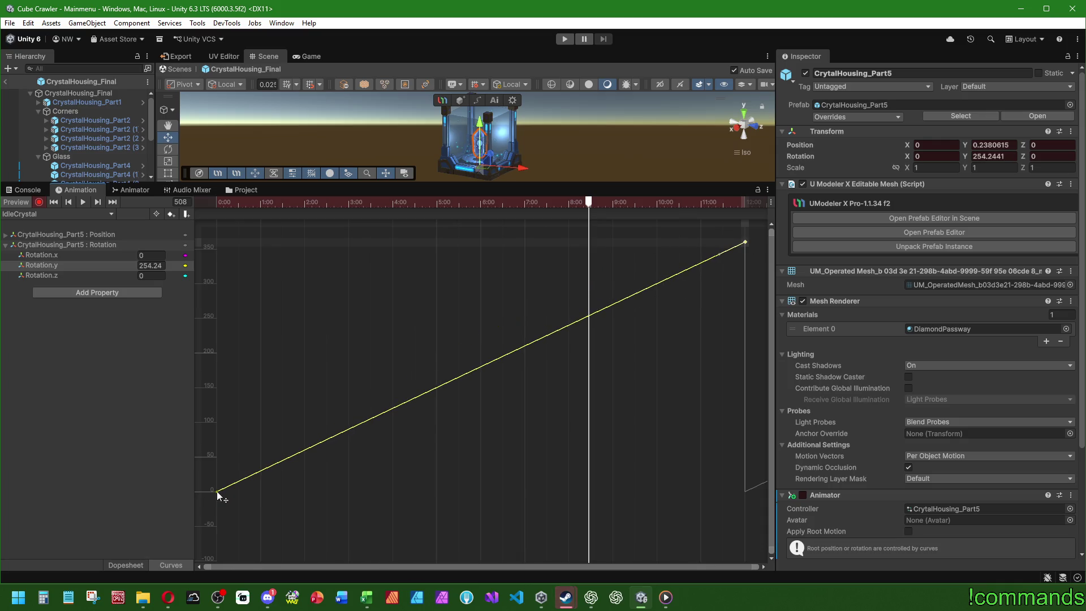
- Display the IdleCrystal Position.y curve and zoom the graph to fit it
left_click(7, 236)
left_click(94, 233)
left_click(74, 255)
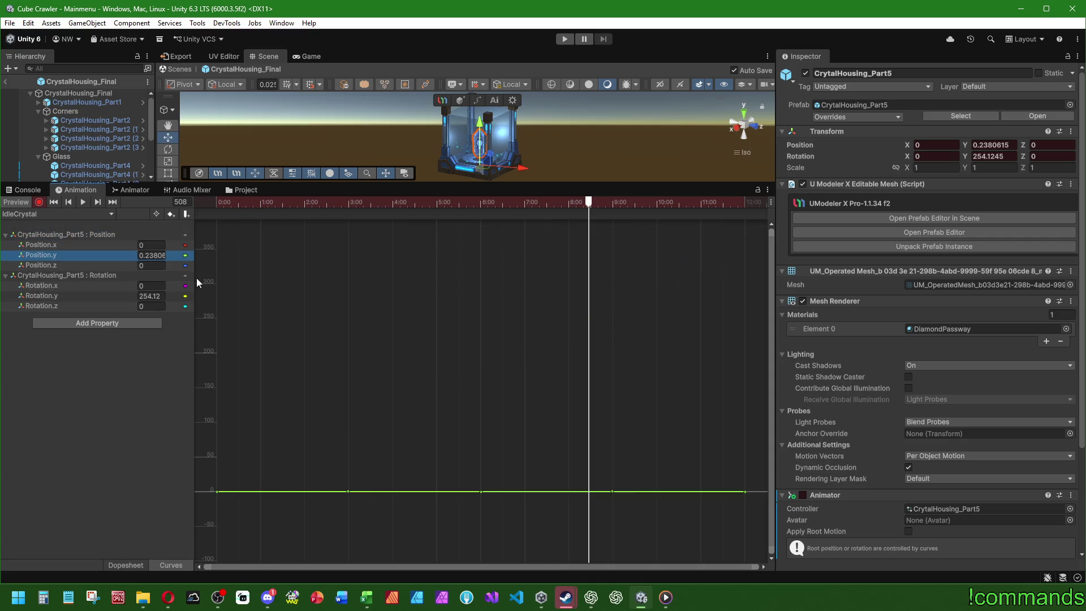
mouse_move(771, 227)
left_mouse_down()
mouse_move(763, 554)
mouse_move(767, 485)
left_mouse_up()
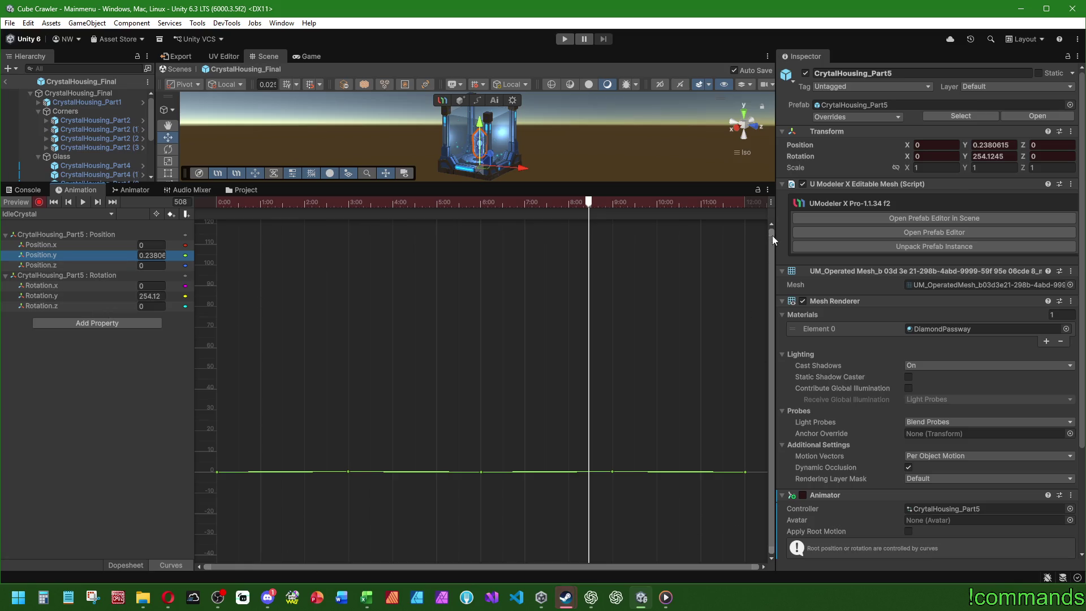
mouse_move(776, 235)
left_mouse_down()
mouse_move(796, 388)
mouse_move(813, 430)
left_mouse_up()
mouse_move(805, 522)
left_mouse_down()
mouse_move(804, 257)
mouse_move(807, 417)
mouse_move(806, 279)
mouse_move(786, 559)
left_mouse_up()
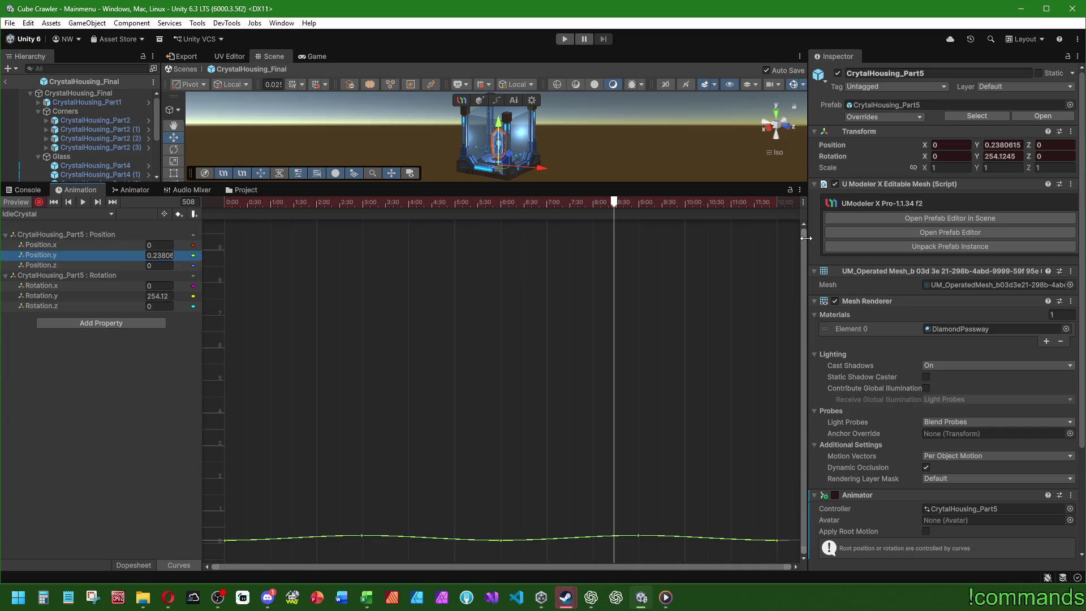
left_click_drag(803, 231, 794, 490)
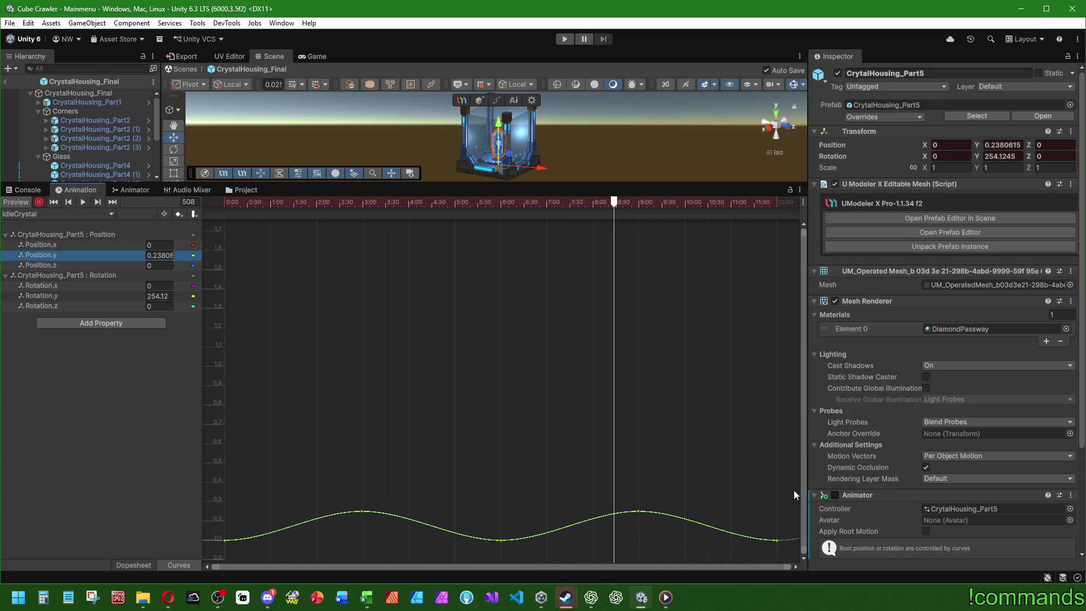
left_click_drag(803, 230, 795, 487)
left_click_drag(803, 232, 552, 378)
- Adjust the Position.y keyframe tangents into a smooth wave between about 0.1 and 0.25
left_click(225, 540)
mouse_move(252, 540)
left_mouse_down()
mouse_move(361, 308)
mouse_move(326, 355)
left_mouse_up()
left_click(362, 307)
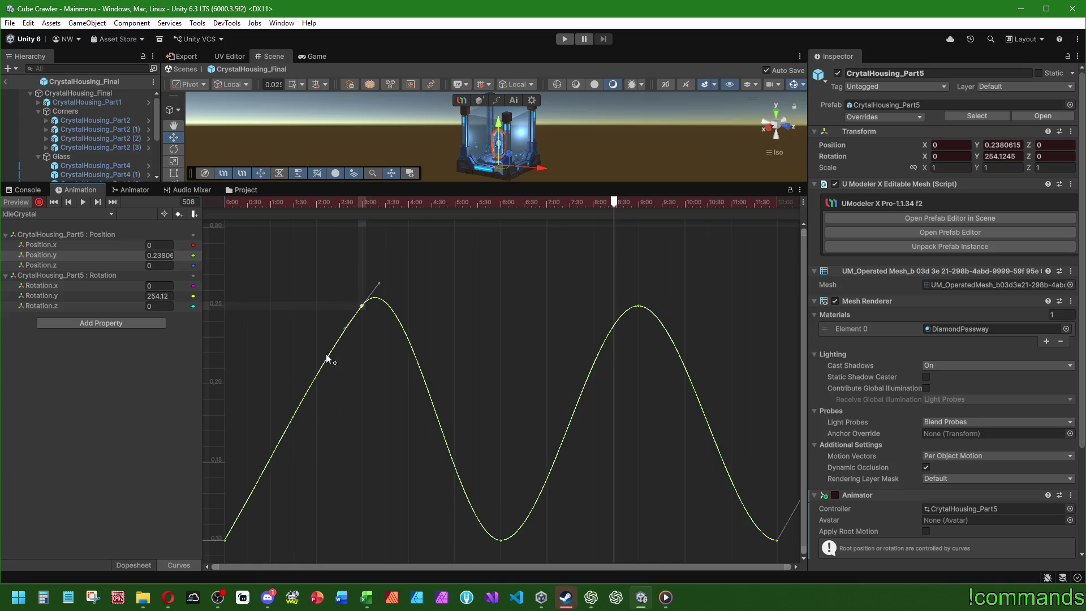
key("ctrl+z")
left_click(778, 540)
left_click_drag(749, 541, 640, 311)
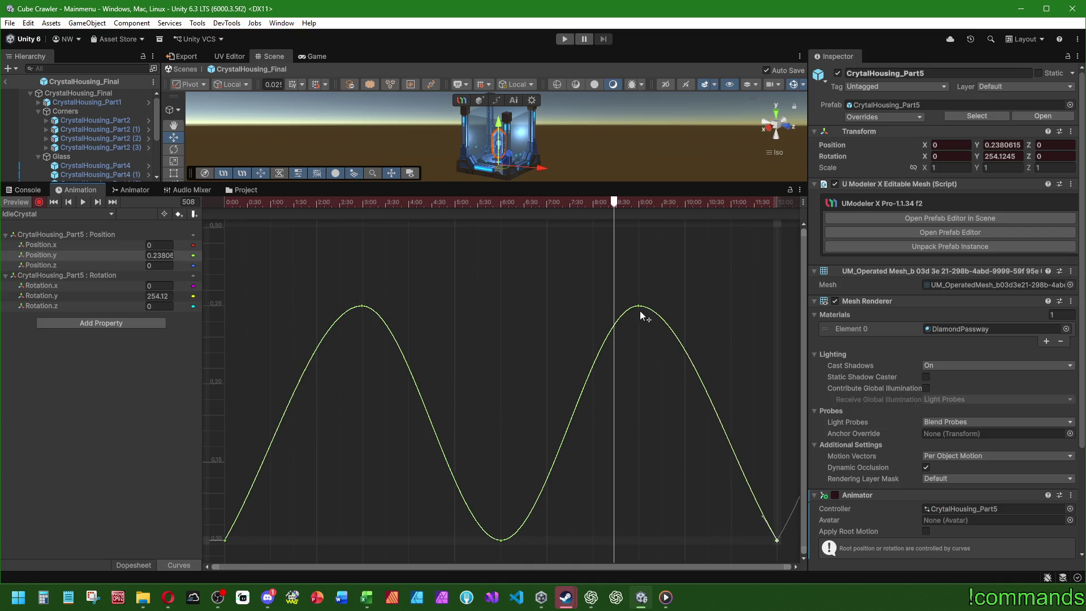
left_click(501, 540)
left_click_drag(479, 541, 481, 490)
key("ctrl+z")
mouse_move(354, 190)
left_mouse_down()
mouse_move(294, 444)
mouse_move(255, 407)
left_mouse_up()
- Preview IdleCrystal in the Dopesheet, stop at frame 0, and move Point Light under CrystalHousing_Final
left_click(133, 565)
left_click(83, 422)
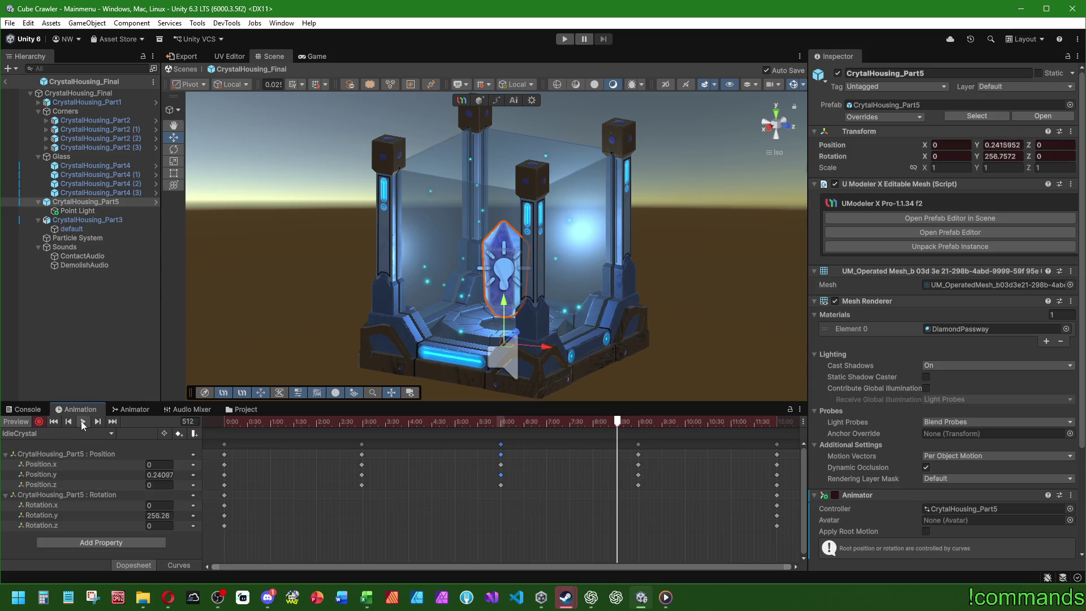
left_click(117, 346)
mouse_move(362, 333)
left_mouse_down()
mouse_move(414, 338)
mouse_move(368, 343)
left_mouse_up()
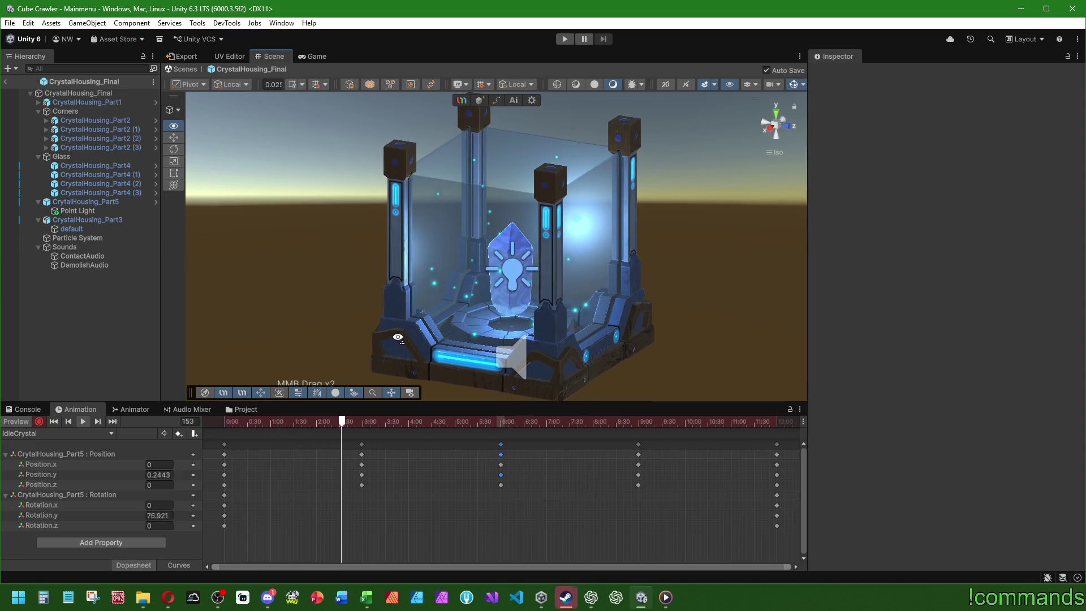
left_click(84, 421)
left_click(25, 423)
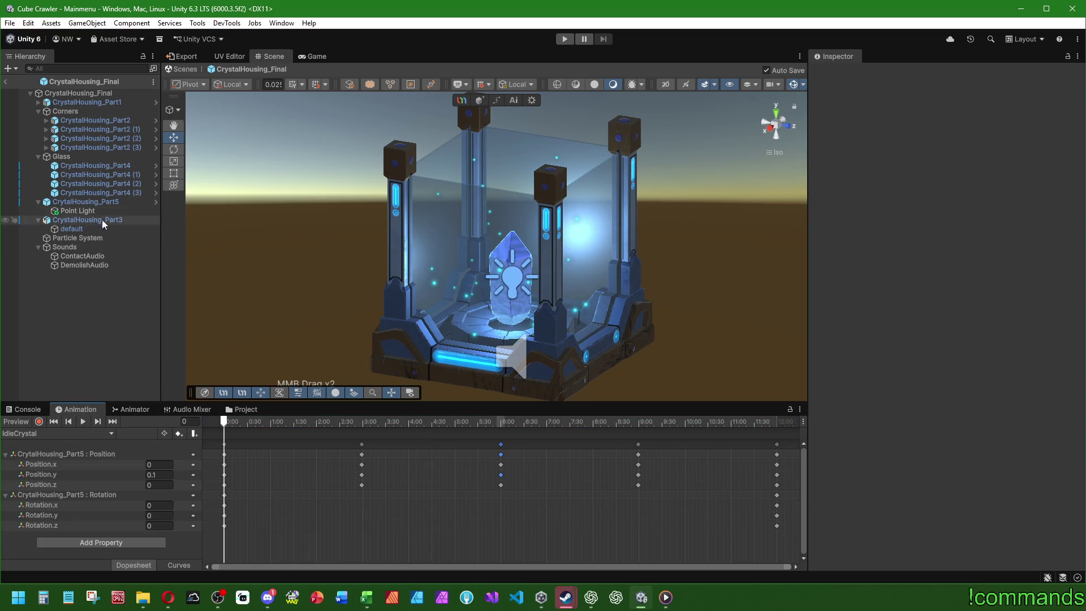
left_click(84, 211)
left_click_drag(72, 98, 68, 94)
- Place the Point Light between Particle System and Sounds and move it forward toward the crystal
left_click_drag(72, 267, 40, 233)
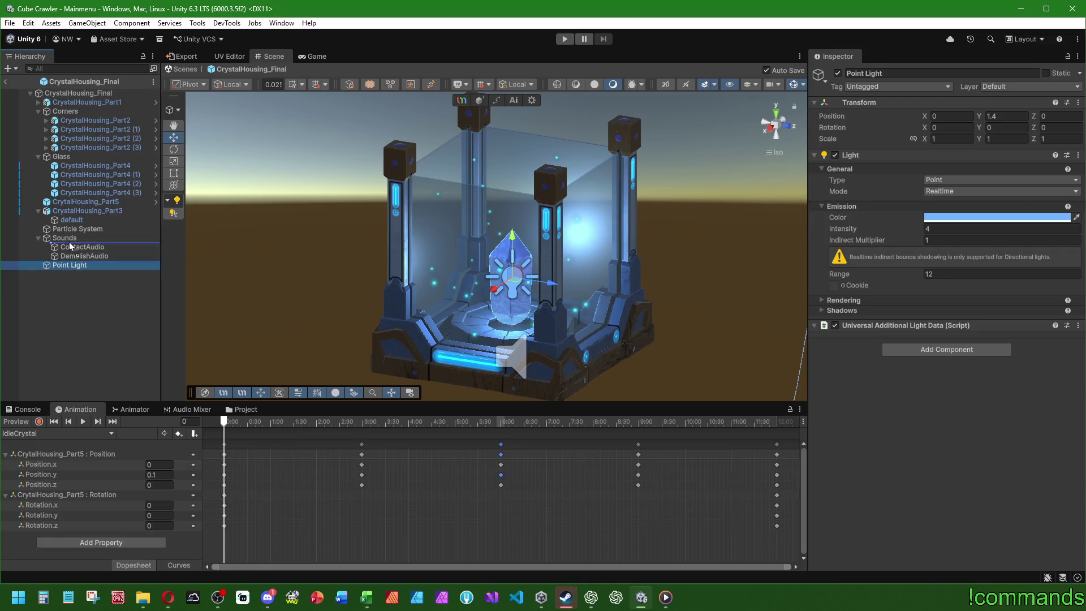
key("f")
mouse_move(551, 297)
left_mouse_down()
mouse_move(594, 306)
mouse_move(606, 290)
mouse_move(606, 265)
mouse_move(597, 266)
left_mouse_up()
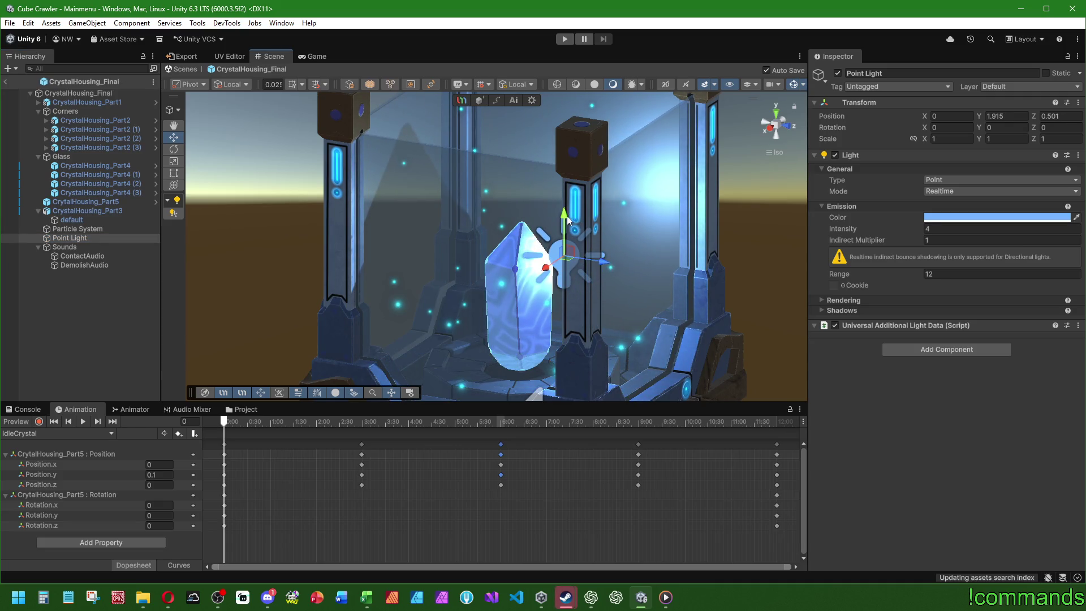
left_click_drag(729, 232, 697, 259)
- Try the Point Light at intensity 1 and range 2
left_click(963, 232)
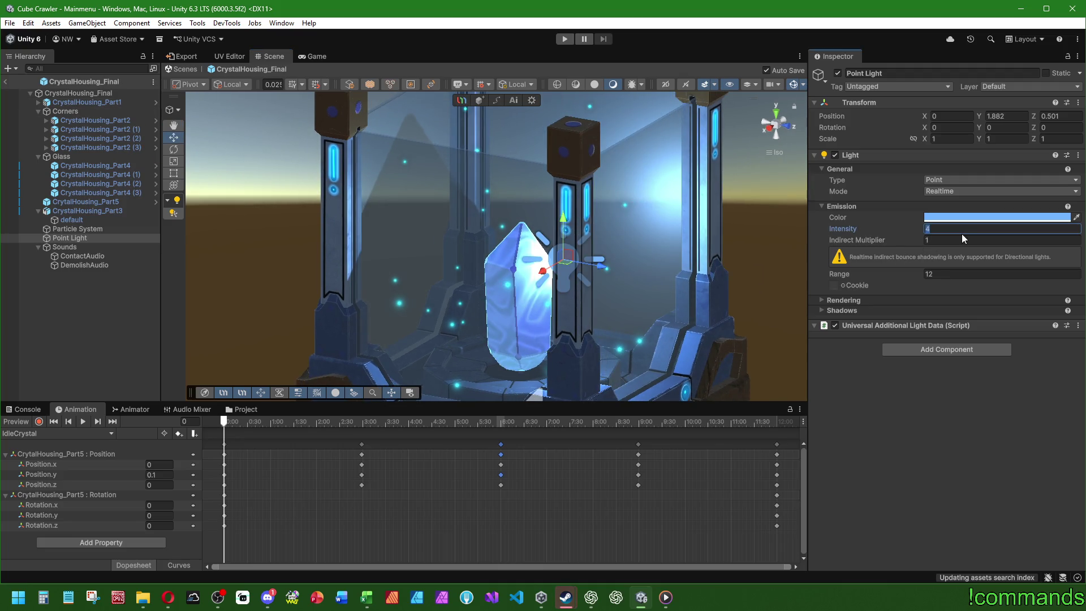
type("1")
left_click(947, 274)
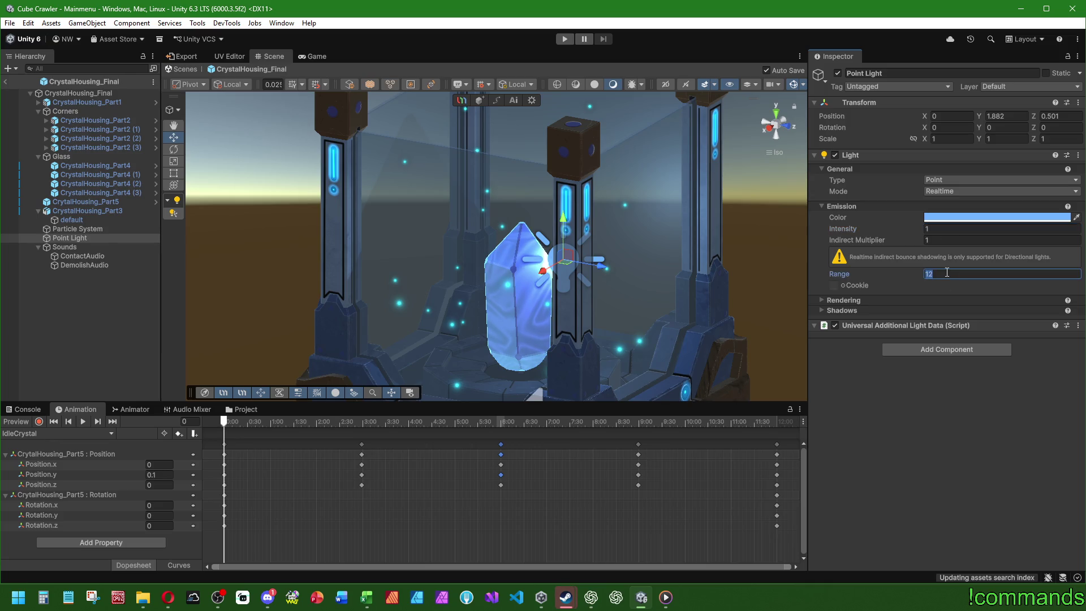
type("6")
key("BackSpace")
type("4")
key("Return")
type("2")
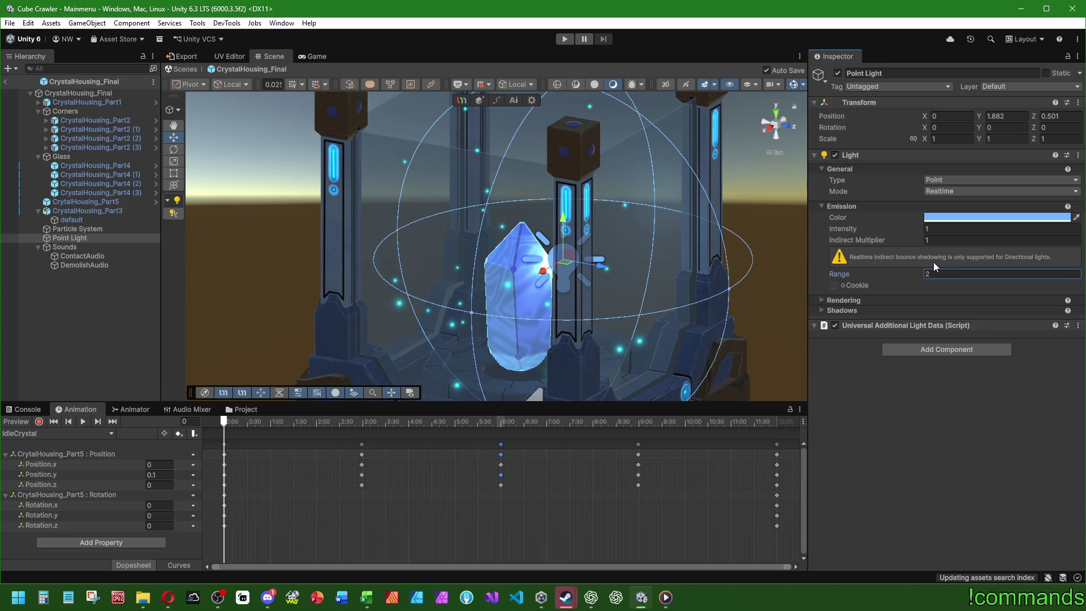
key("Return")
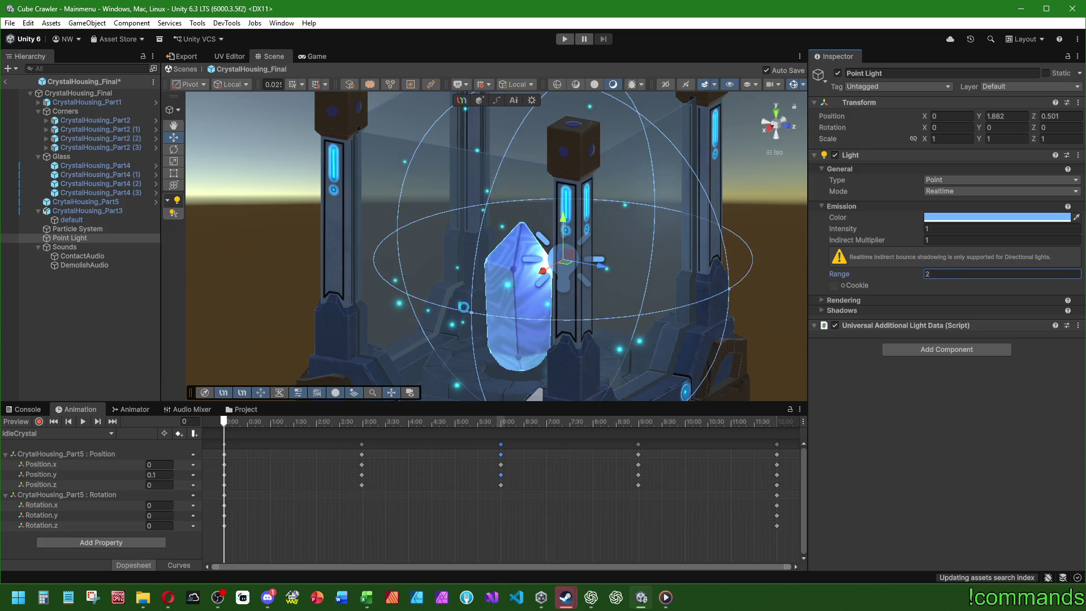
- Raise the light up and forward of the crystal, with range 4 and intensity 0.5
scroll(603, 269, "up", 2)
left_click_drag(603, 270, 616, 259)
mouse_move(582, 217)
left_mouse_down()
mouse_move(583, 204)
mouse_move(481, 282)
mouse_move(538, 274)
left_mouse_up()
double_click(928, 274)
type("4")
key("Return")
key("f")
left_click(941, 228)
type("0,5")
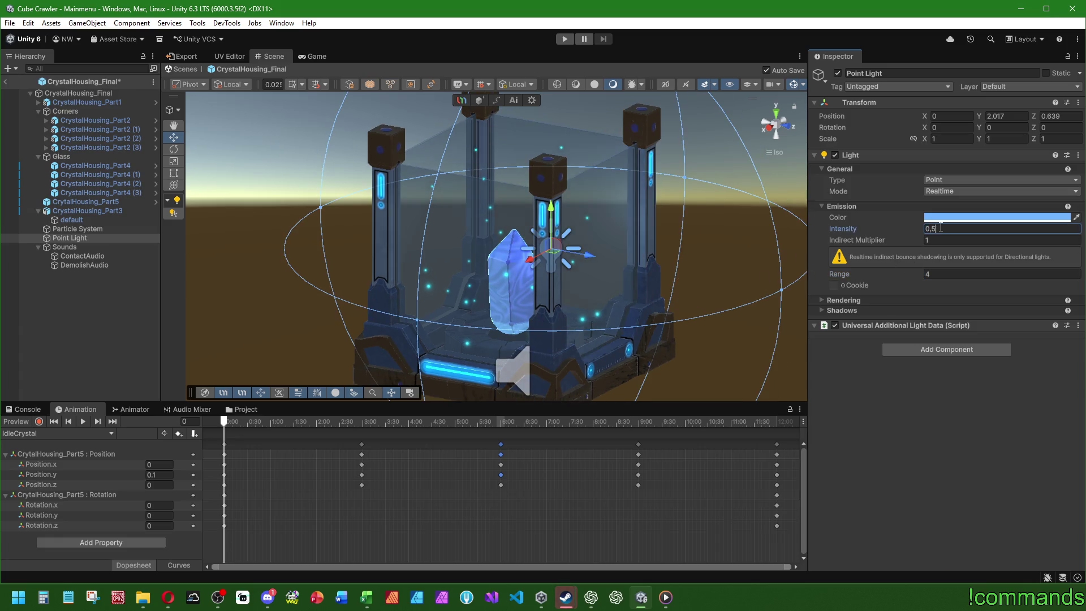
key("Return")
left_click(835, 155)
left_click(836, 155)
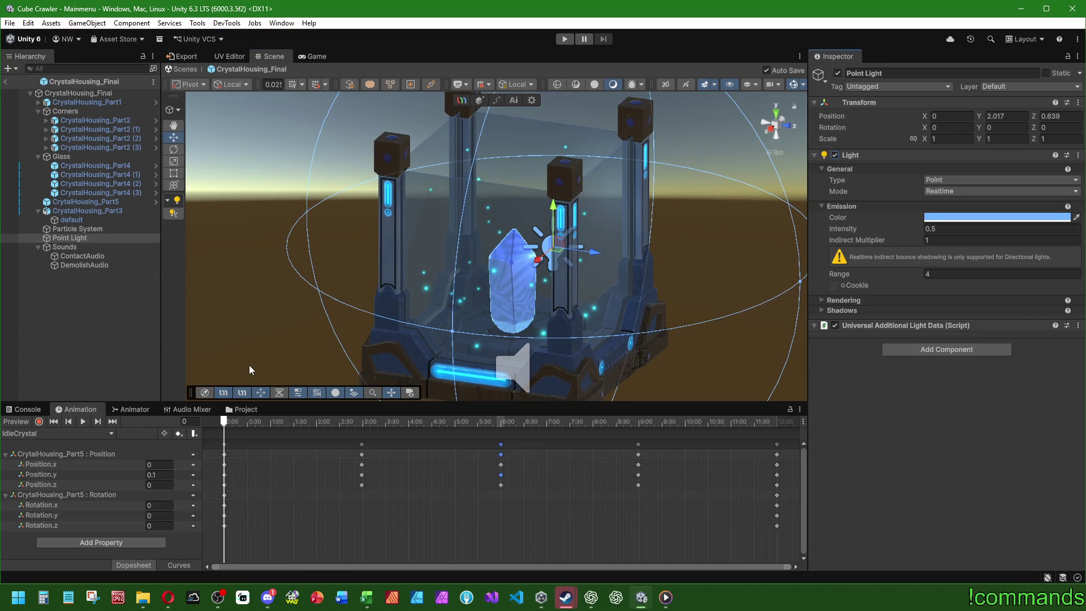
- Preview the crystal's IdleCrystal animation with nothing selected
left_click(73, 364)
left_click(88, 201)
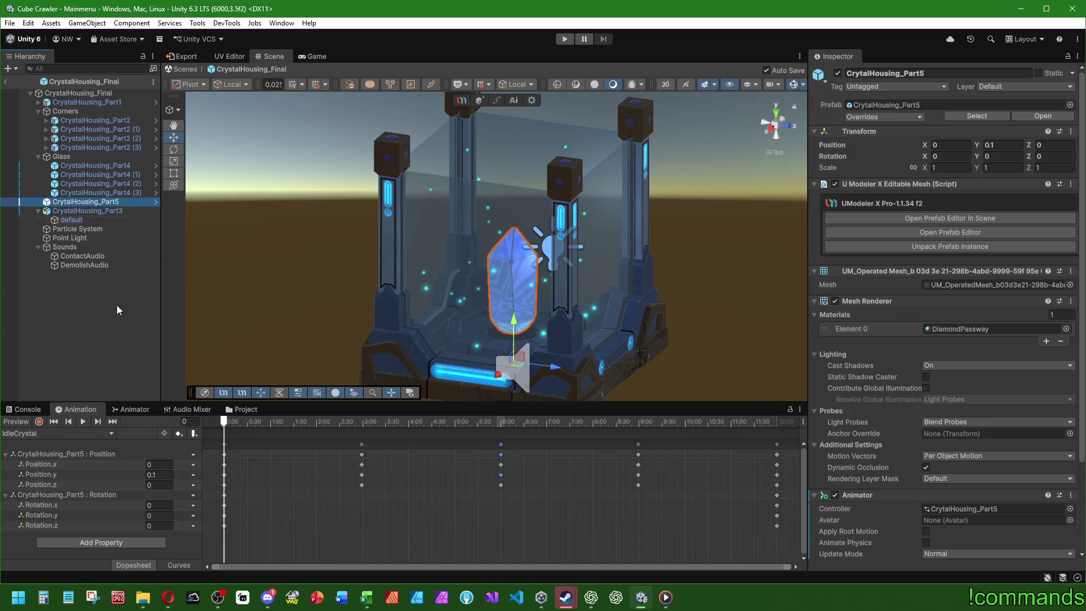
left_click(333, 337)
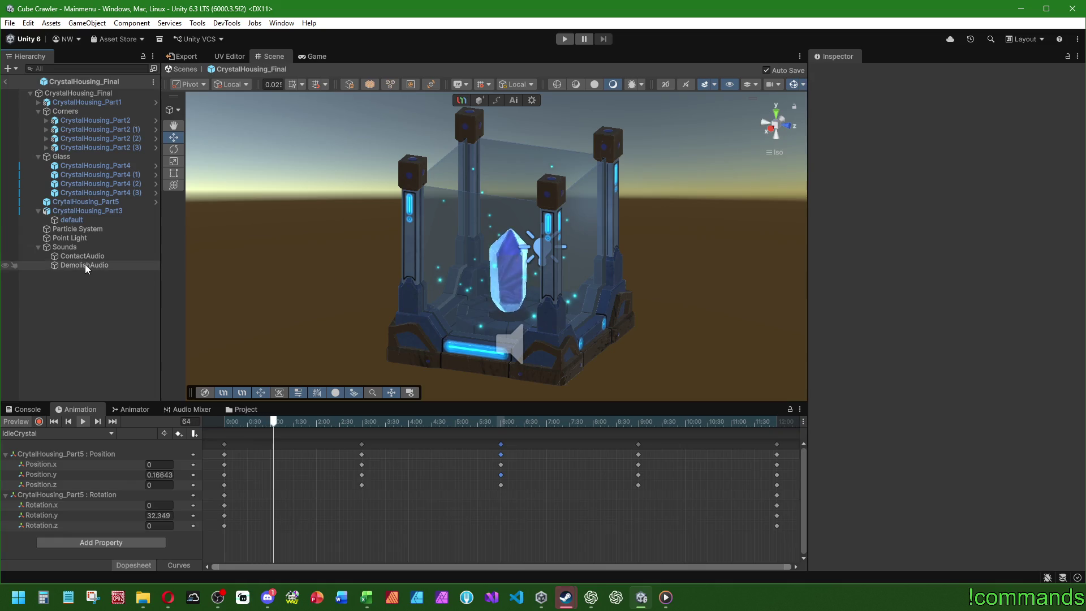
mouse_move(493, 307)
left_mouse_down()
mouse_move(653, 164)
mouse_move(634, 215)
mouse_move(659, 291)
mouse_move(673, 257)
mouse_move(1053, 264)
mouse_move(558, 298)
mouse_move(487, 289)
mouse_move(490, 251)
left_mouse_up()
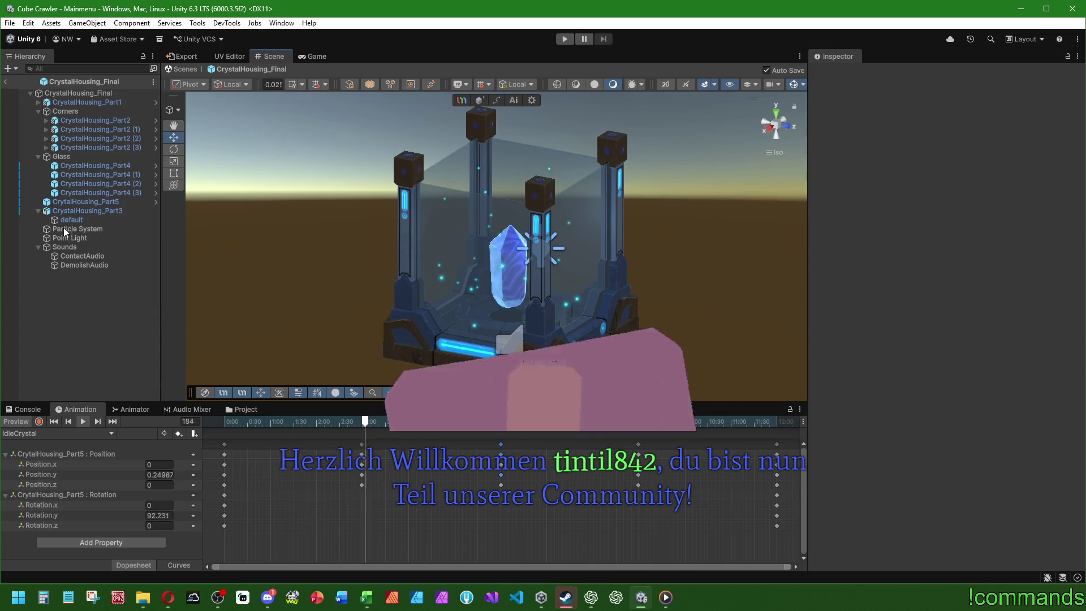
- Set the Point Light's range to 6 and intensity to 1.1
left_click(541, 249)
left_click(948, 274)
type("6")
left_click(951, 229)
type("1,1")
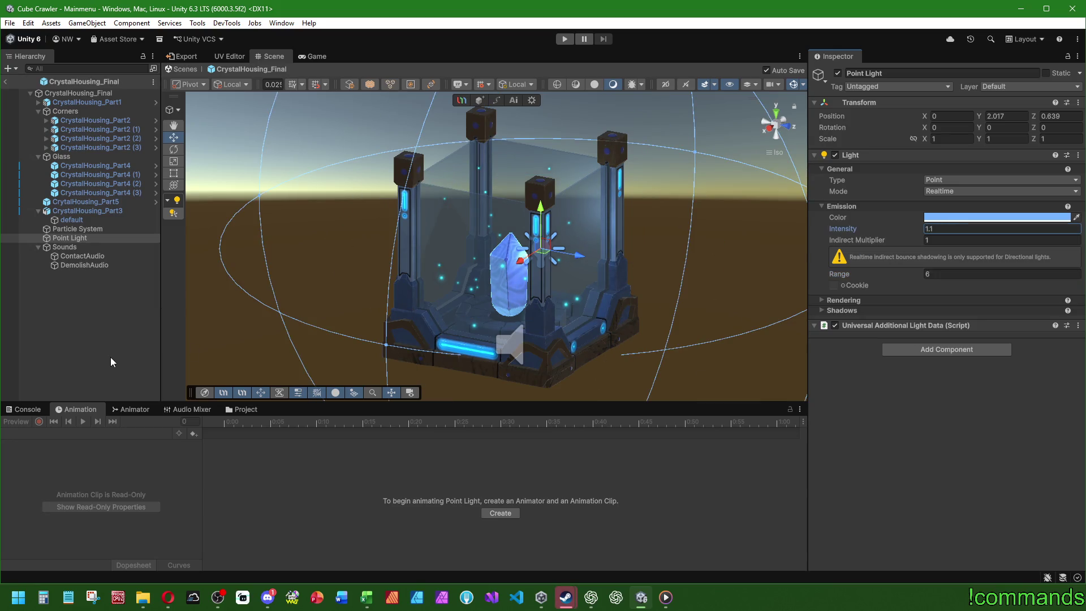
left_click(111, 356)
left_click(69, 230)
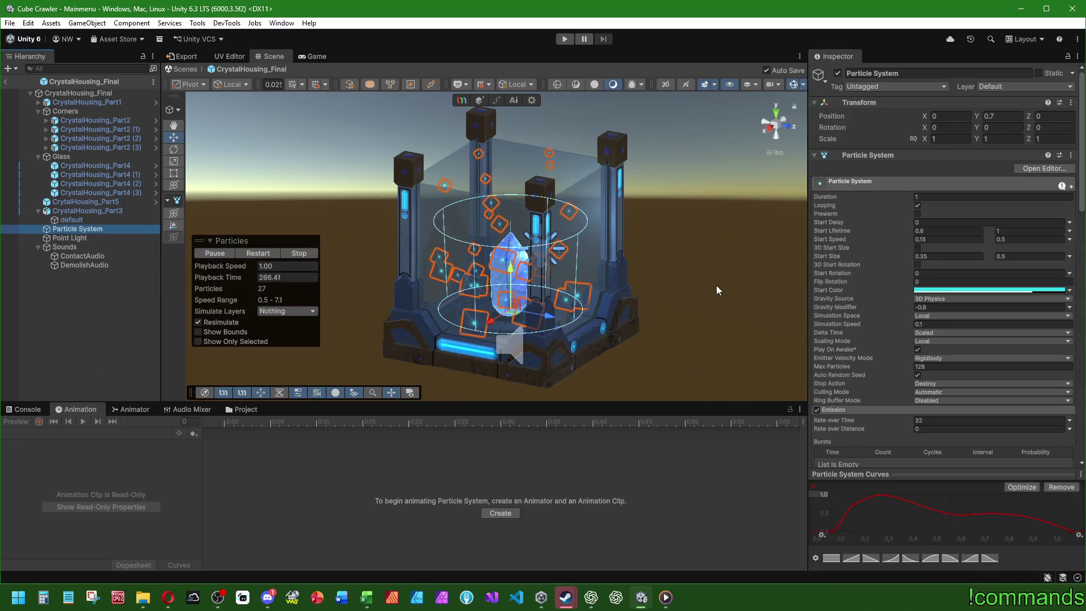
- Locate the particle system's renderer material, Hit09_MAT, in the HitEffect materials folder
left_click(965, 289)
left_click(1079, 258)
scroll(855, 324, "down", 15)
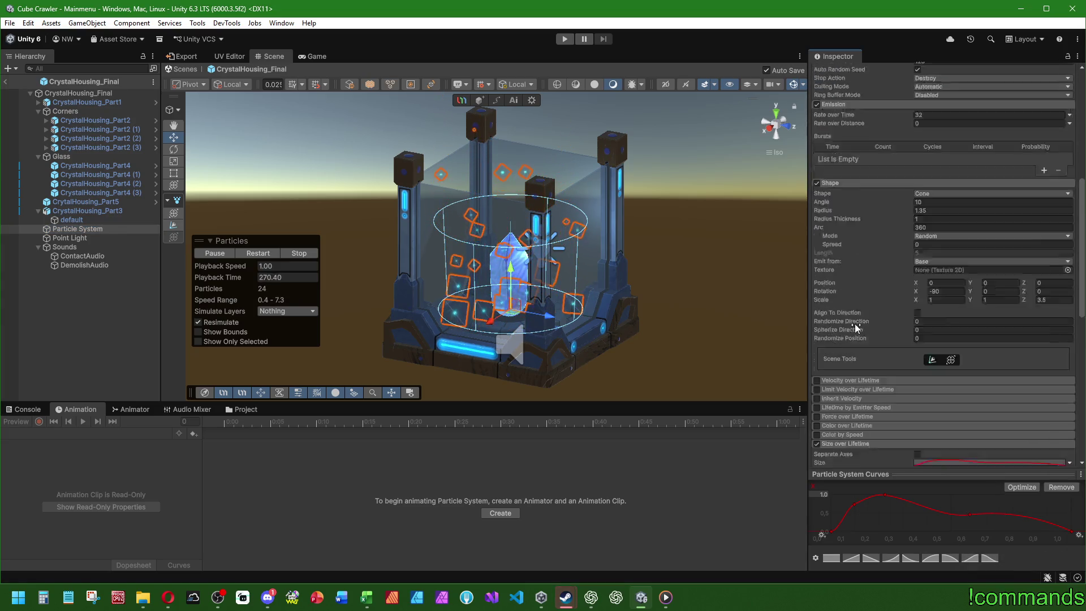
left_click(949, 223)
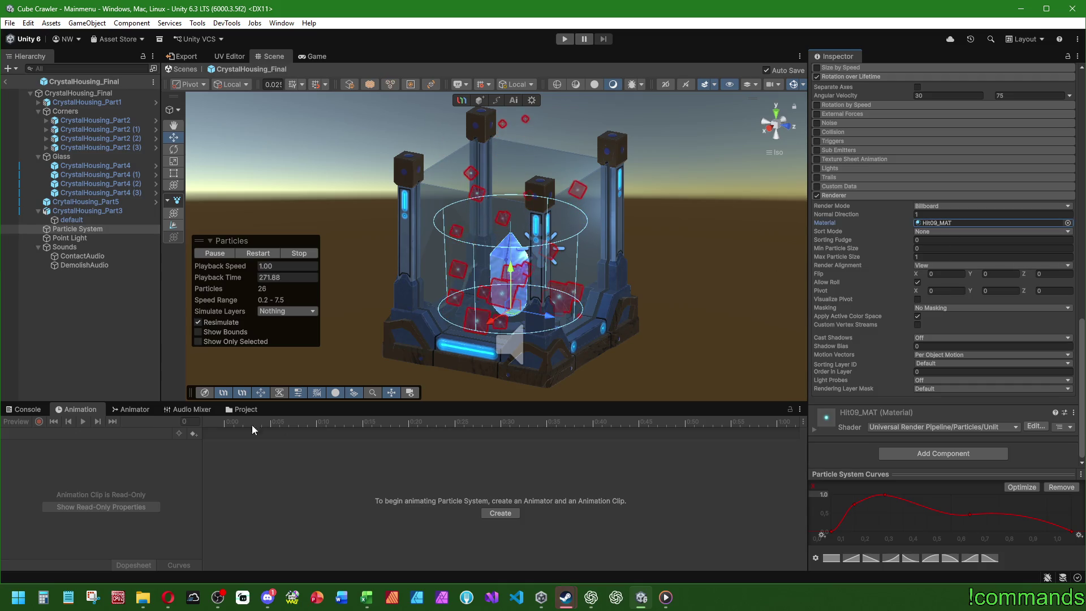
left_click(229, 405)
- Raise Hit09_MAT's HDR emission colour intensity so the particles glow brighter
left_click(507, 468)
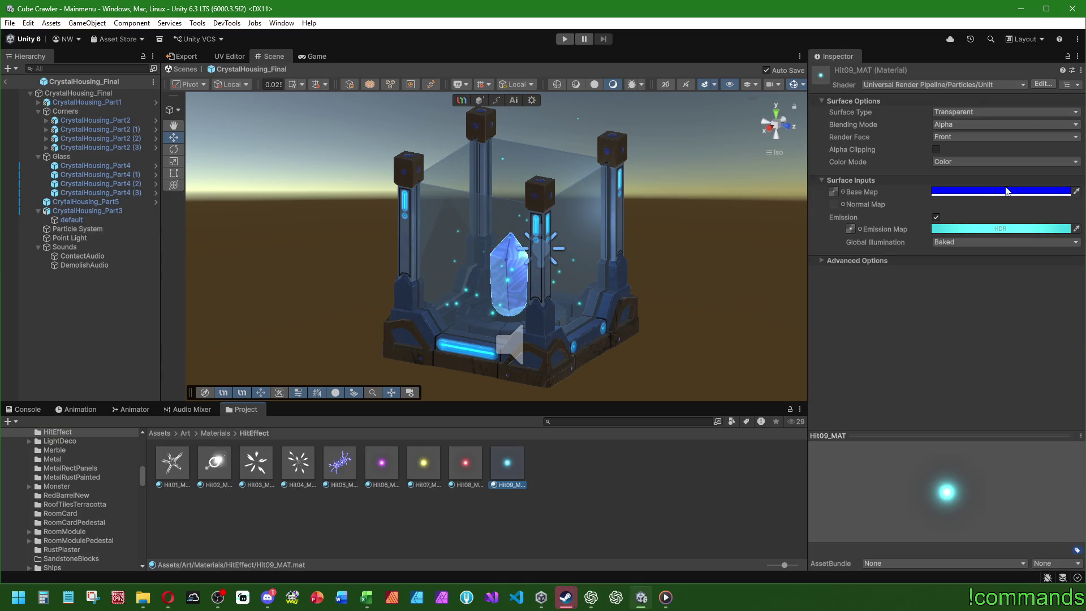
left_click(992, 229)
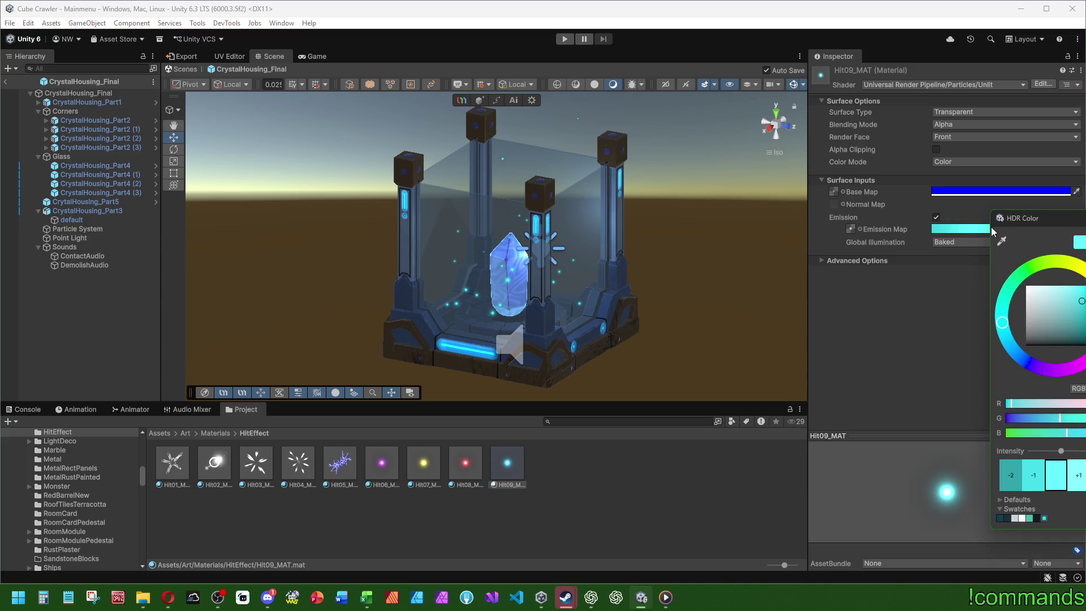
left_click(1082, 478)
left_click(1081, 477)
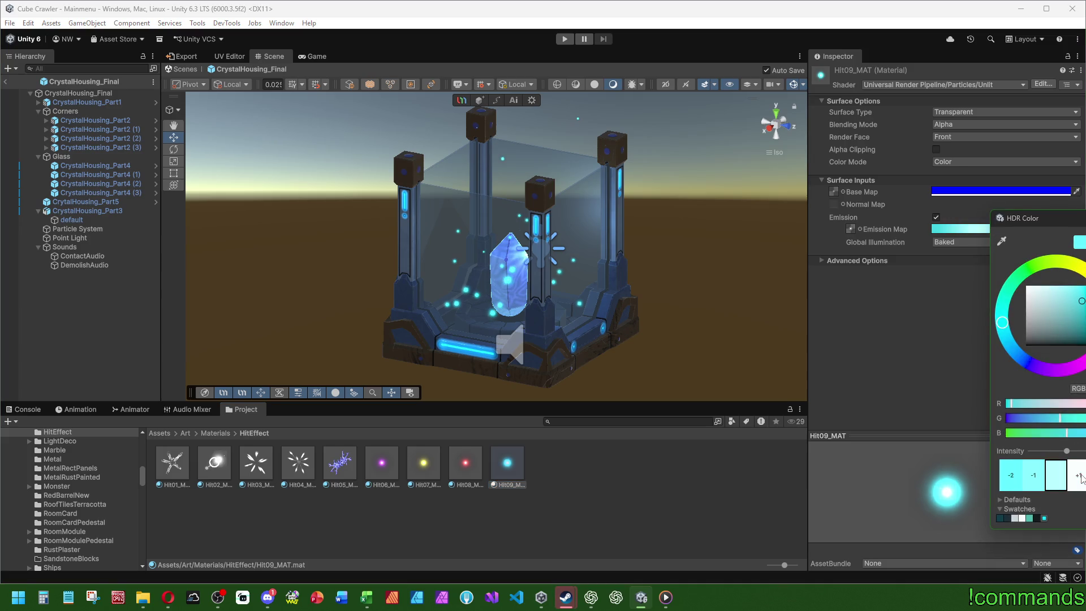
left_click(1034, 475)
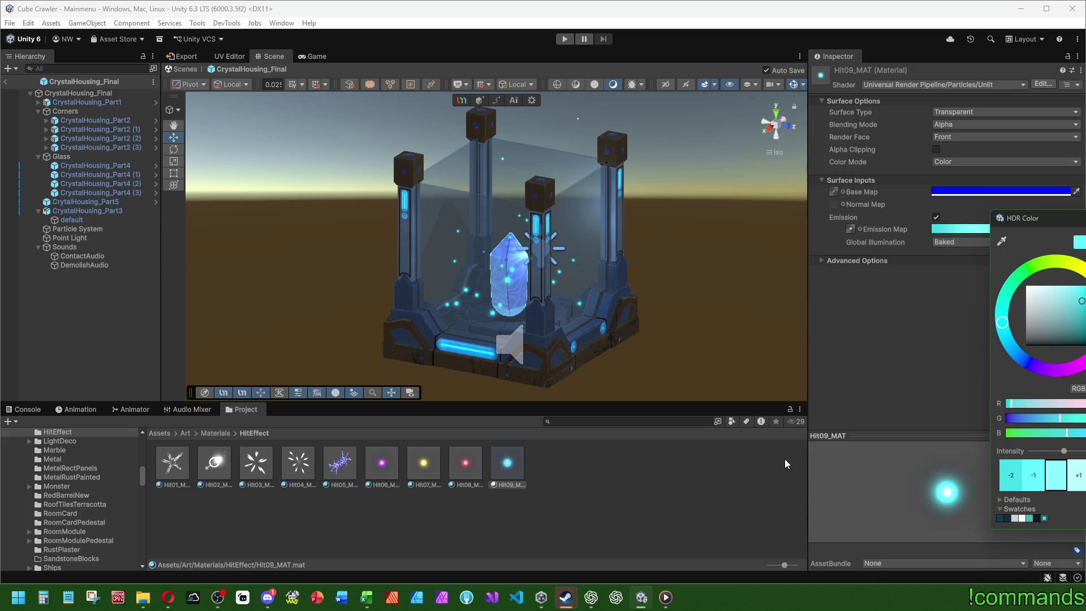
left_click(671, 507)
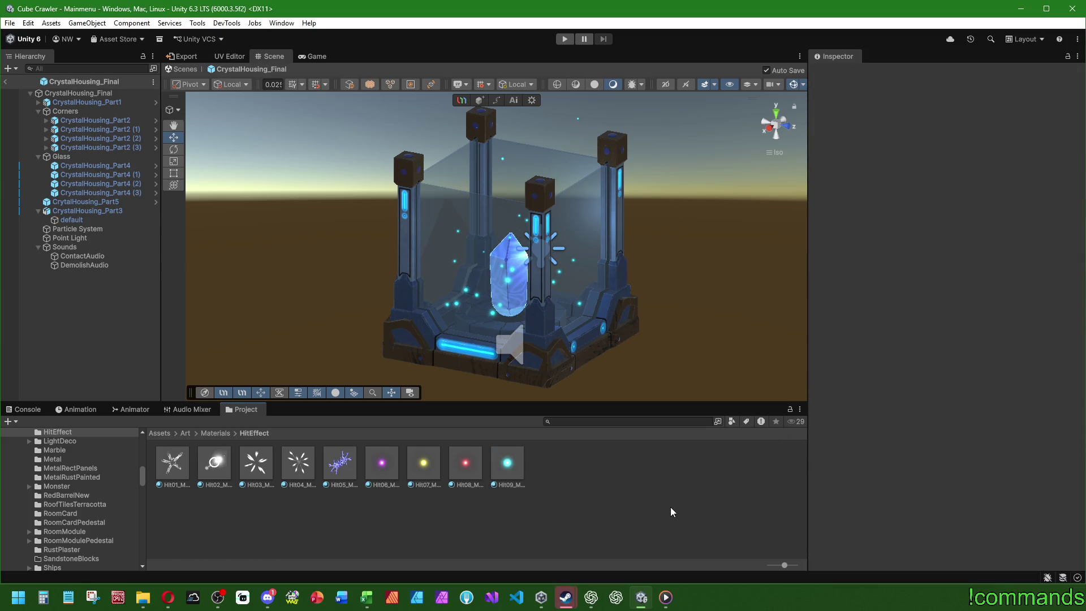
- Show the empty Console and view the zoomed-out housing with scene lighting and skybox off
left_click(23, 409)
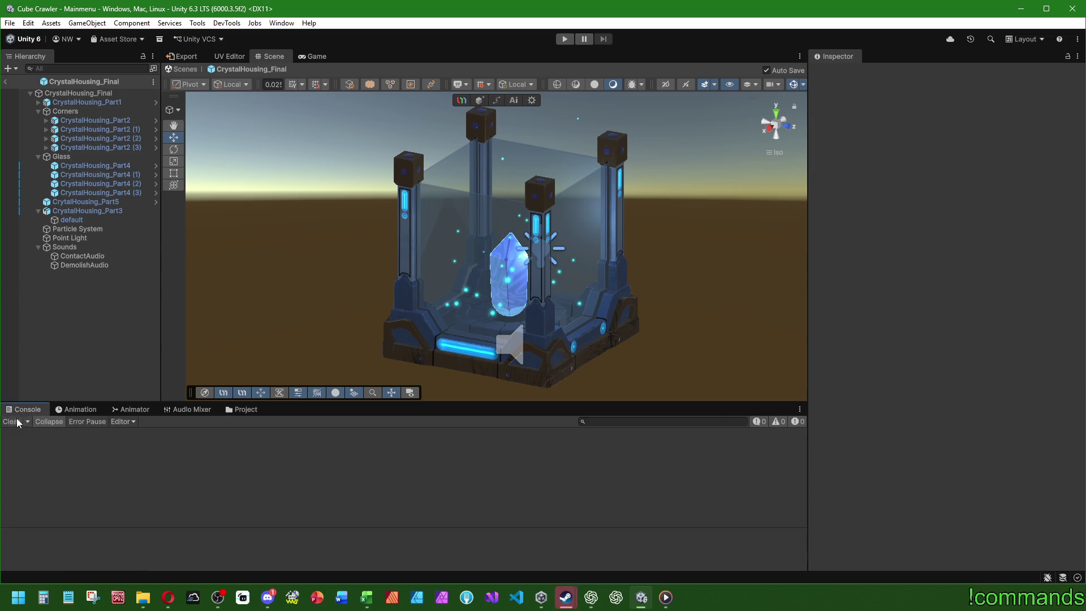
scroll(445, 279, "down", 3)
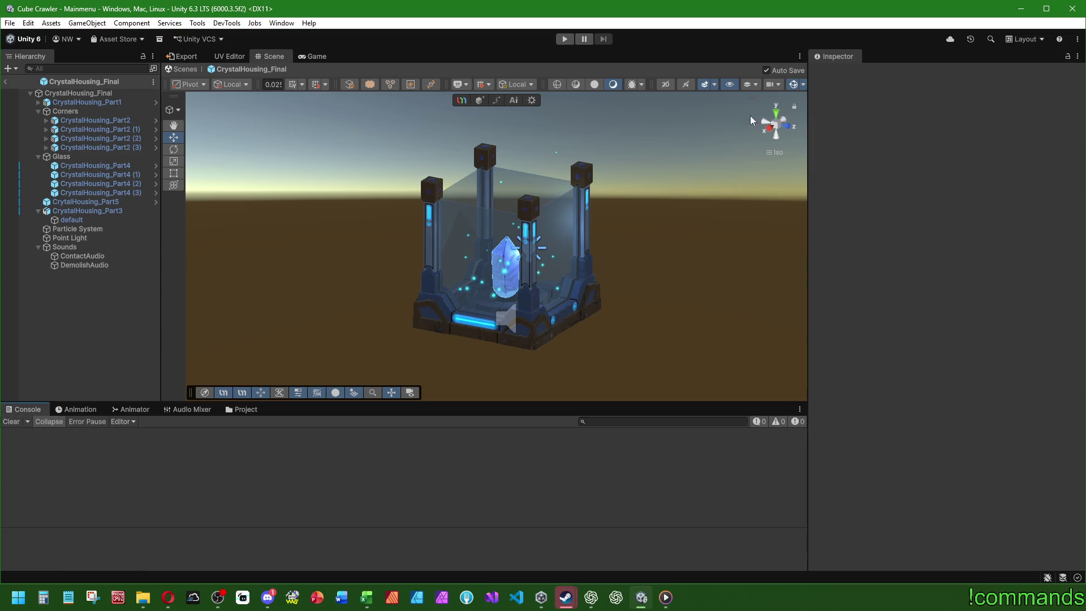
left_click(595, 85)
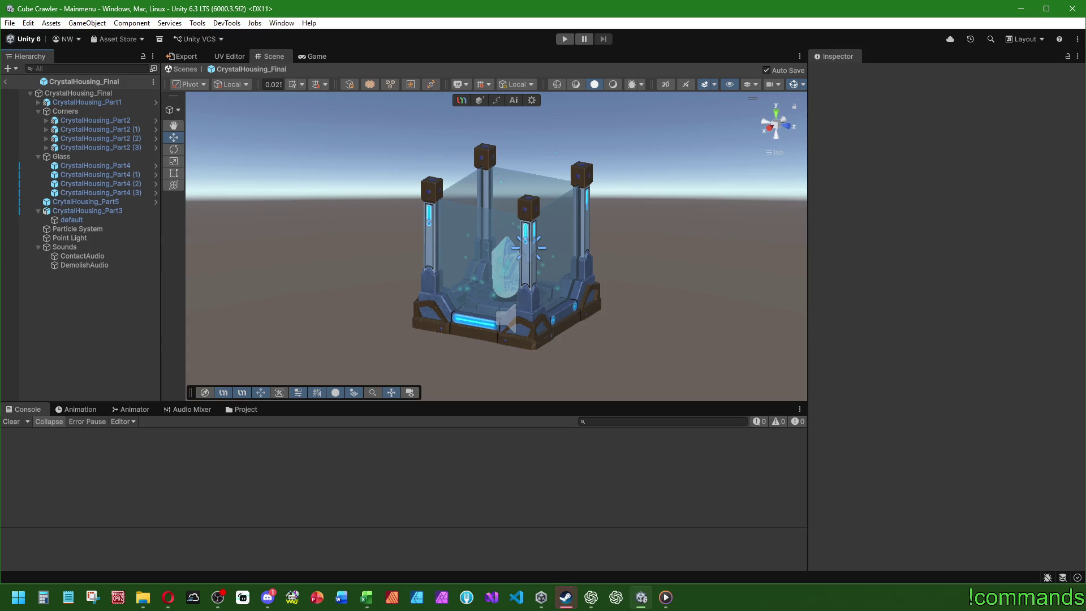
key("alt+Tab")
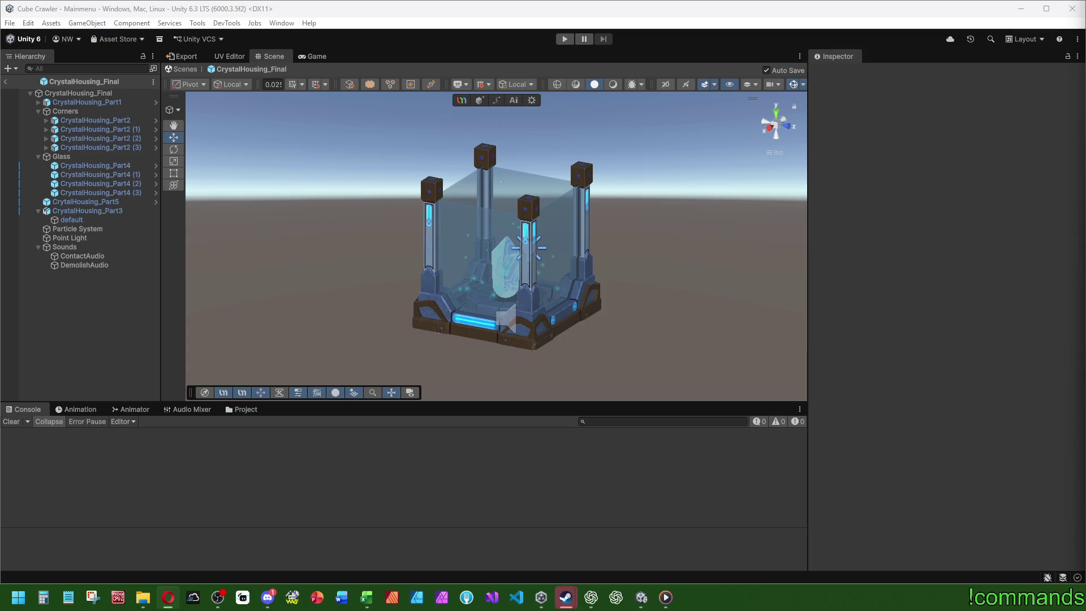
- Briefly preview another shading mode, then show the Project browser at HitEffect materials and enlarge the Scene view
left_click(523, 244)
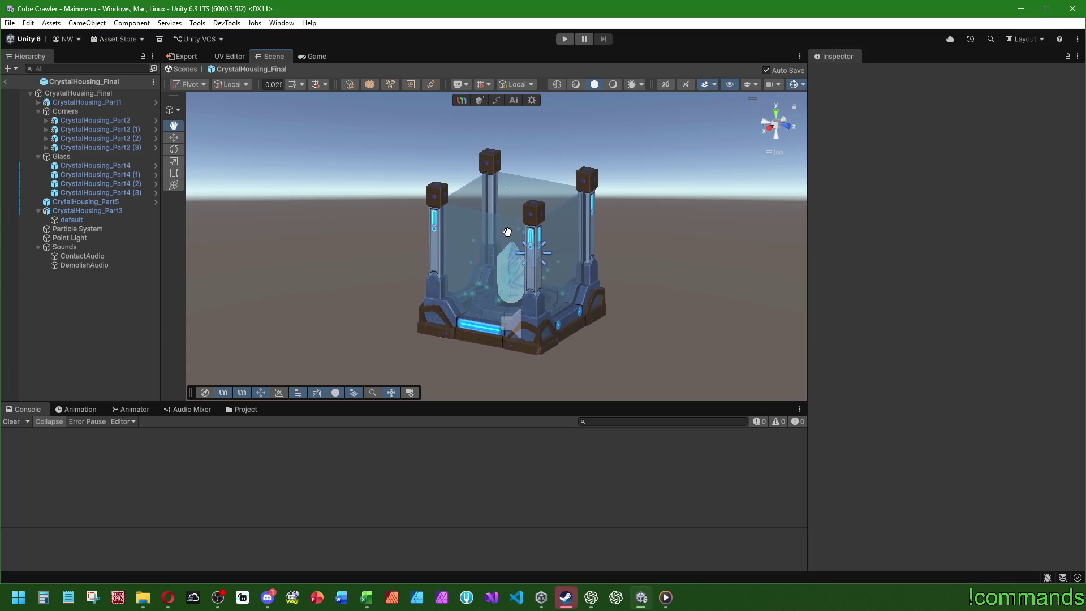
left_click(614, 86)
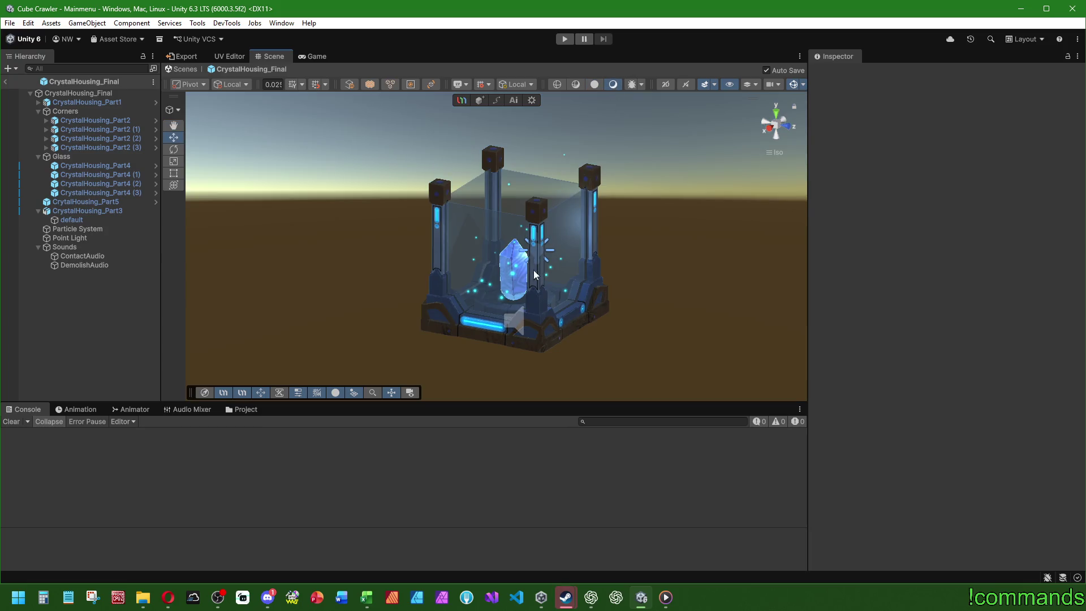
left_click(594, 85)
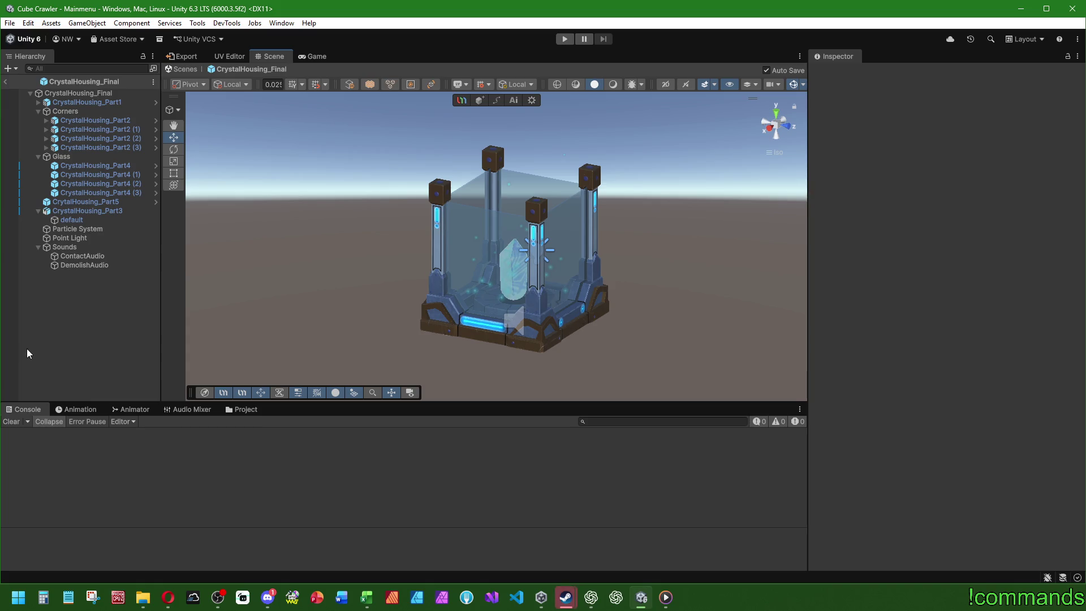
left_click(243, 409)
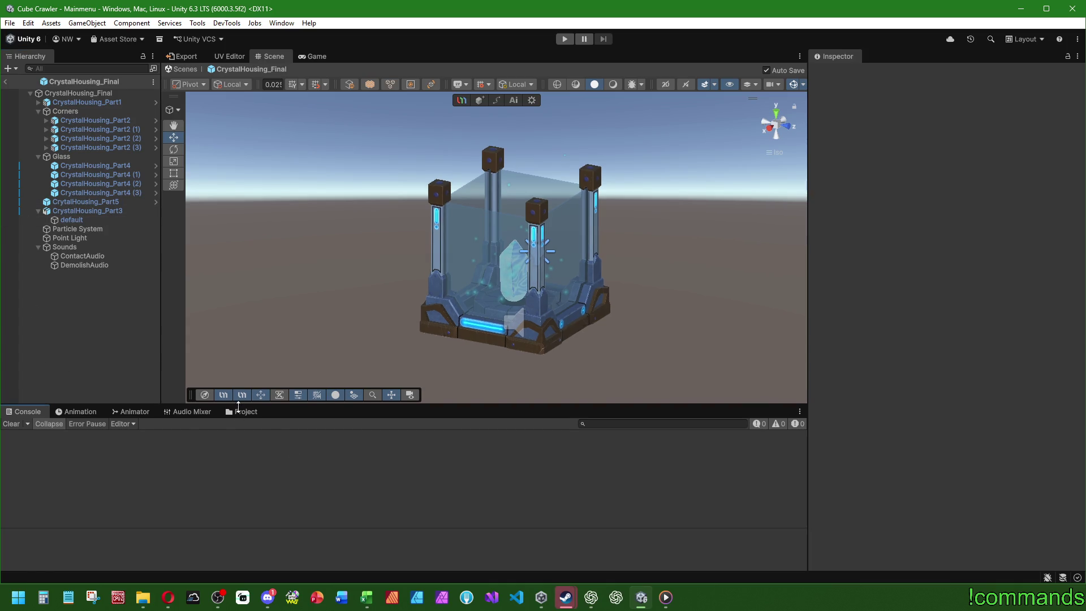
left_click_drag(442, 411, 440, 434)
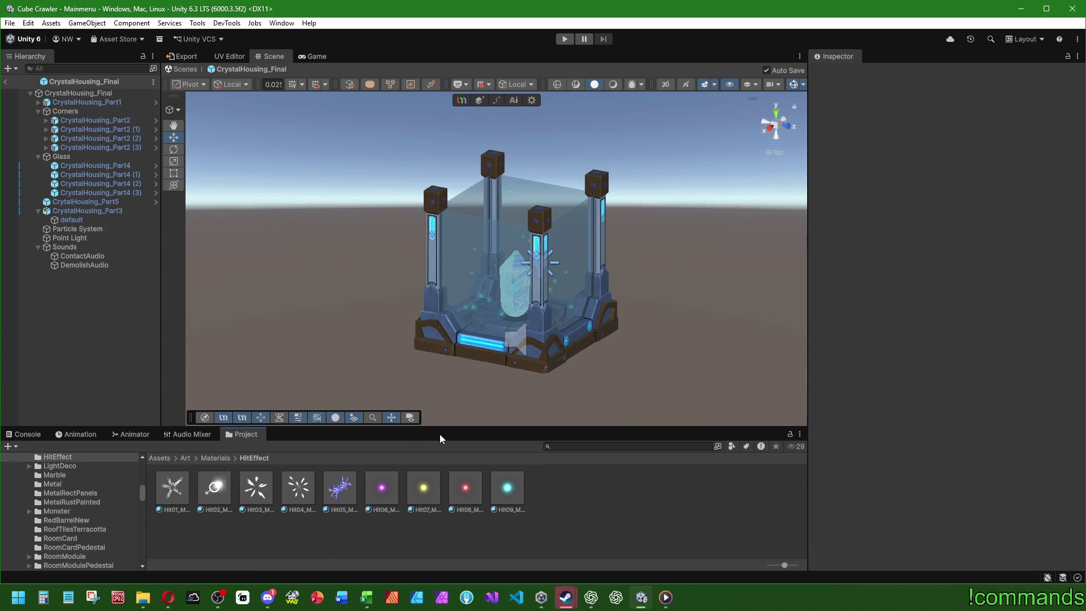
- Browse to Prefabs/Destroyable/HangarLootProps/HighArea/PyroFurnace and select the PyroFurnace_Higharea_Final prefab
left_click(159, 458)
double_click(298, 514)
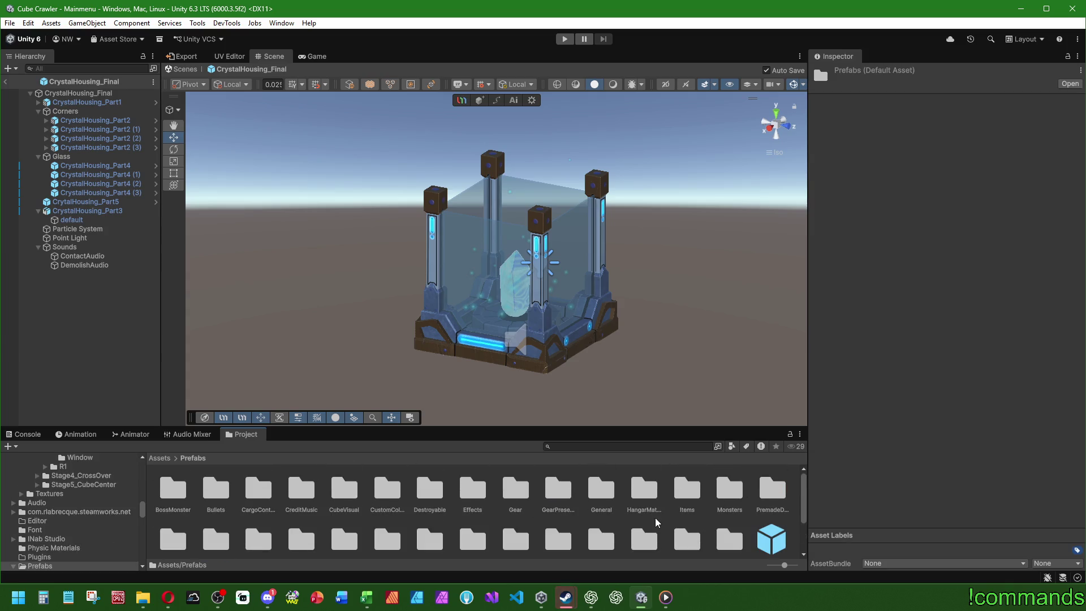
double_click(432, 492)
left_click(265, 498)
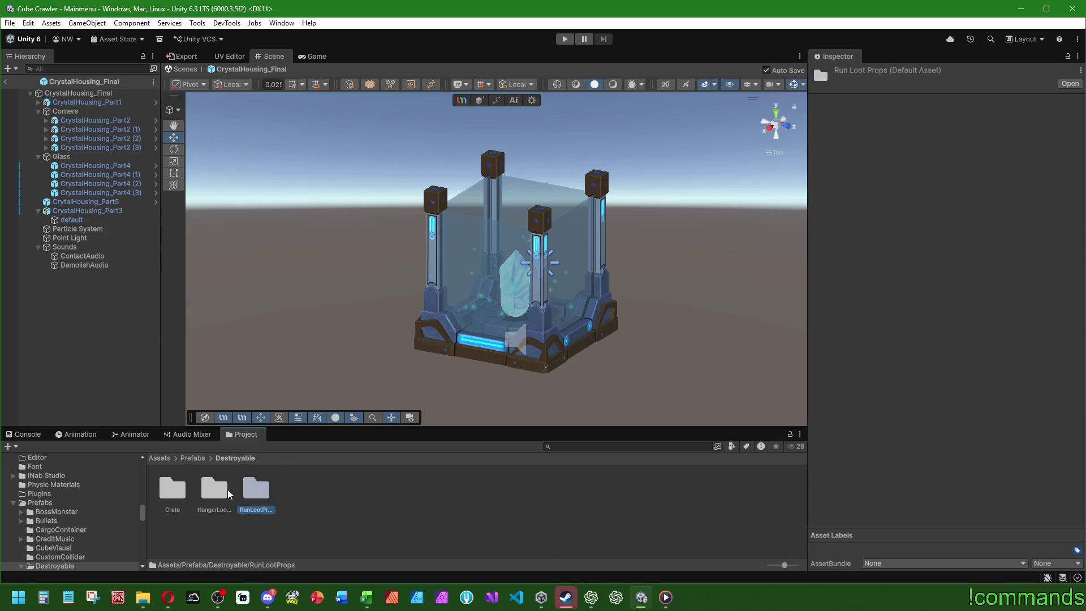
double_click(229, 494)
double_click(349, 496)
double_click(164, 483)
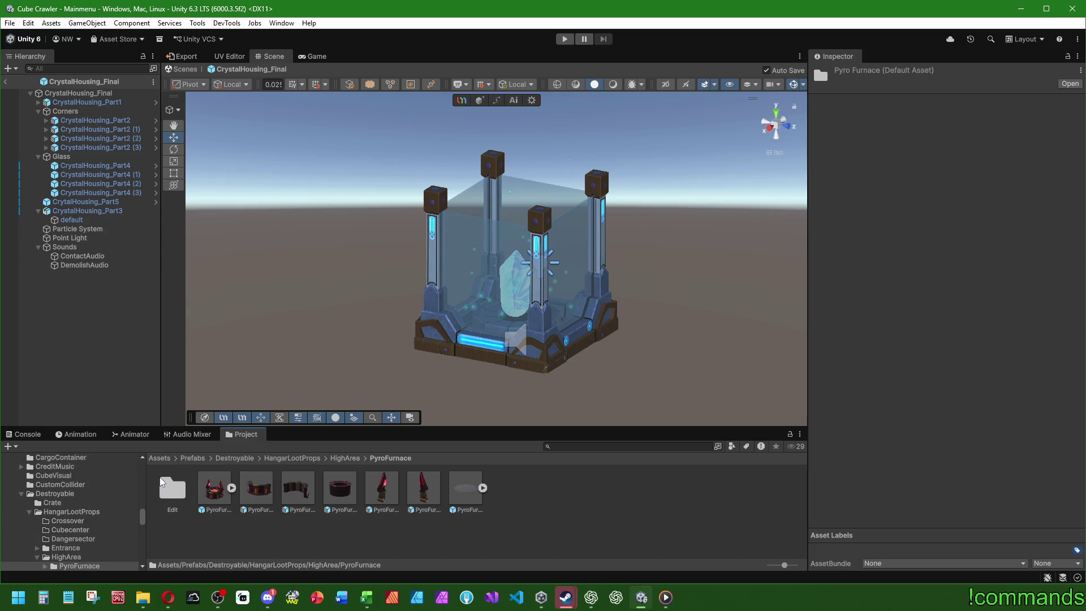
left_click(215, 490)
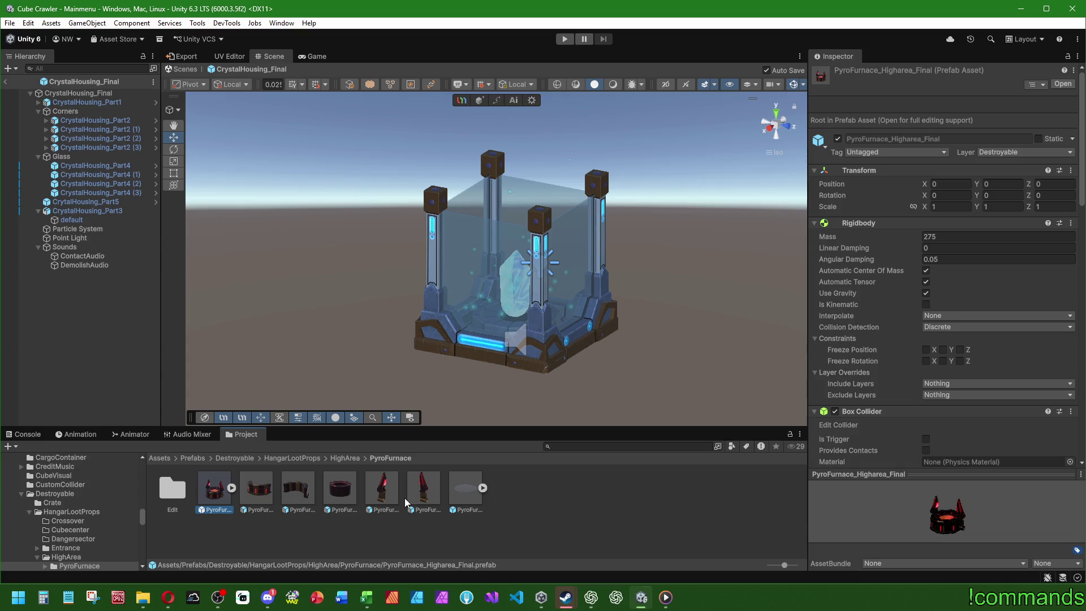
- Copy the furnace's Rigidbody component and return to the HighArea folder
right_click(872, 229)
left_click(903, 289)
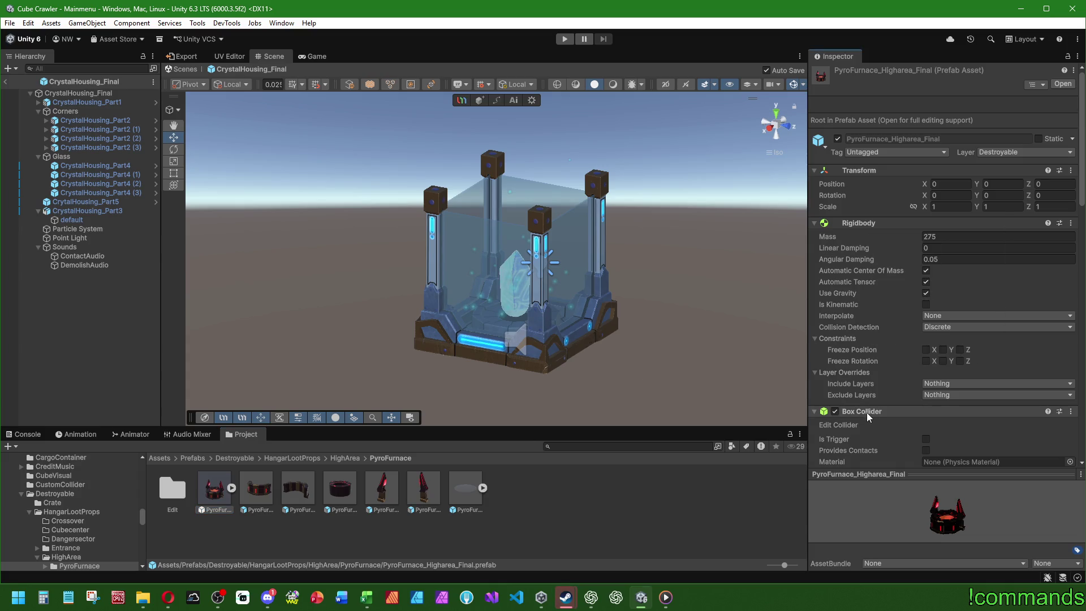
scroll(868, 412, "down", 2)
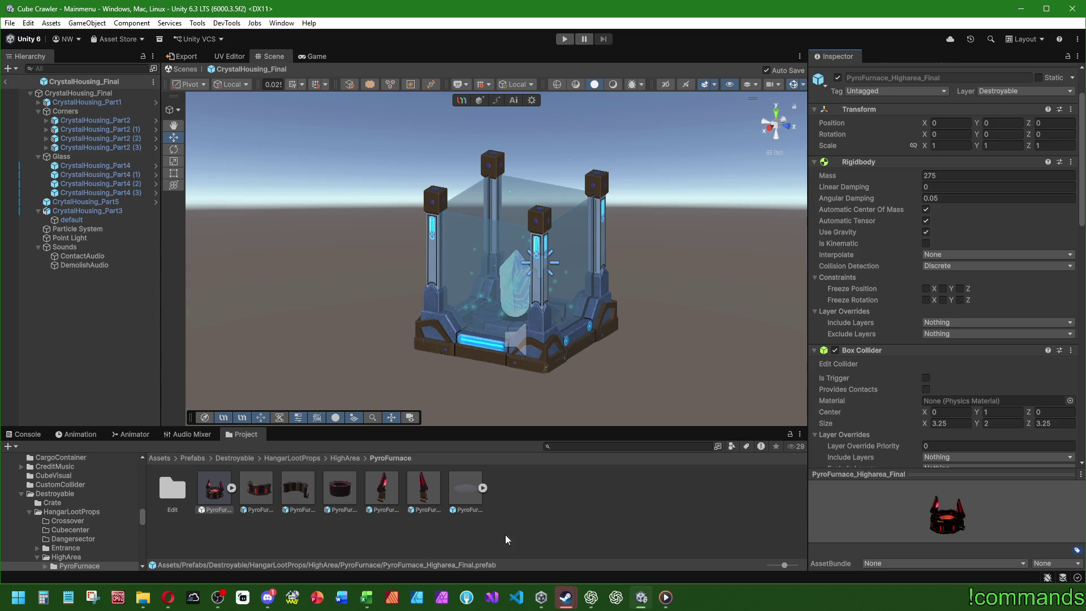
scroll(905, 343, "up", 2)
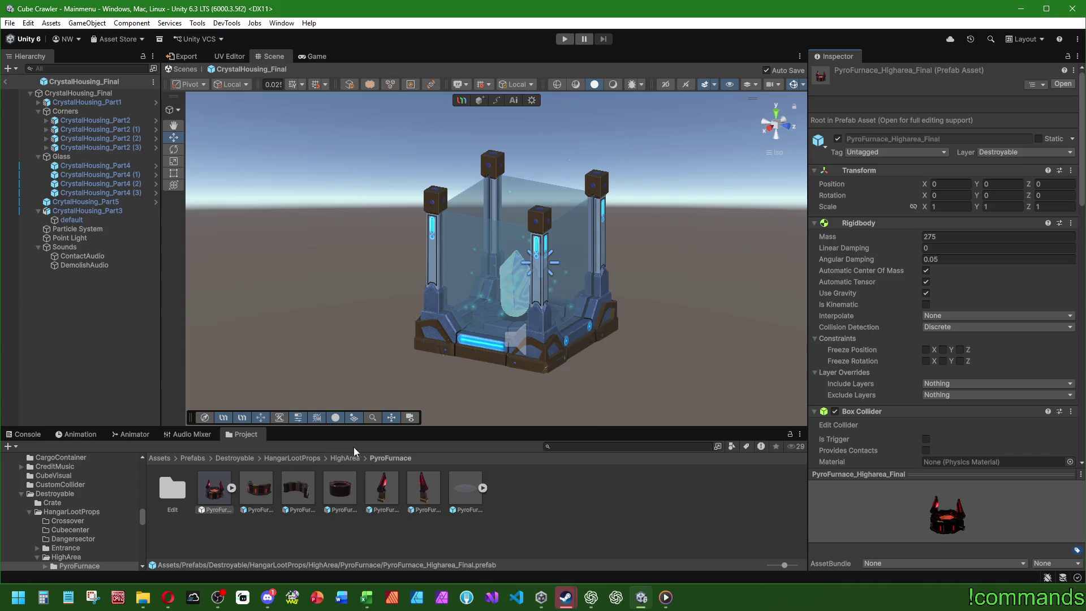
left_click(346, 459)
left_click(108, 93)
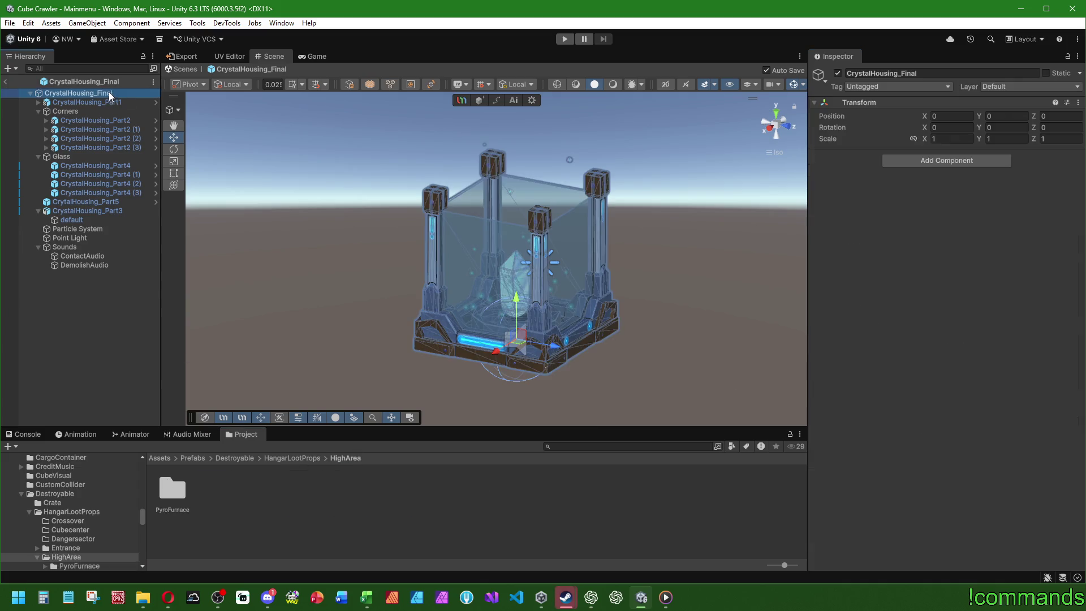
- Copy the Rigidbody from PyroFurnace_Higharea_Final once more
right_click(860, 105)
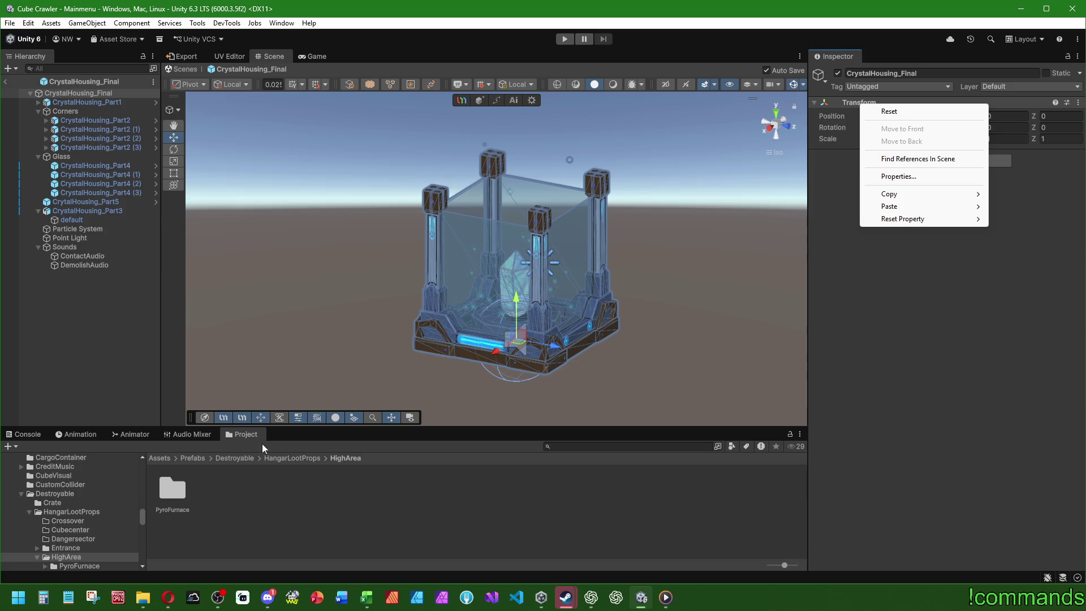
left_click(193, 502)
double_click(173, 489)
left_click(215, 489)
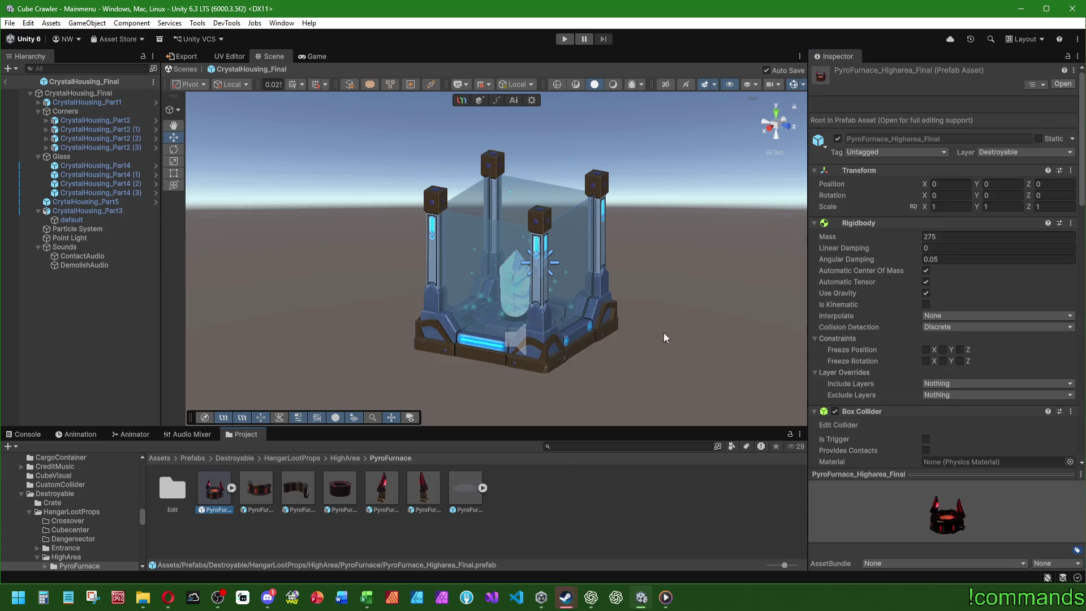
right_click(861, 223)
left_click(888, 309)
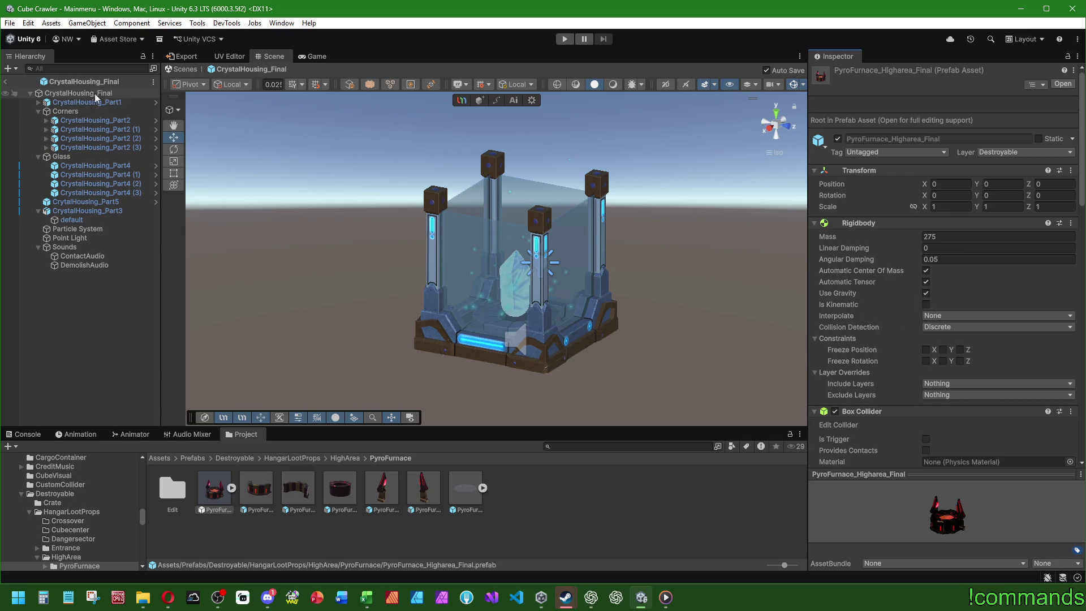
- Paste the Rigidbody as a new component on CrystalHousing_Final and set its Mass to 230
left_click(95, 95)
right_click(858, 105)
mouse_move(968, 205)
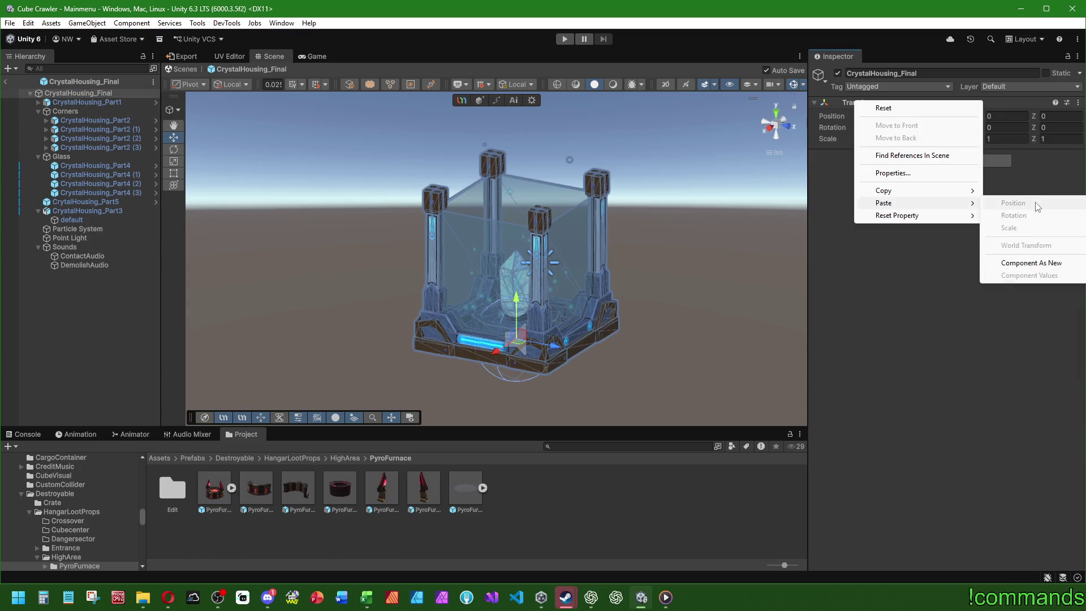
left_click(1019, 263)
left_click(955, 165)
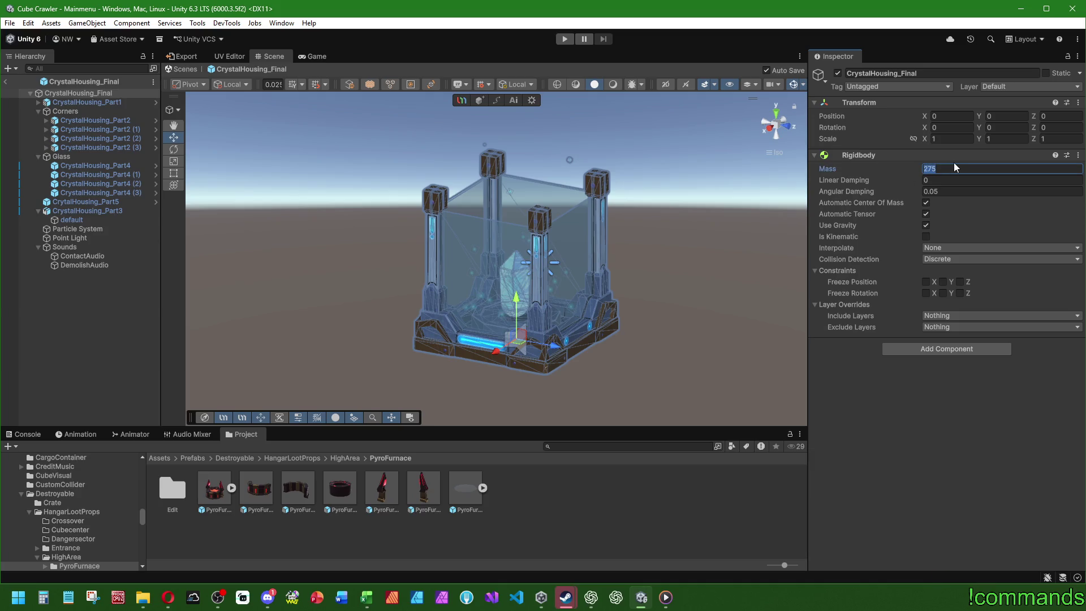
type("230")
left_click(215, 493)
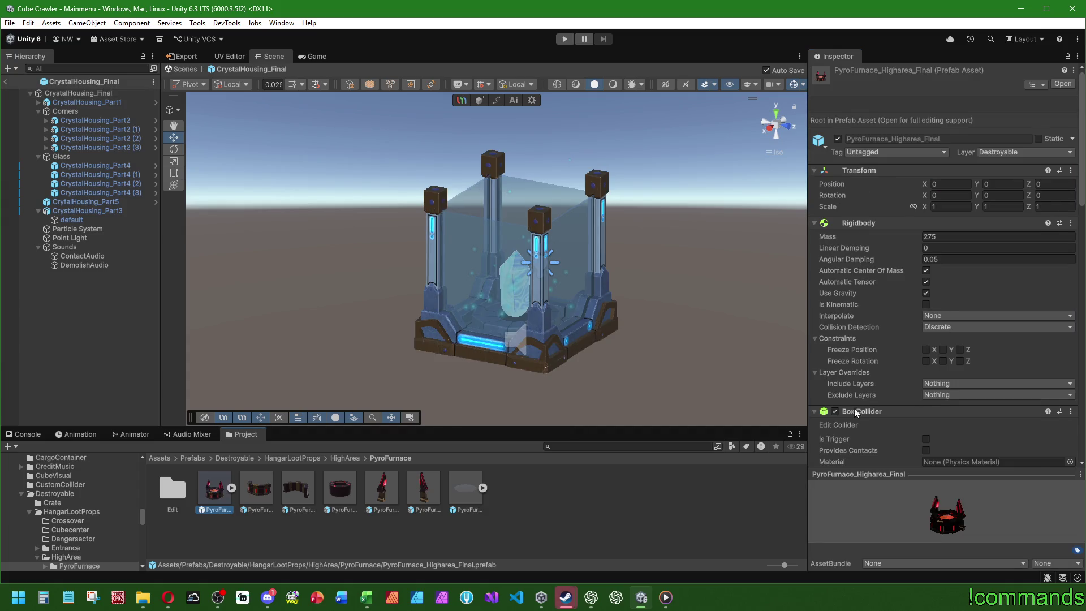
- Copy the furnace's Box Collider and paste it as a new component on CrystalHousing_Final
left_click(814, 223)
right_click(854, 236)
left_click(905, 327)
left_click(93, 93)
right_click(863, 159)
left_click(894, 256)
- Set the Box Collider's Size X and Size Z to 3.1
mouse_move(615, 290)
left_mouse_down()
mouse_move(363, 322)
mouse_move(679, 271)
left_mouse_up()
double_click(954, 243)
type("3")
key("Return")
double_click(1057, 241)
type("3")
key("Return")
left_click_drag(600, 305, 633, 314)
double_click(955, 243)
type("3.1")
left_click(1065, 242)
type(".1")
key("Return")
- Set the collider's Size Y to 3 and Center Y to 1.5
left_click_drag(531, 269, 563, 271)
double_click(1018, 242)
type("3")
double_click(1007, 230)
type("1.5")
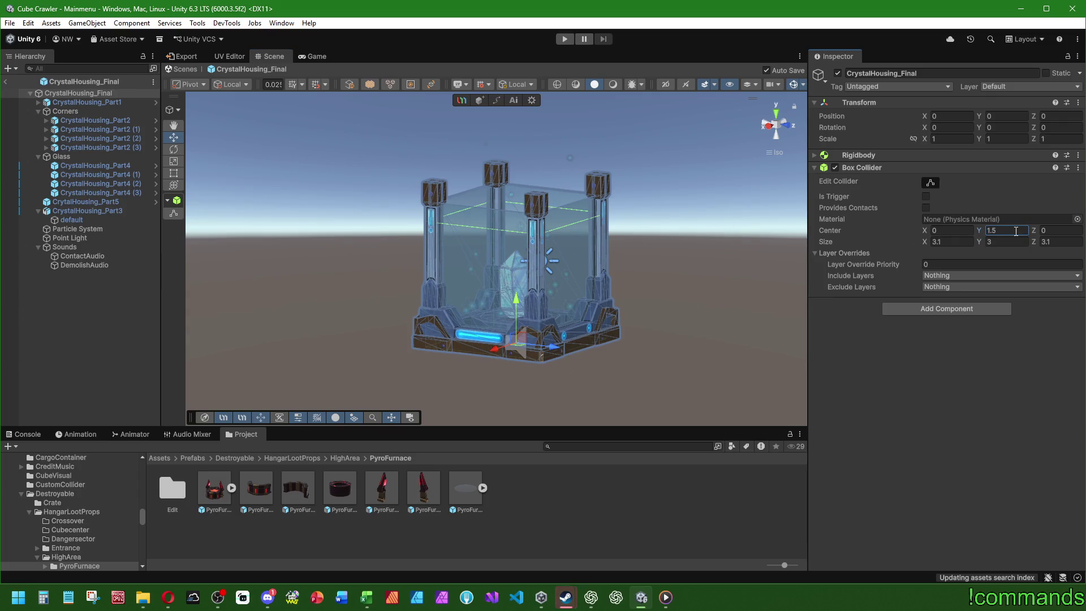
mouse_move(657, 243)
left_mouse_down()
mouse_move(626, 240)
mouse_move(642, 209)
mouse_move(642, 271)
left_mouse_up()
- Put CrystalHousing_Final on the Destroyable layer, applied to this object only
left_click(1051, 88)
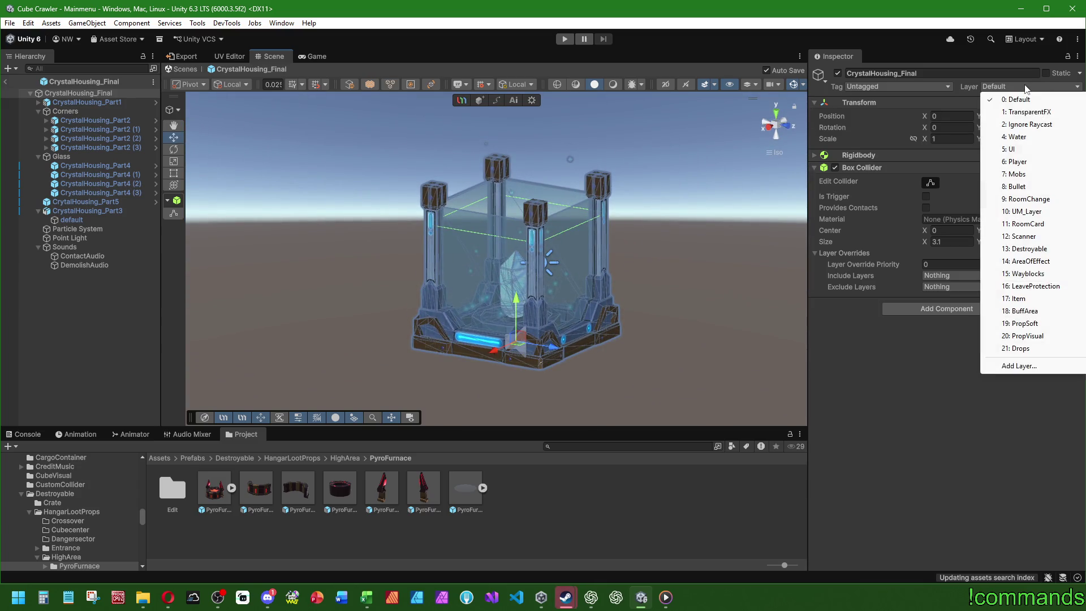
left_click(1029, 249)
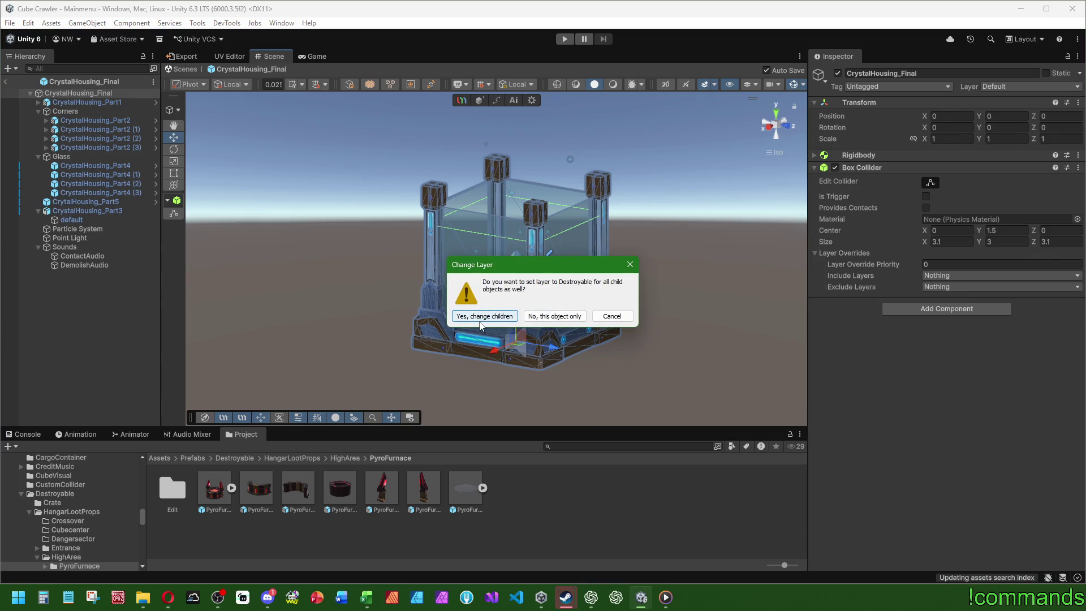
left_click(542, 315)
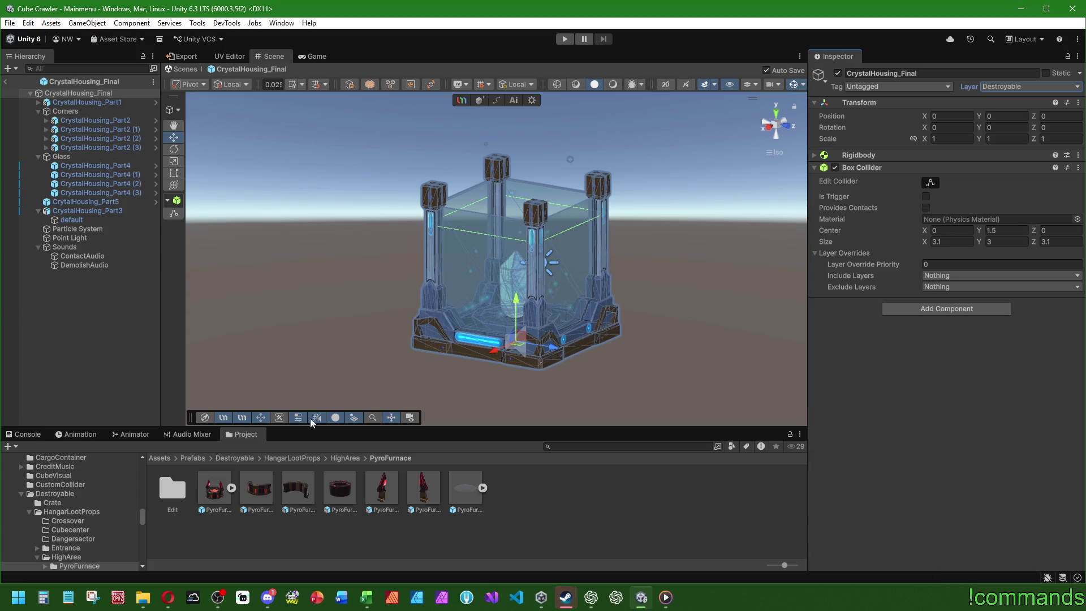
left_click(215, 494)
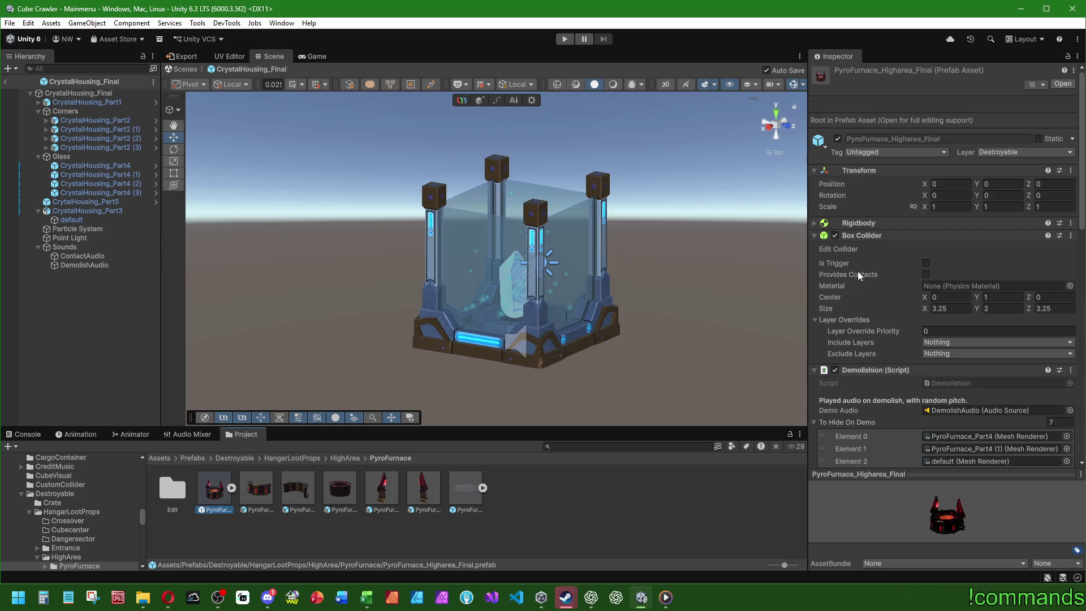
- Copy the furnace's Demolishion script and paste it as a new component on CrystalHousing_Final
left_click(815, 236)
right_click(877, 247)
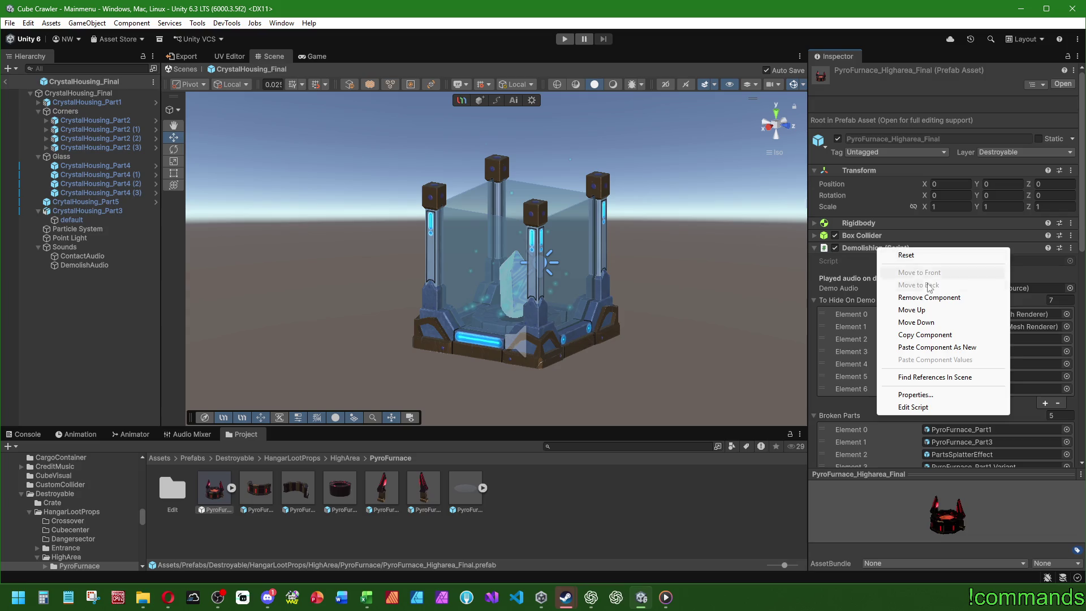
left_click(925, 334)
left_click(551, 295)
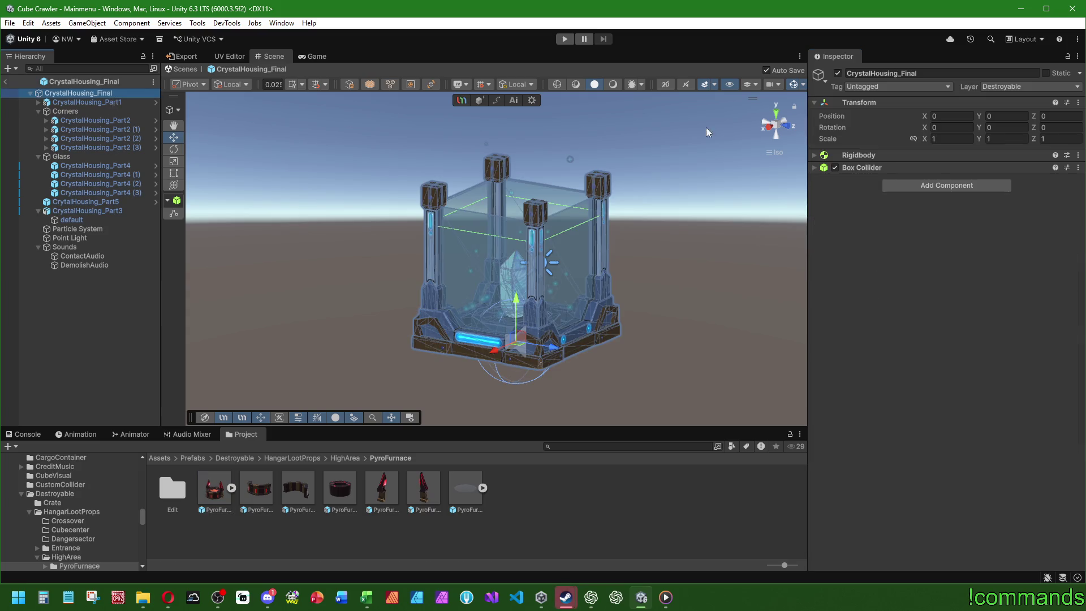
right_click(875, 168)
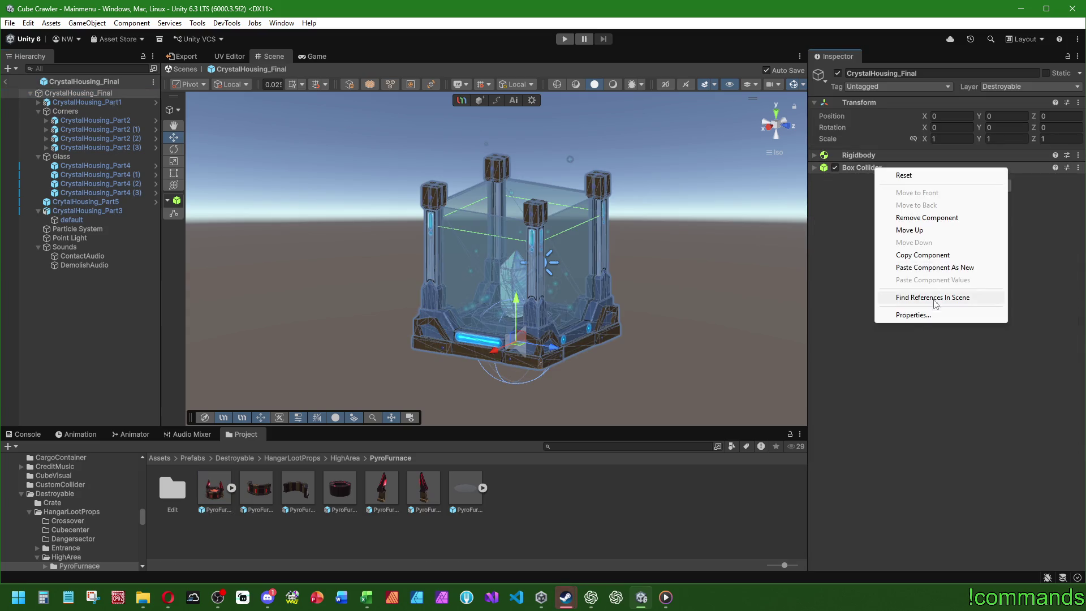
left_click(934, 267)
left_click(232, 492)
right_click(875, 247)
left_click(917, 336)
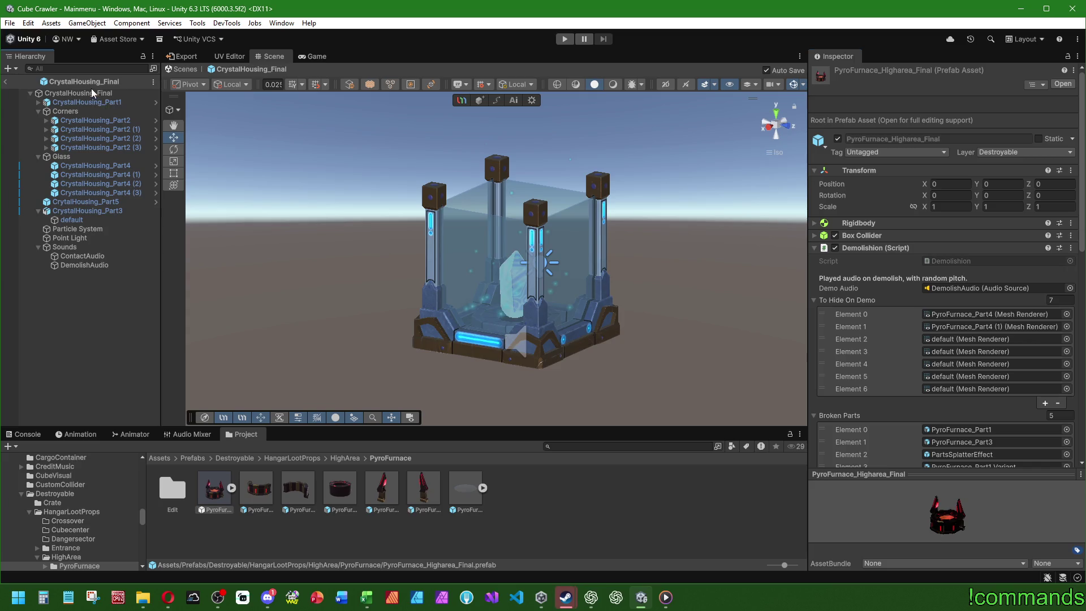
left_click(93, 92)
right_click(866, 168)
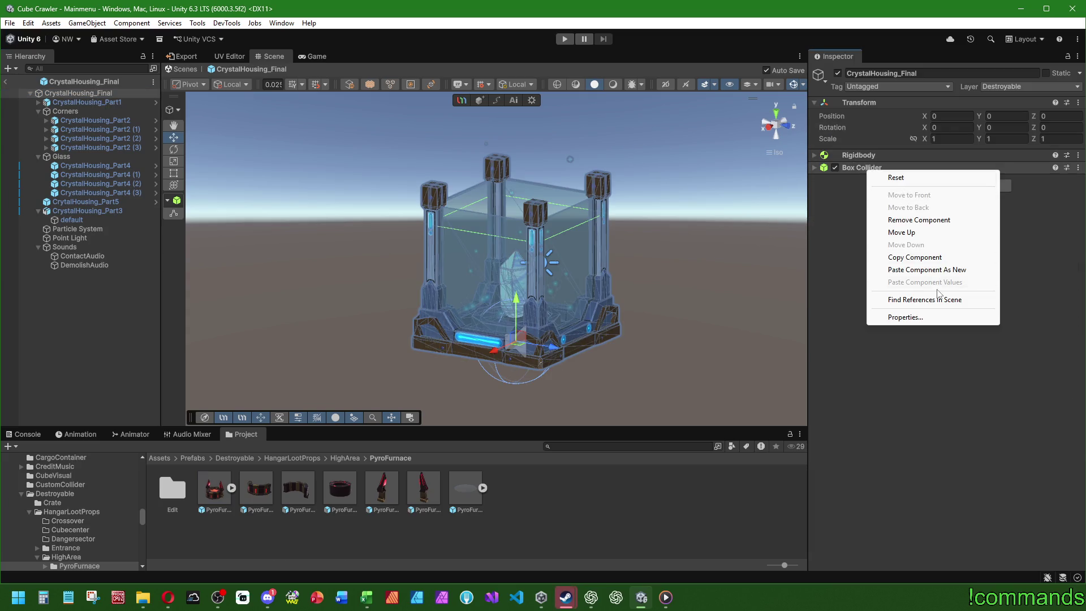
left_click(922, 270)
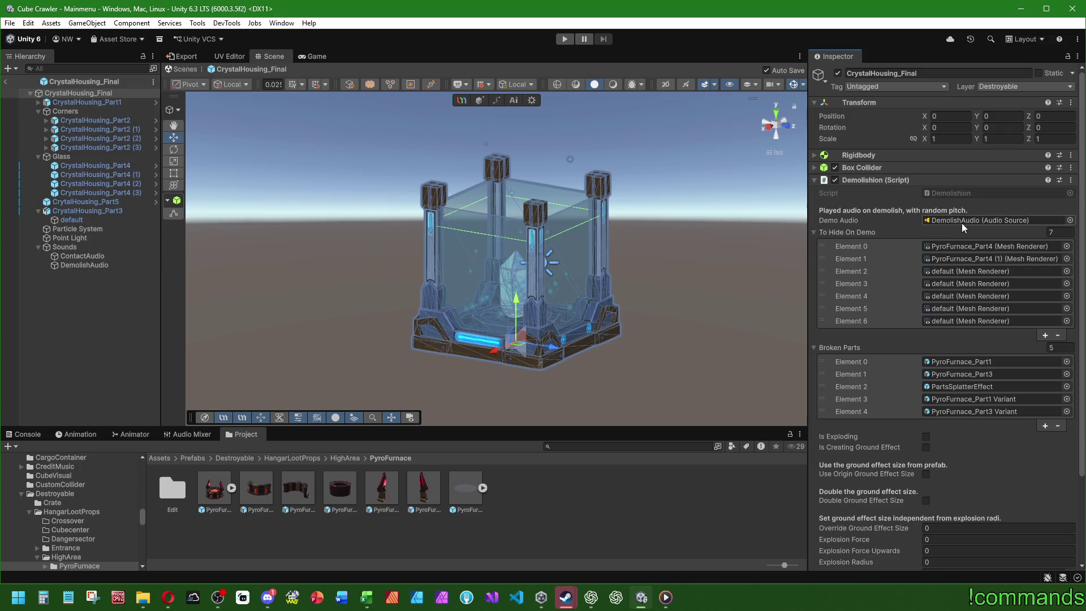
- Assign the DemolishAudio audio source to the Demolishion's Demo Audio field
mouse_move(88, 271)
left_mouse_down()
mouse_move(905, 258)
mouse_move(960, 218)
left_mouse_up()
scroll(884, 308, "down", 4)
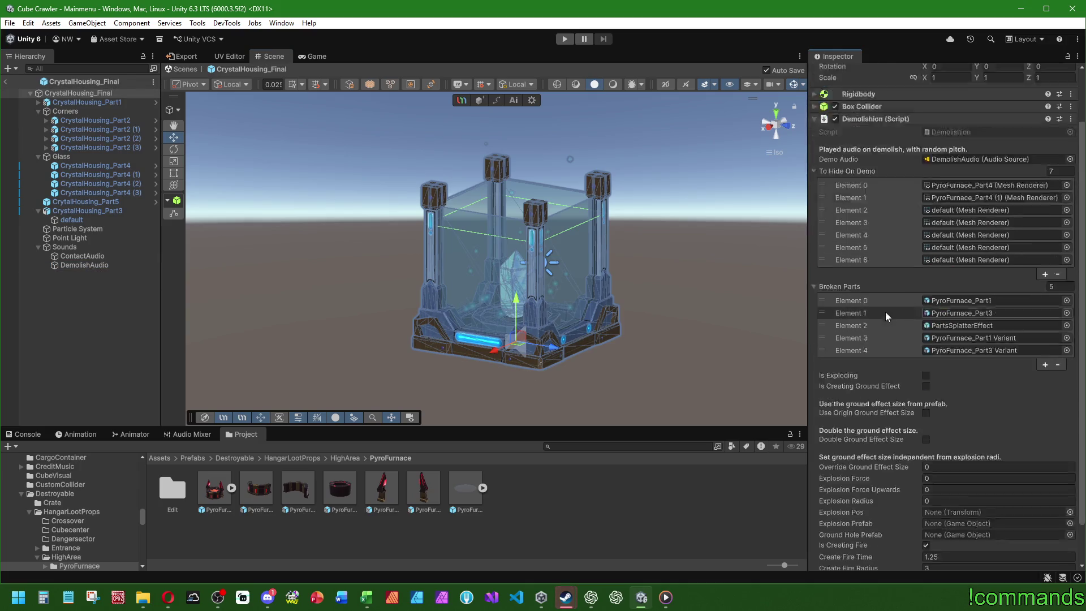
scroll(884, 348, "up", 4)
scroll(883, 348, "up", 1)
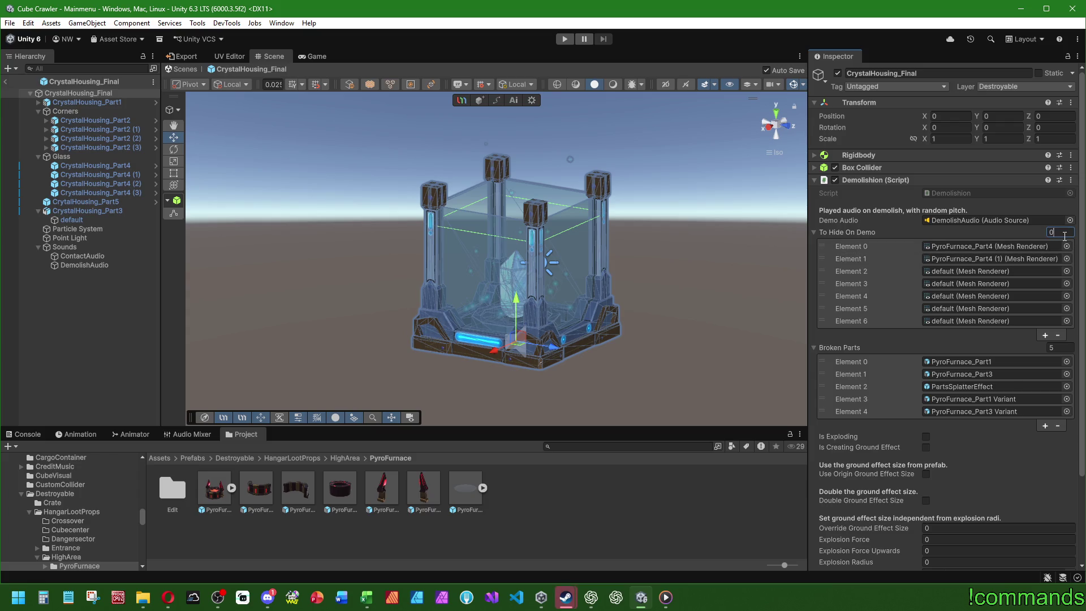
- Set the Demolishion list sizes to 0 to empty To Hide On Demo and Broken Parts
key("Return")
left_click(1058, 273)
type("0")
key("Return")
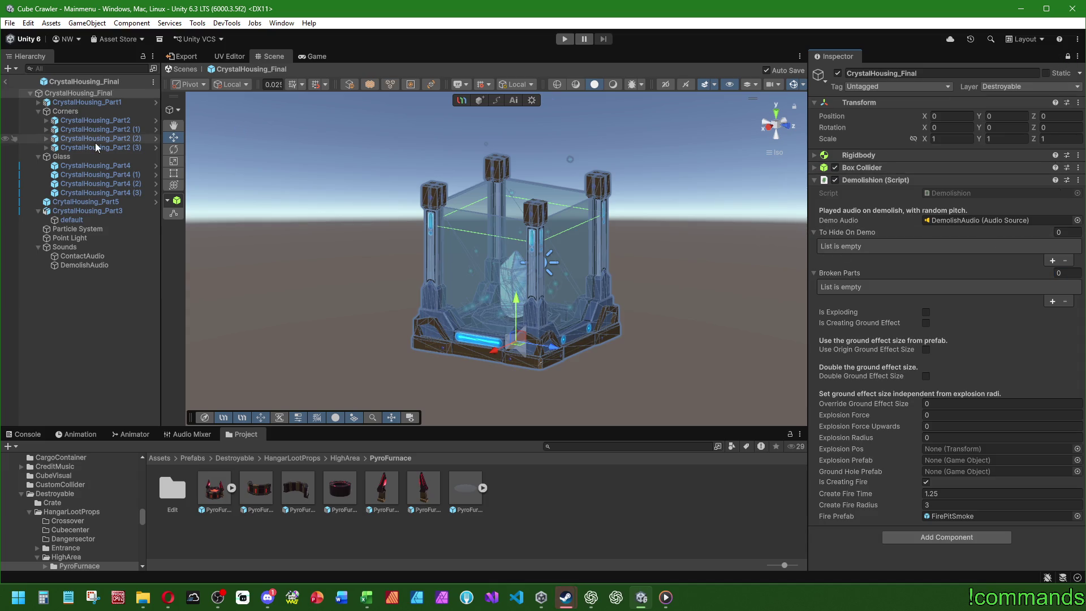
- Add Part1's default mesh and the four corner pillar meshes to To Hide On Demo
left_click(86, 103)
left_click(38, 102)
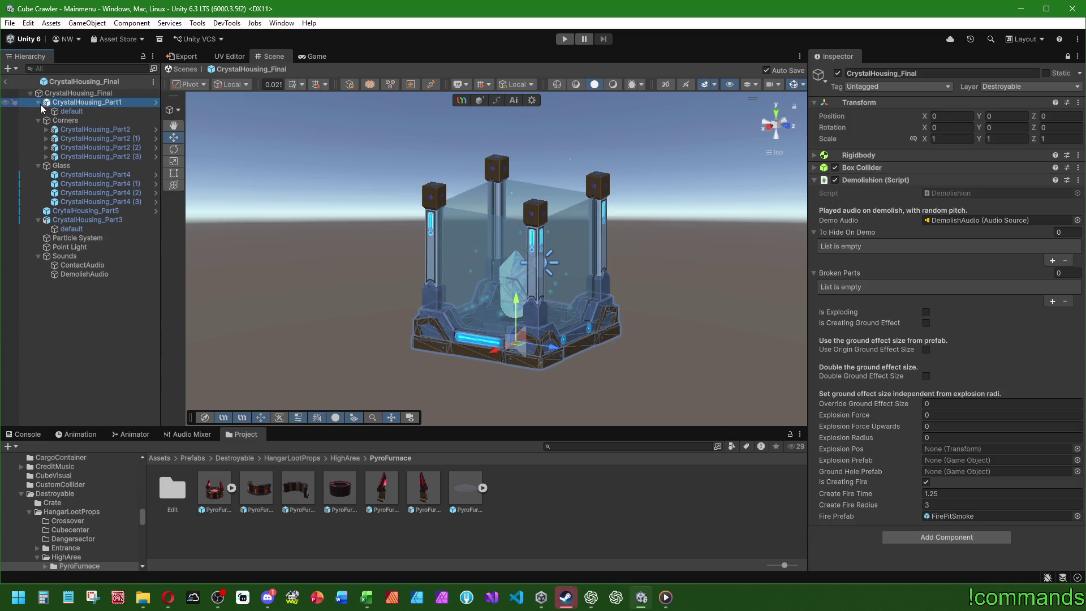
left_click(67, 112)
left_click(47, 156)
left_click(47, 147)
left_click(47, 139)
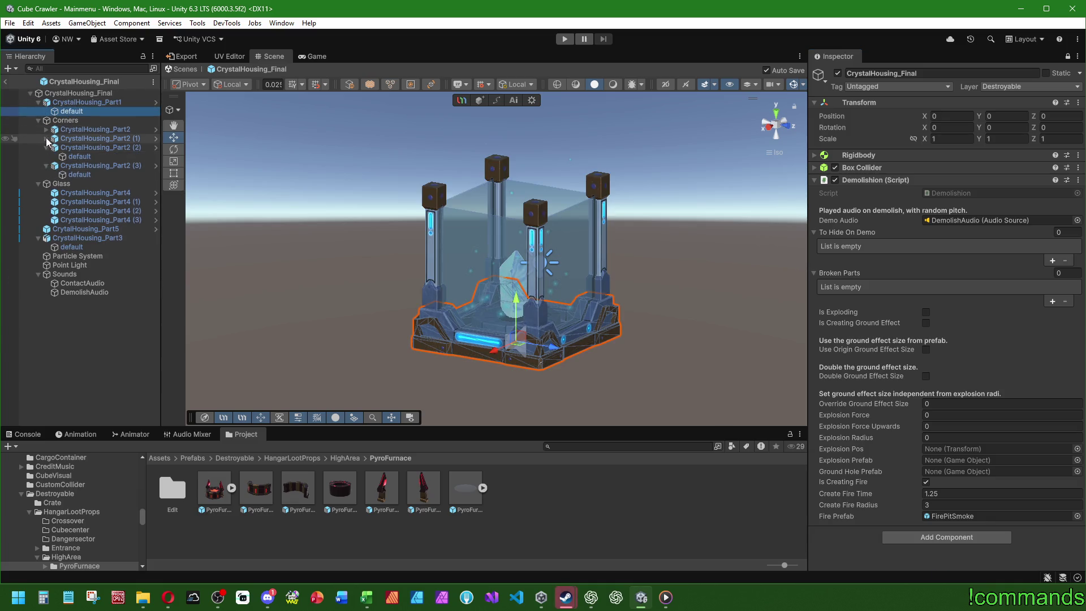
left_click(46, 129)
left_click(79, 193)
left_click(80, 175, "ctrl")
left_click(79, 156, "ctrl")
left_click(80, 138, "ctrl")
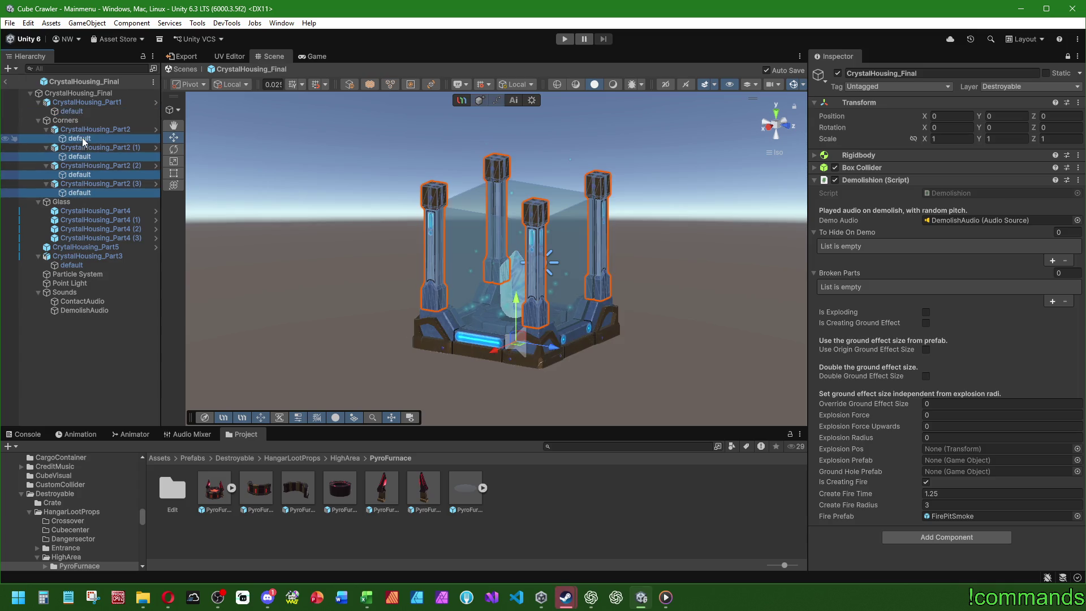
left_click(71, 111, "ctrl")
left_click_drag(72, 111, 846, 233)
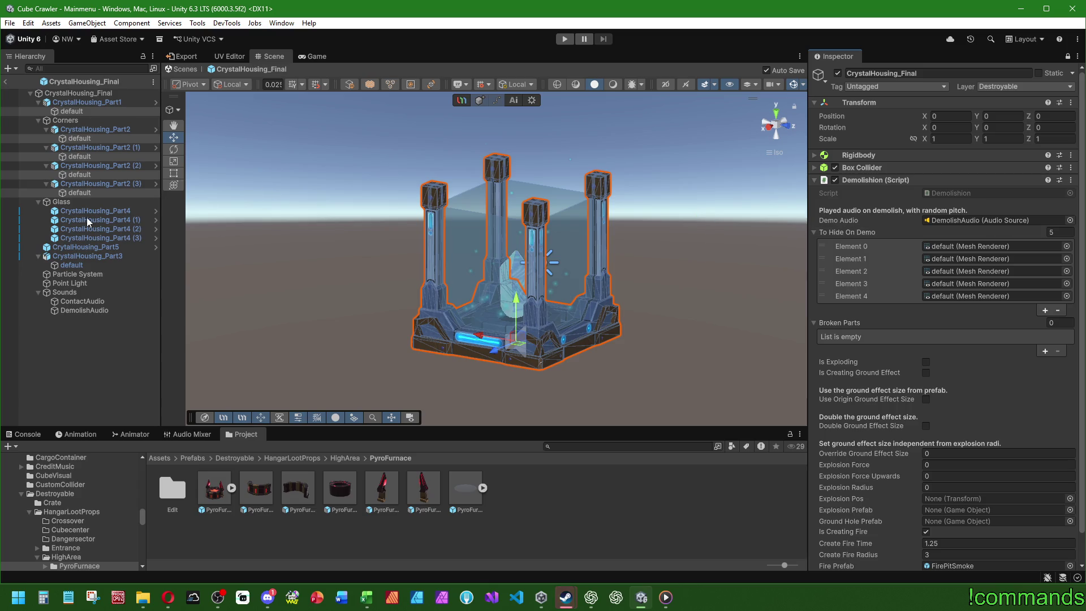
- Add the four glass panels, CrystalHousing_Part5 and the Part3 base mesh to To Hide On Demo
left_click(76, 239)
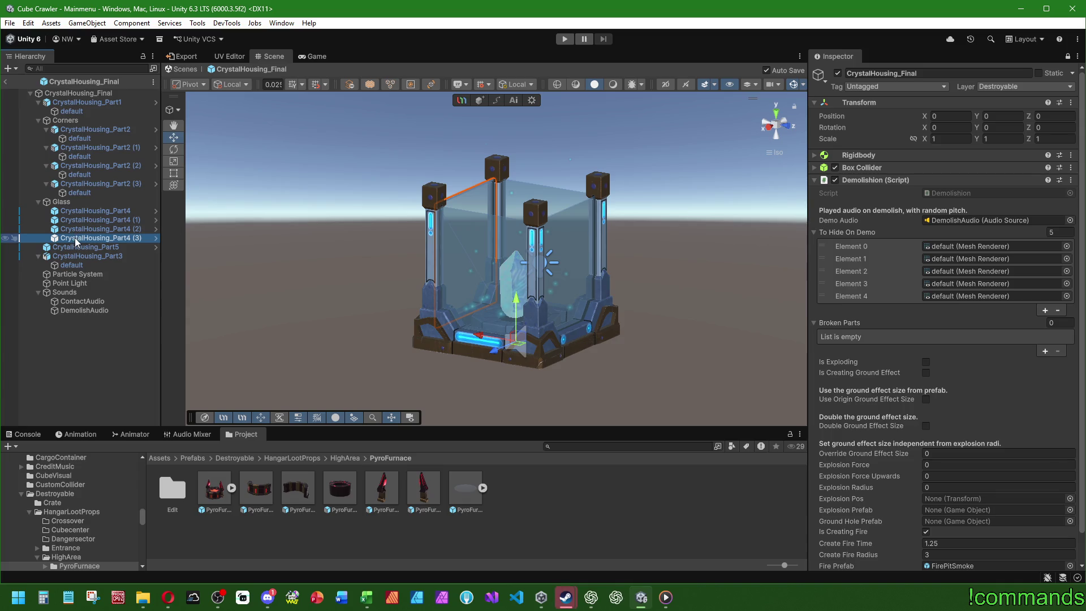
left_click(83, 211, "shift")
mouse_move(83, 211)
left_mouse_down()
mouse_move(828, 216)
mouse_move(849, 233)
left_mouse_up()
left_click_drag(85, 247, 849, 232)
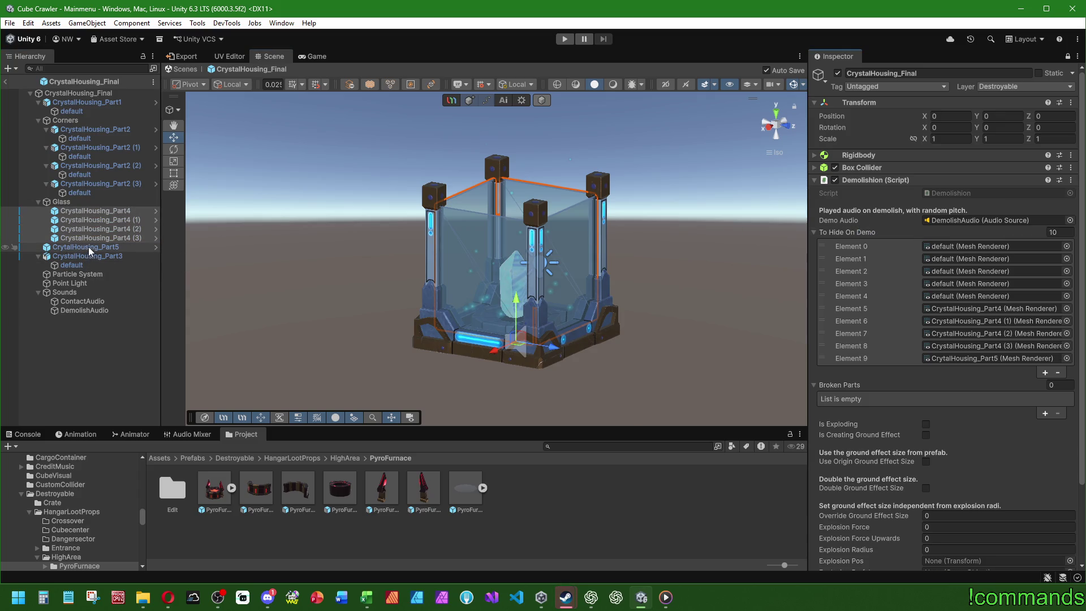
left_click(80, 266)
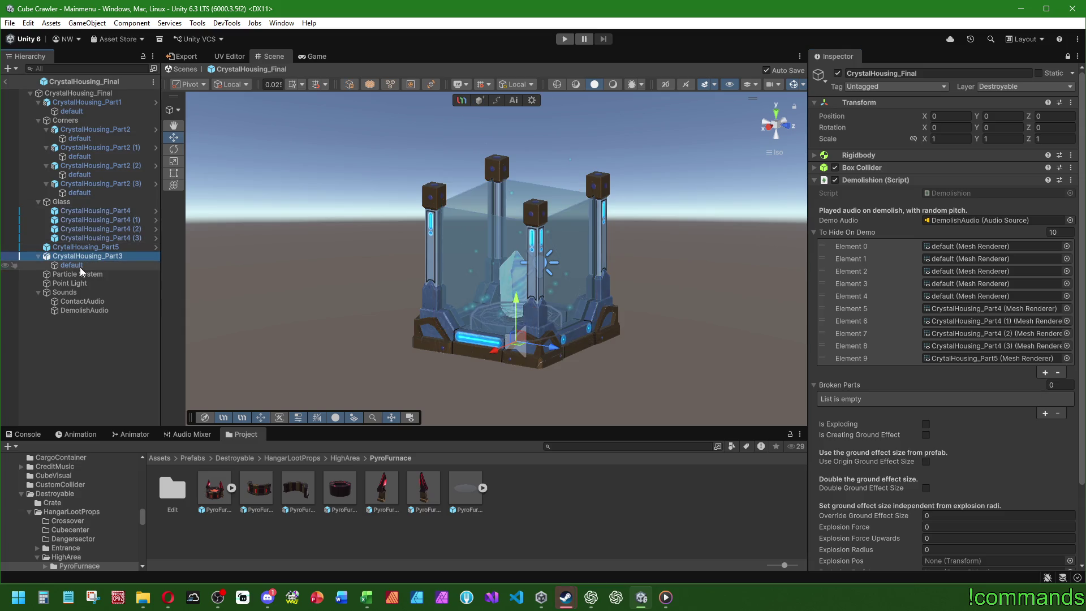
mouse_move(82, 266)
left_mouse_down()
mouse_move(849, 252)
mouse_move(854, 232)
left_mouse_up()
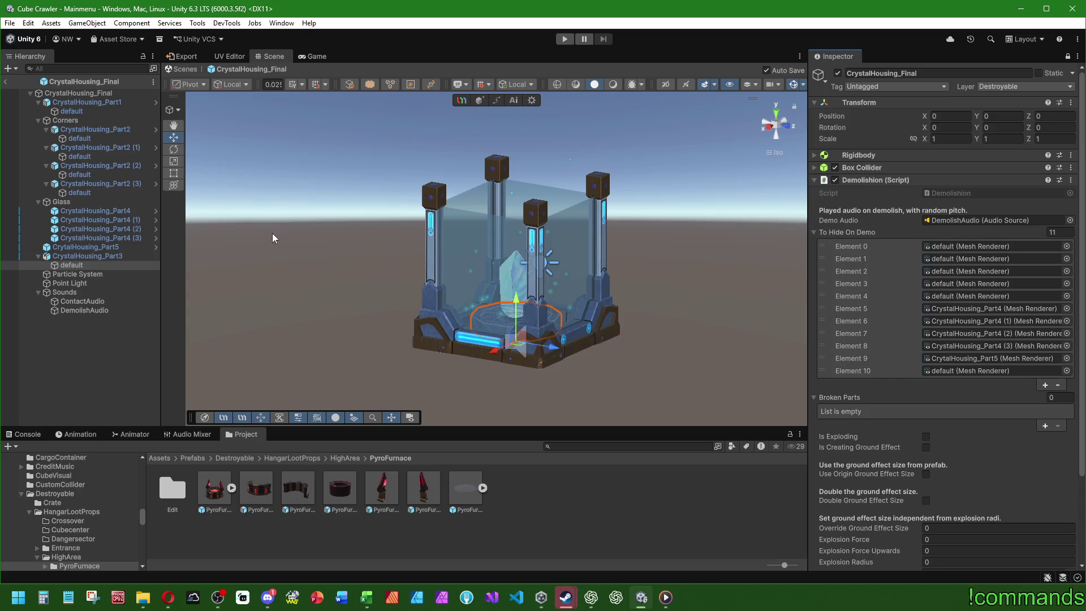
left_click_drag(106, 265, 980, 371)
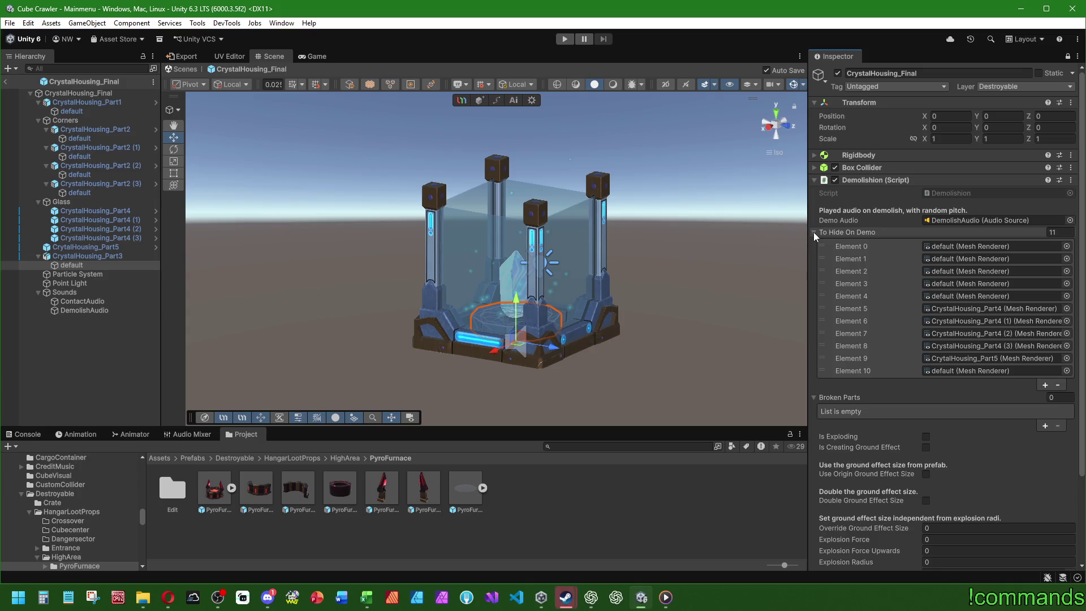
- Browse the Project panel to HangarLootProps/Passway/CrystalHousing
left_click(338, 457)
left_click(294, 457)
double_click(341, 485)
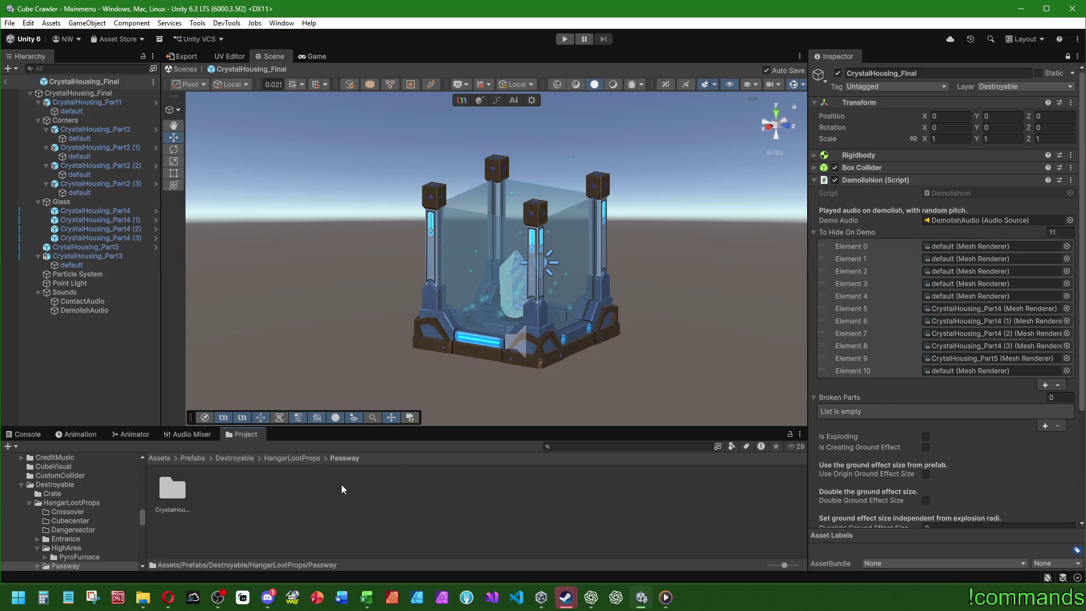
double_click(182, 487)
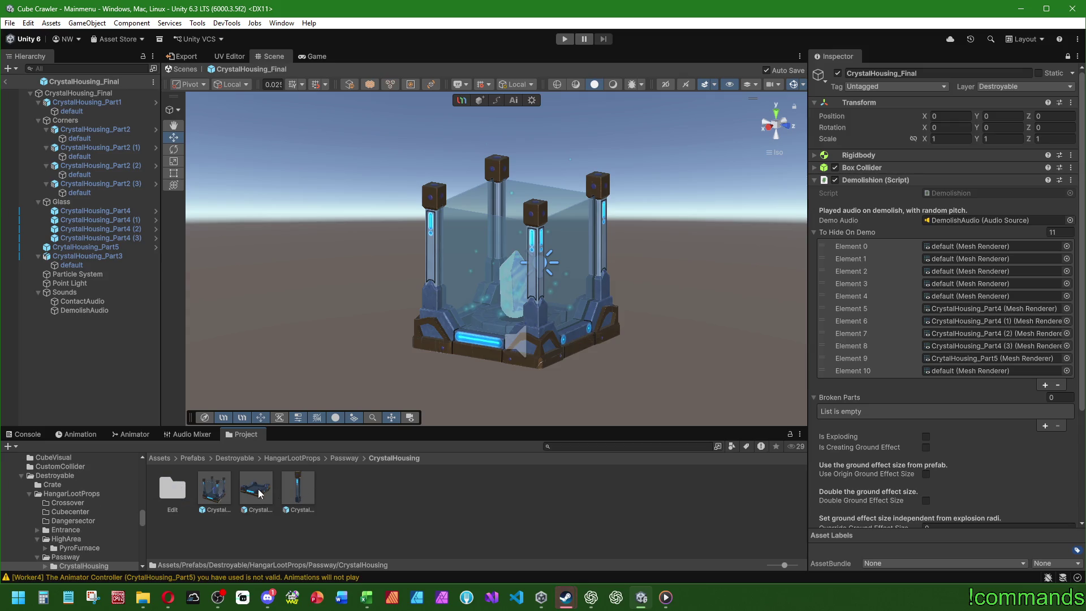
- Add the CrystalHousing_Part1 and Part2 prefabs to Broken Parts, and inspect SupplyVial_Final for reference
left_click_drag(254, 497, 838, 393)
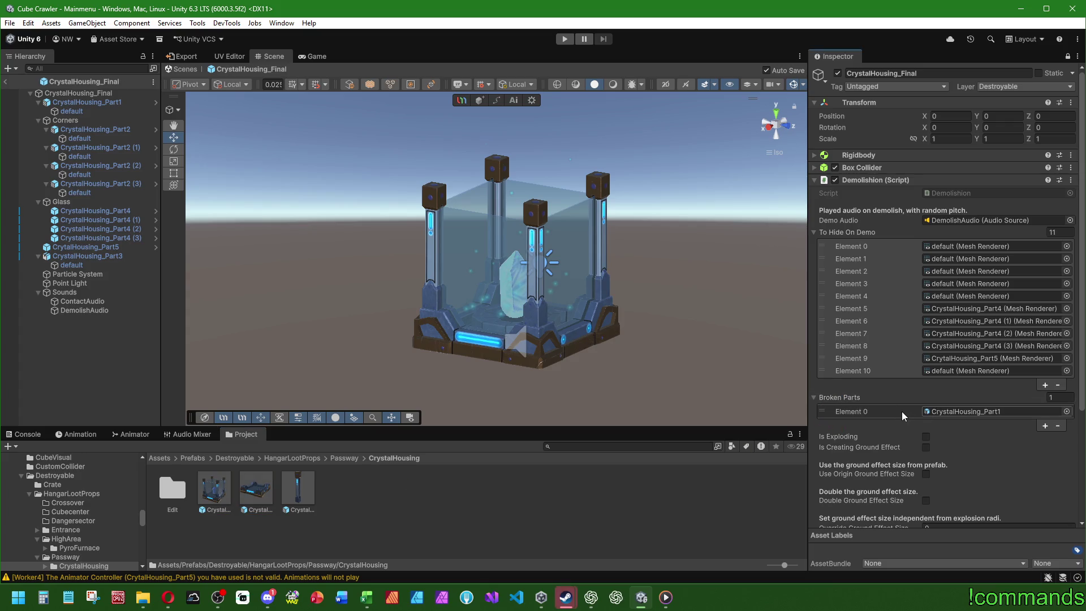
left_click_drag(298, 489, 853, 396)
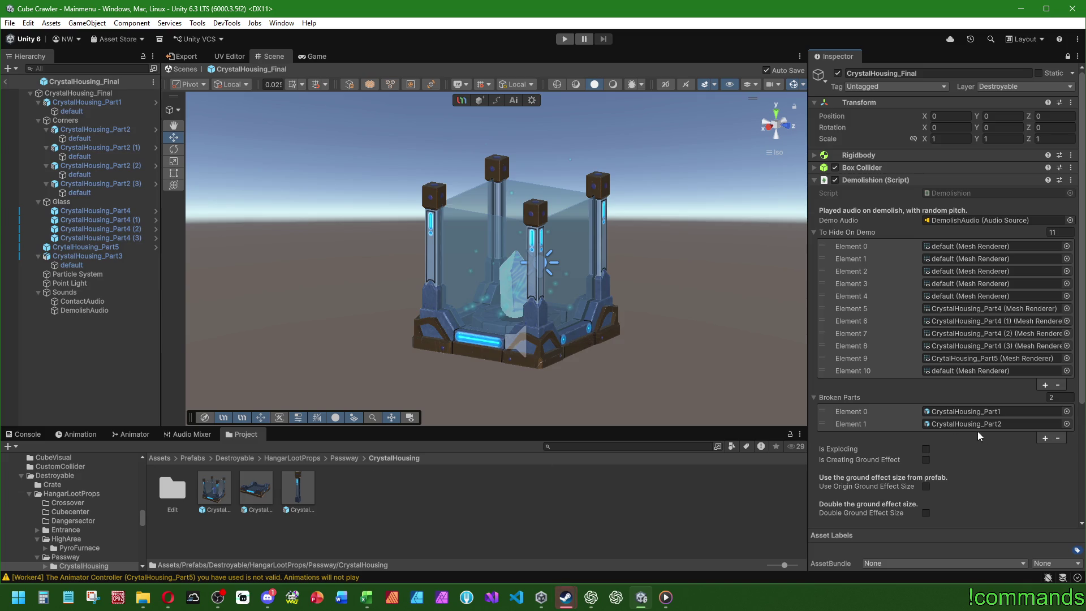
left_click(234, 458)
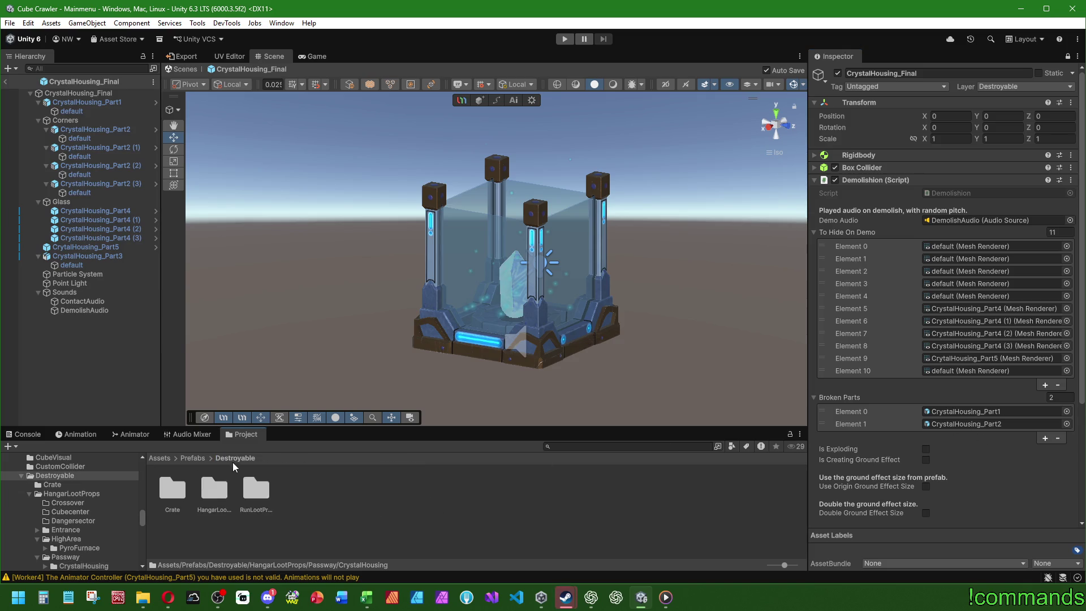
double_click(240, 491)
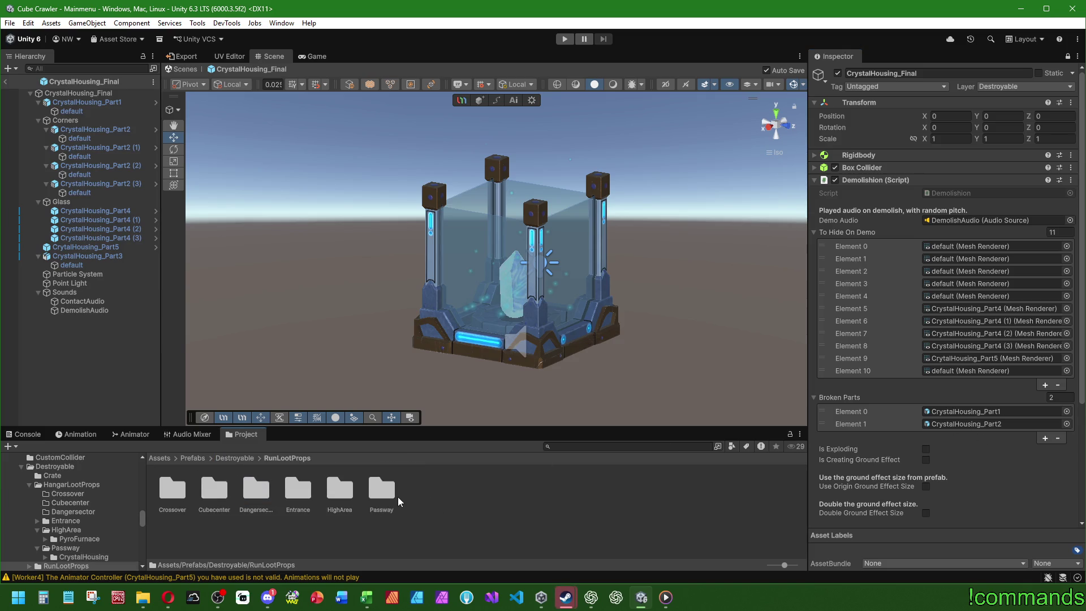
double_click(211, 487)
double_click(174, 488)
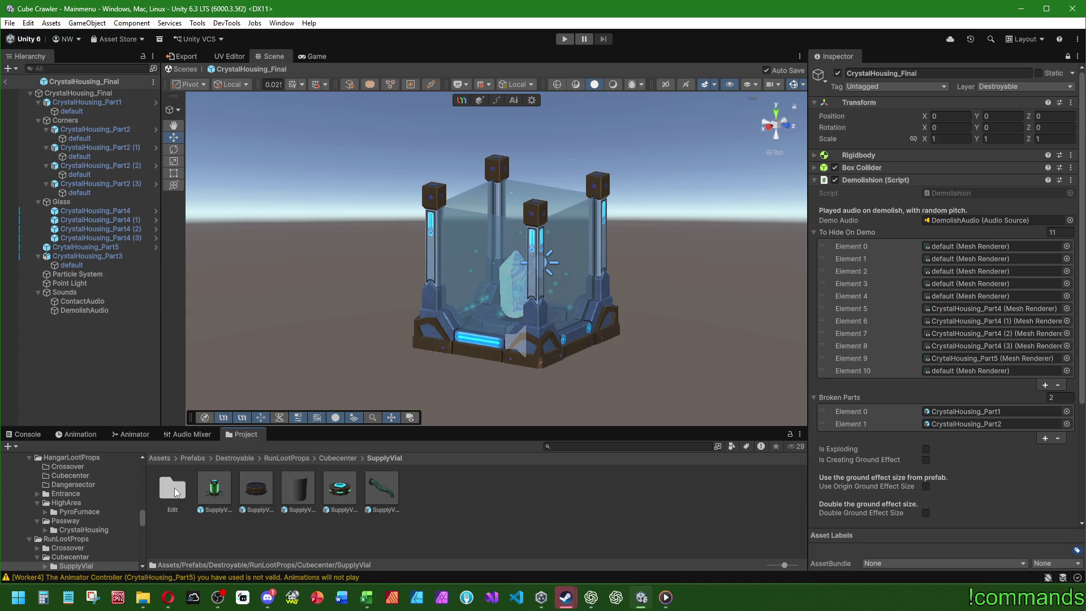
left_click(214, 490)
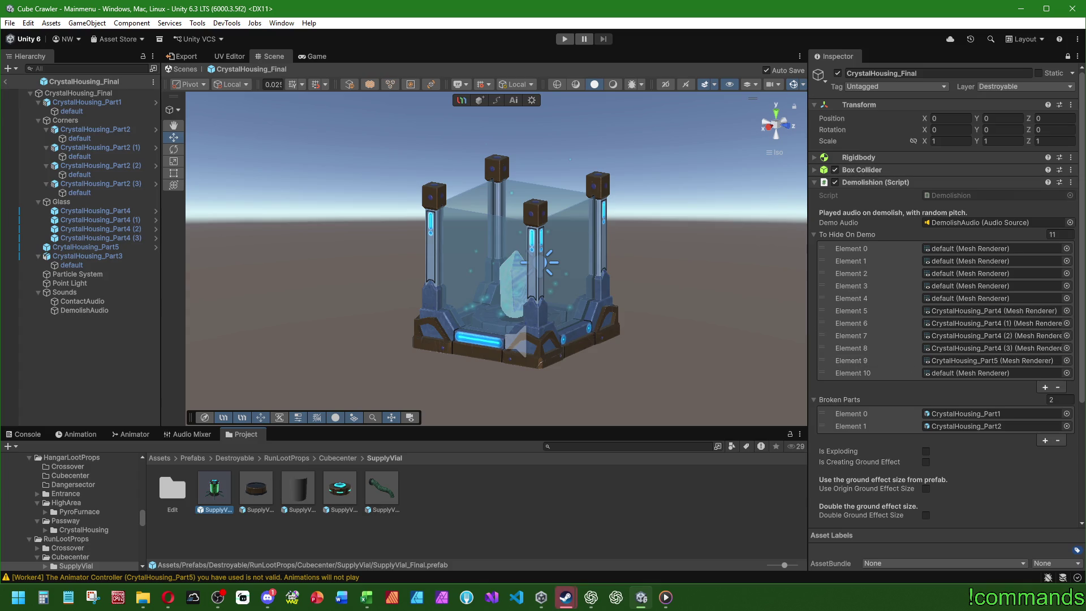
left_click(1068, 58)
scroll(871, 353, "down", 3)
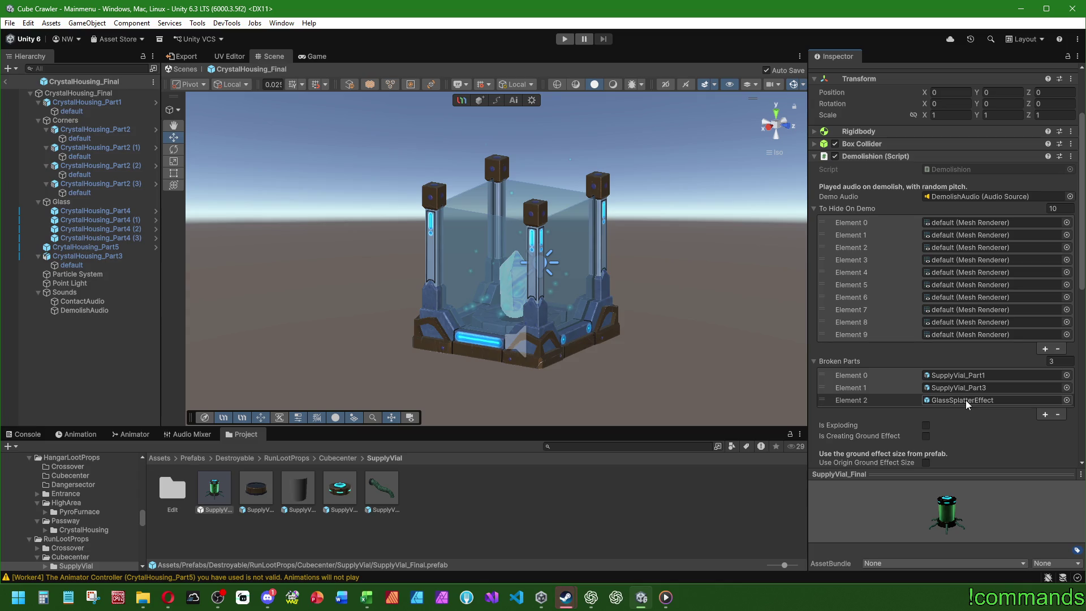
- Return to the Passway/CrystalHousing folder and reselect CrystalHousing_Final
left_click(236, 456)
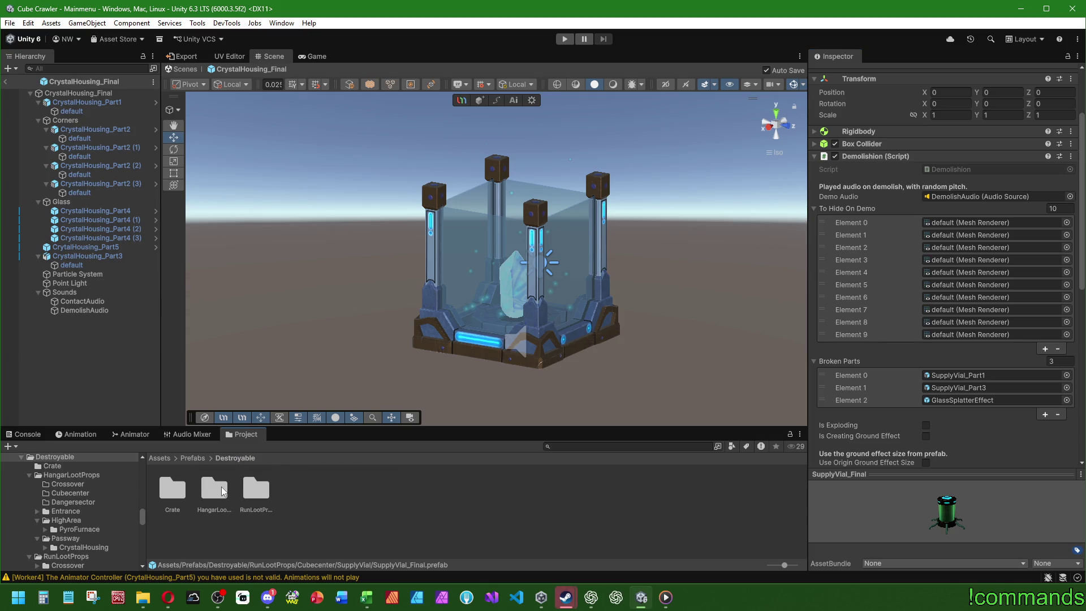
double_click(219, 491)
double_click(366, 491)
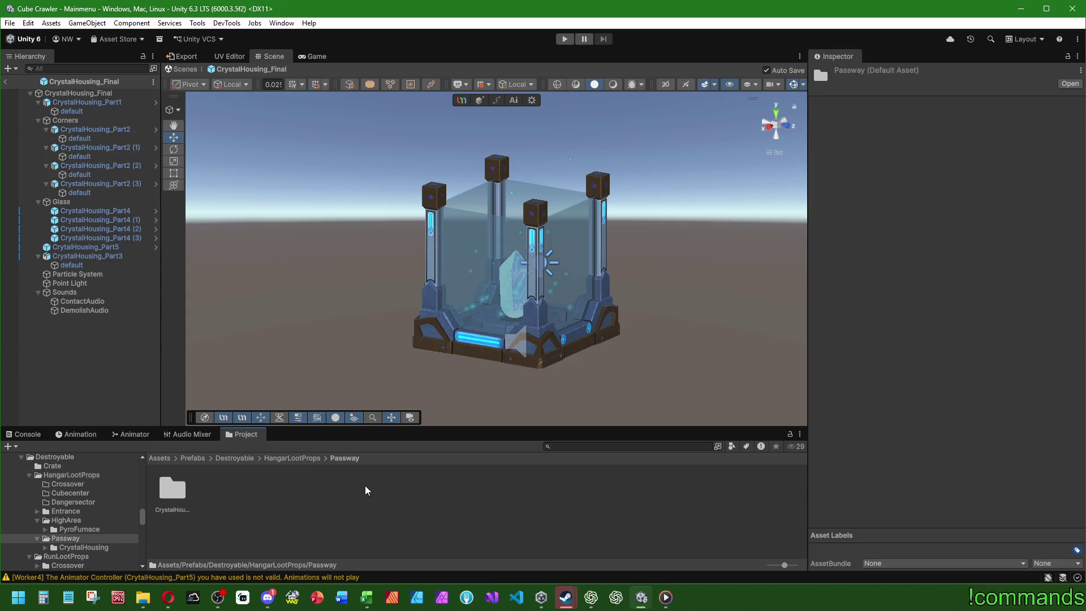
double_click(180, 490)
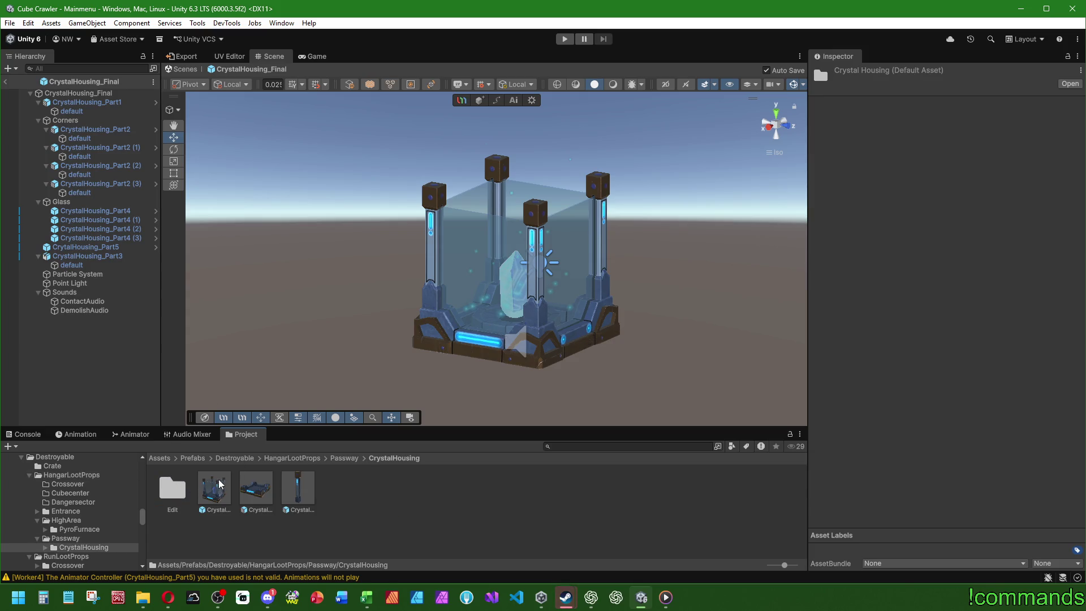
left_click(138, 93)
- Add a third Broken Parts entry set to GlassSplatterEffect via the object picker
left_click(1043, 441)
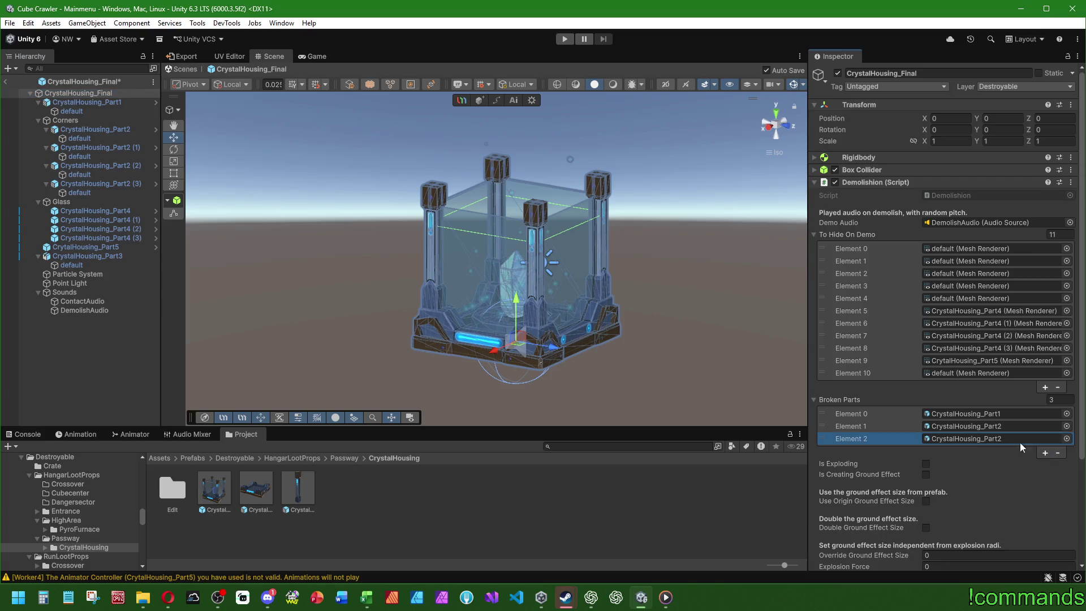
left_click(1066, 438)
type("a")
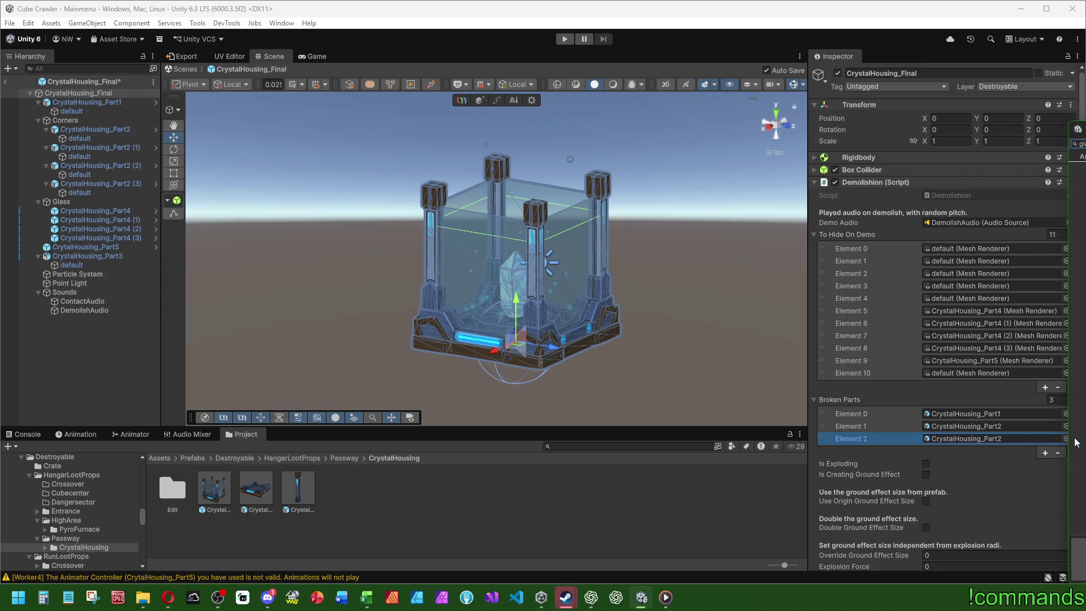
type("s")
left_click(485, 150)
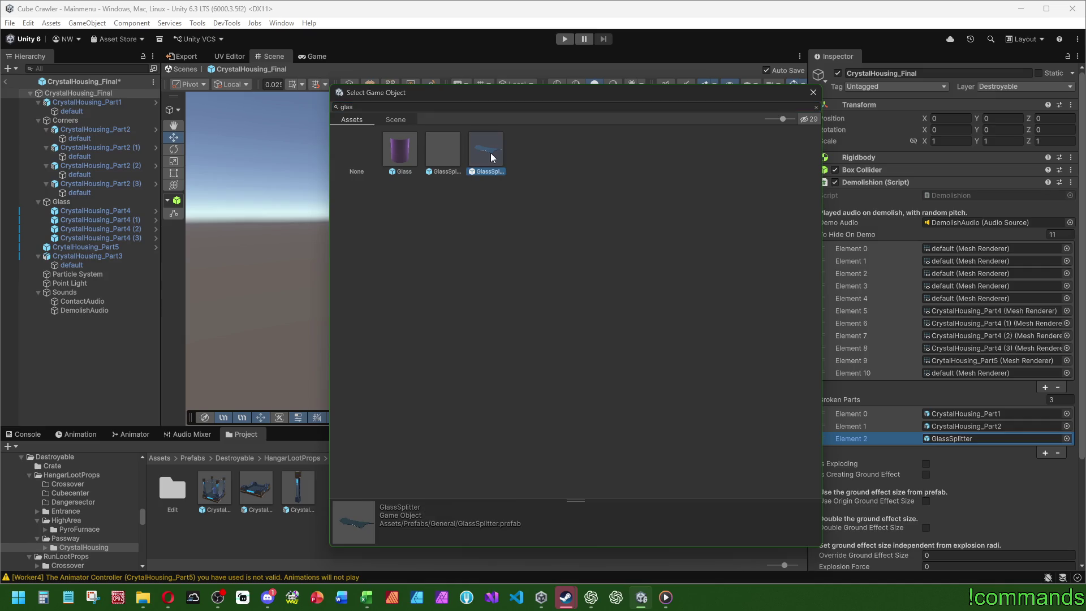
double_click(440, 156)
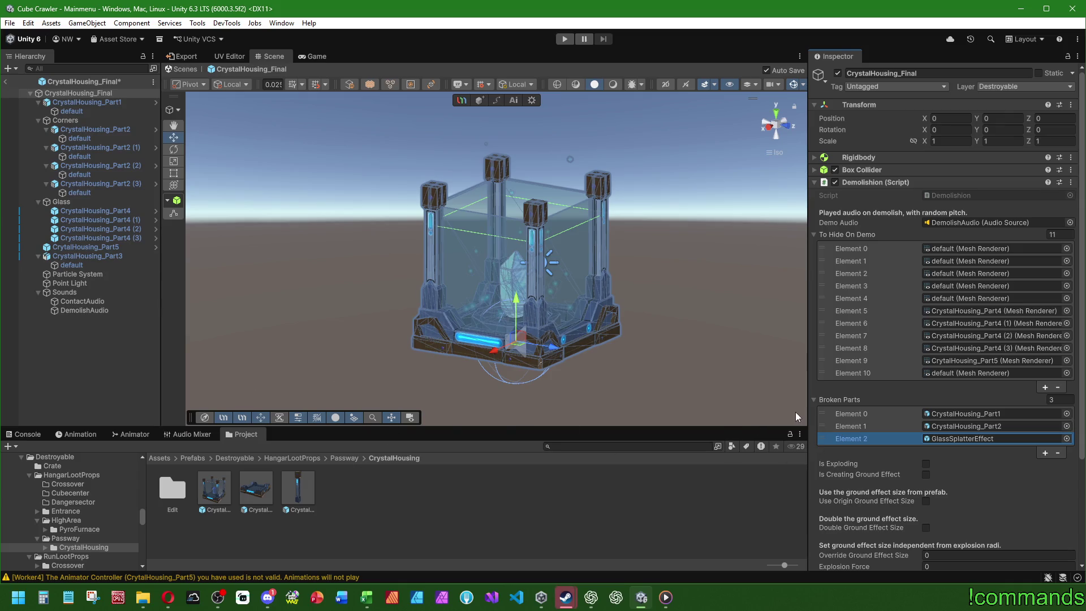
- Drag two more Hierarchy objects into the Demolishion fields and return to HangarLootProps
left_click_drag(85, 283, 865, 233)
mouse_move(80, 283)
left_mouse_down()
mouse_move(833, 236)
mouse_move(955, 315)
mouse_move(924, 312)
left_mouse_up()
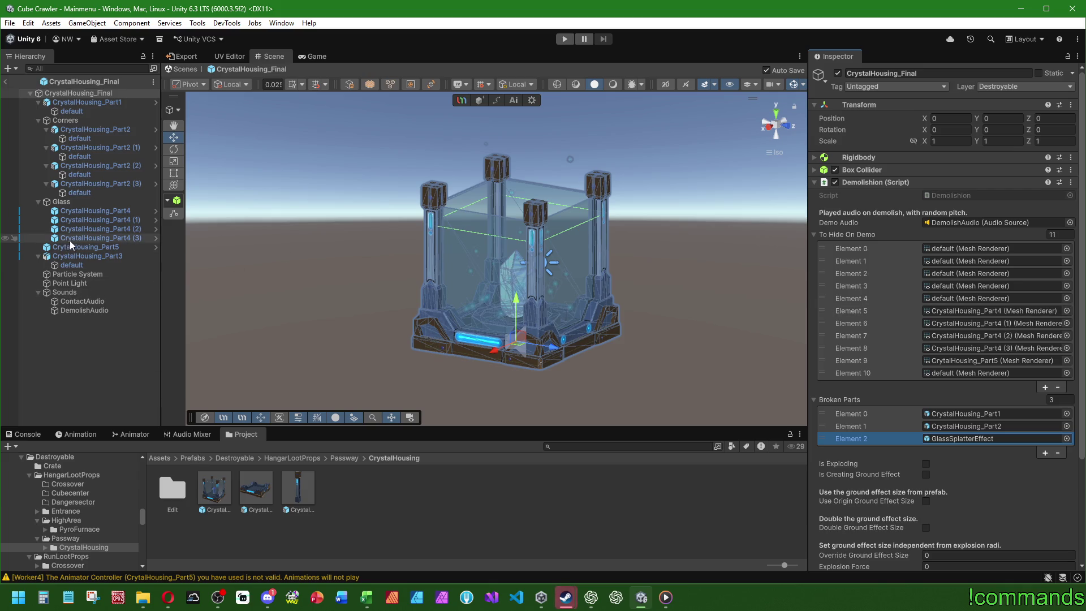
left_click(303, 463)
- Copy the Contact Audio component from the PyroFurnace prefab in the HighArea folder
double_click(335, 497)
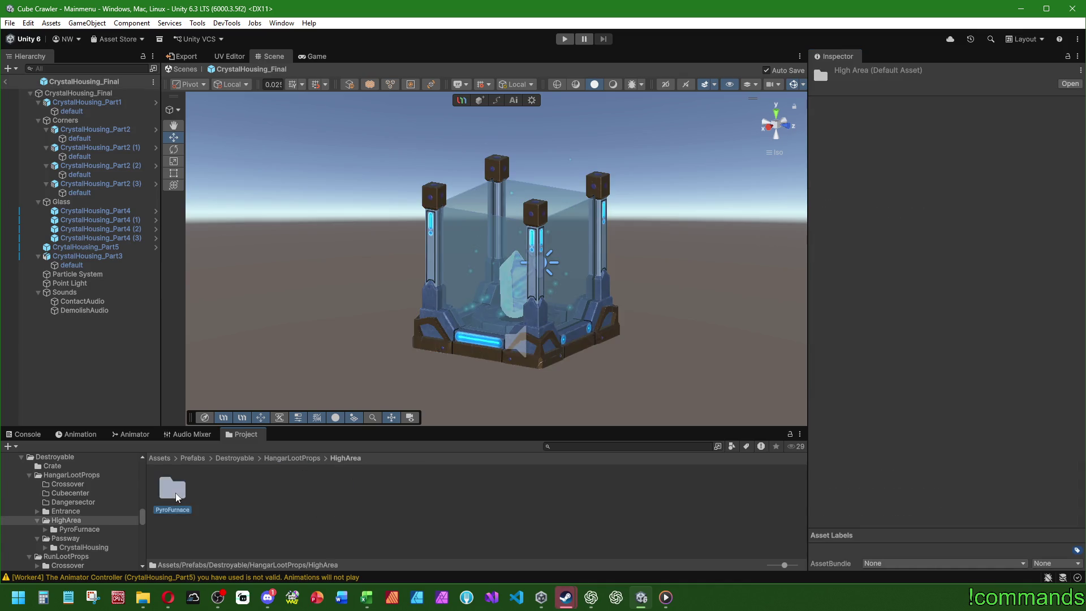
double_click(172, 490)
left_click(200, 487)
scroll(915, 324, "down", 2)
scroll(916, 324, "down", 10)
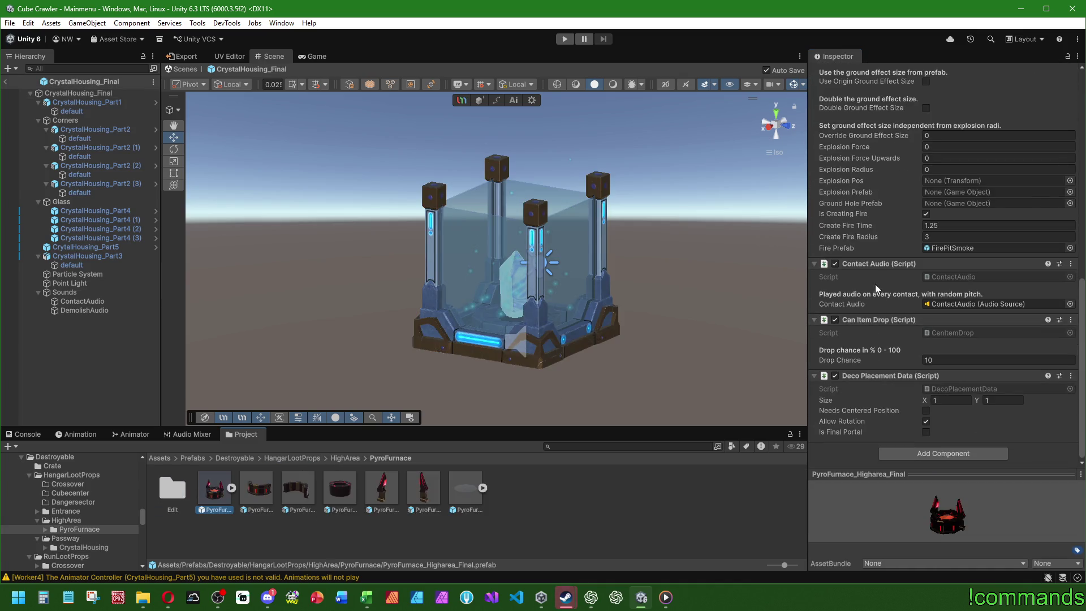
right_click(887, 264)
left_click(926, 338)
- Paste Contact Audio as a new component on CrystalHousing_Final and link the ContactAudio object
left_click(78, 93)
left_click(815, 183)
right_click(866, 184)
left_click(883, 283)
left_click_drag(82, 302, 955, 234)
- Set the DemolishAudio source's clip to GlassImpactDestroyDemolish
left_click(84, 309)
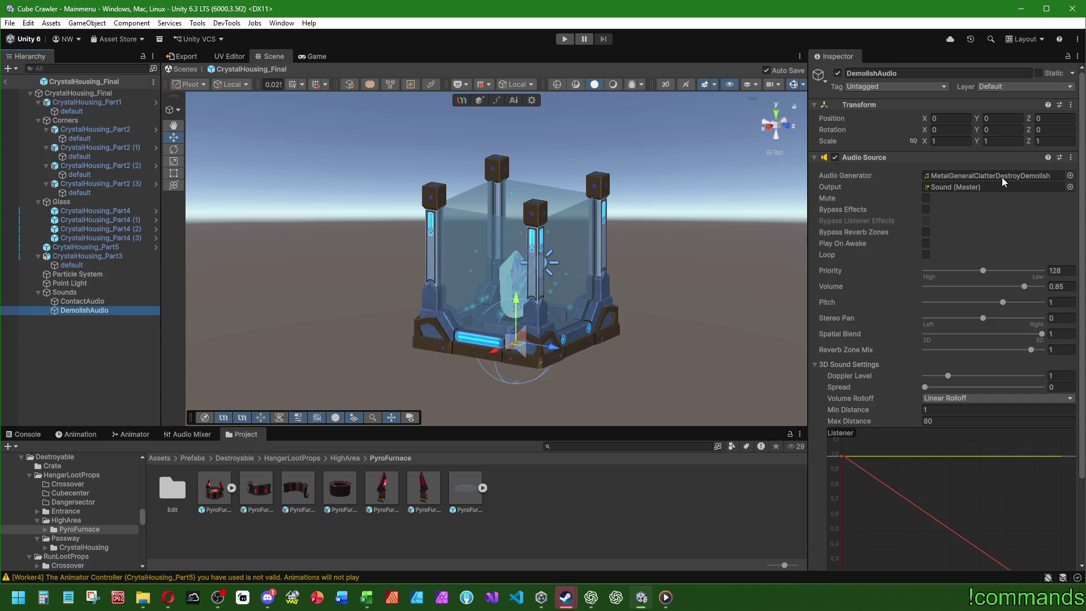
left_click_drag(1075, 130, 380, 100)
type("o")
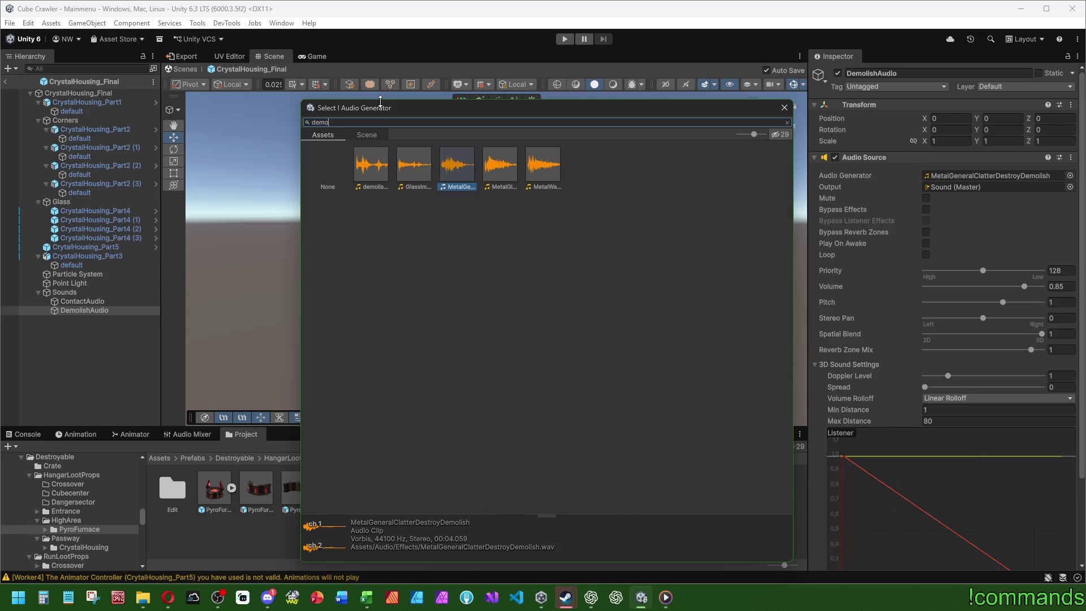
left_click(413, 175)
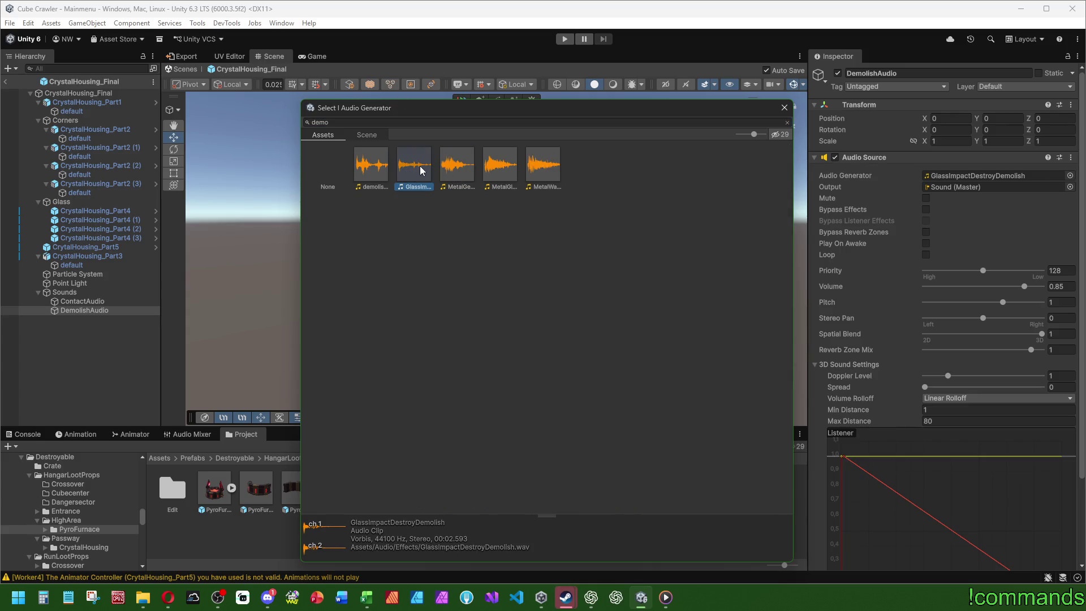
double_click(421, 173)
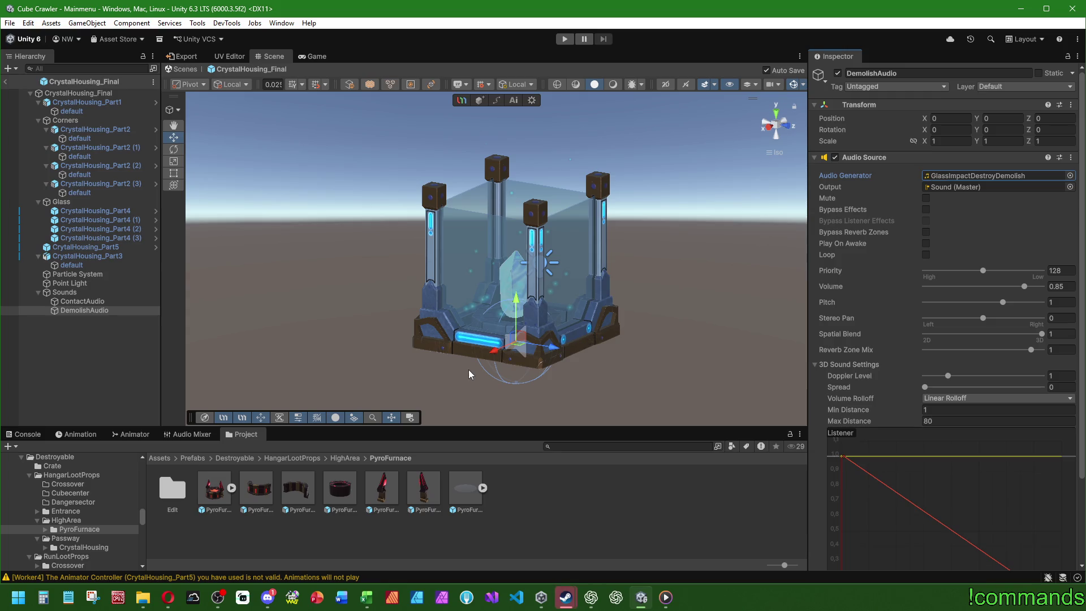
left_click(86, 363)
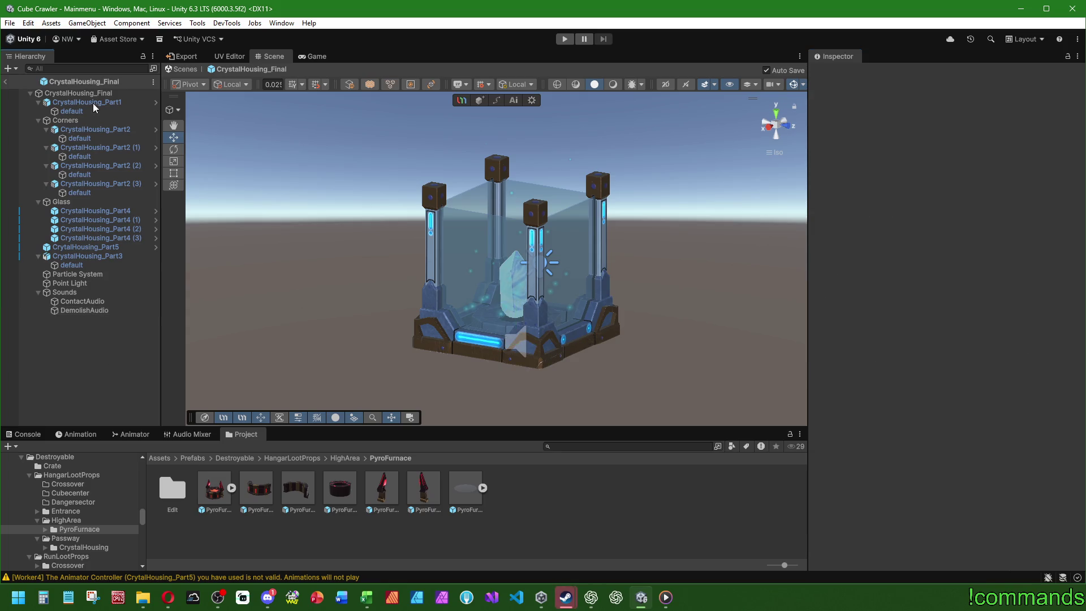
- Copy Can Item Drop from PyroFurnace_Higharea_Final onto CrystalHousing_Final with Drop Chance 8
left_click(79, 92)
left_click(214, 488)
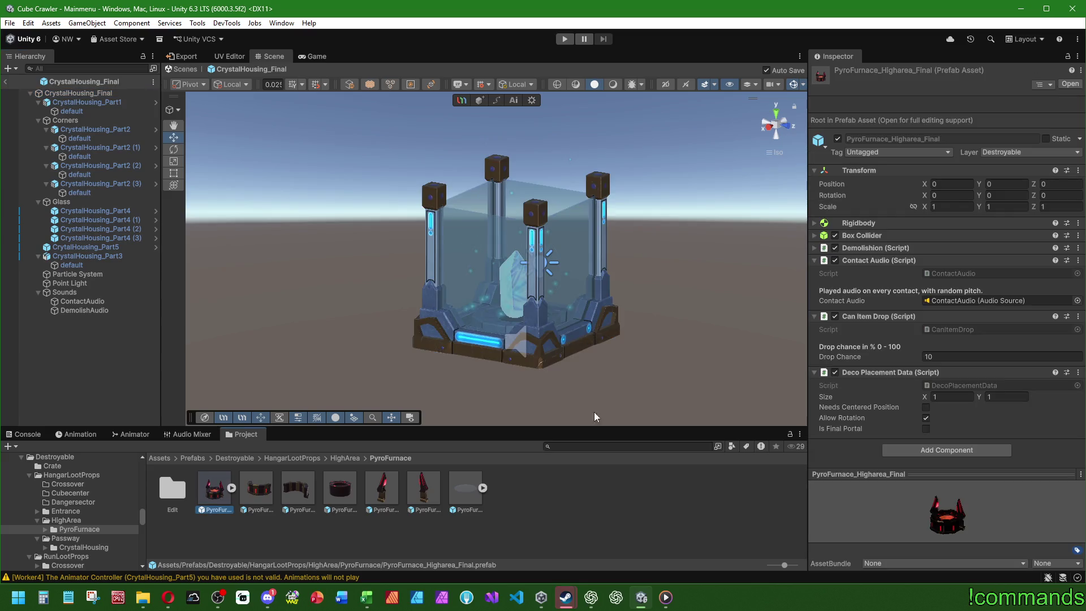
right_click(877, 316)
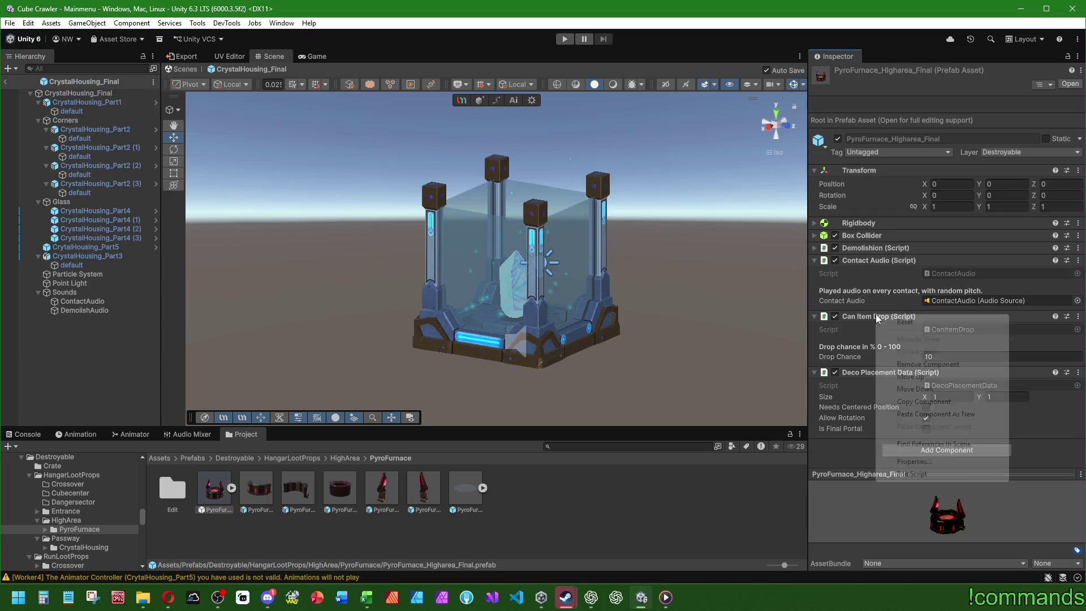
left_click(922, 402)
left_click(79, 93)
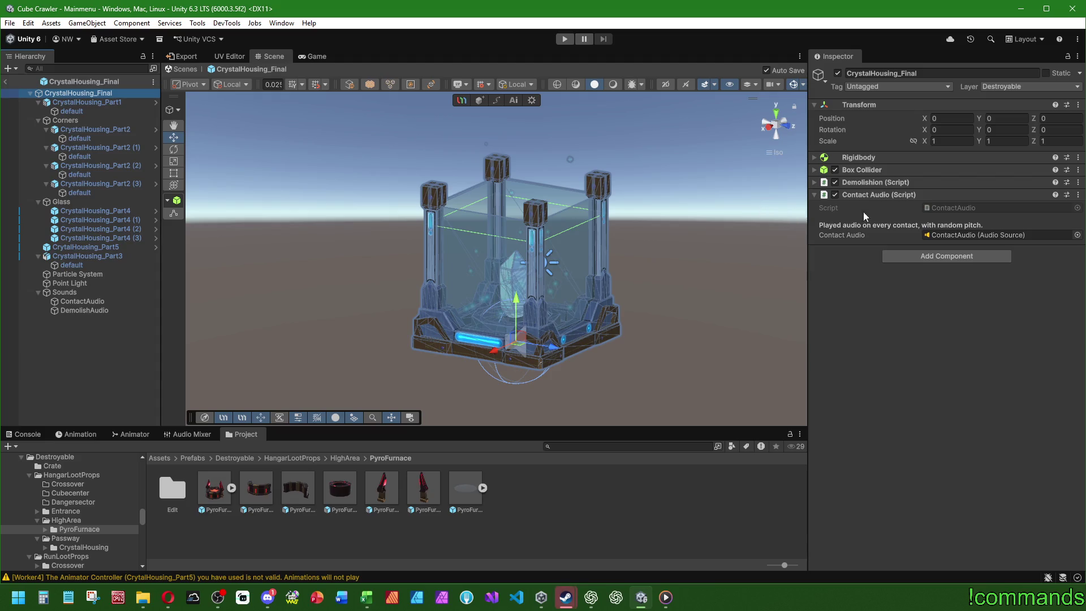
right_click(877, 194)
left_click(905, 293)
left_click(941, 291)
type("8")
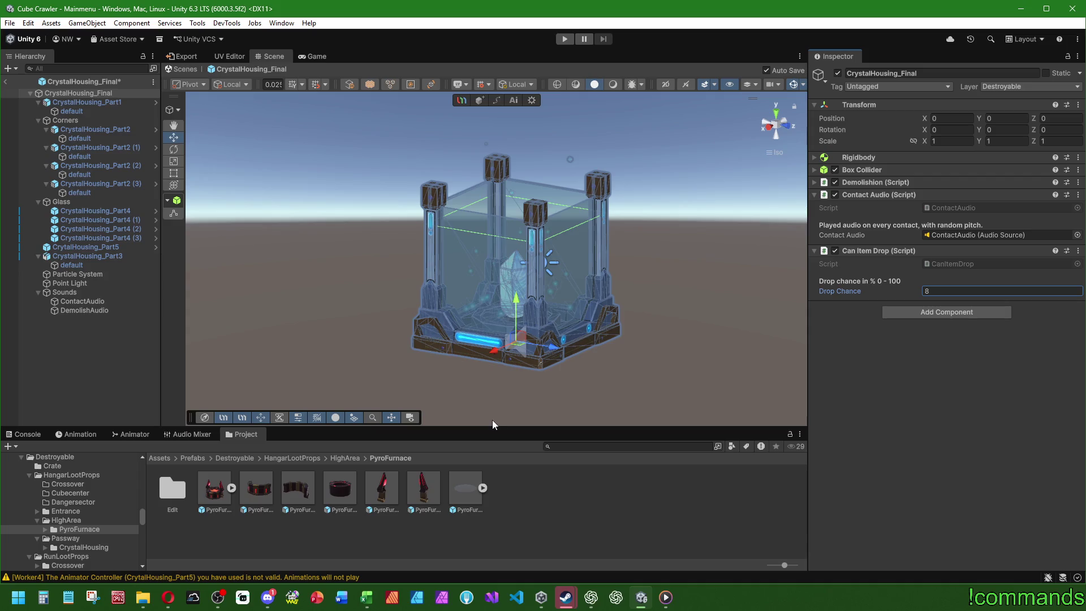
- Copy Deco Placement Data from PyroFurnace_Higharea_Final onto CrystalHousing_Final as a new component
left_click(220, 496)
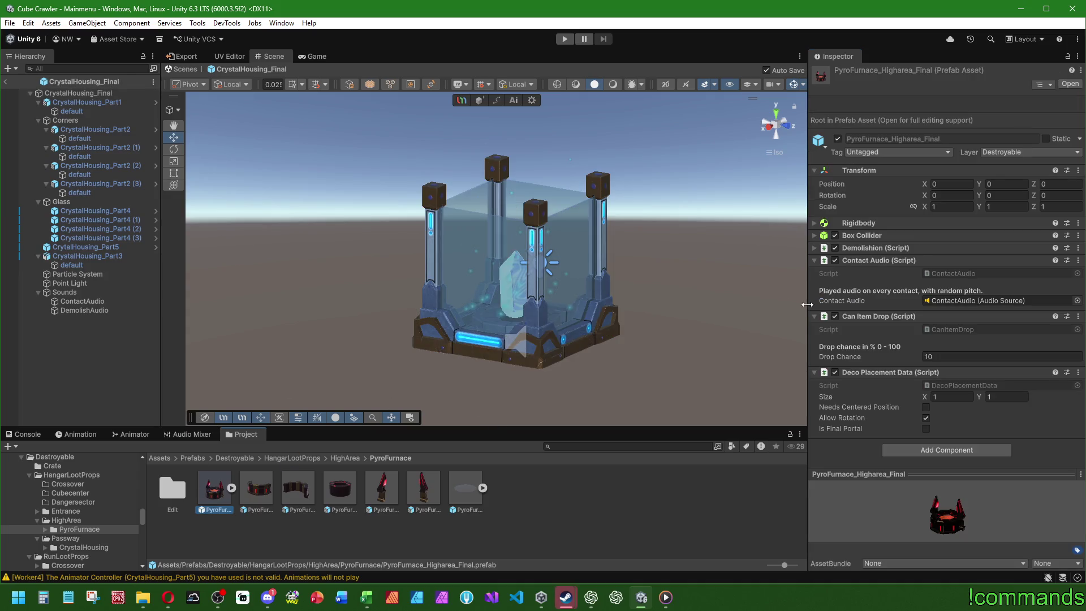
right_click(886, 373)
left_click(932, 458)
left_click(124, 94)
right_click(871, 253)
left_click(933, 354)
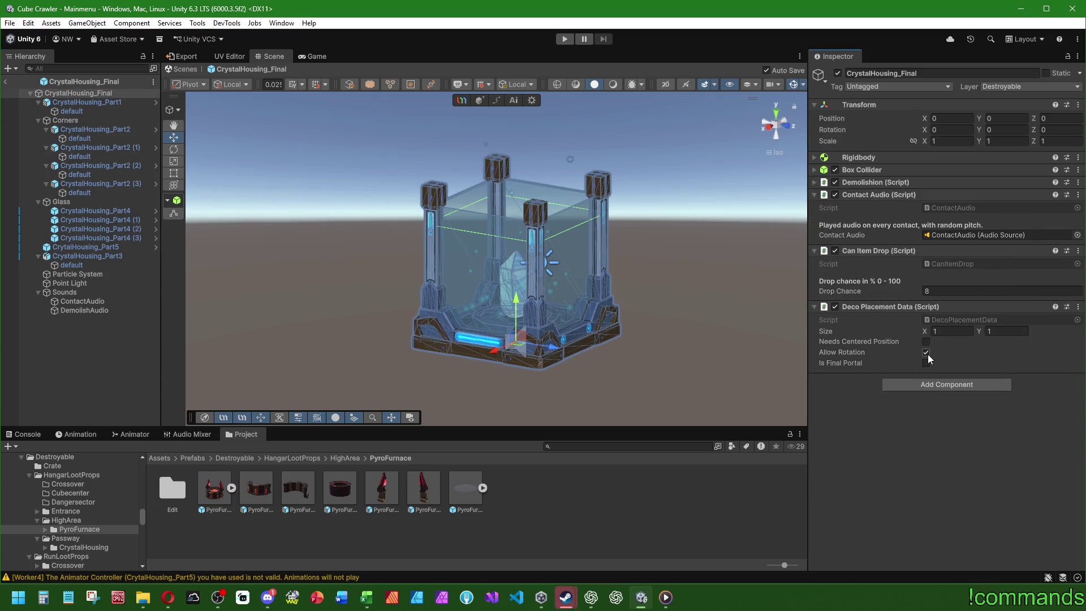
left_click(815, 182)
scroll(893, 396, "down", 5)
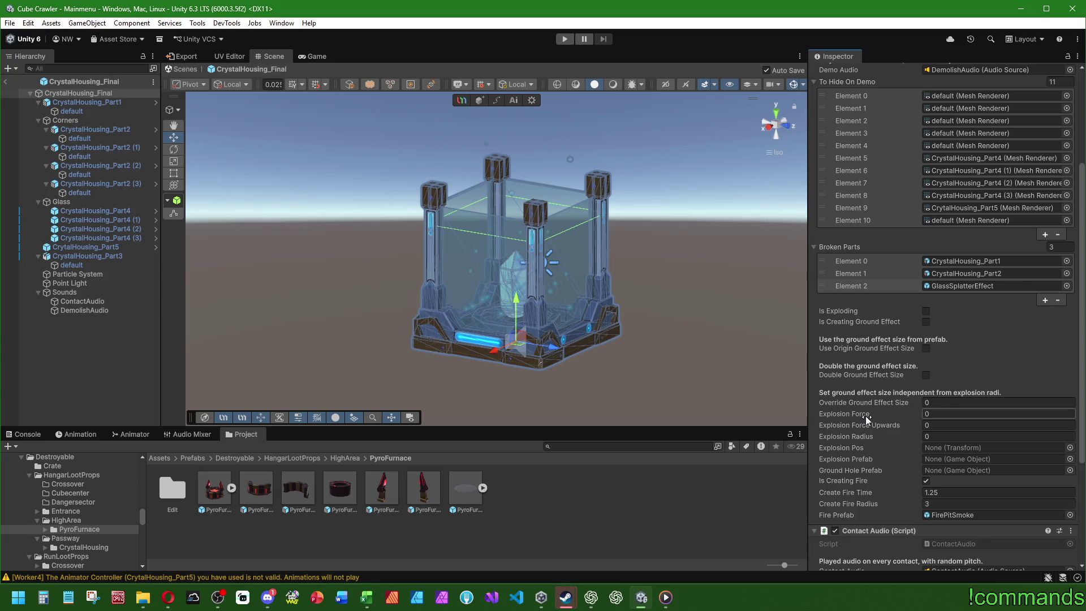
- Uncheck Is Creating Fire, set Create Fire Time and Radius to 0, and clear the FirePitSmoke prefab
left_click(927, 482)
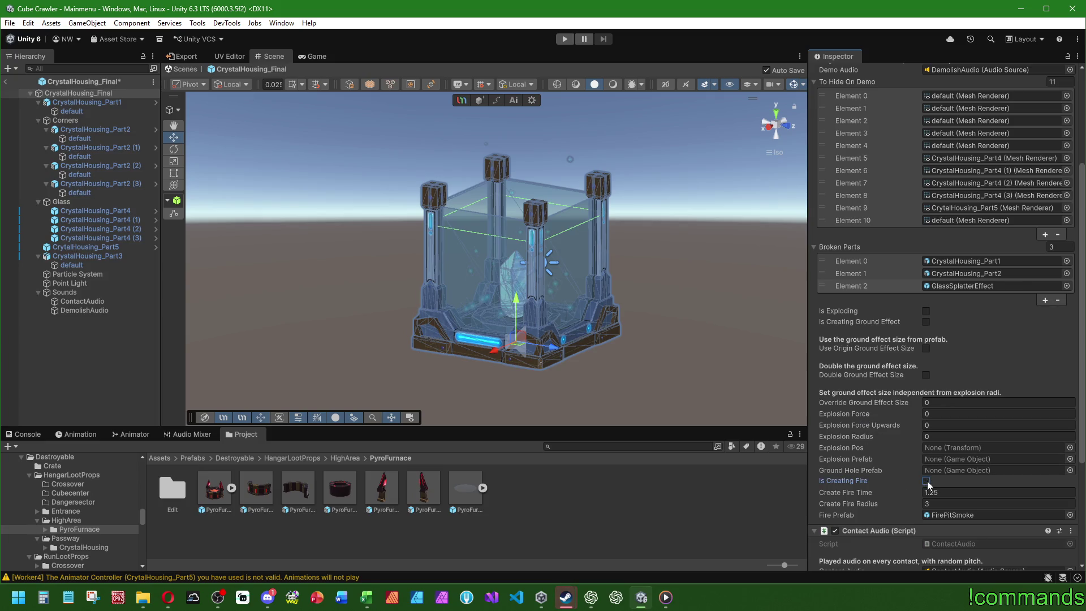
left_click(935, 491)
type("0")
left_click(938, 504)
type("0")
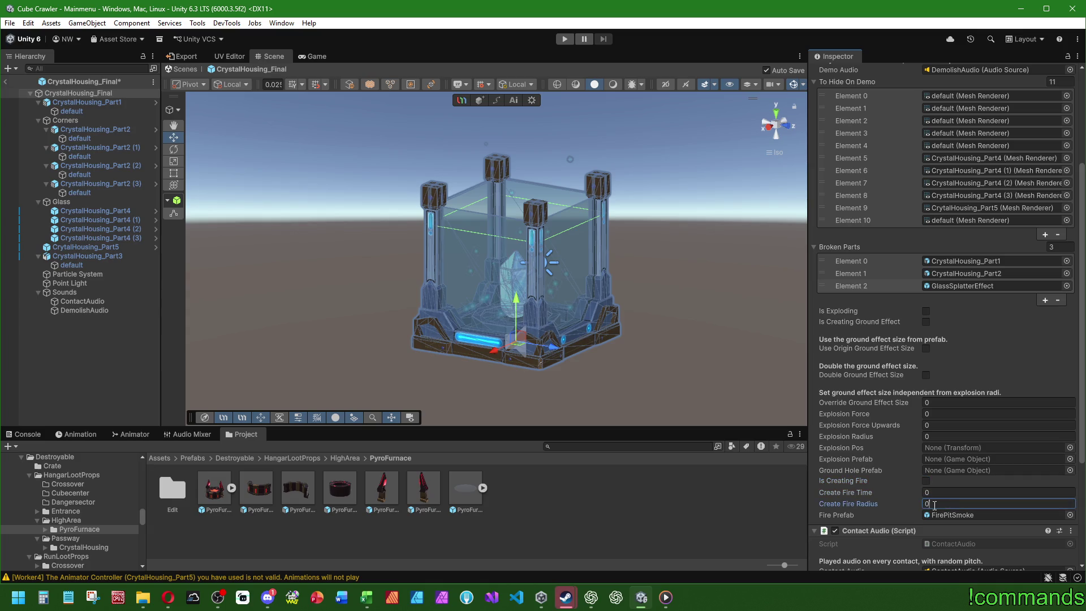
key("Tab")
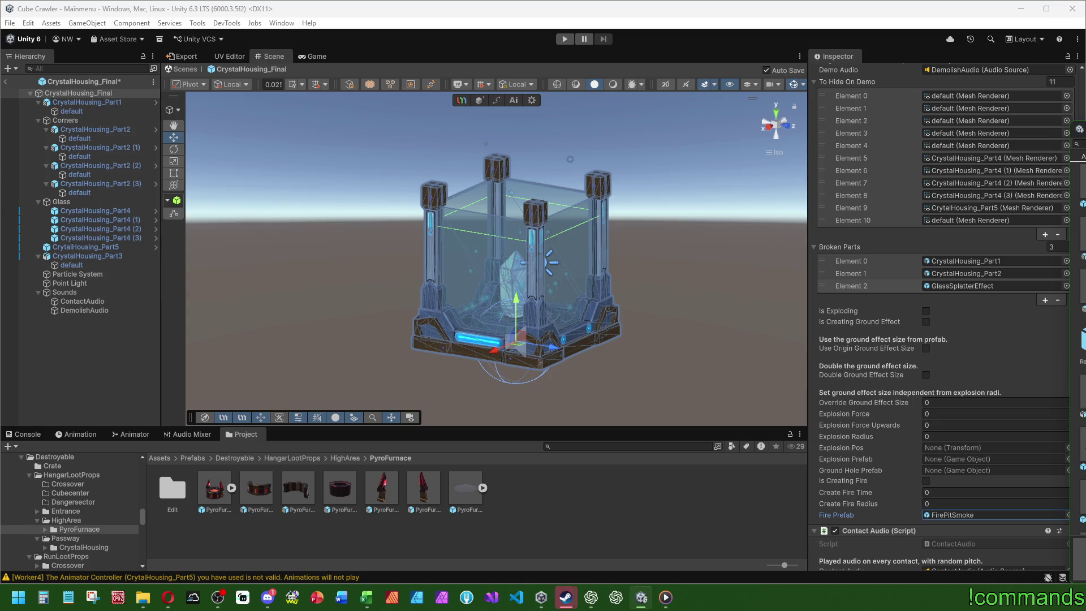
key("Delete")
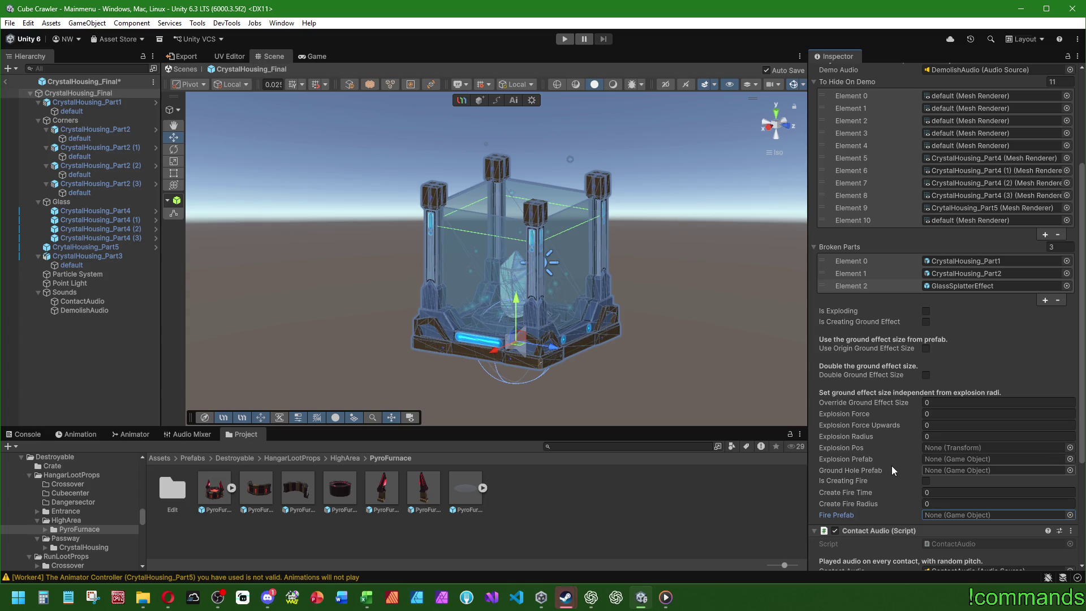
scroll(891, 466, "up", 3)
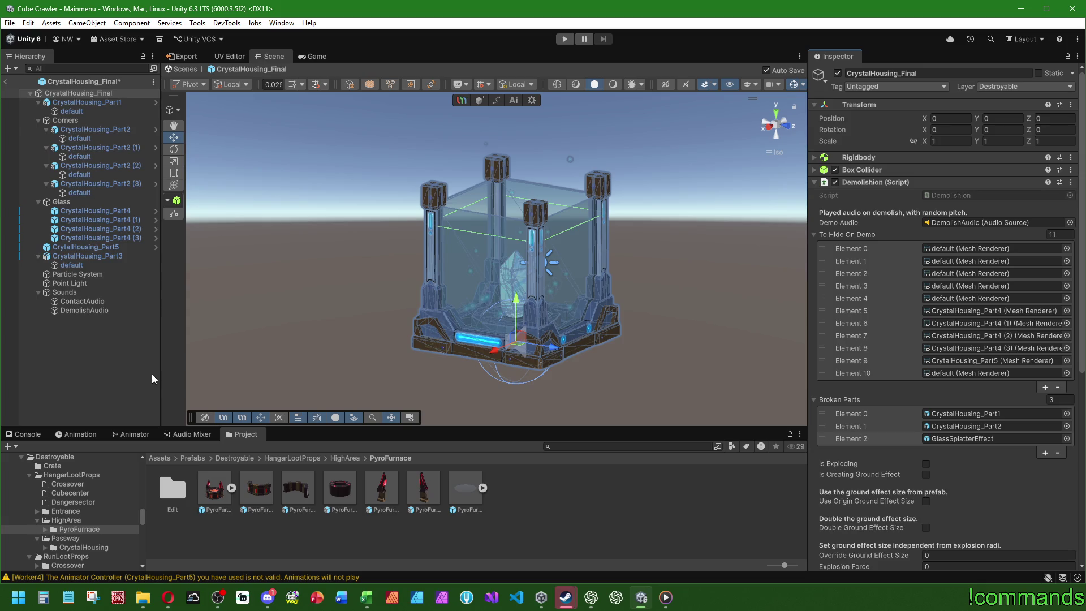
left_click(97, 249)
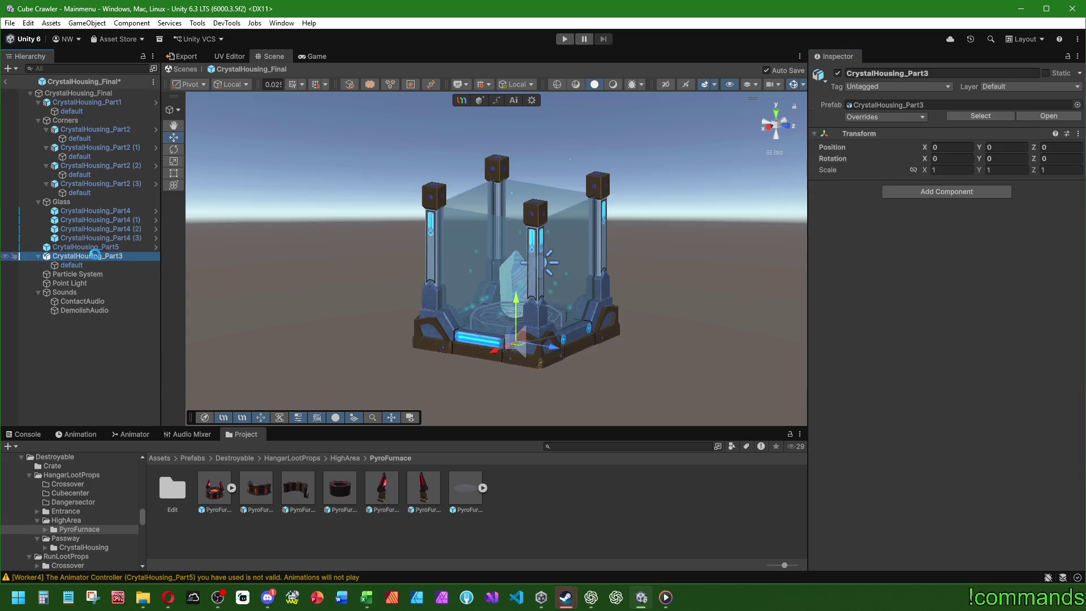
- Exit prefab mode and open CrystalHousing_Final from the Passway > CrystalHousing folder
scroll(939, 339, "down", 4)
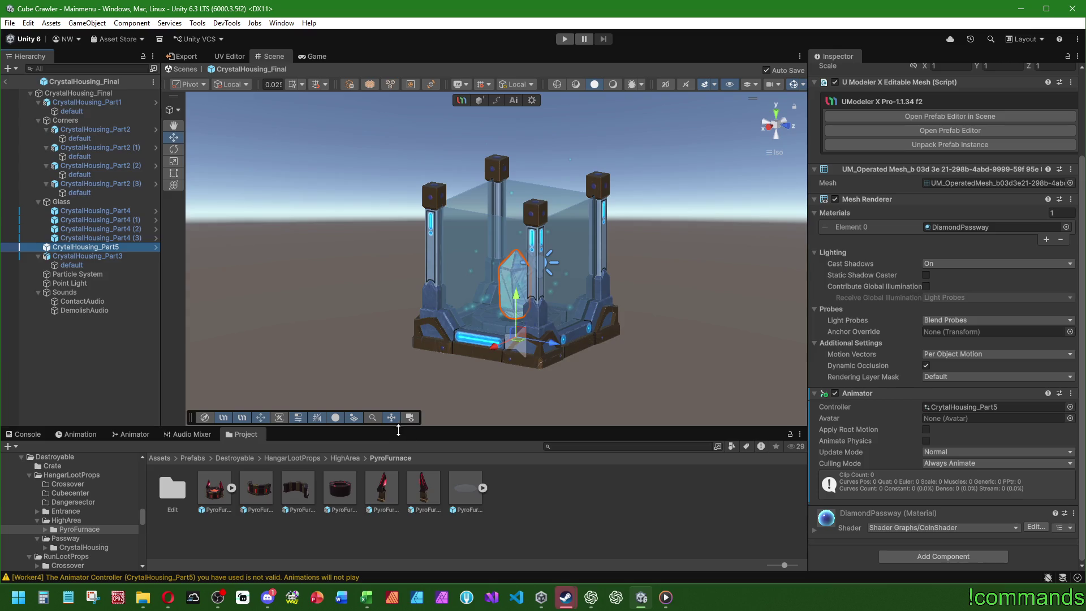
left_click(5, 82)
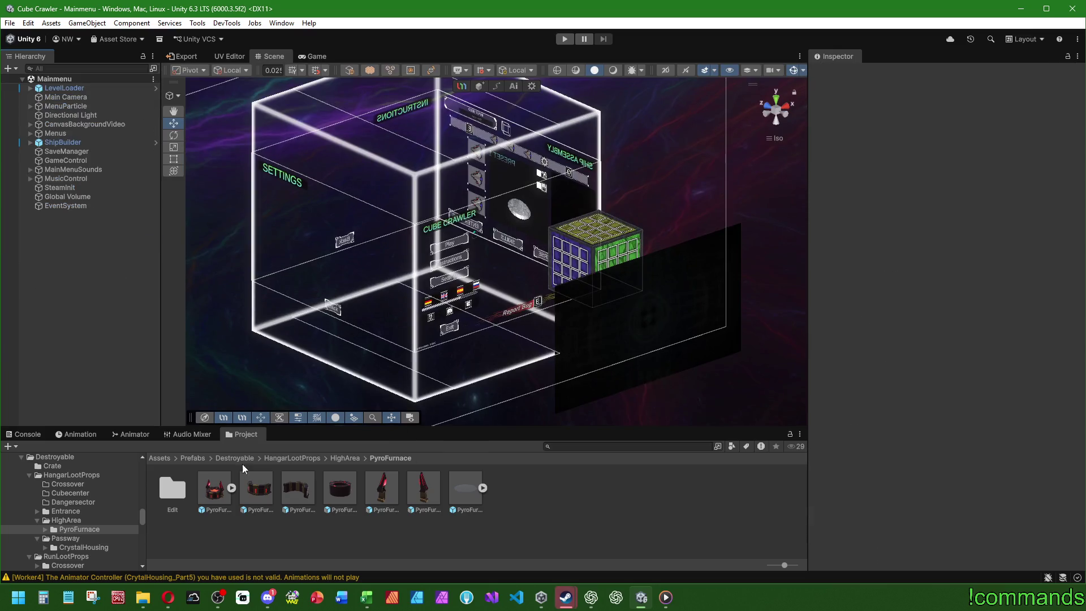
left_click(306, 459)
double_click(378, 495)
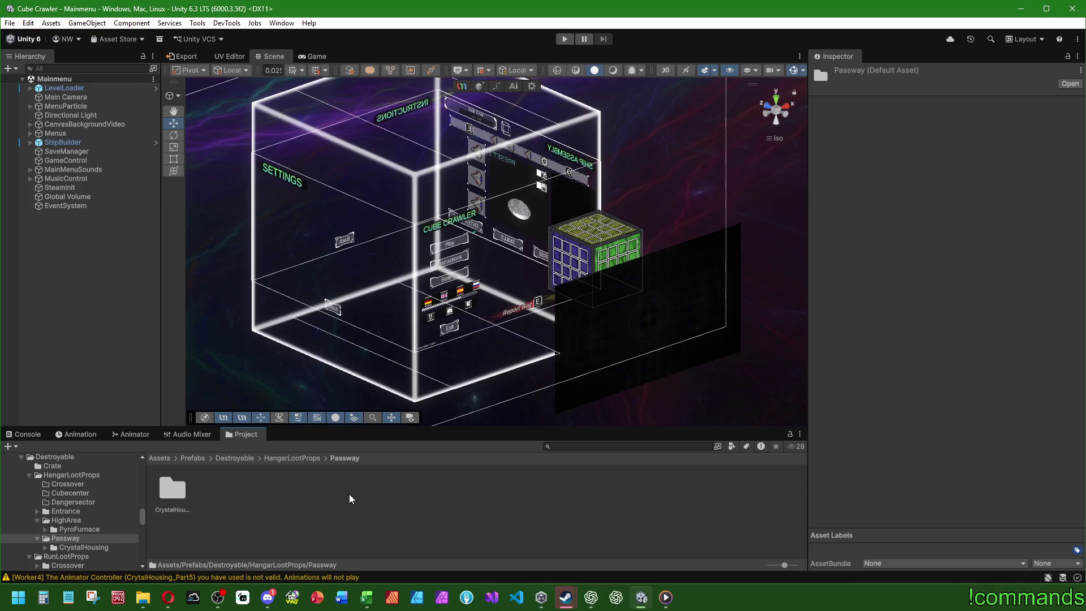
double_click(180, 488)
left_click(300, 490)
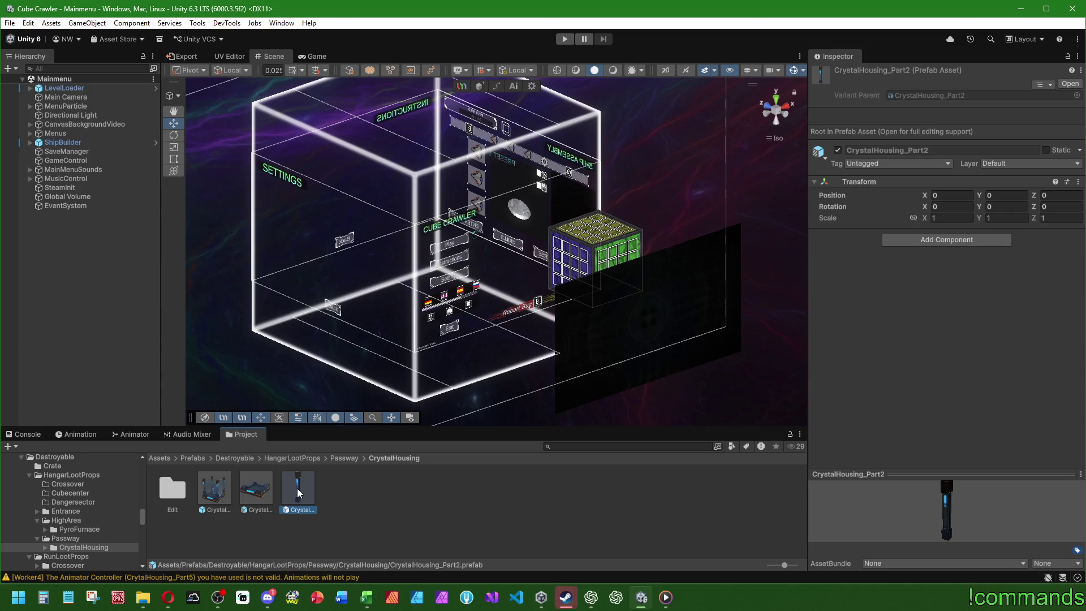
double_click(215, 488)
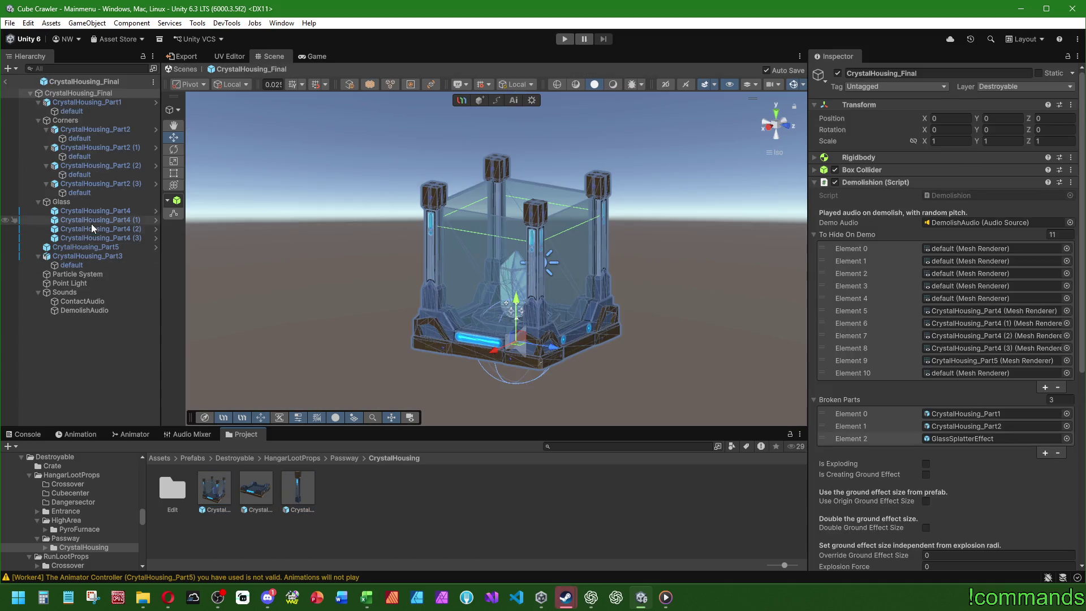
- Inspect a glass panel and the three CrystalHousing_Part2 corner pieces in the housing
left_click(93, 210)
left_click(90, 130)
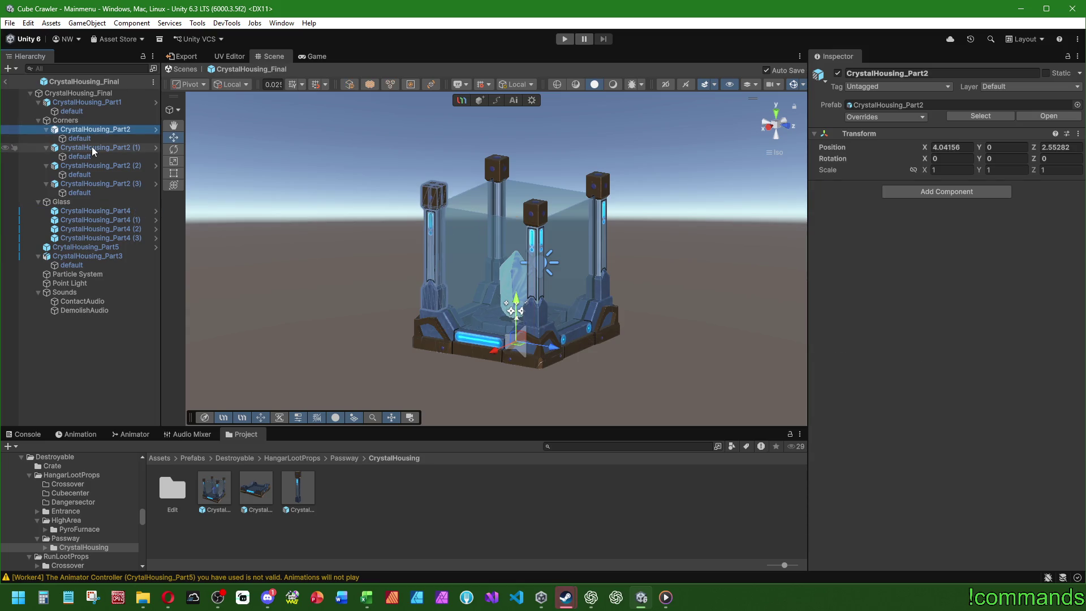
left_click(92, 148)
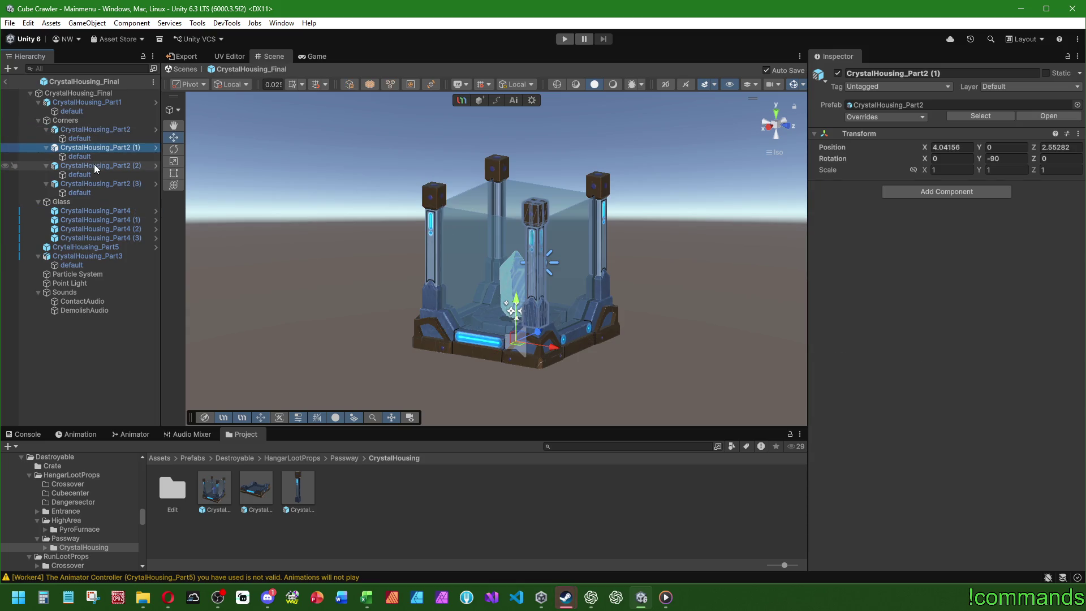
left_click(95, 167)
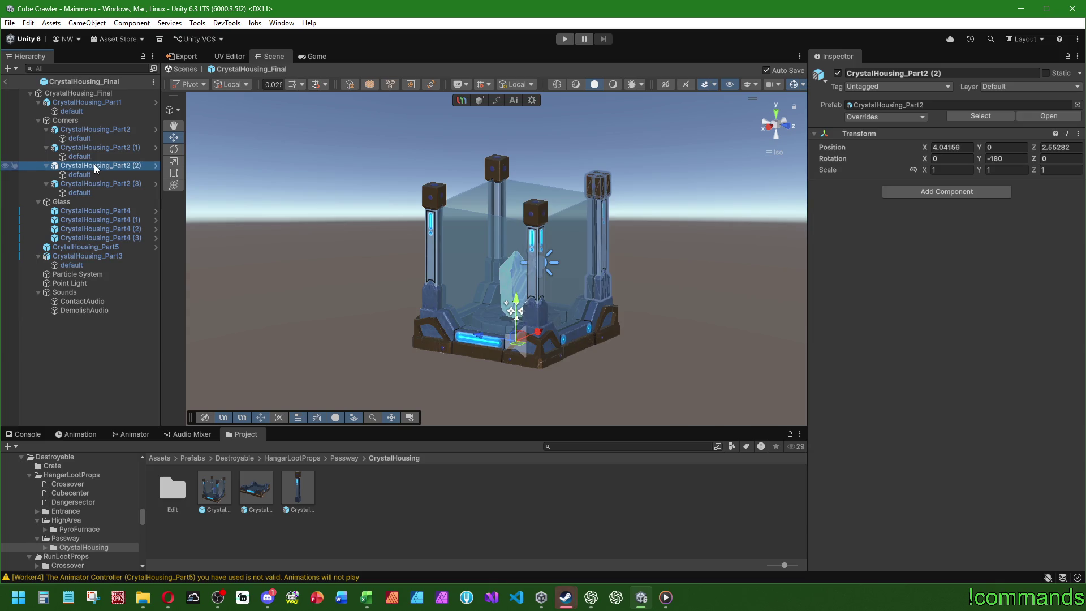
left_click_drag(396, 170, 509, 175)
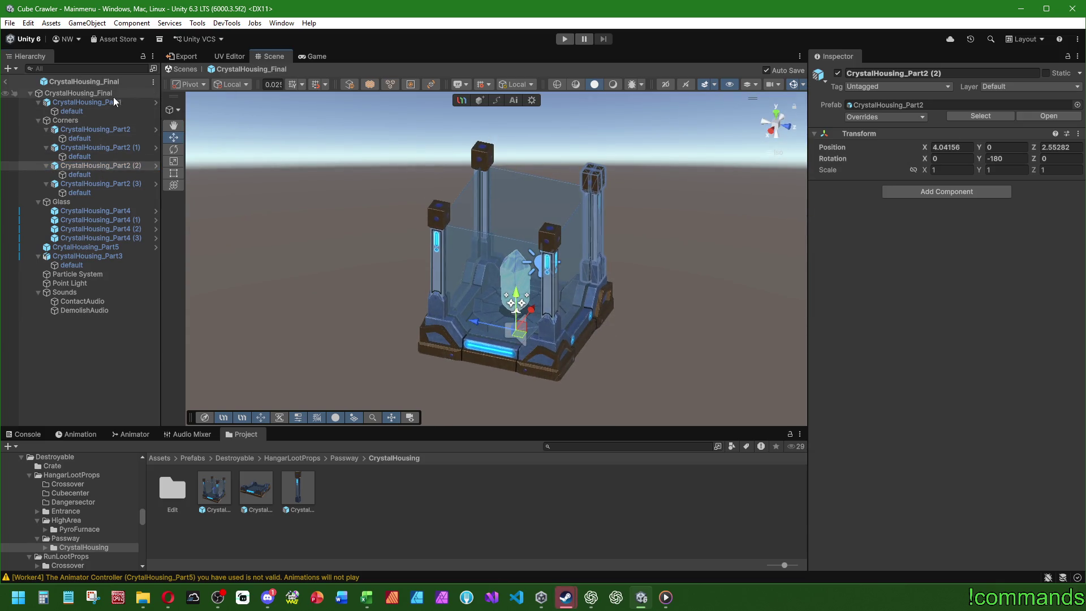
- Set the Corners group's Position X and Z to 0
left_click(114, 93)
left_click(109, 103)
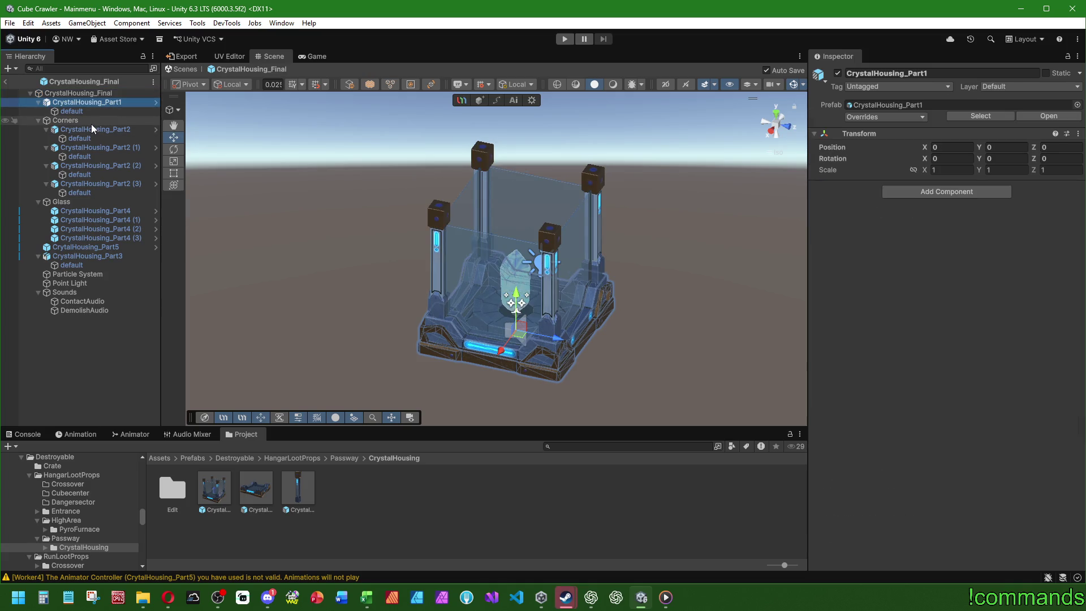
left_click(90, 121)
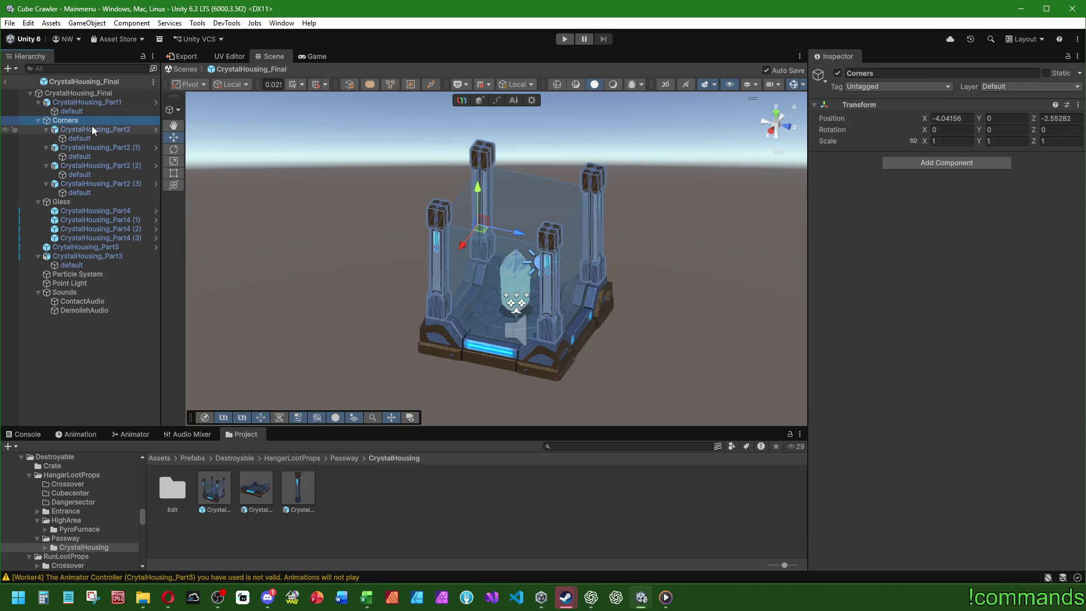
left_click(96, 103)
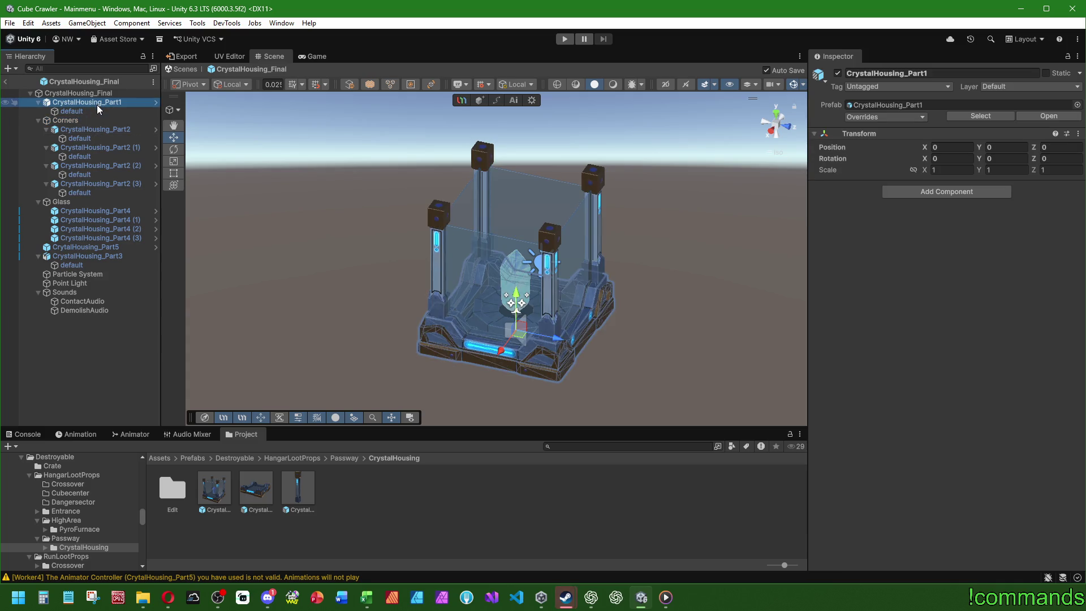
left_click(92, 118)
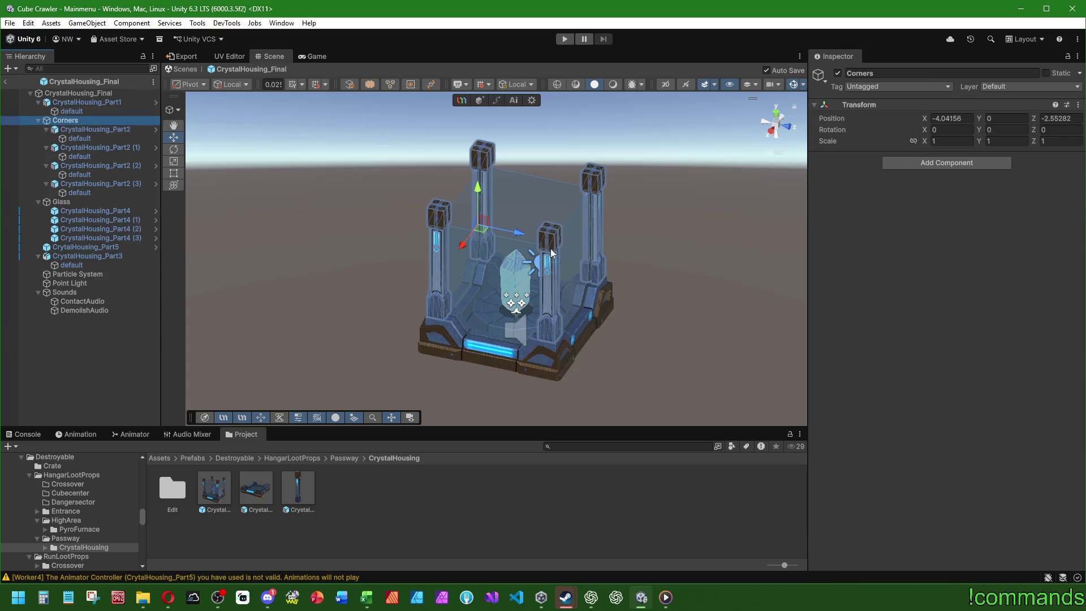
scroll(508, 270, "up", 2)
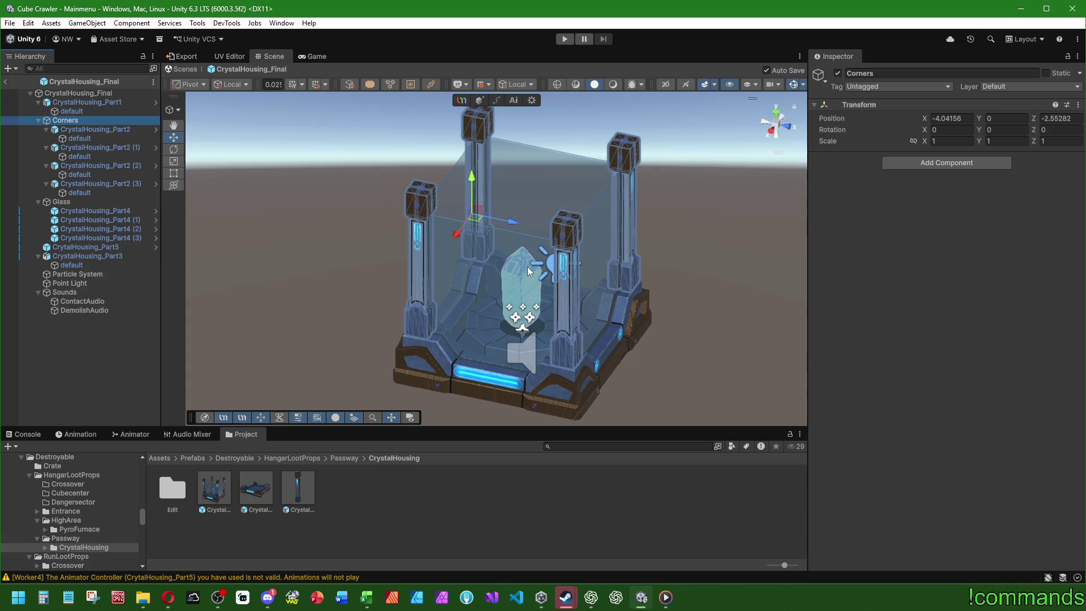
left_click(969, 118)
type("0")
key("Tab")
key("Tab")
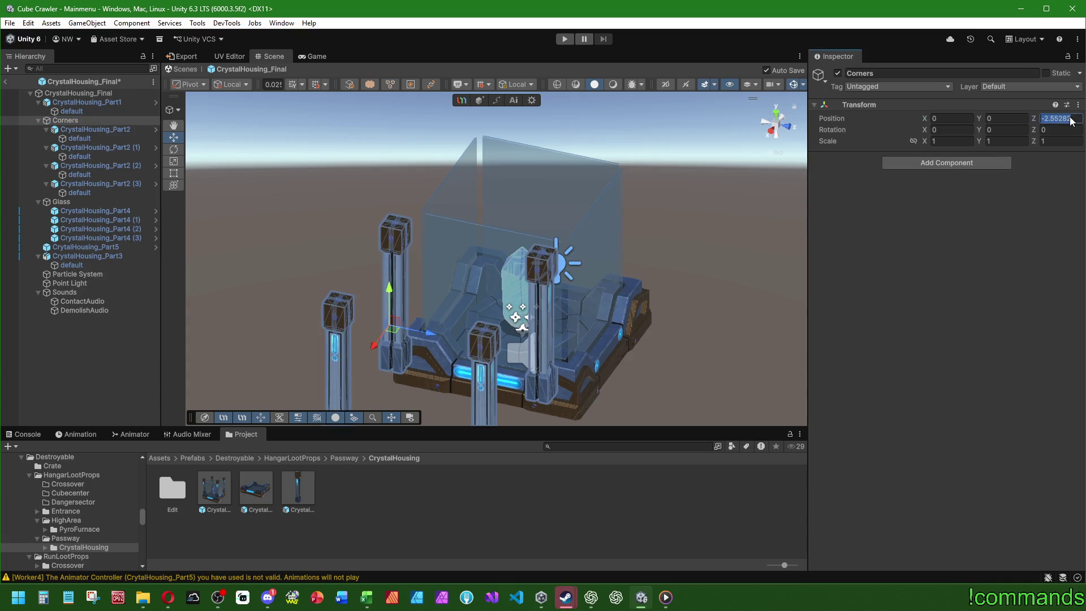
type("0")
- Zero Position X and Z on CrystalHousing_Part2 and its three copies
left_click(84, 128)
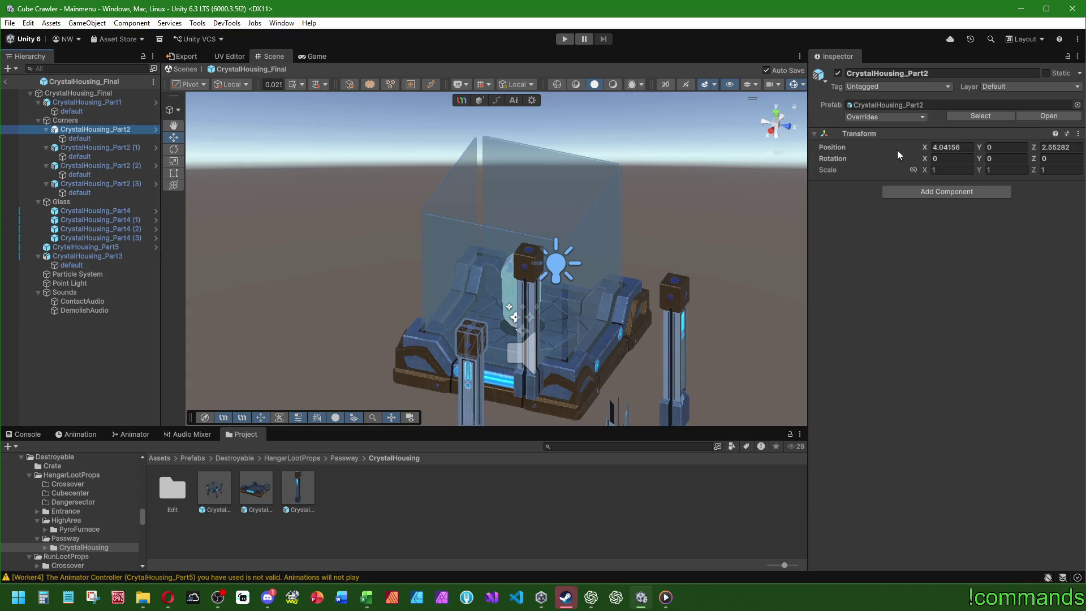
left_click(970, 147)
type("0")
key("Tab")
key("Tab")
type("0")
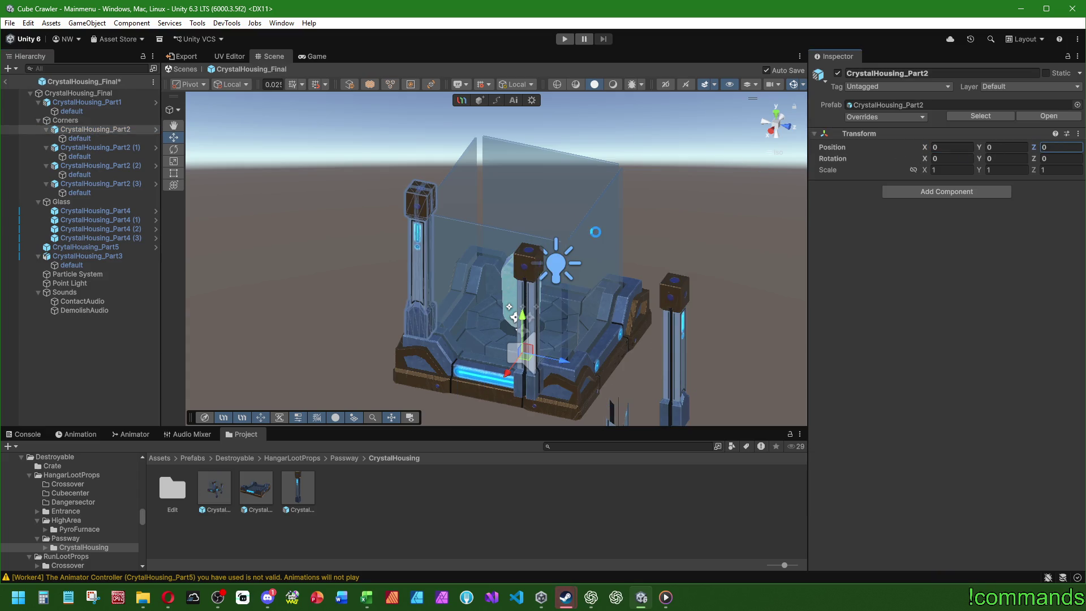
left_click(94, 147)
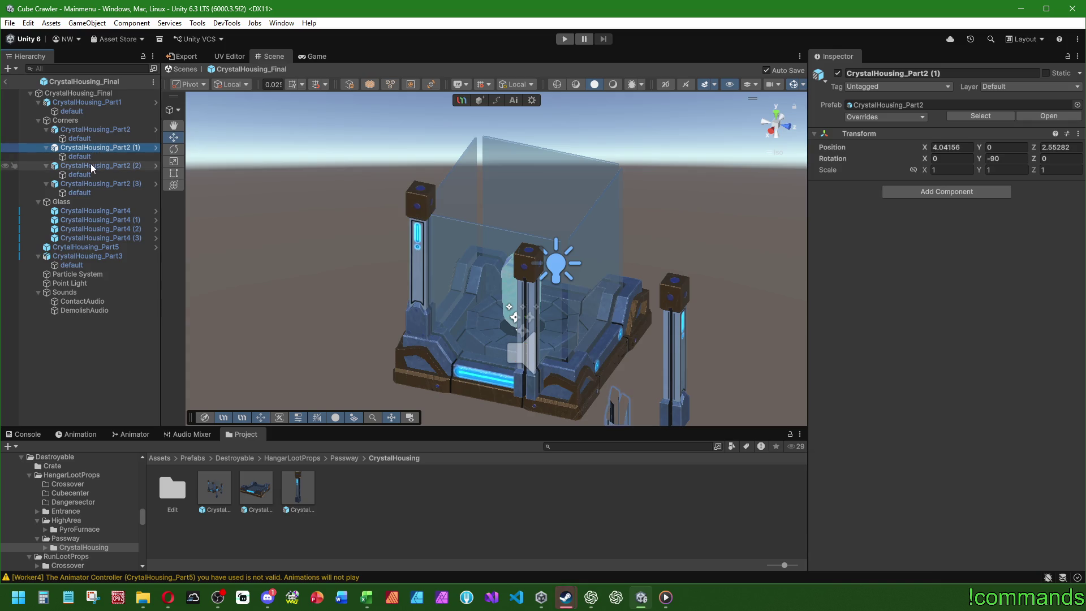
left_click(90, 164, "ctrl")
left_click(92, 182, "ctrl")
left_click(955, 147)
type("0")
key("Tab")
key("Tab")
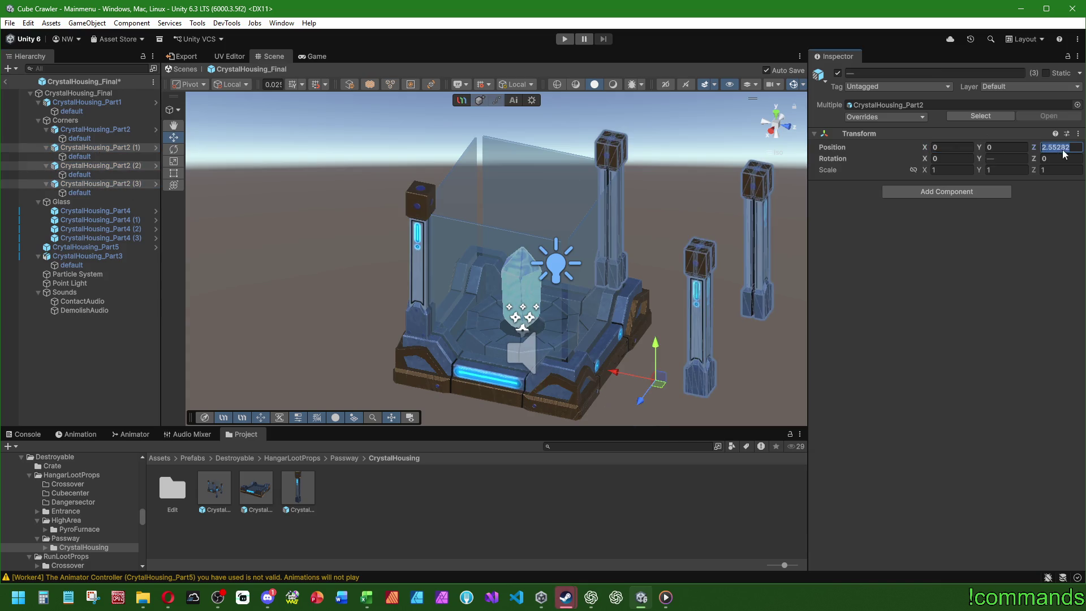
type("0")
- Inspect the Glass group and check CrystalHousing_Part2 (1)'s rotation
left_click(84, 212)
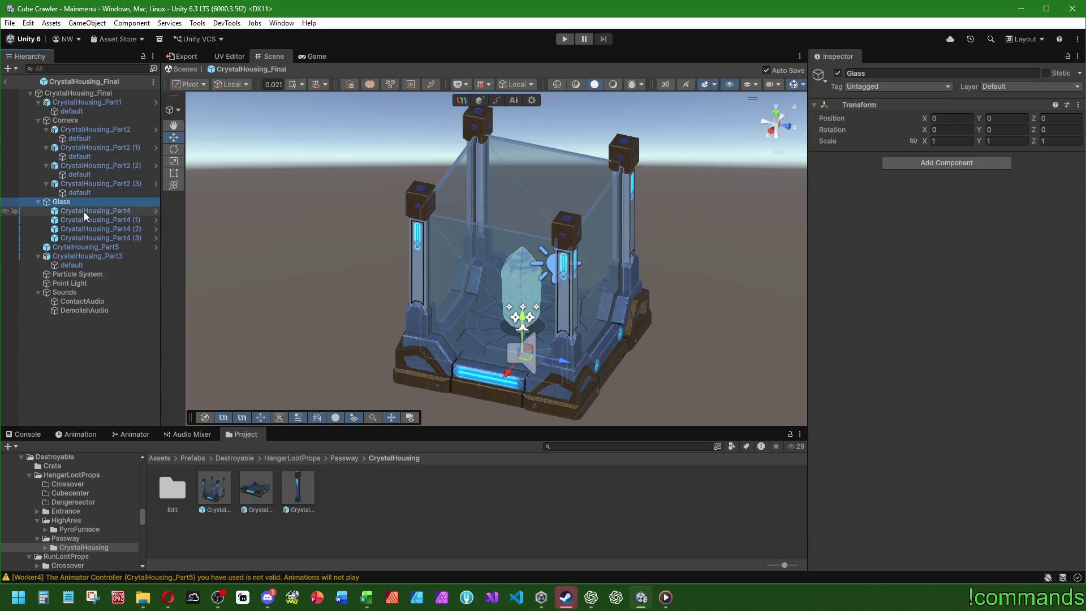
left_click_drag(340, 254, 385, 238)
left_click(93, 148)
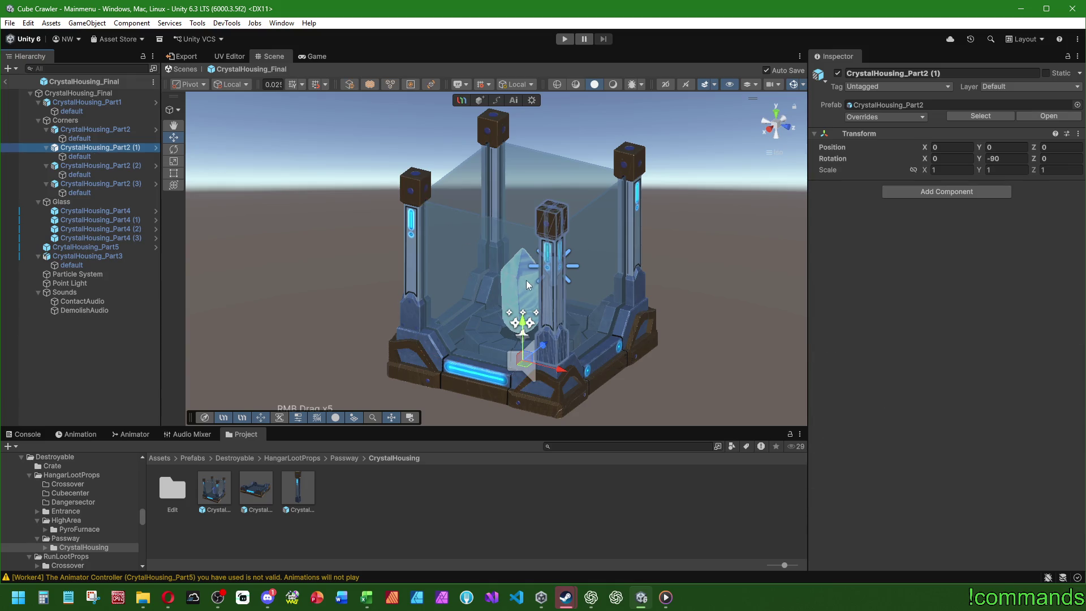
scroll(527, 283, "down", 3)
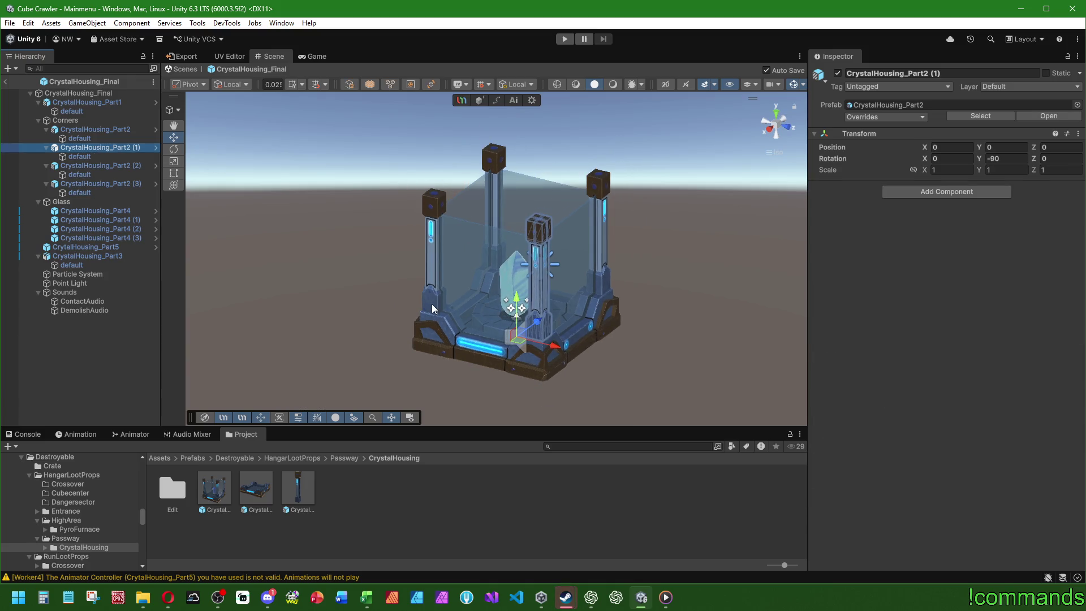
- Exit prefab mode and create a first Prefab Variant of CrystalHousing_Part2
left_click(5, 82)
right_click(300, 490)
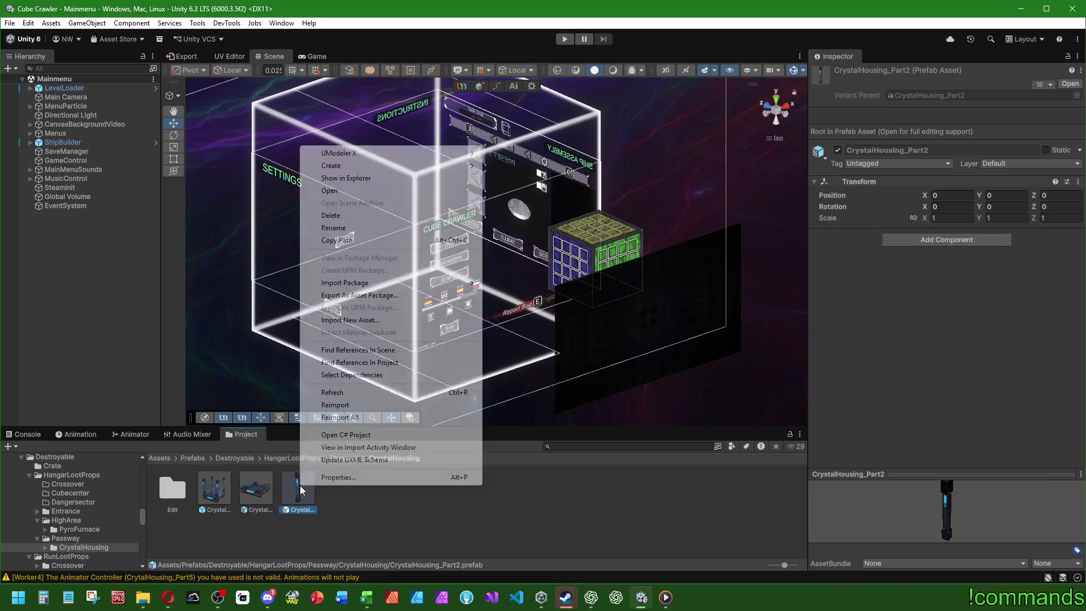
mouse_move(341, 167)
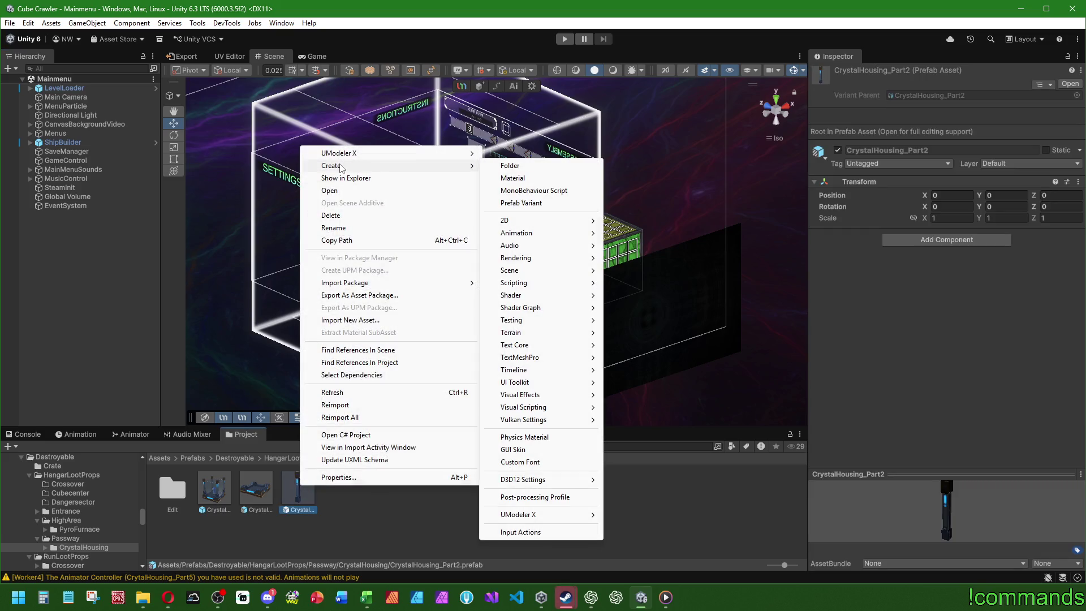
left_click(549, 205)
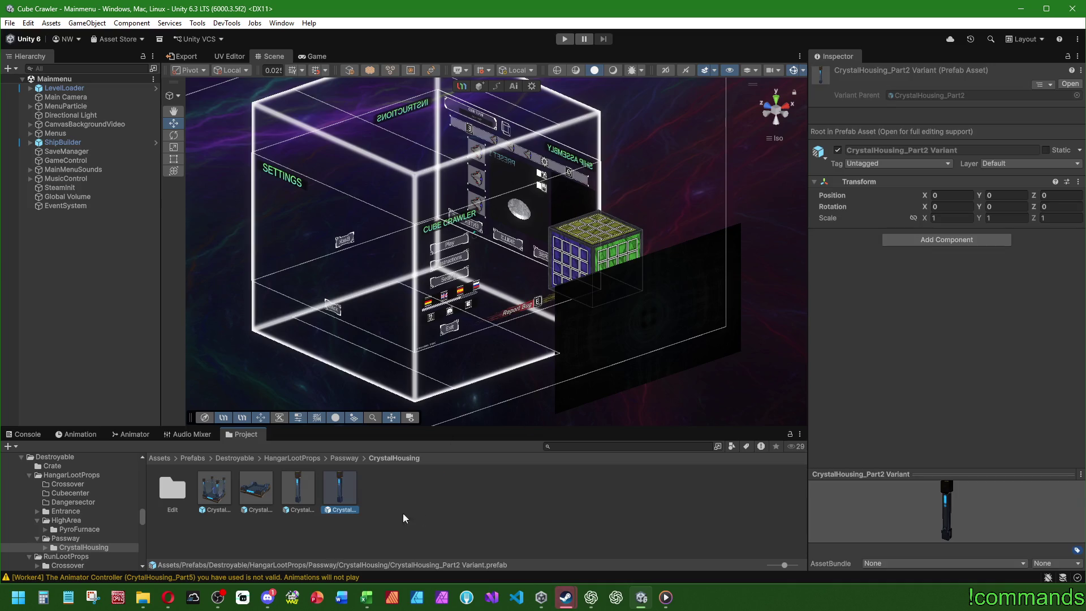
left_click(1024, 206)
- Create a second CrystalHousing_Part2 variant and set Variant 1's Rotation Y to -180
right_click(339, 485)
right_click(295, 488)
mouse_move(353, 170)
left_click(510, 201)
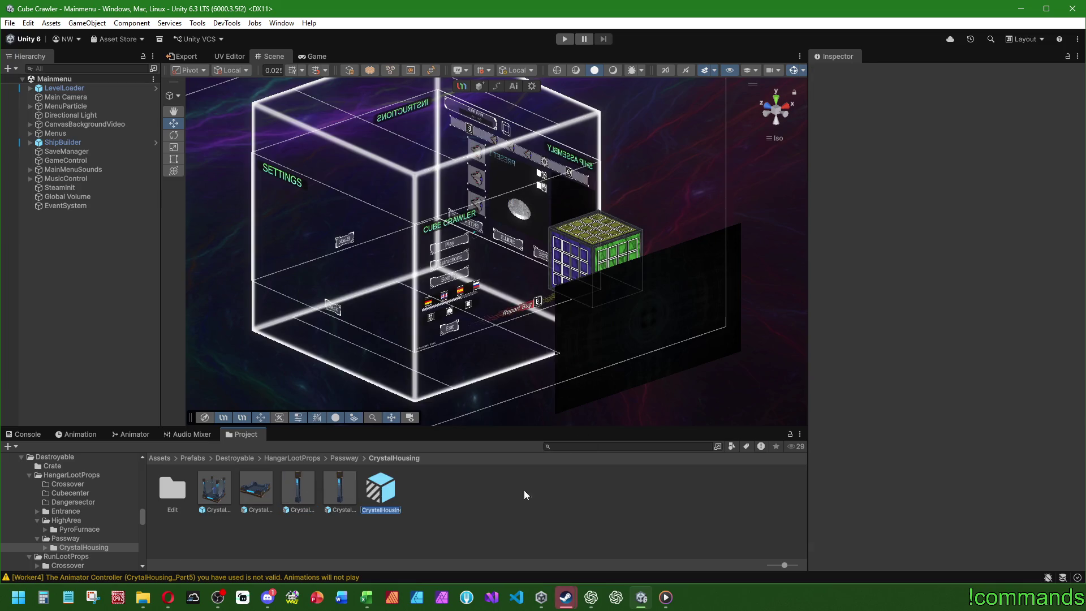
key("Return")
left_click(1012, 206)
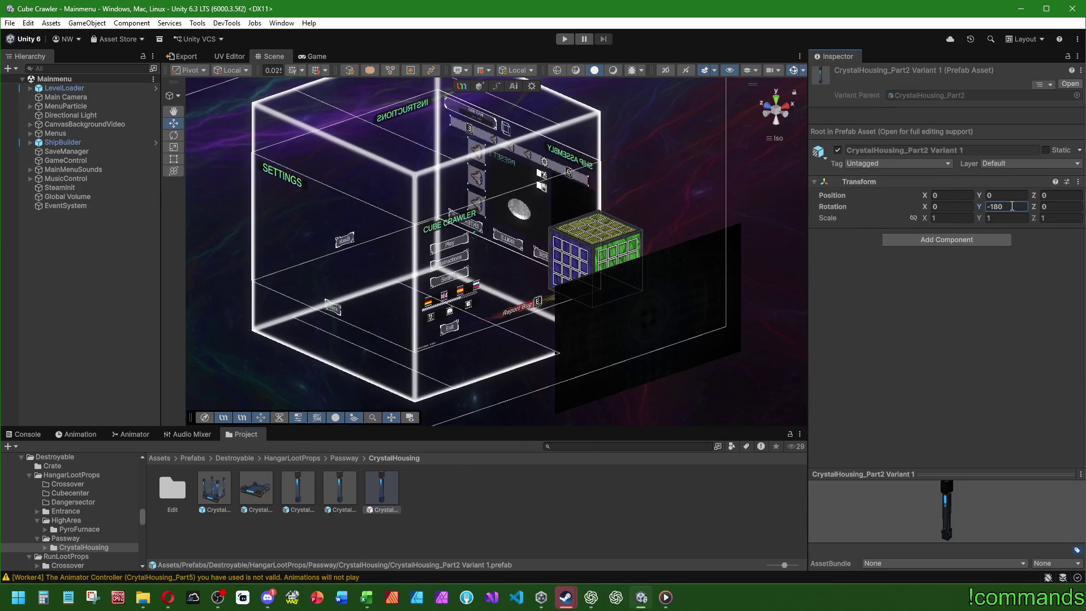
- Create a third CrystalHousing_Part2 variant and set Variant 2's Rotation Y to -270
left_click(303, 501)
right_click(309, 495)
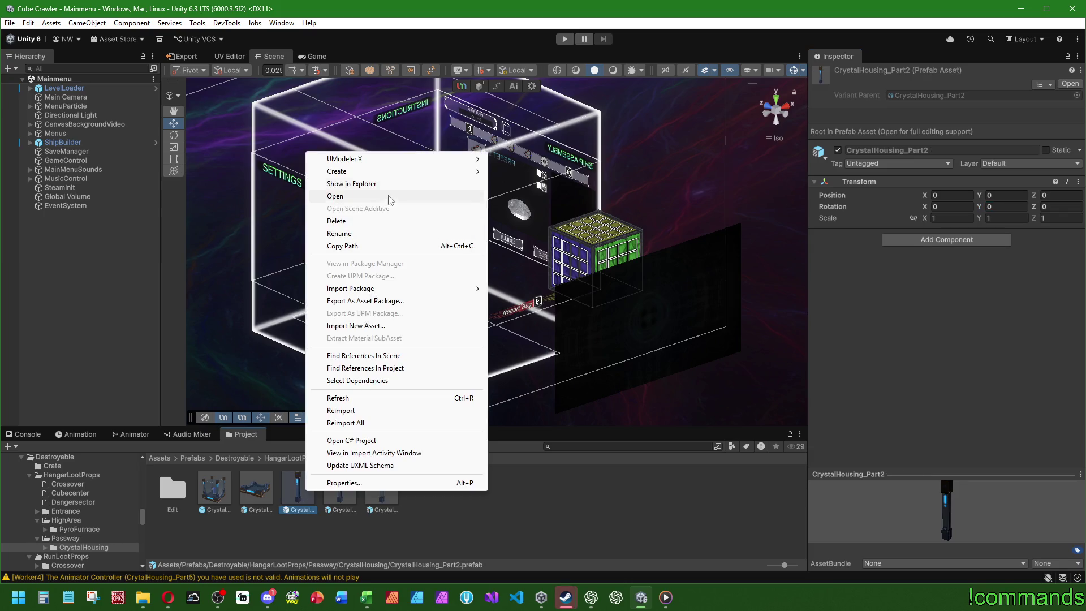
mouse_move(351, 169)
left_click(561, 208)
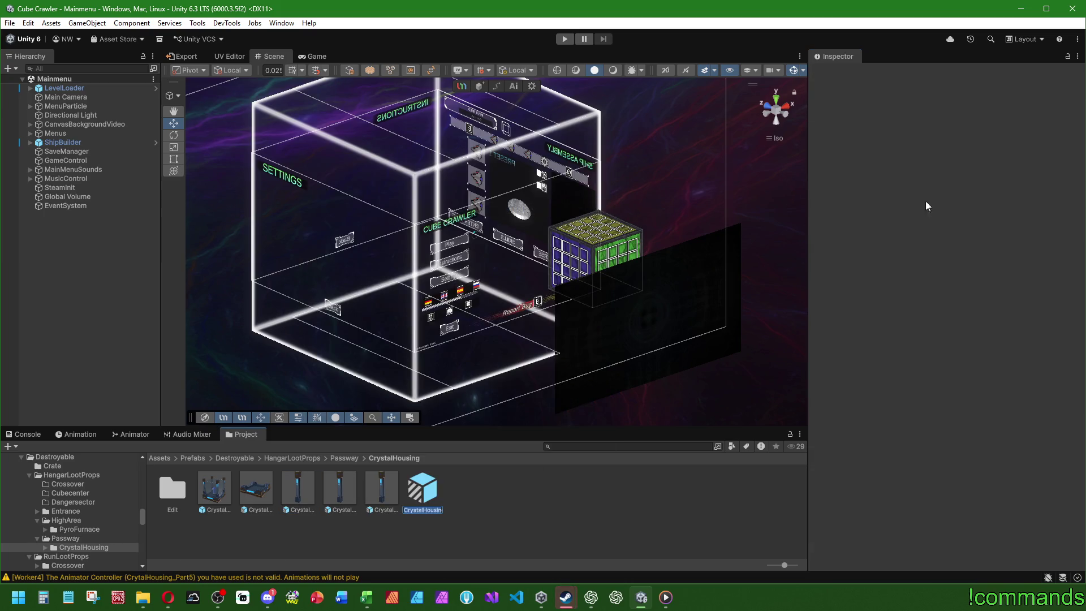
key("Return")
left_click(1012, 206)
type("-180-")
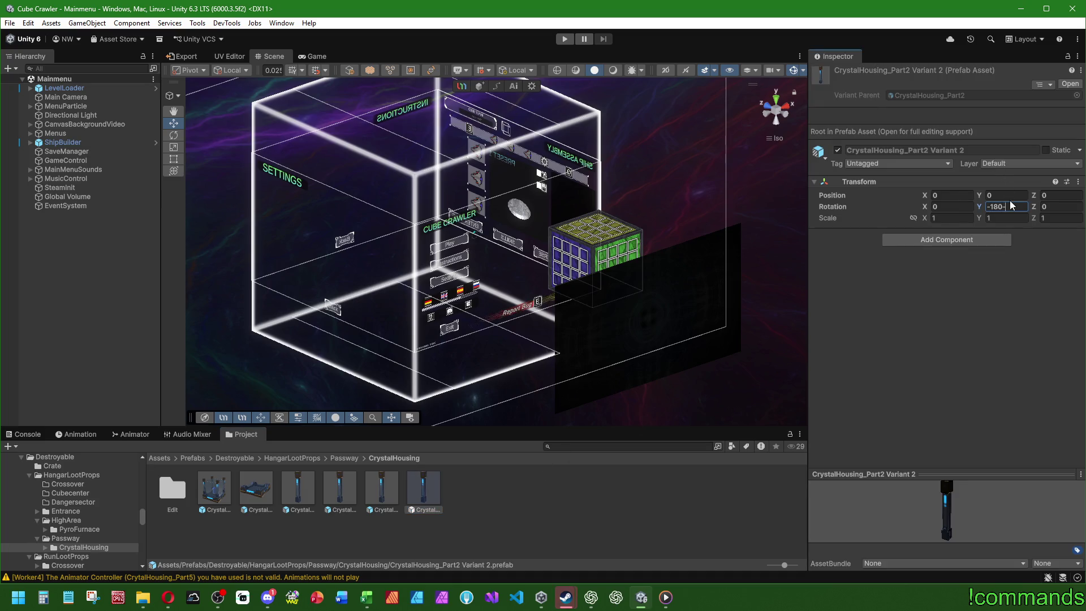
key("BackSpace")
key("BackSpace")
key("BackSpace")
type("270")
left_click(214, 490)
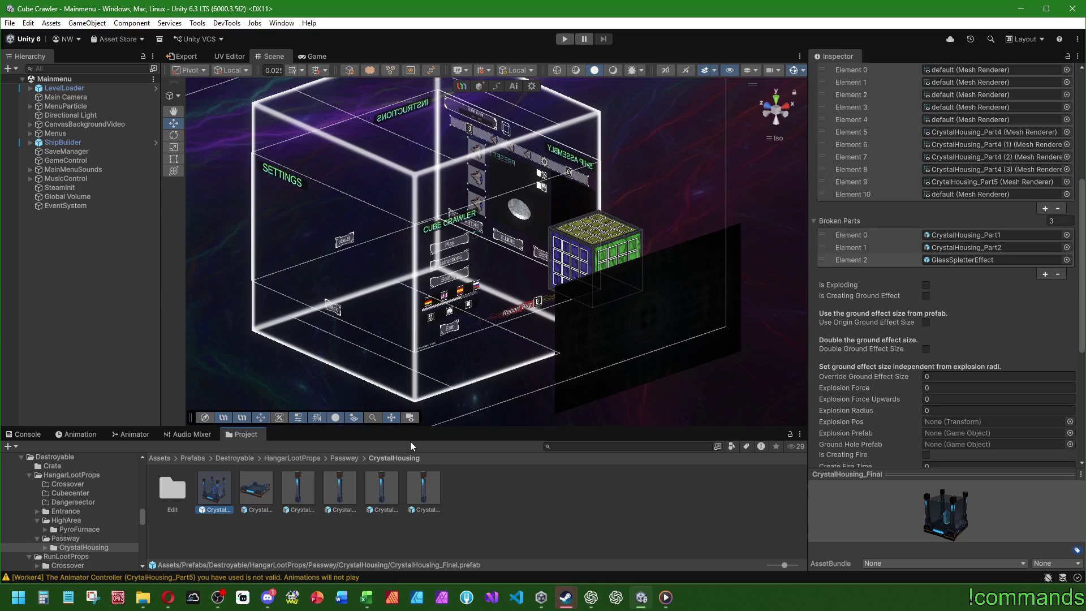
- Add CrystalHousing_Part2 Variant and Variant 1 to CrystalHousing_Final's Broken Parts list
mouse_move(340, 490)
left_mouse_down()
mouse_move(872, 249)
mouse_move(847, 223)
left_mouse_up()
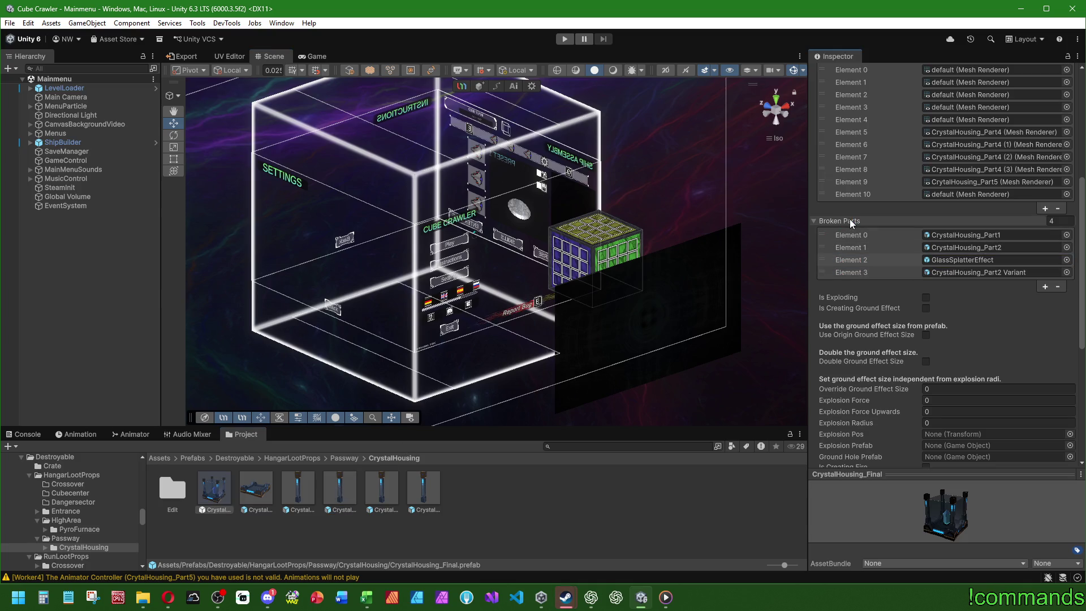
mouse_move(376, 493)
left_mouse_down()
mouse_move(815, 258)
mouse_move(840, 218)
left_mouse_up()
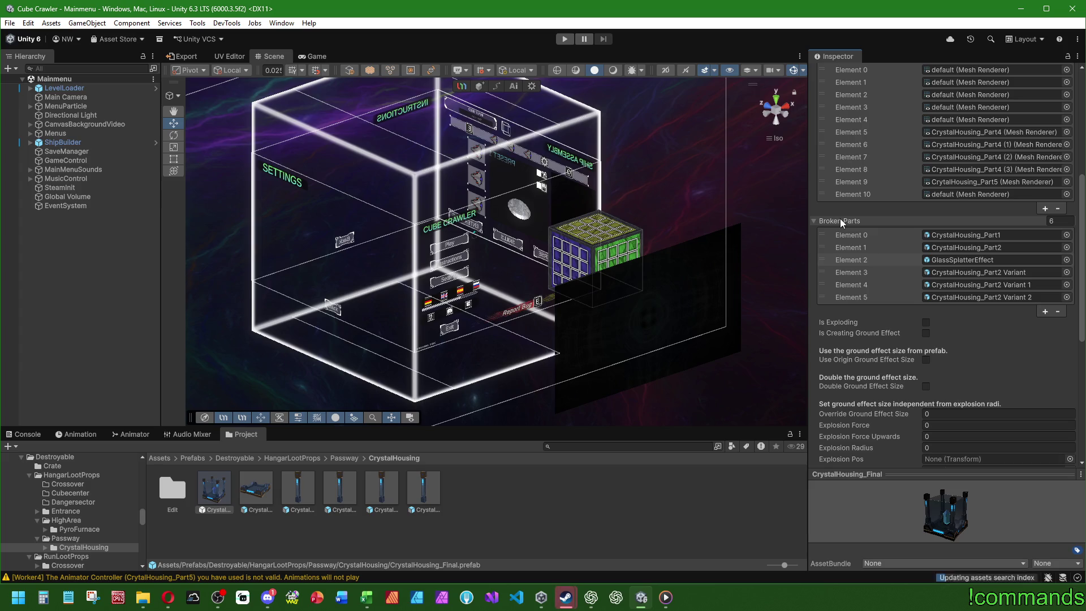
- Add CrystalHousing_Final as a new Ground Decorations entry on the Stage2_Passway RoomS2 prefab
left_click(192, 458)
double_click(728, 516)
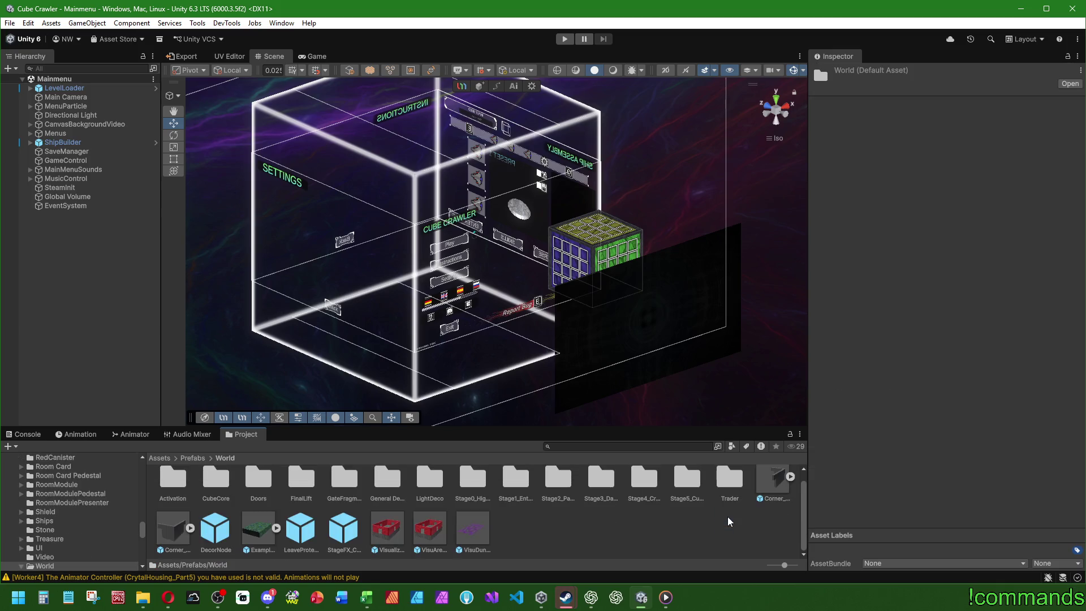
left_click(563, 490)
double_click(564, 495)
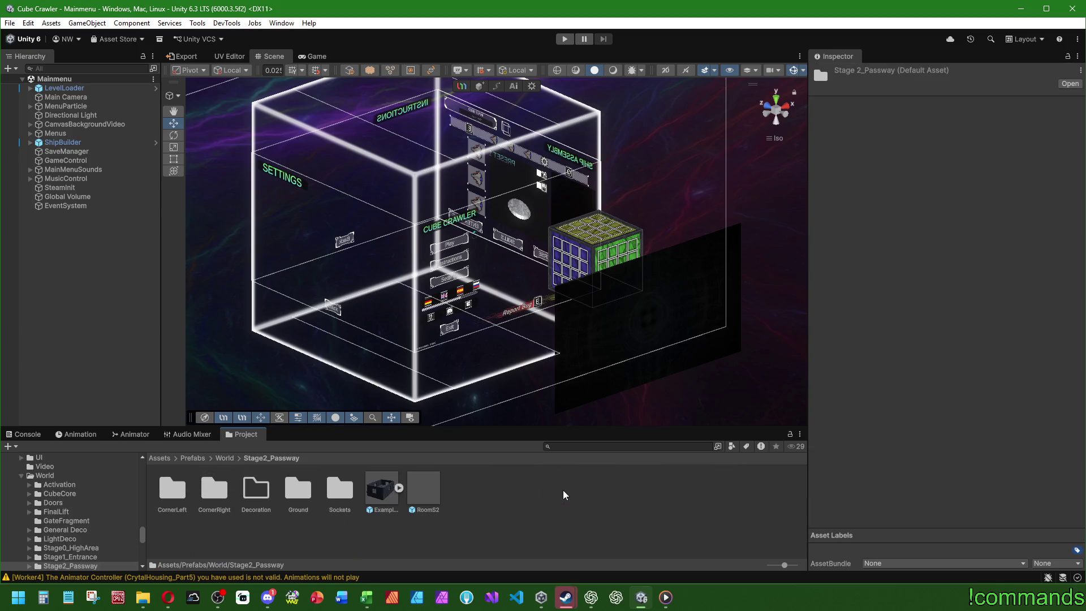
left_click(426, 490)
scroll(871, 335, "down", 5)
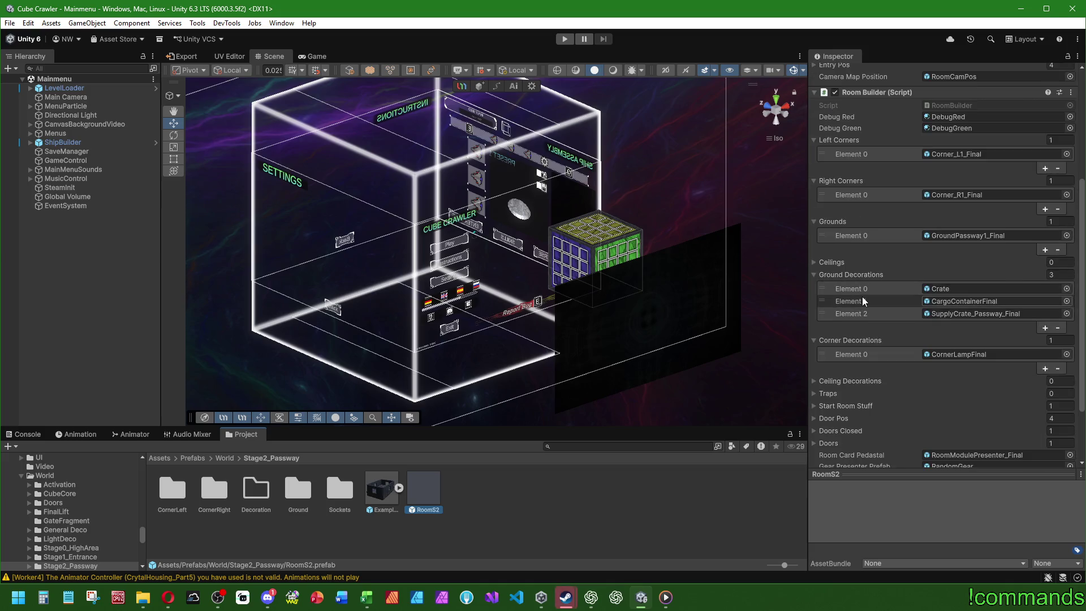
left_click(1045, 328)
left_click(1067, 326)
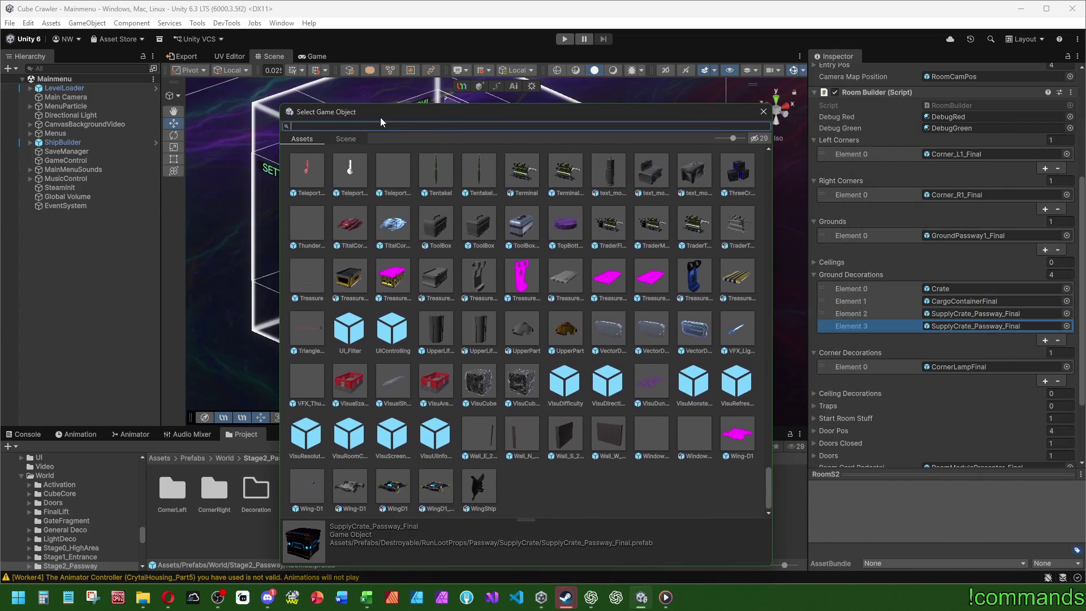
type("crys")
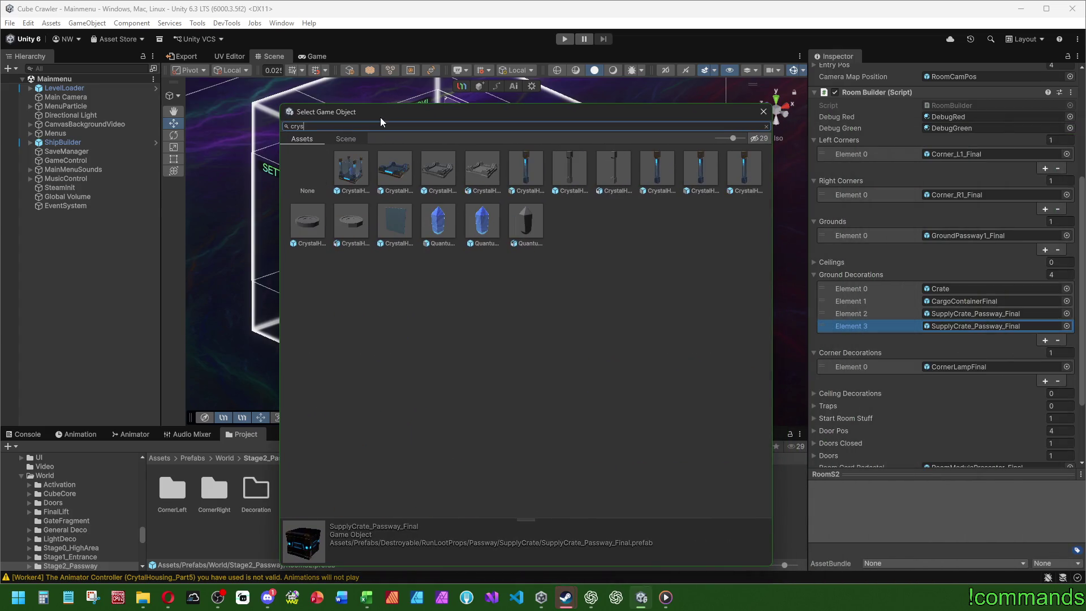
double_click(353, 175)
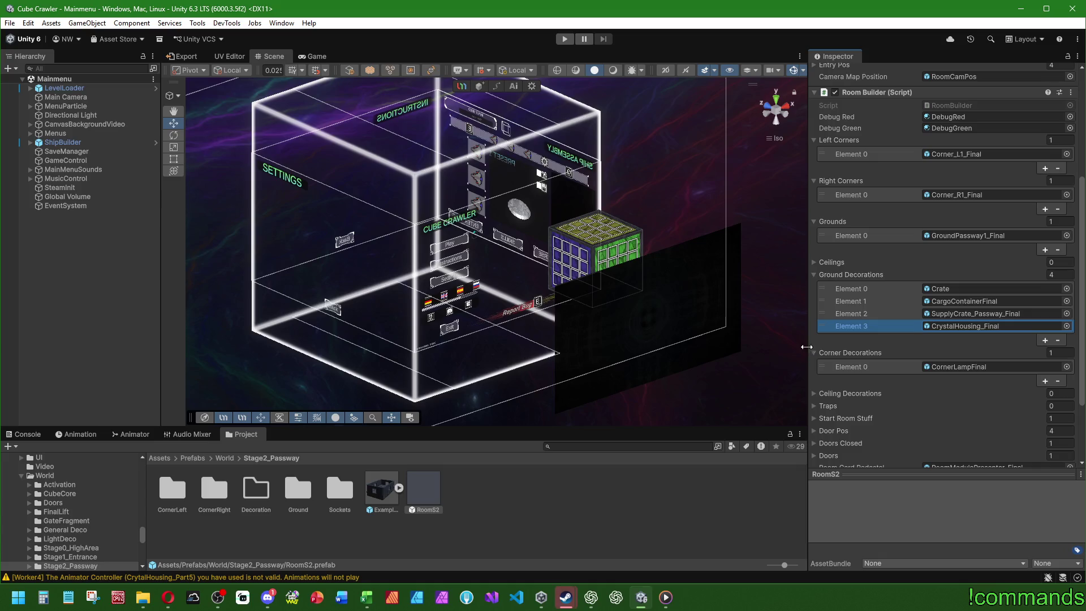
- Close the object chooser, keeping Element 3 set to CrystalHousing_Final
left_click(1066, 325)
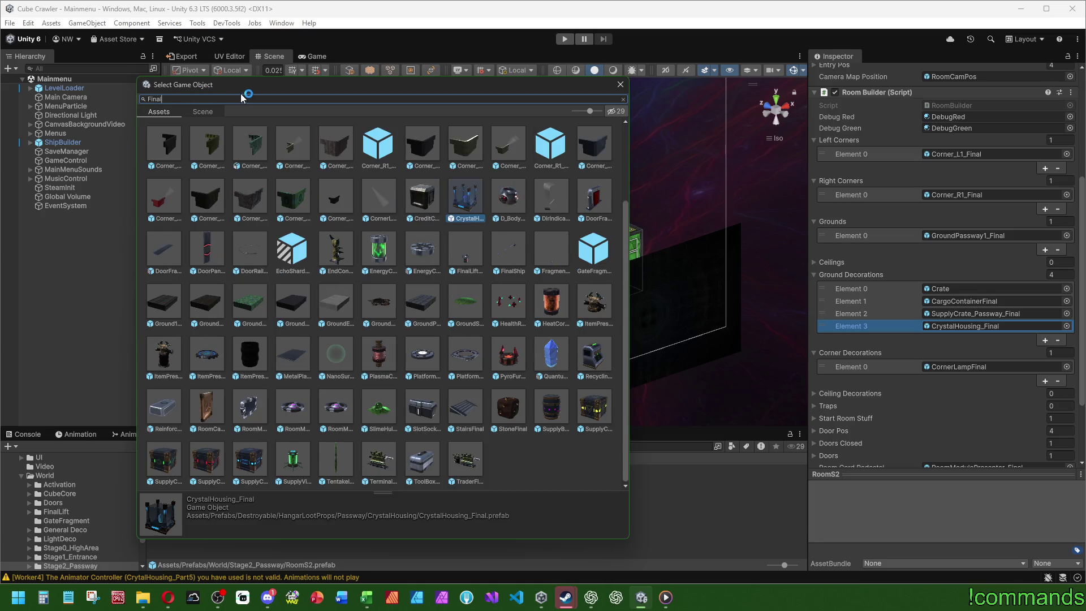
mouse_move(294, 81)
left_mouse_down()
mouse_move(170, 141)
mouse_move(197, 177)
mouse_move(449, 46)
left_mouse_up()
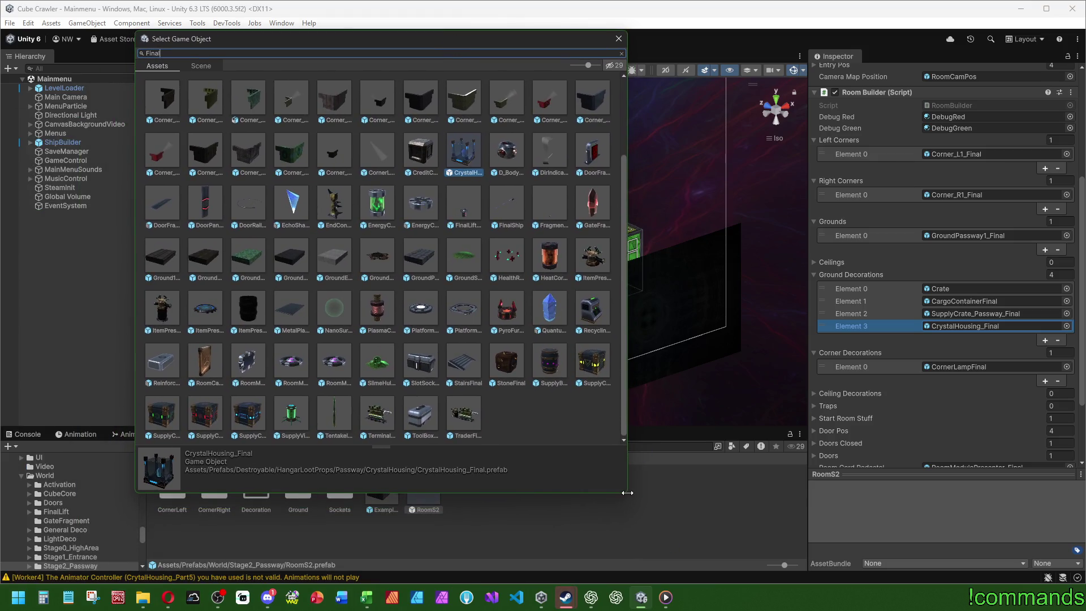
left_click_drag(628, 493, 982, 547)
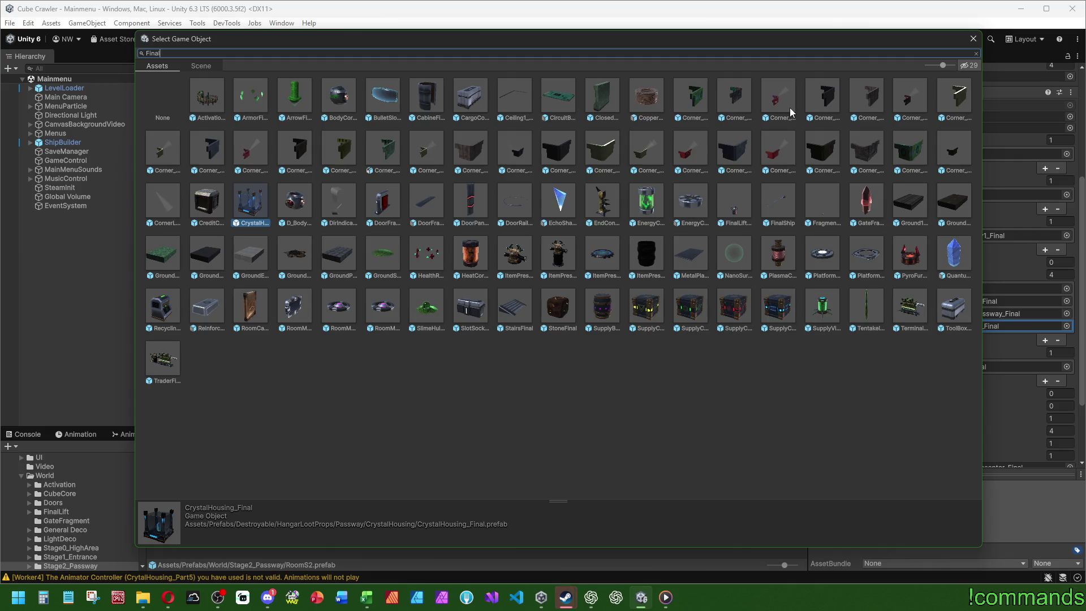
left_click(973, 39)
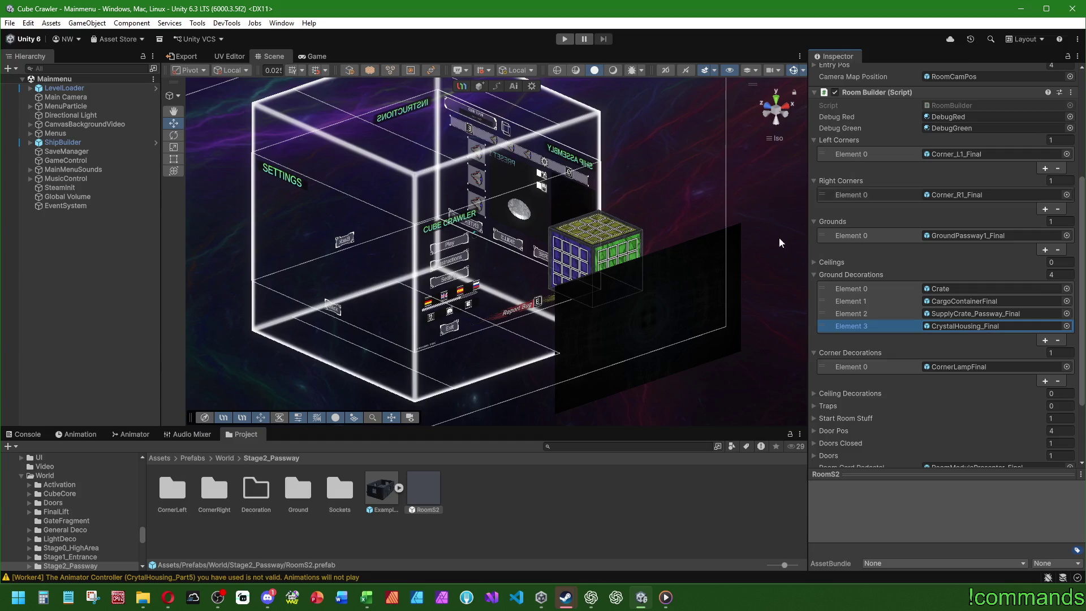
- Show and clear the Console, then save the project
left_click(487, 529)
left_click(22, 434)
left_click(12, 446)
left_click(9, 23)
left_click(42, 145)
- Maximize the Game view and start the game in Play mode
left_click(9, 23)
left_click(314, 56)
double_click(311, 56)
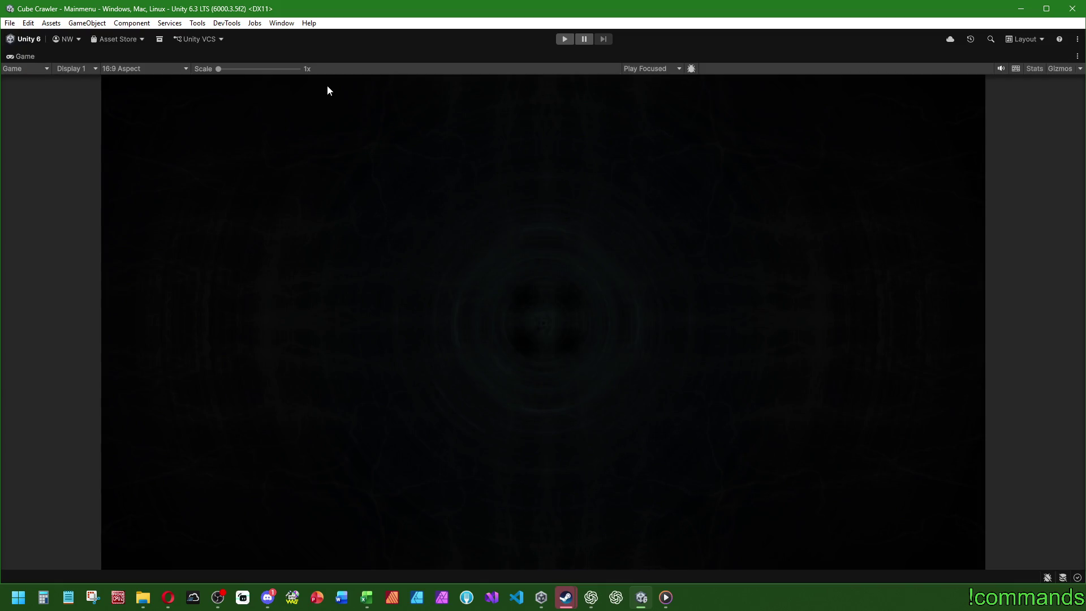
left_click(565, 39)
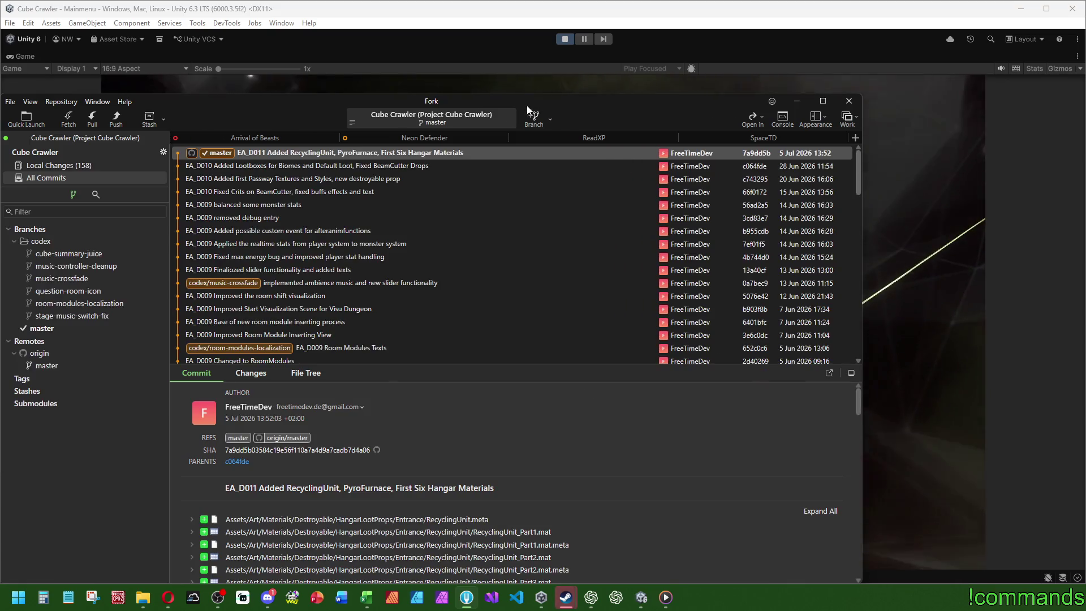
- Maximize Fork, review the 158 local changes, return to All Commits, then minimize Fork
left_click_drag(524, 106, 671, 144)
double_click(679, 142)
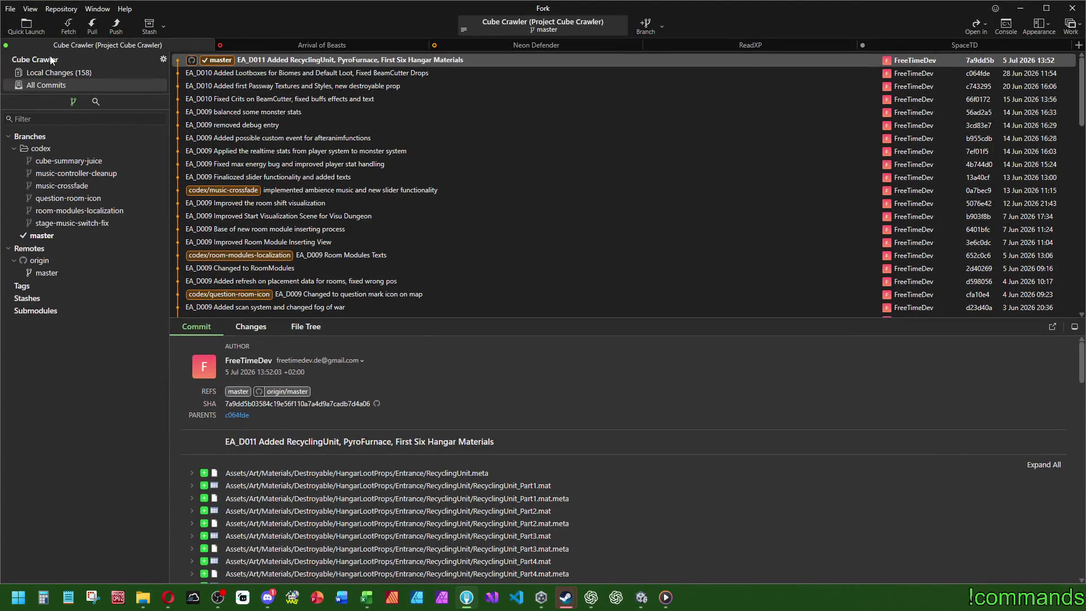
left_click(62, 73)
scroll(338, 267, "down", 5)
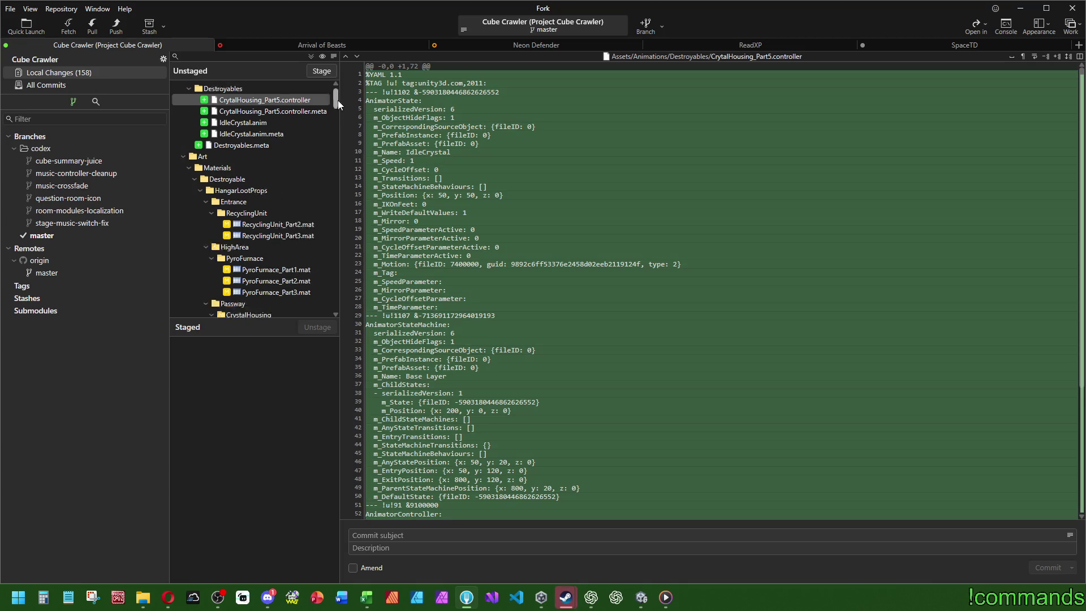
left_click_drag(338, 266, 332, 300)
left_click(69, 85)
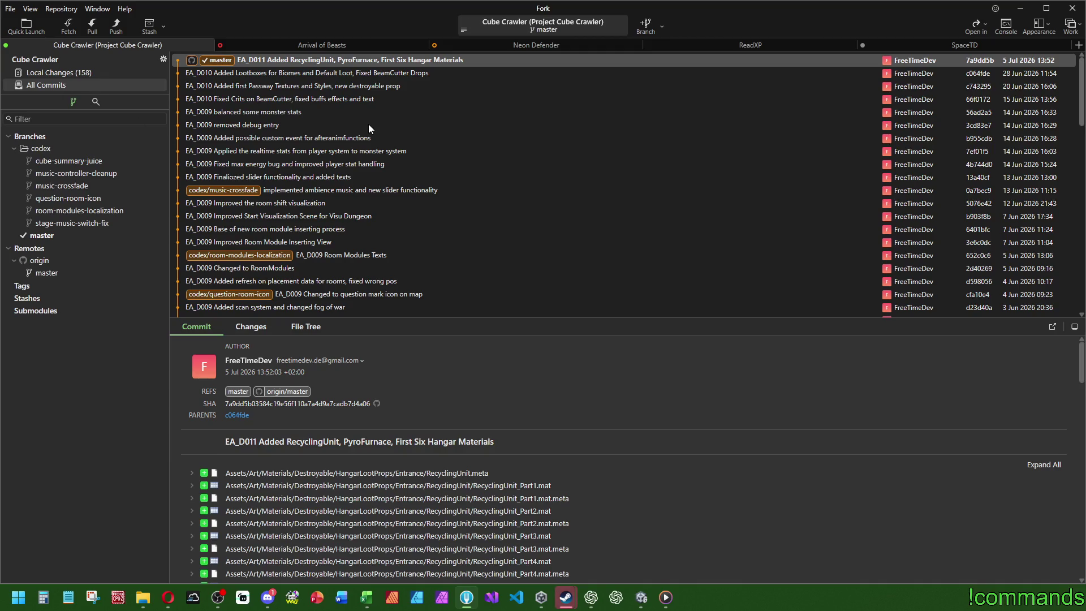
left_click(1022, 10)
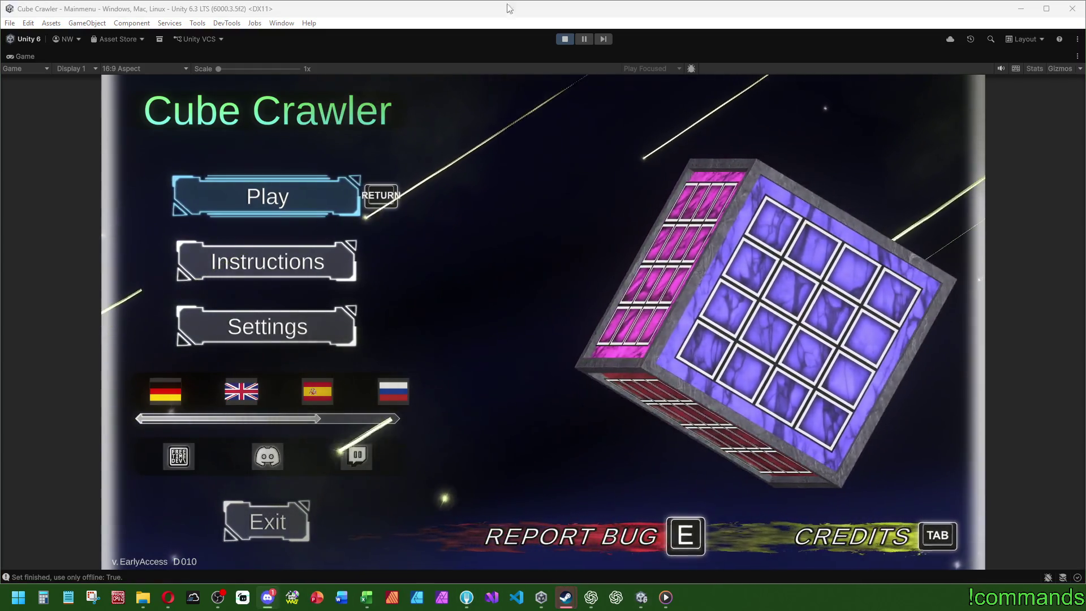
left_click(268, 597)
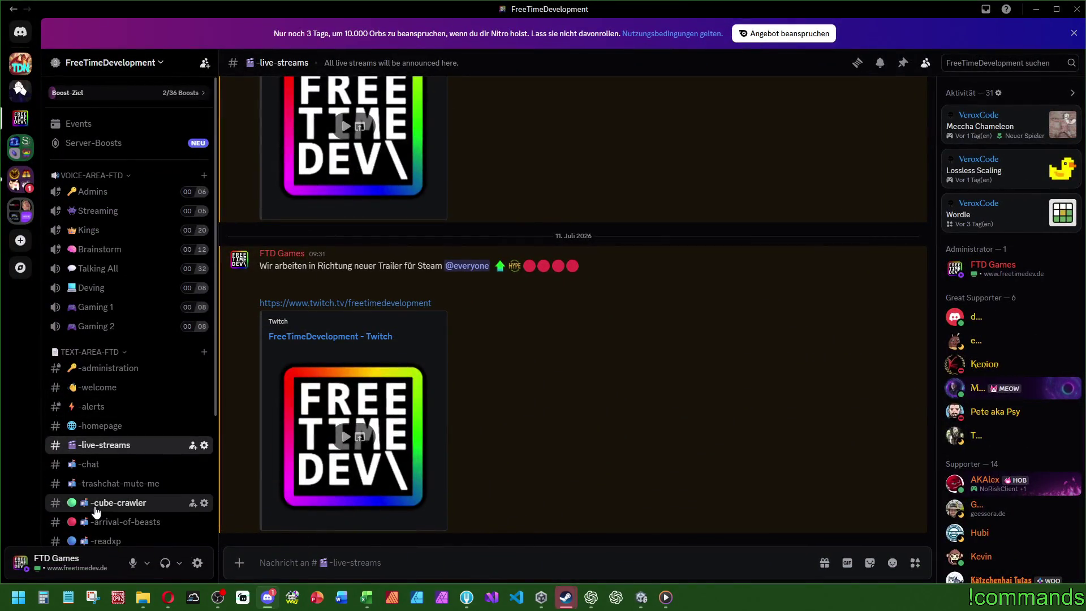
left_click(113, 502)
scroll(673, 484, "up", 15)
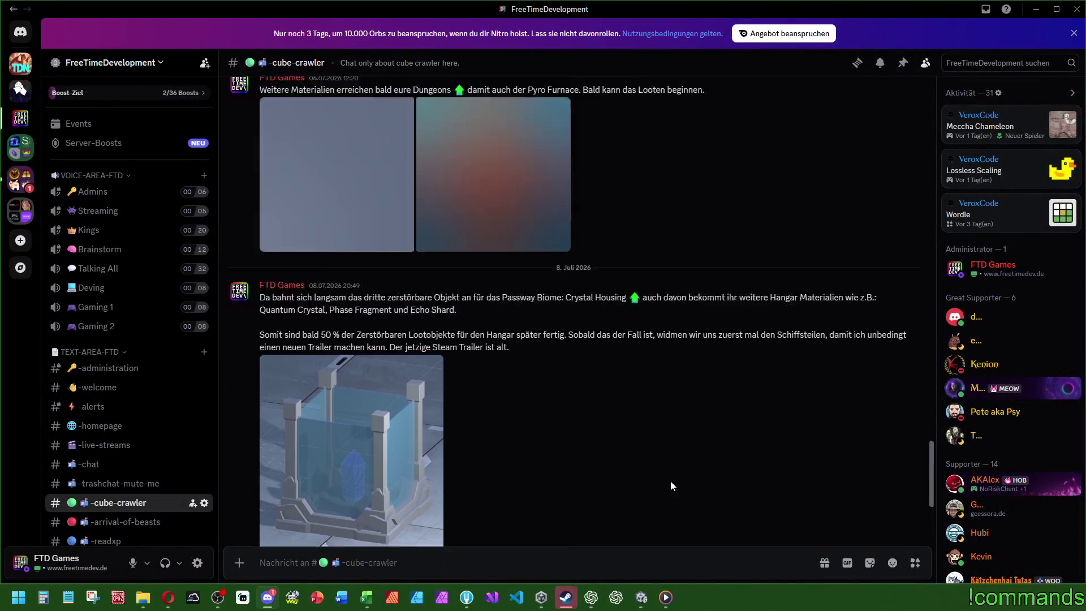
scroll(629, 486, "up", 3)
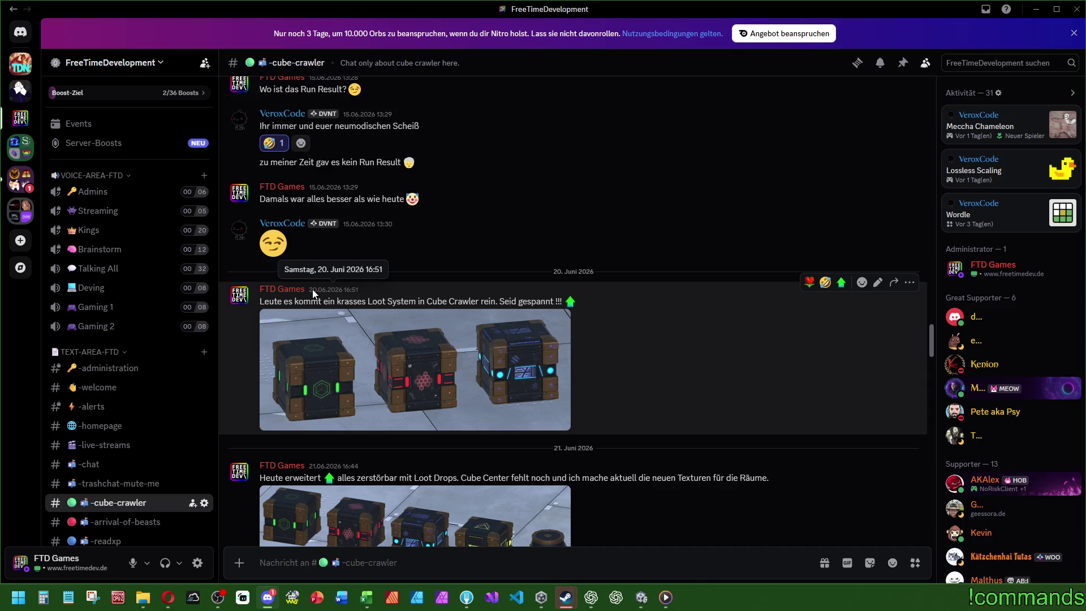
scroll(313, 290, "down", 8)
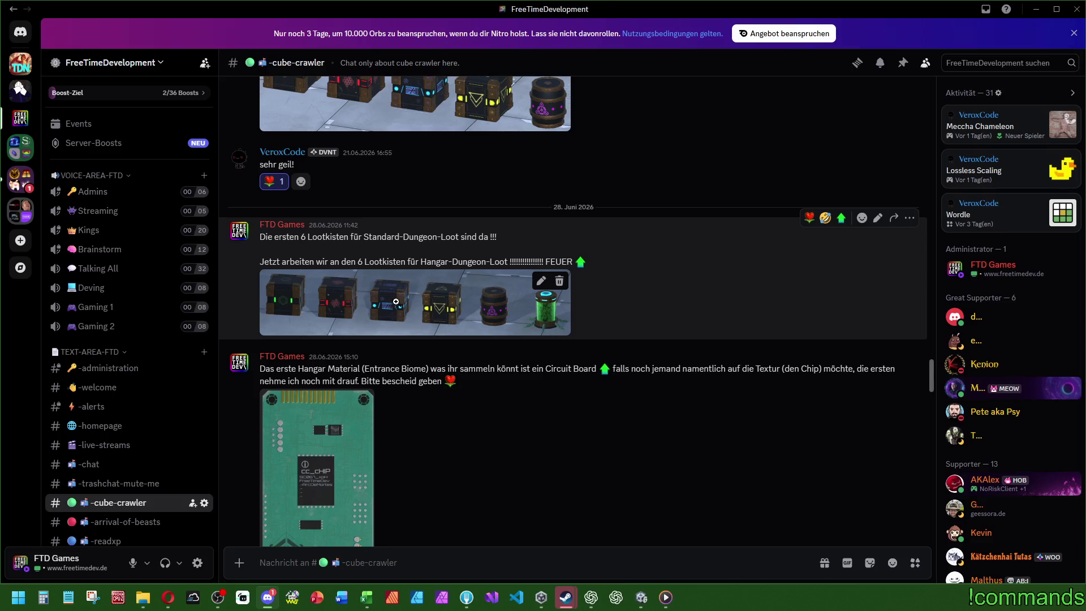
left_click(394, 302)
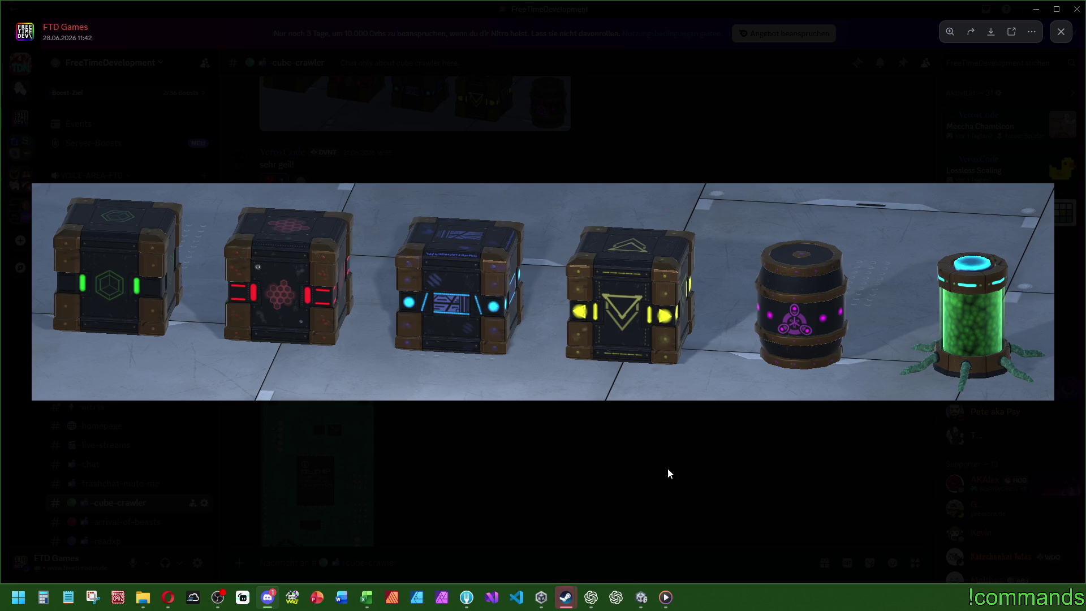
left_click(680, 456)
scroll(566, 419, "down", 5)
scroll(544, 390, "up", 1)
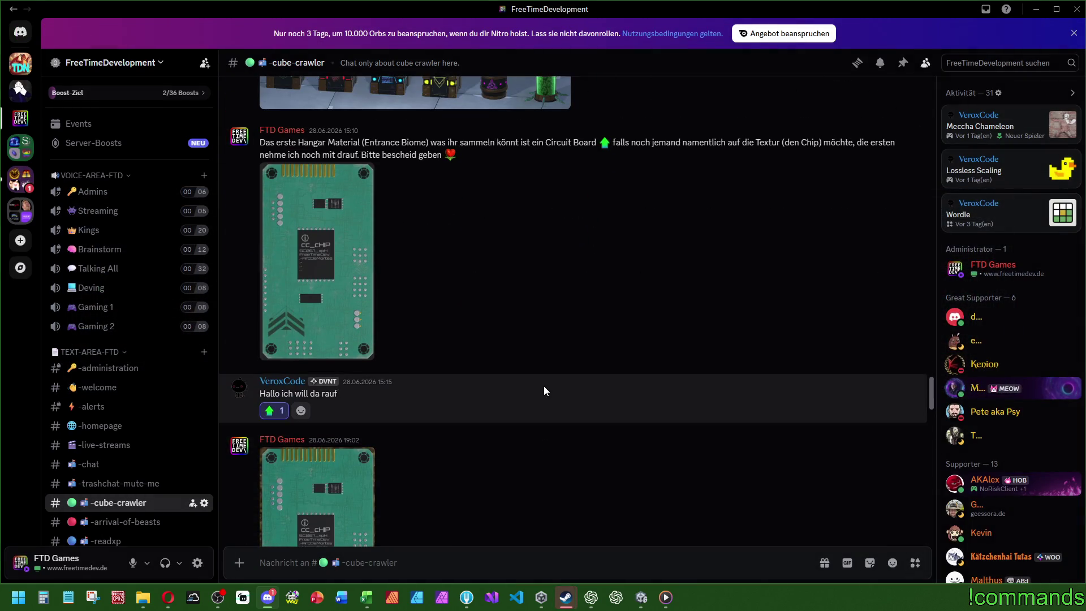
left_click(324, 311)
left_click(716, 322)
scroll(446, 266, "down", 10)
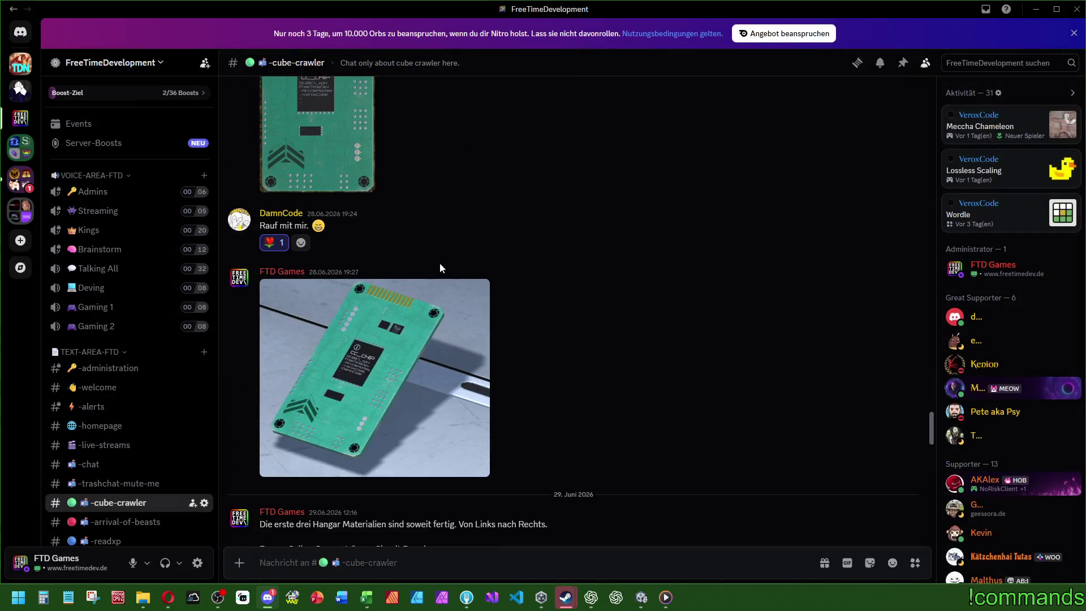
scroll(399, 306, "down", 4)
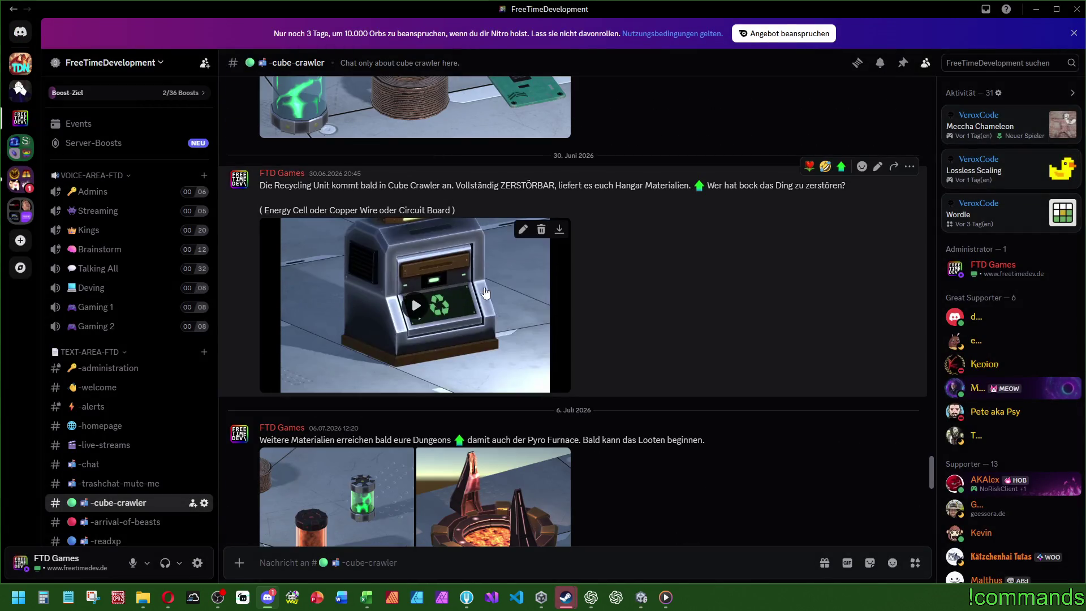
left_click(414, 308)
scroll(638, 310, "down", 5)
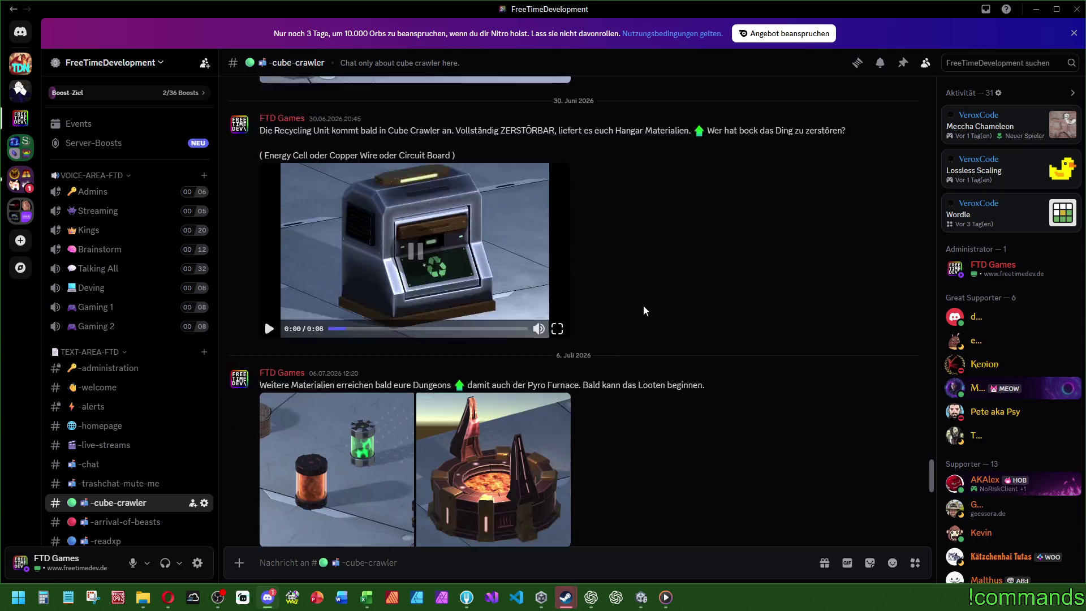
left_click(504, 205)
left_click(739, 370)
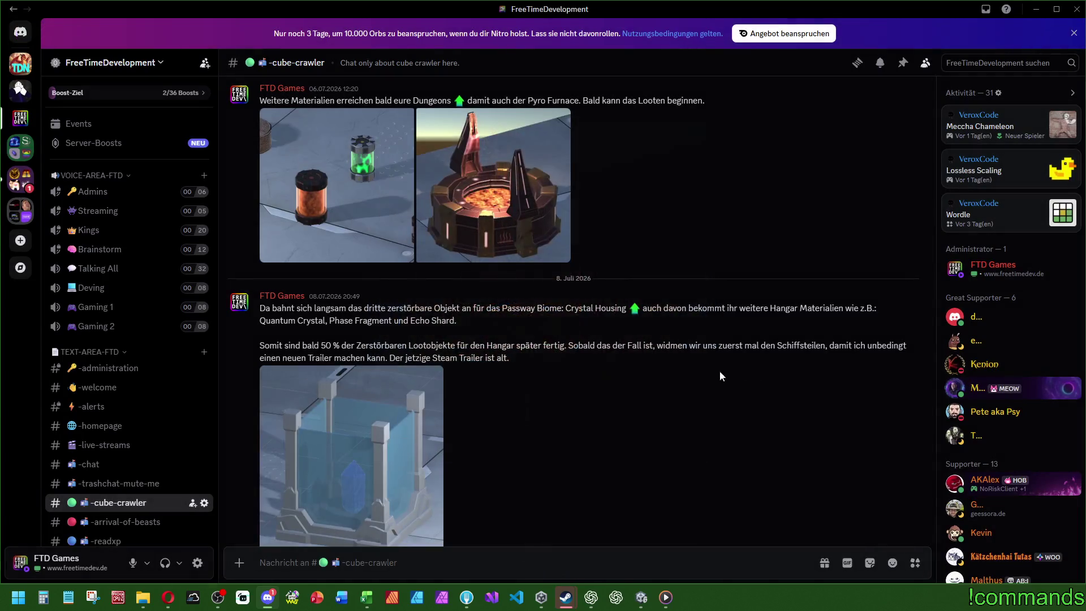
scroll(568, 377, "down", 4)
left_click(461, 399)
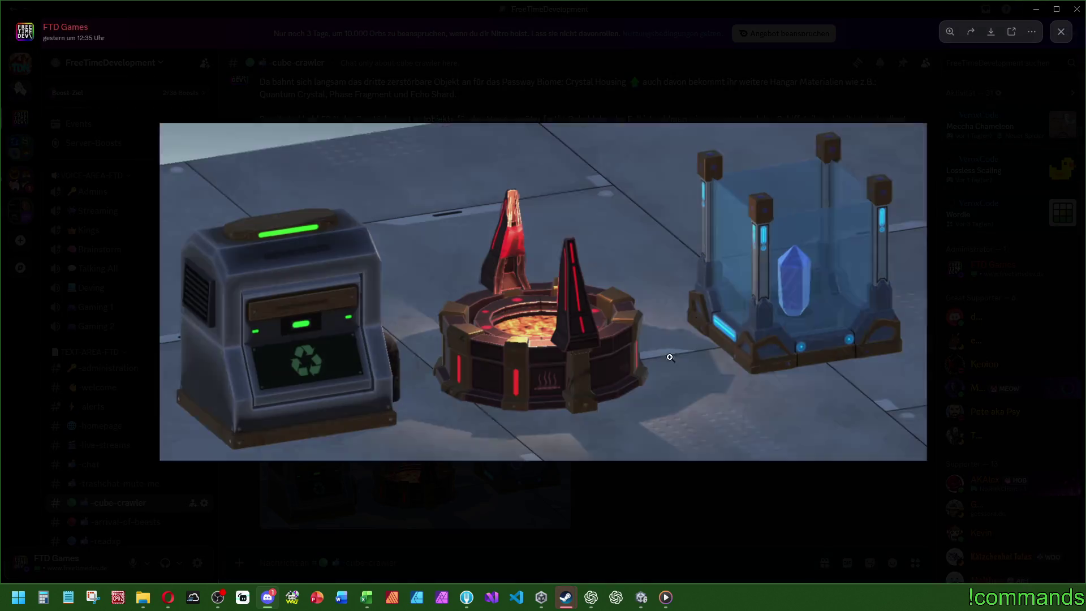
left_click(762, 535)
scroll(577, 369, "up", 14)
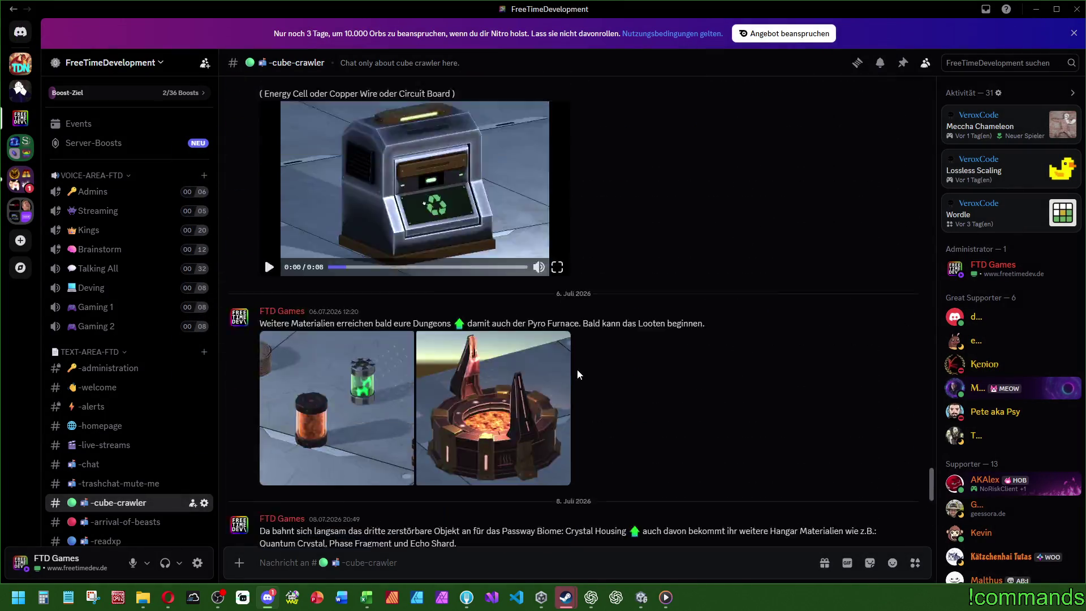
scroll(524, 352, "down", 10)
scroll(560, 358, "down", 4)
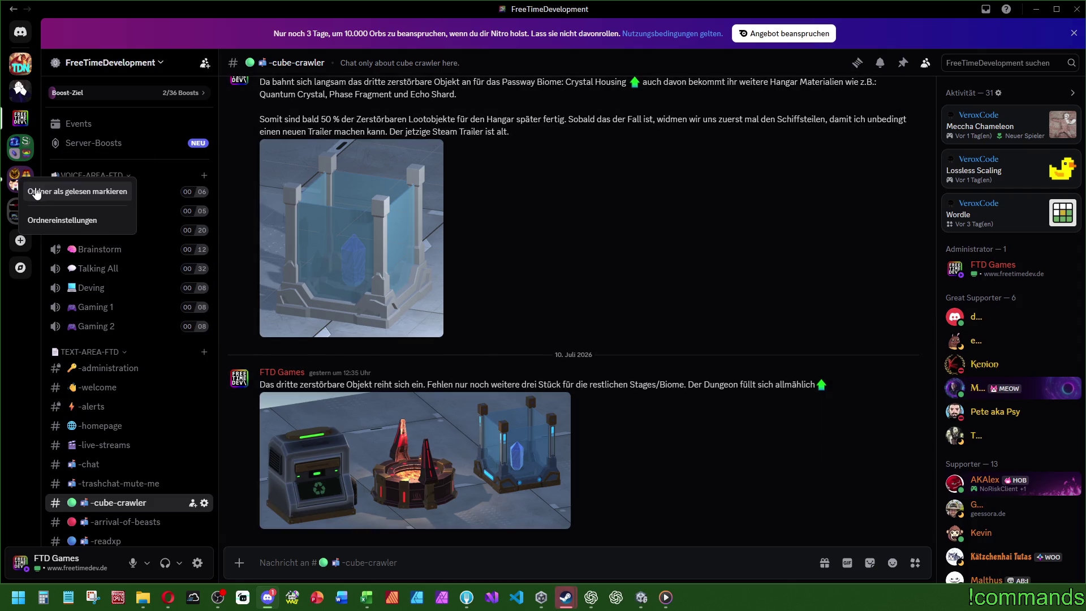
left_click(1036, 13)
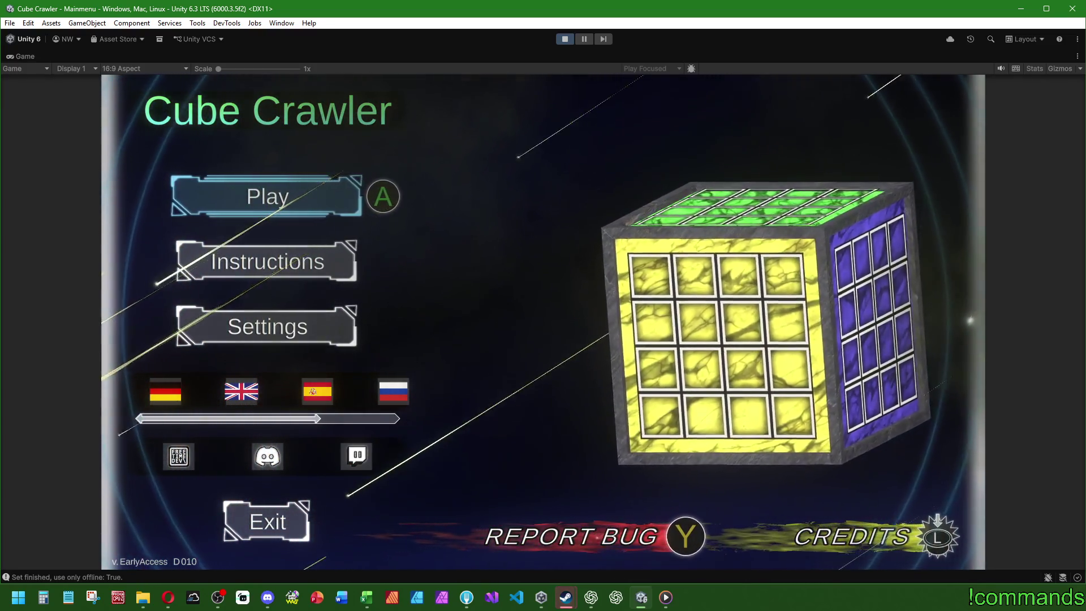
- Move through the main menu with the controller and enter the Ship Assembly screen
key("Down")
key("Down")
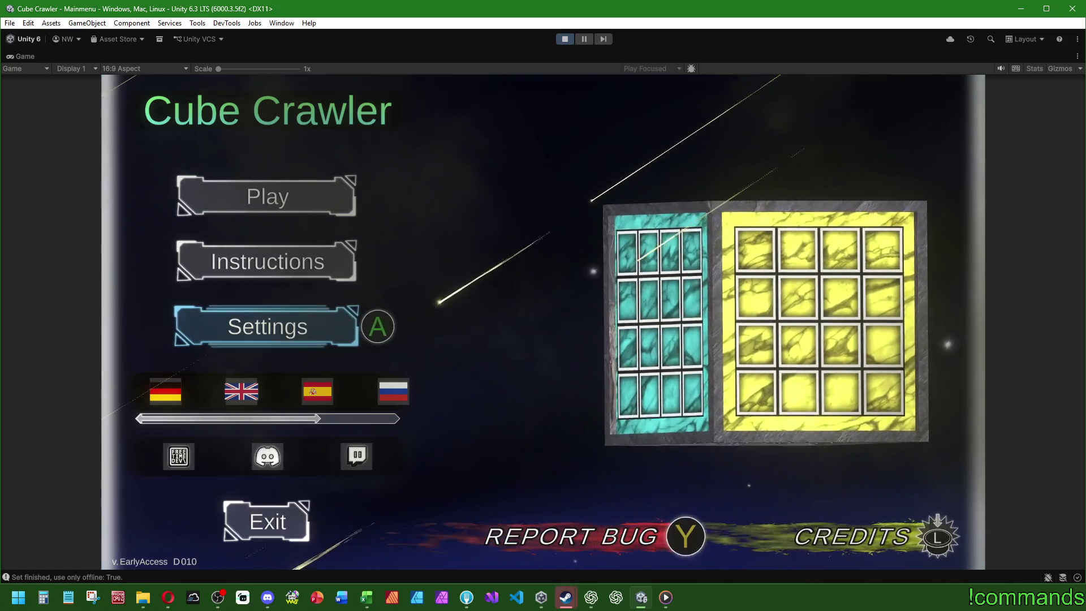
key("Down")
key("Up")
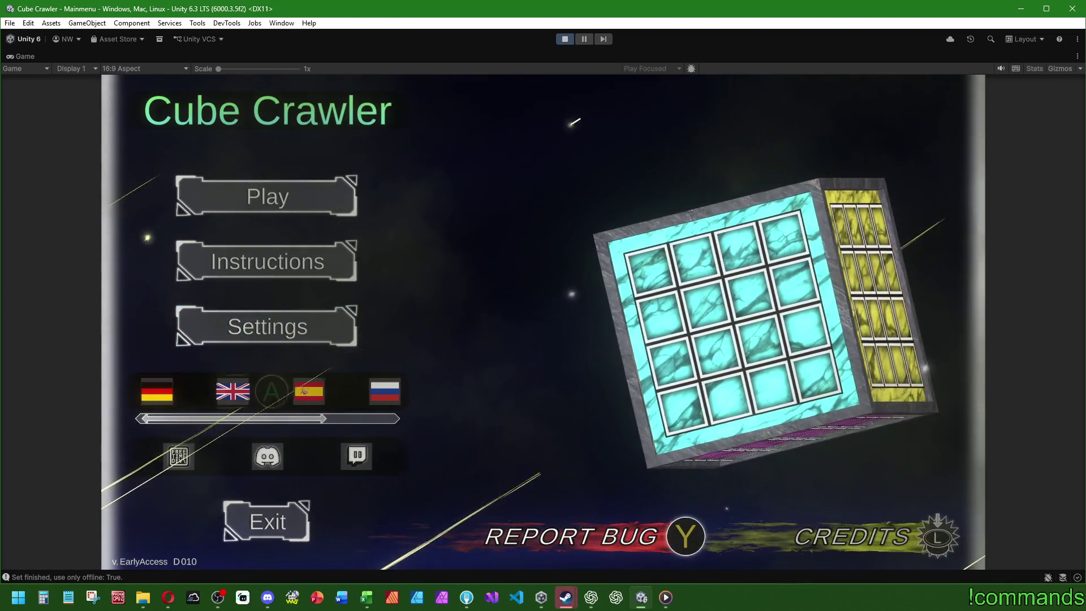
key("Up")
key("Return")
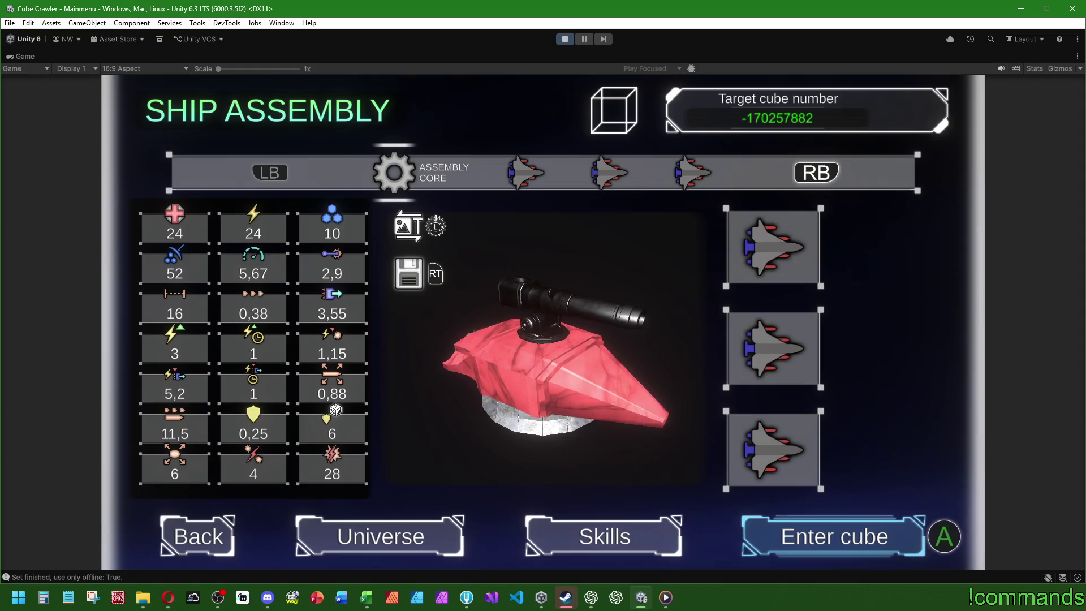
key("super")
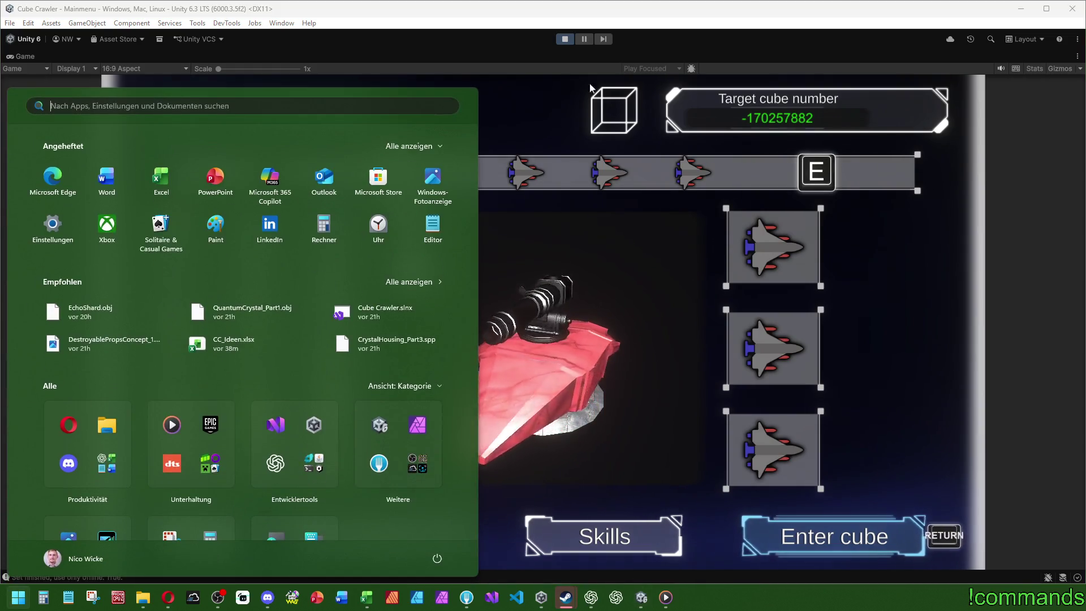
left_click(531, 369)
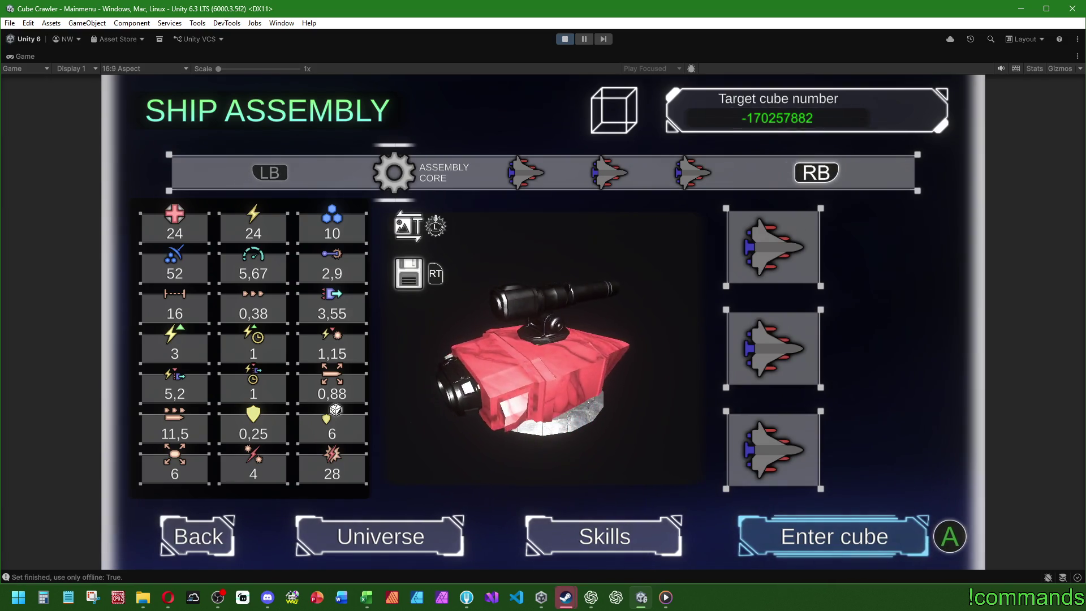
- Choose the Preset 1 engine loadout and enter the cube
key("Up")
key("e")
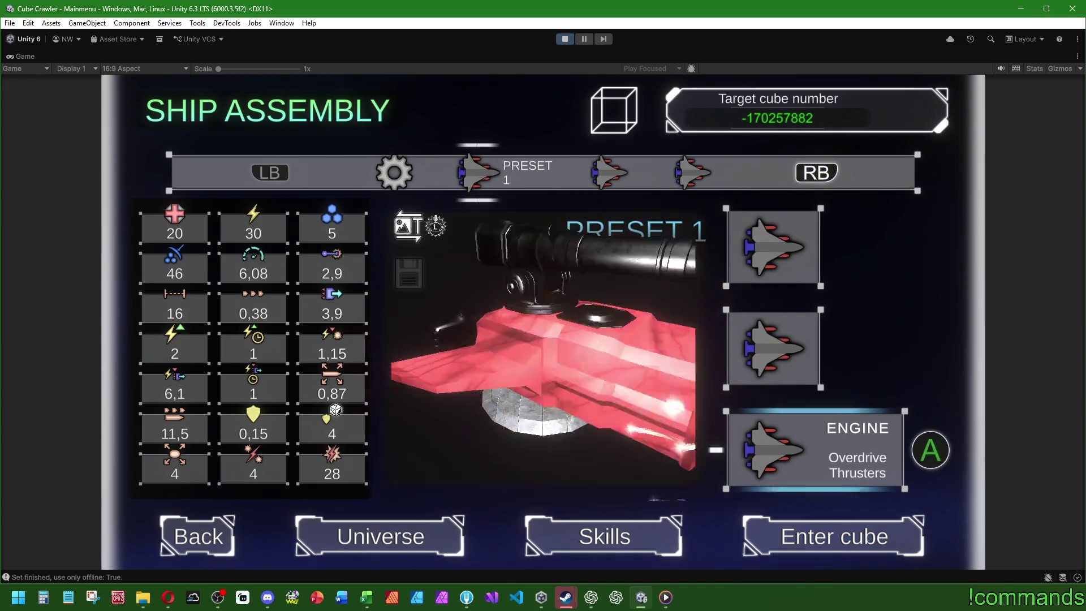
key("Down")
key("space")
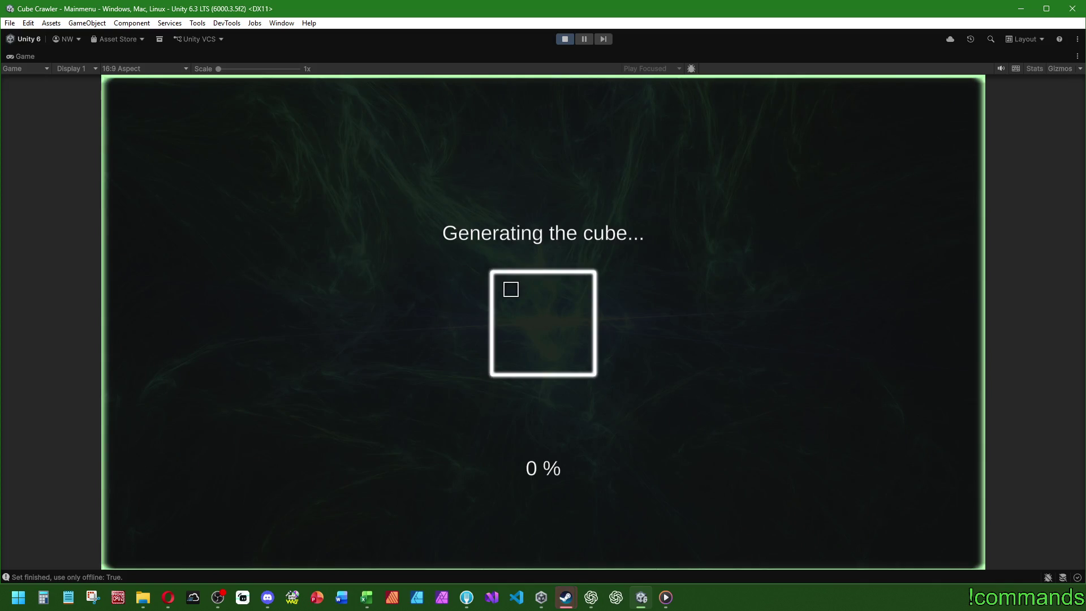
- Shift the room placement slot down one cell and resume 3D gameplay
key("super")
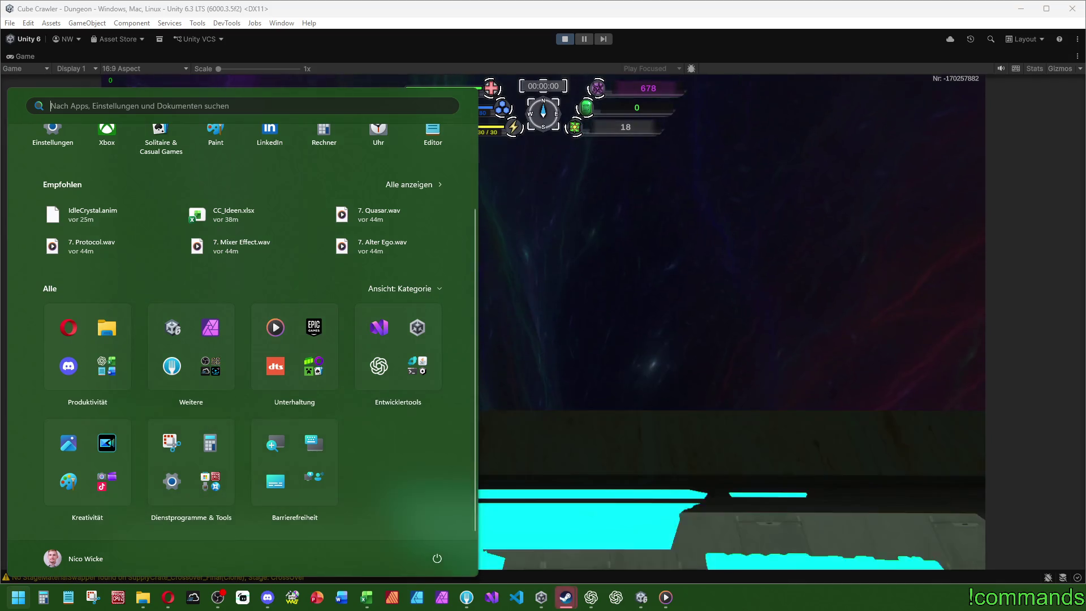
key("super")
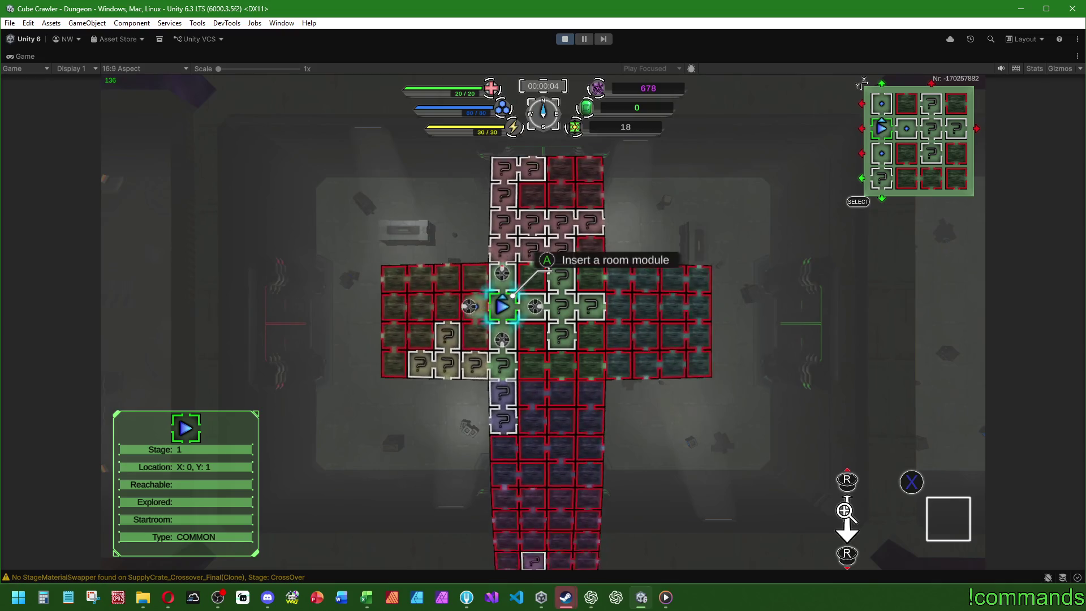
key("Down")
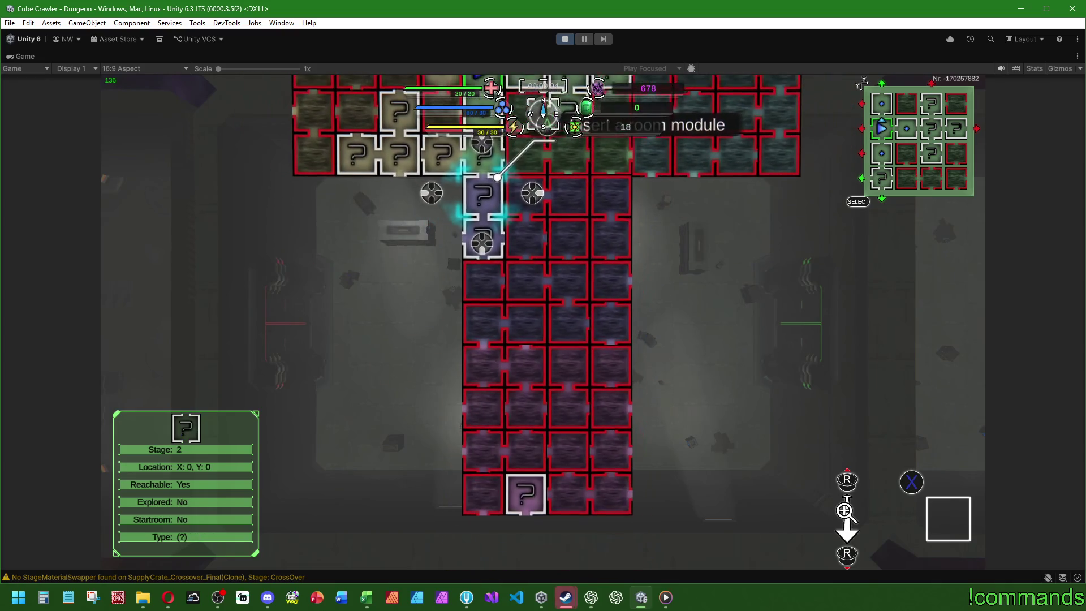
key("Return")
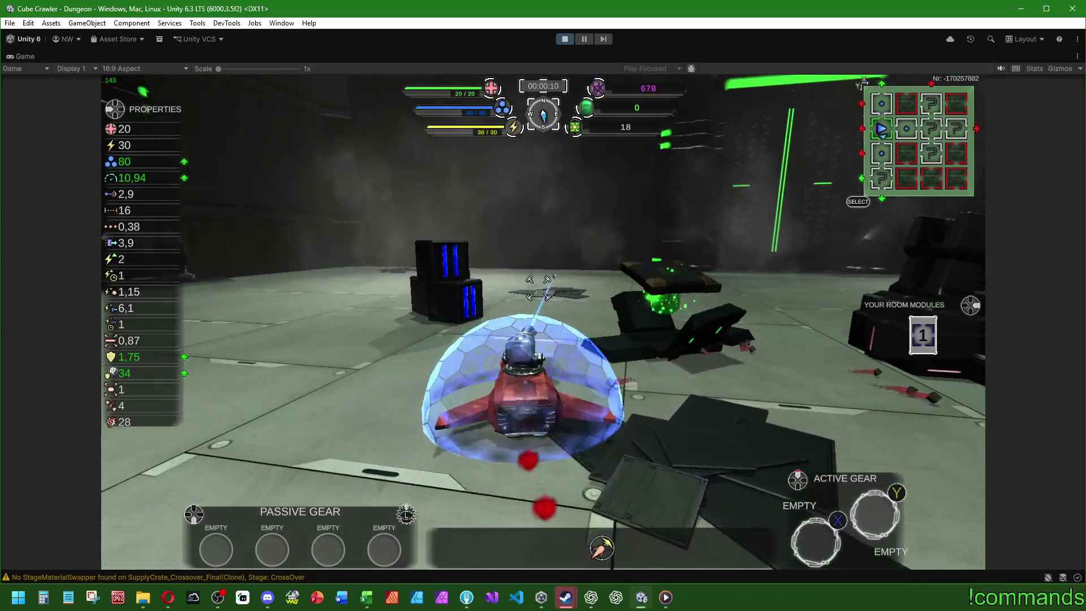
- Drive through the green portal and attack the hovering, sawblade and spiked enemies
key("w")
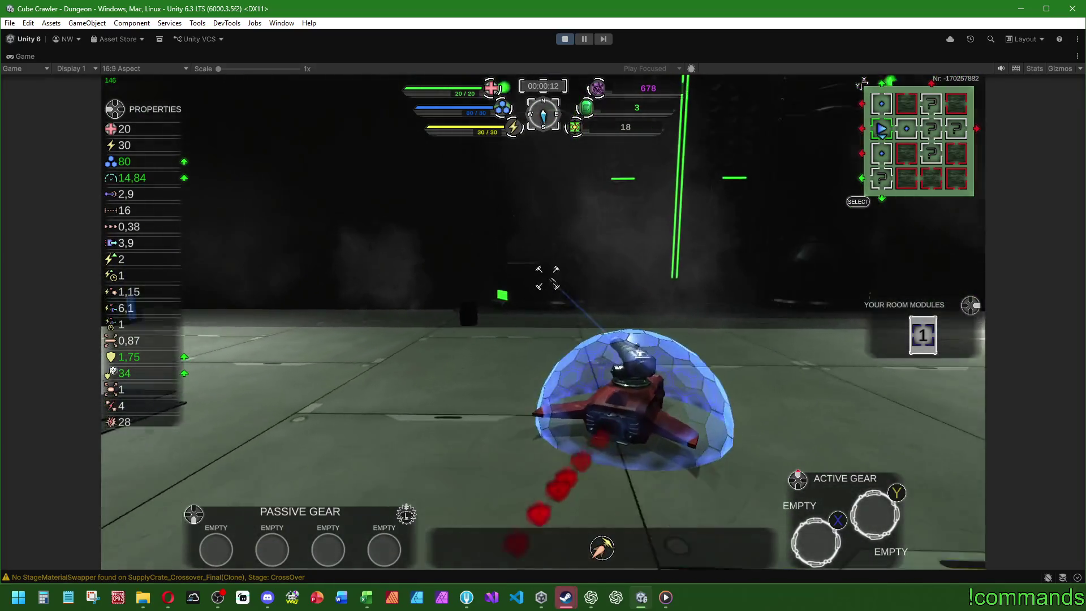
key("w")
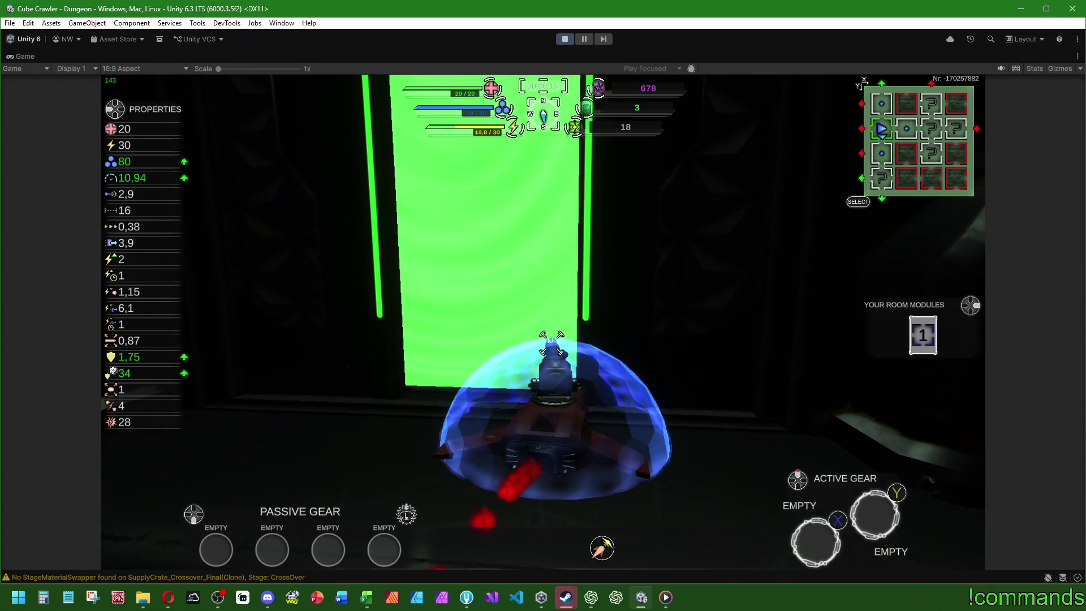
key("w")
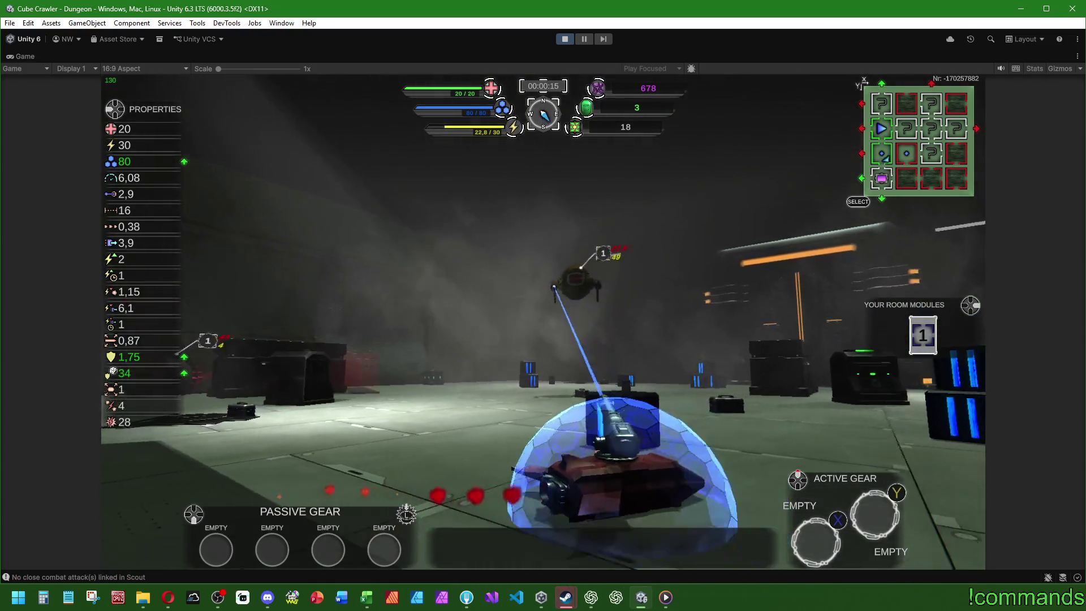
key("w")
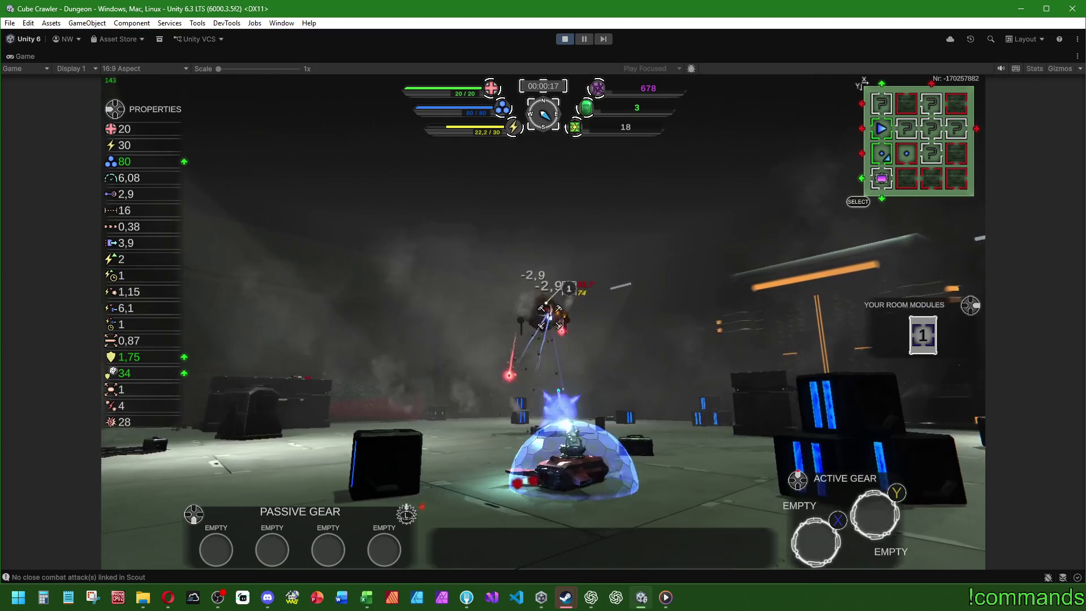
key("w")
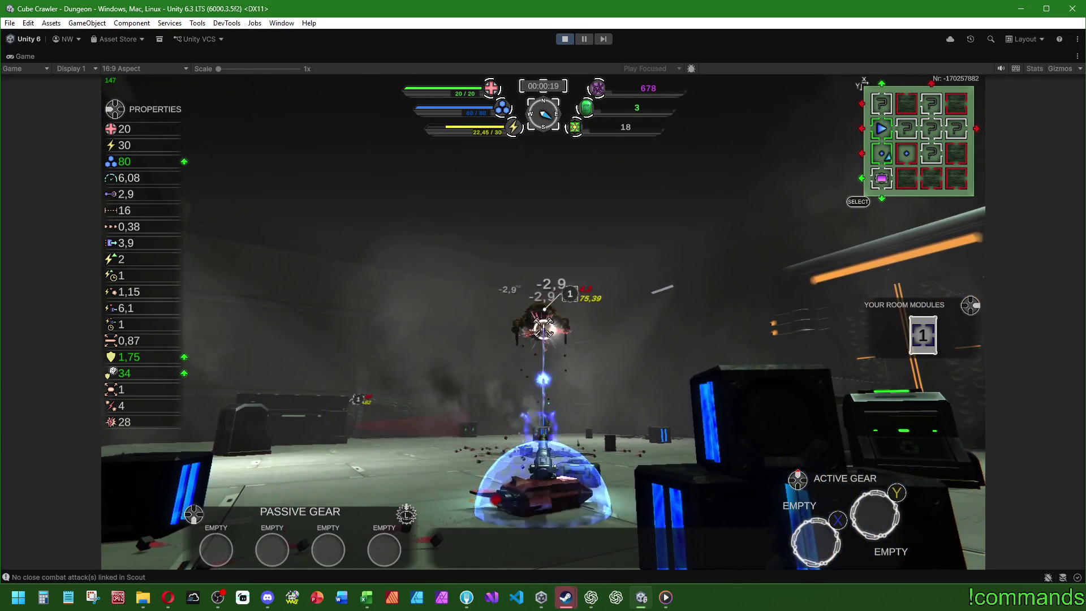
key("a")
key("w")
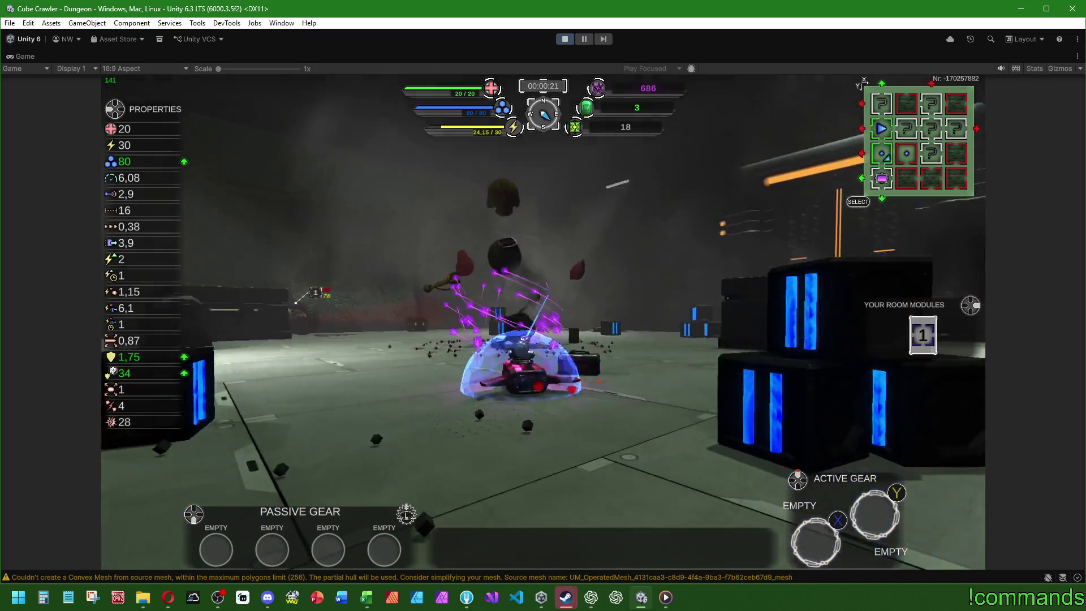
key("a")
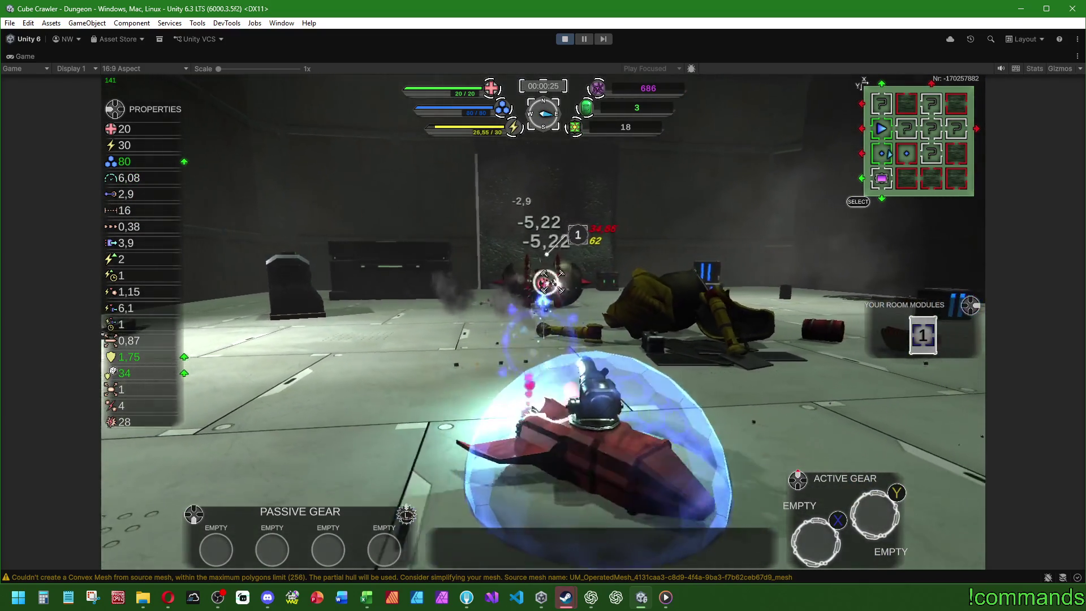
key("s")
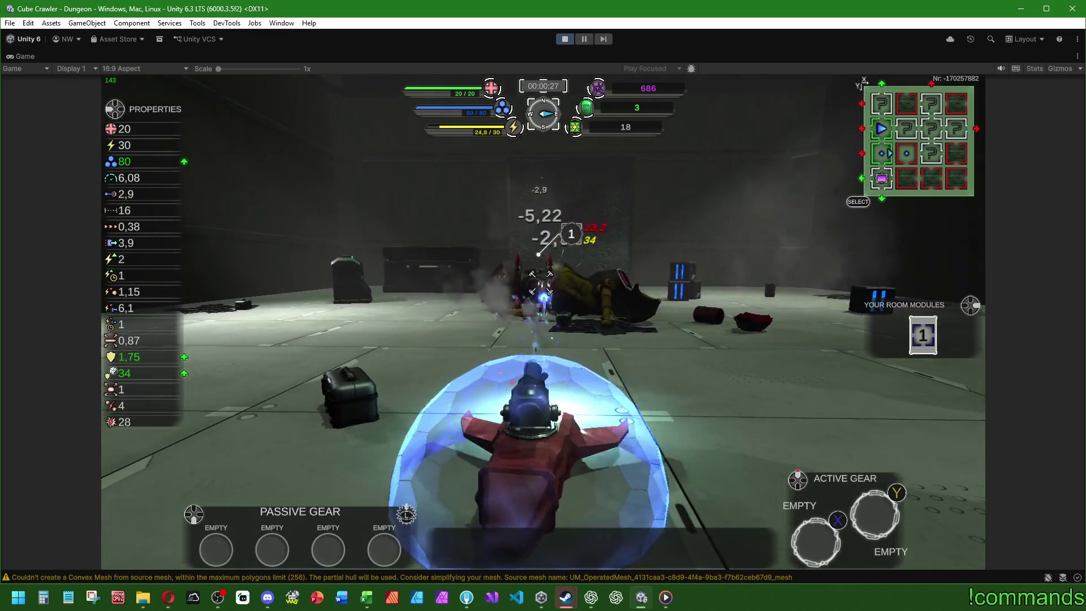
key("a")
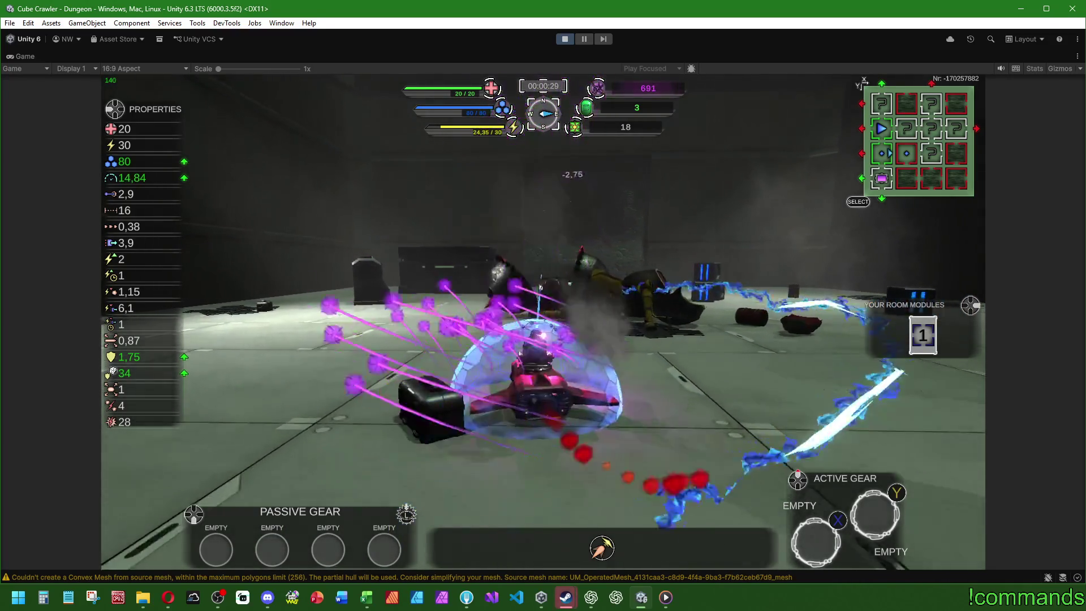
- Explore the room past the recycler, crates and black machine, collecting a second room module
key("w")
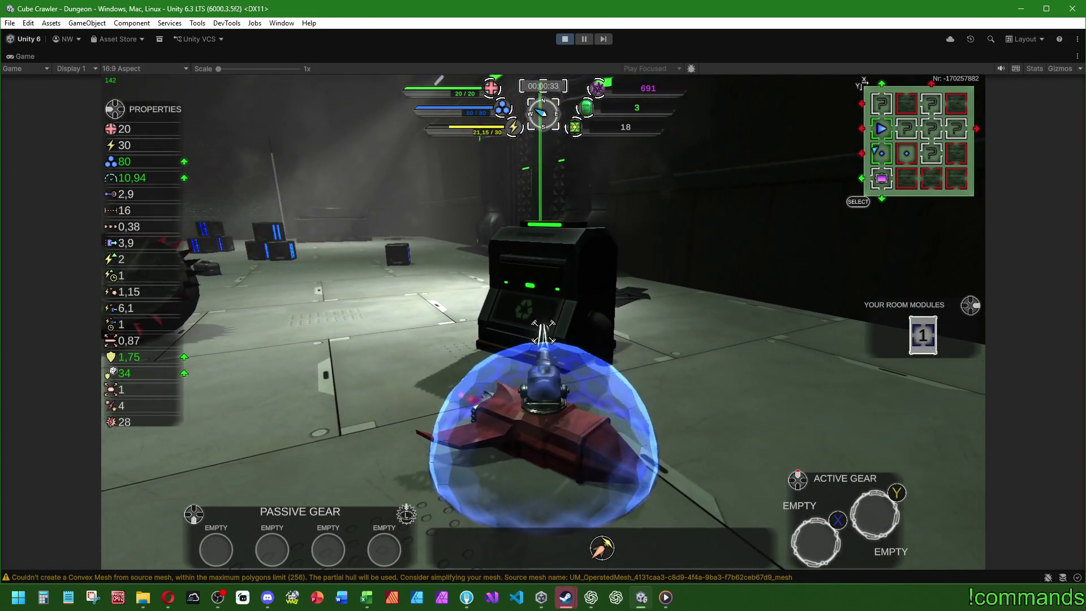
key("d")
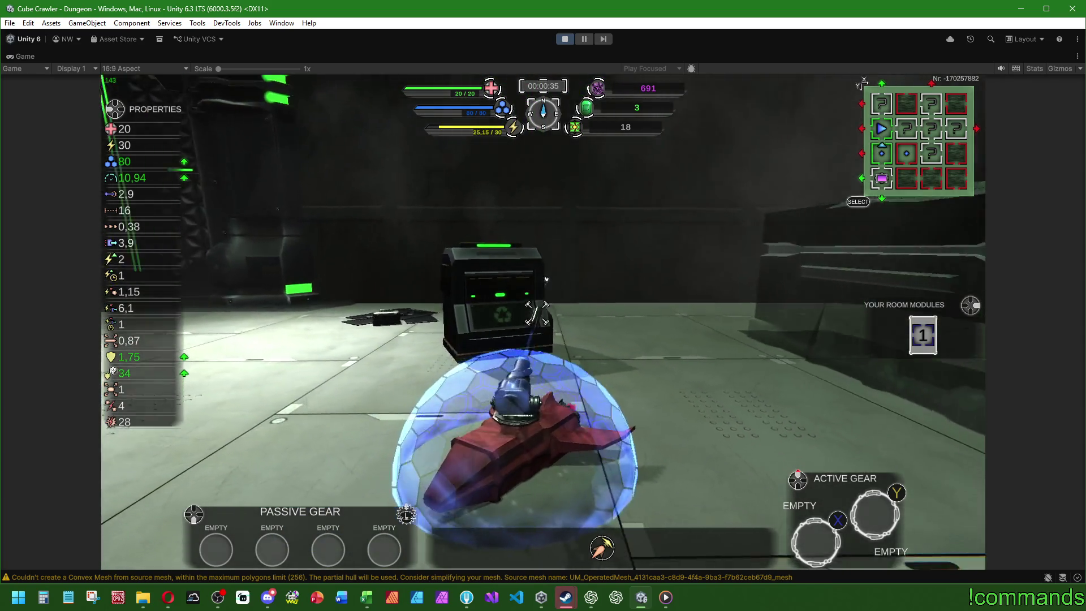
key("d")
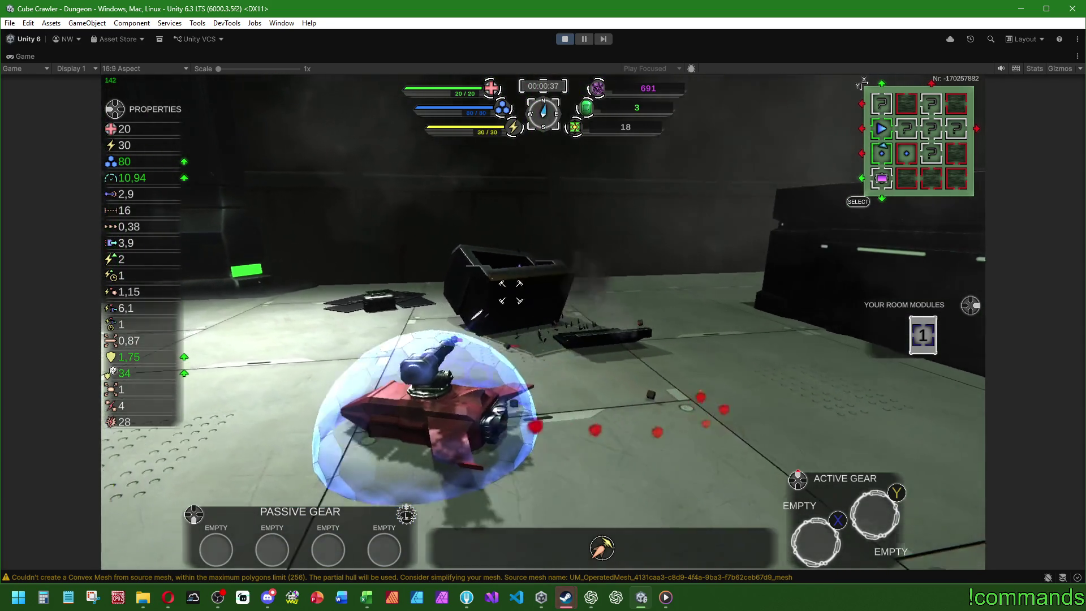
key("d")
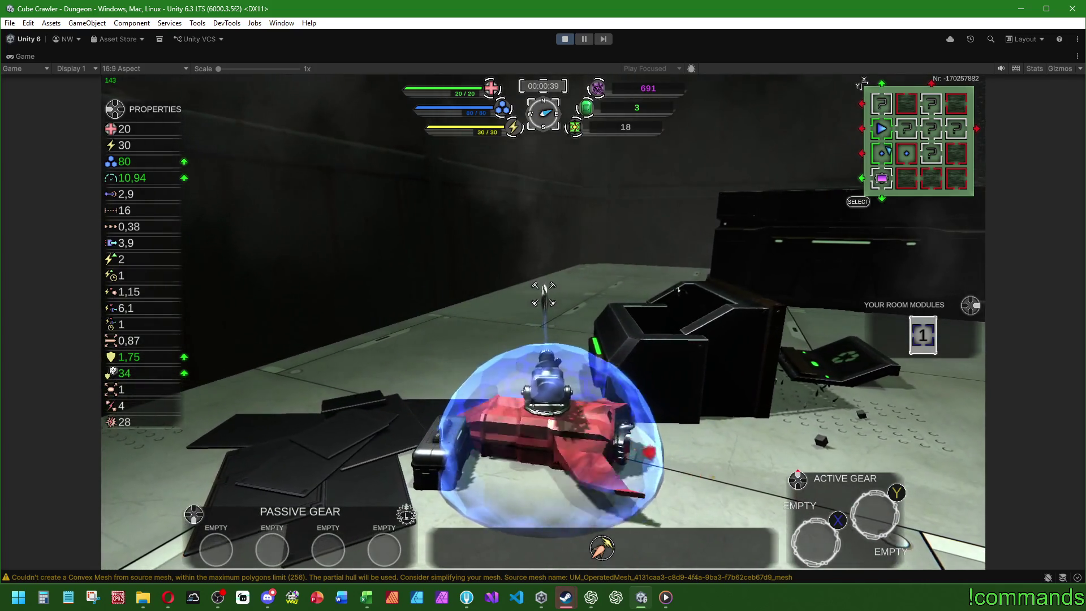
key("d")
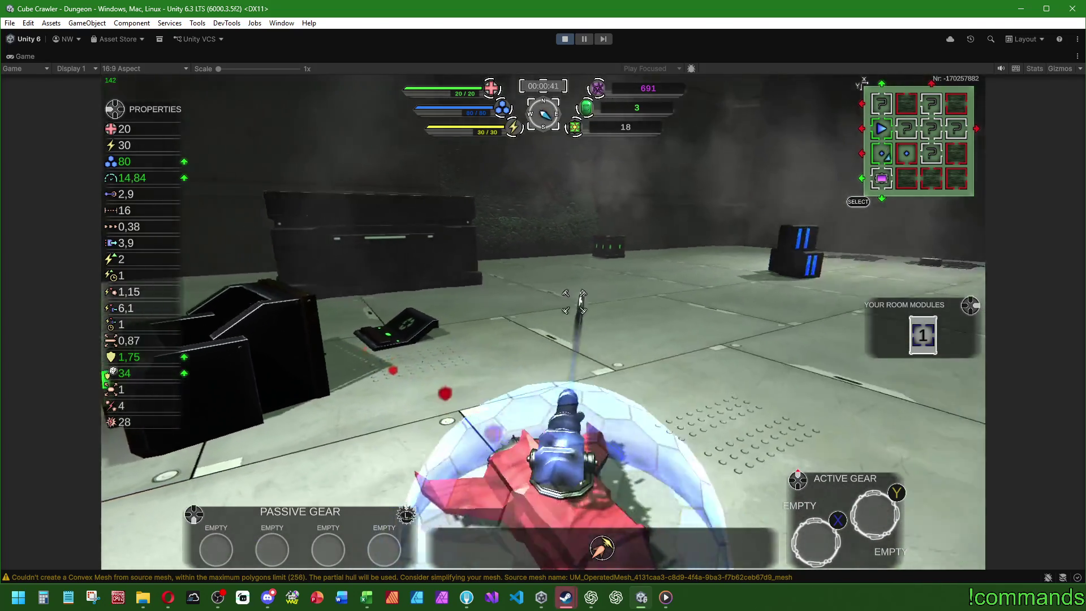
key("d")
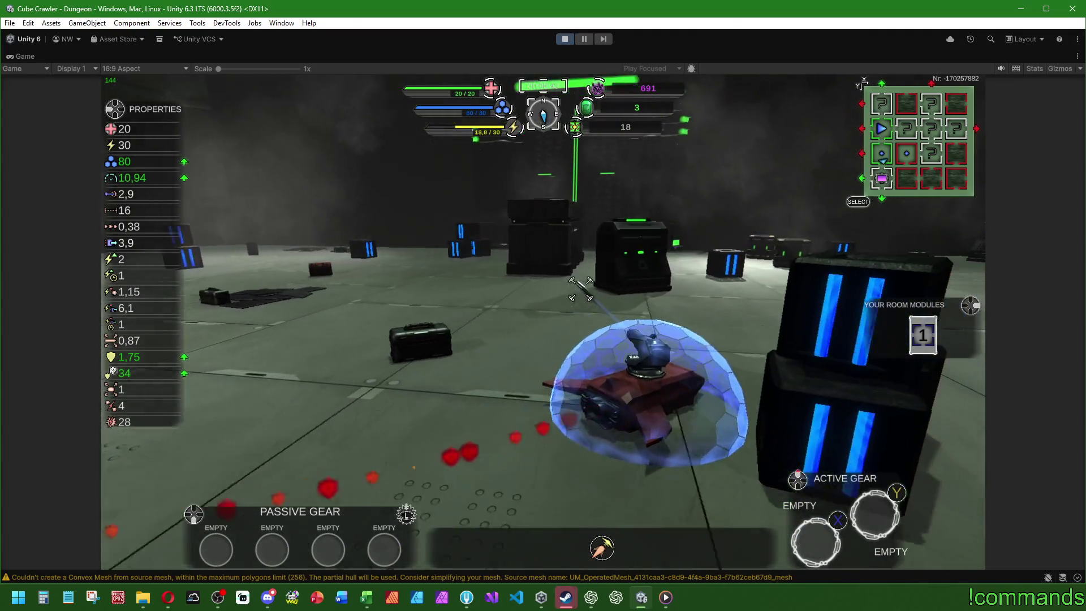
key("d")
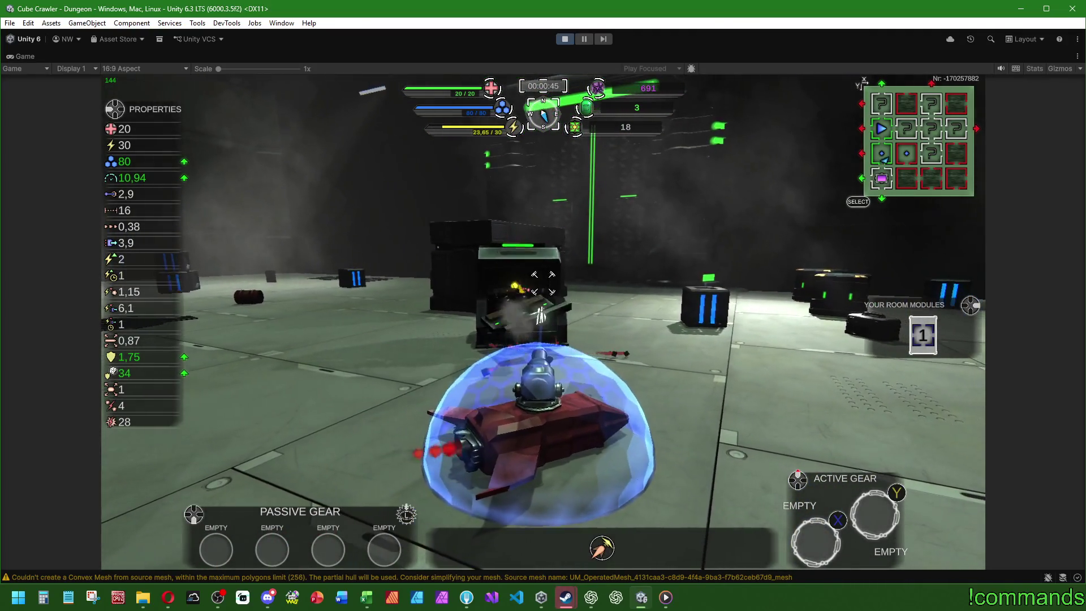
key("d")
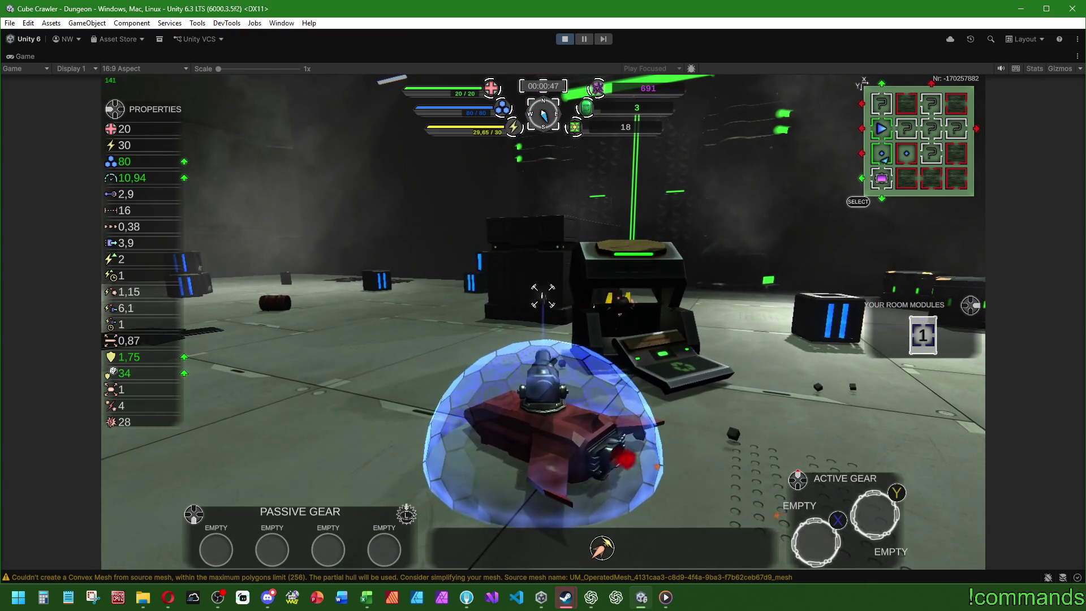
key("d")
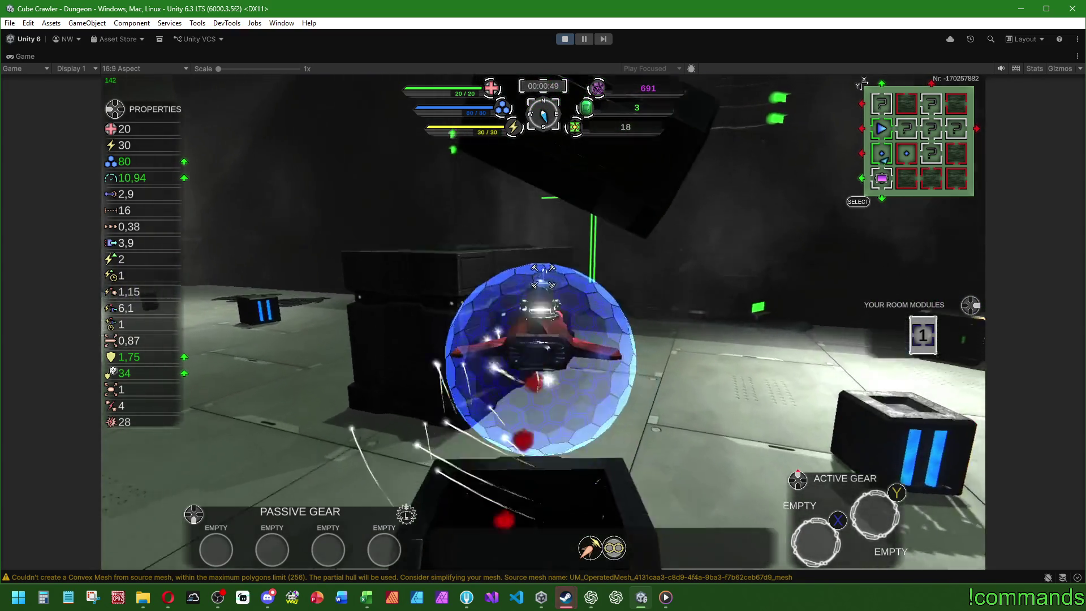
key("d")
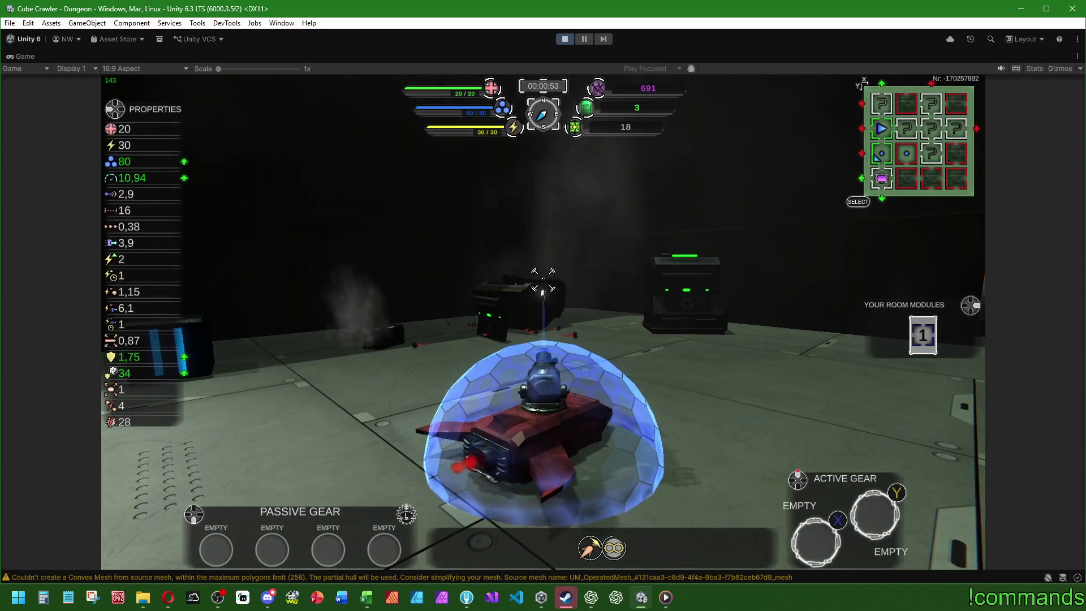
key("d")
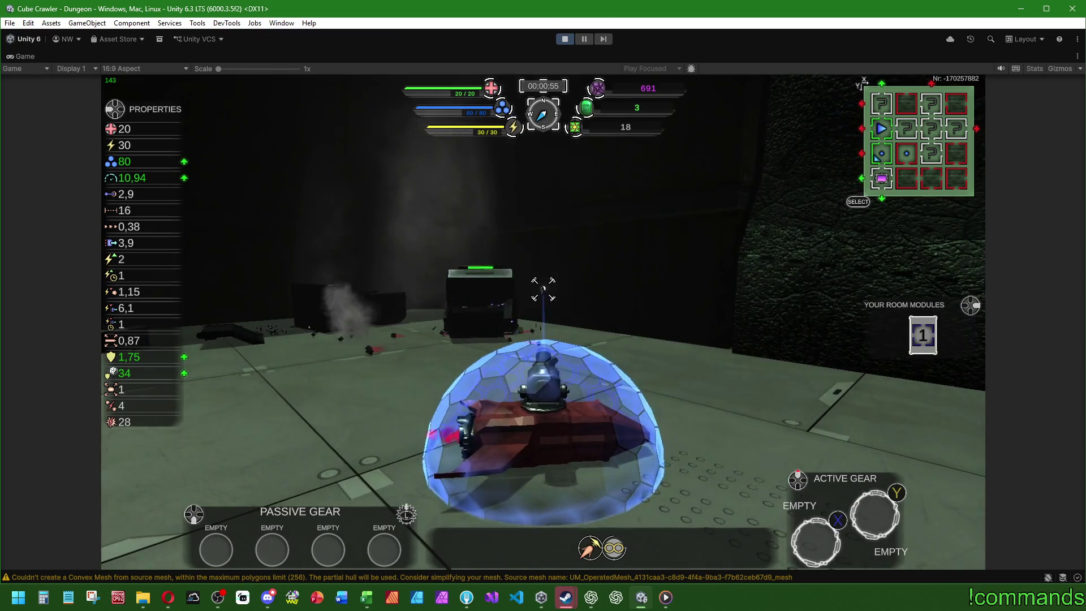
key("a")
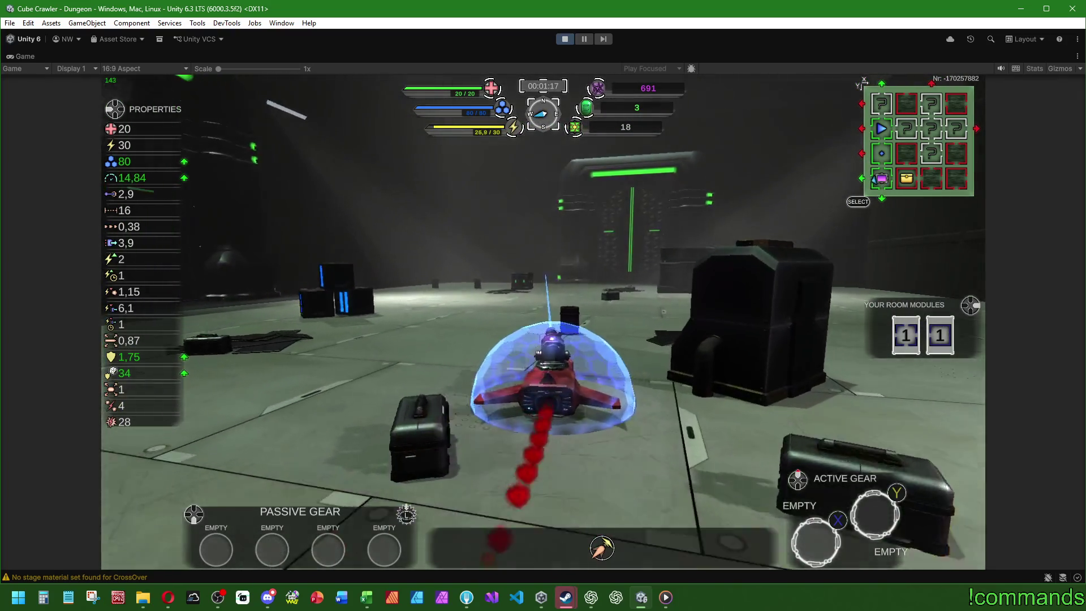
- Play on via the dungeon map to score 729, then restore the maximized Game view
key("m")
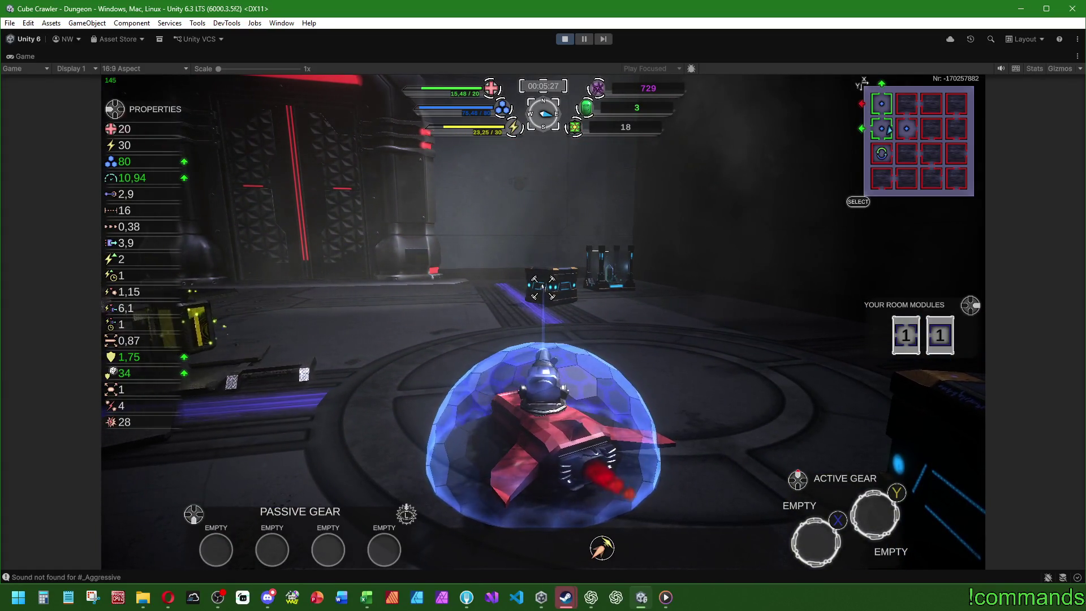
key("super")
double_click(31, 57)
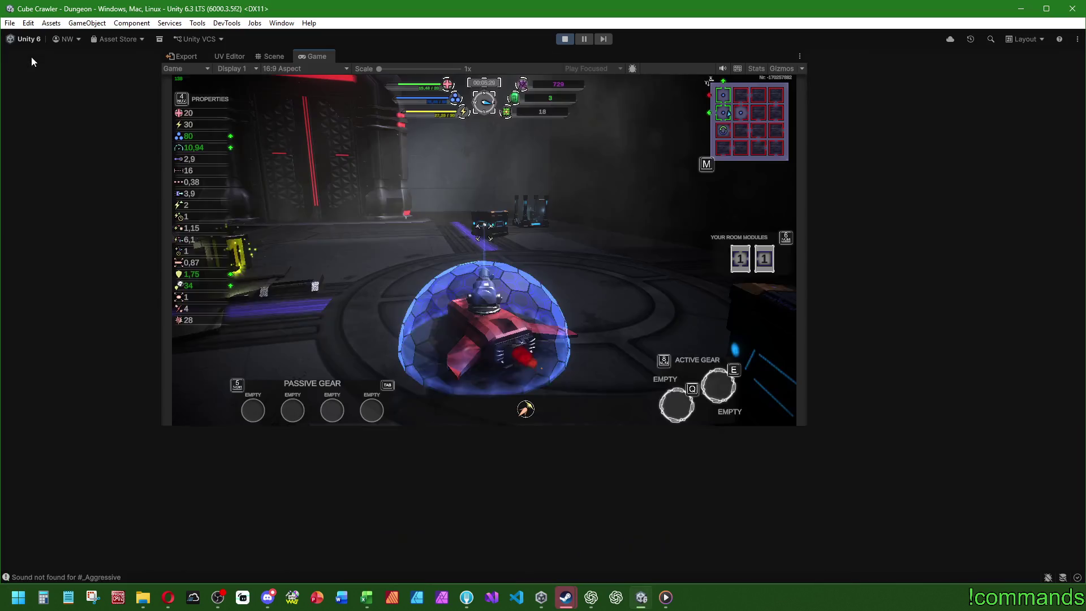
- Show the Scene view, expand the Dungeon object and browse its Room_Ident rooms
key("super")
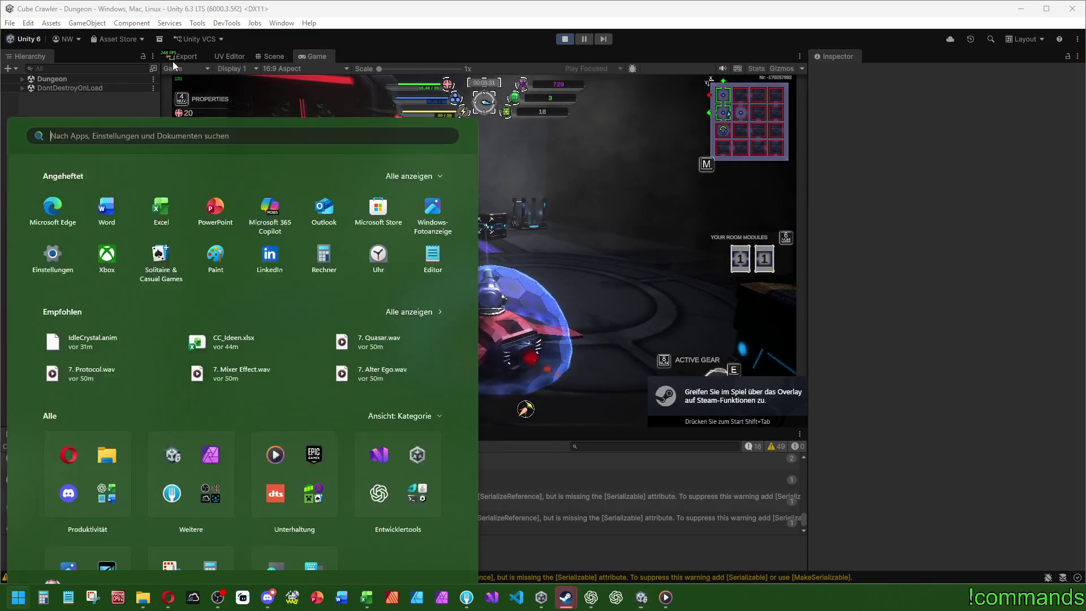
left_click(270, 58)
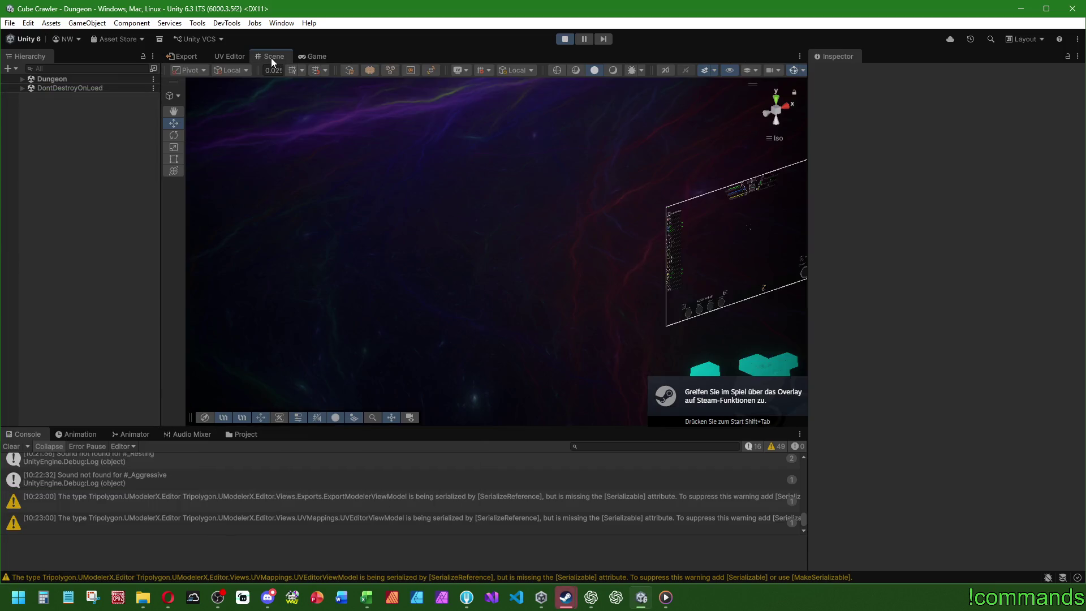
left_click(23, 79)
scroll(107, 241, "down", 10)
scroll(112, 252, "down", 10)
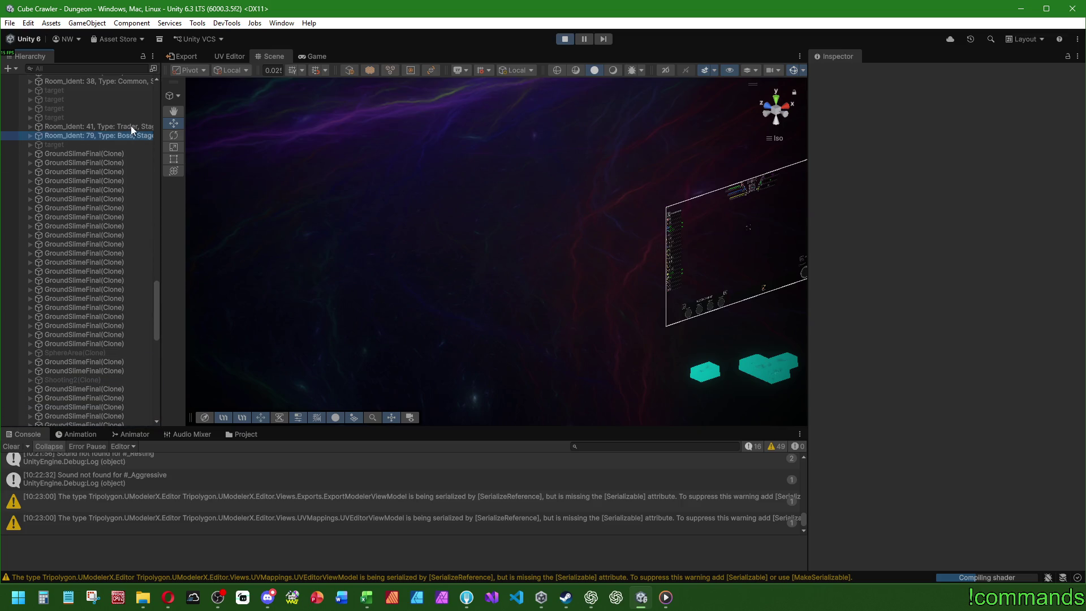
left_click(130, 127)
scroll(111, 252, "down", 10)
scroll(76, 331, "up", 15)
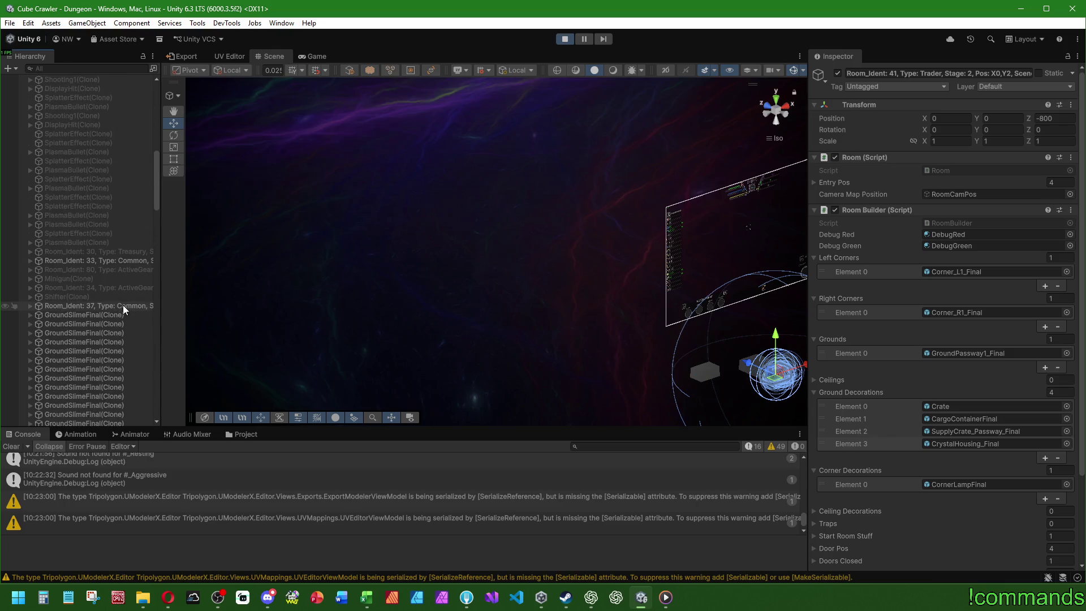
- Frame Room_Ident 37, expand it, and focus on a CrystalHousing_Final(Clone) instance
left_click(124, 306)
key("f")
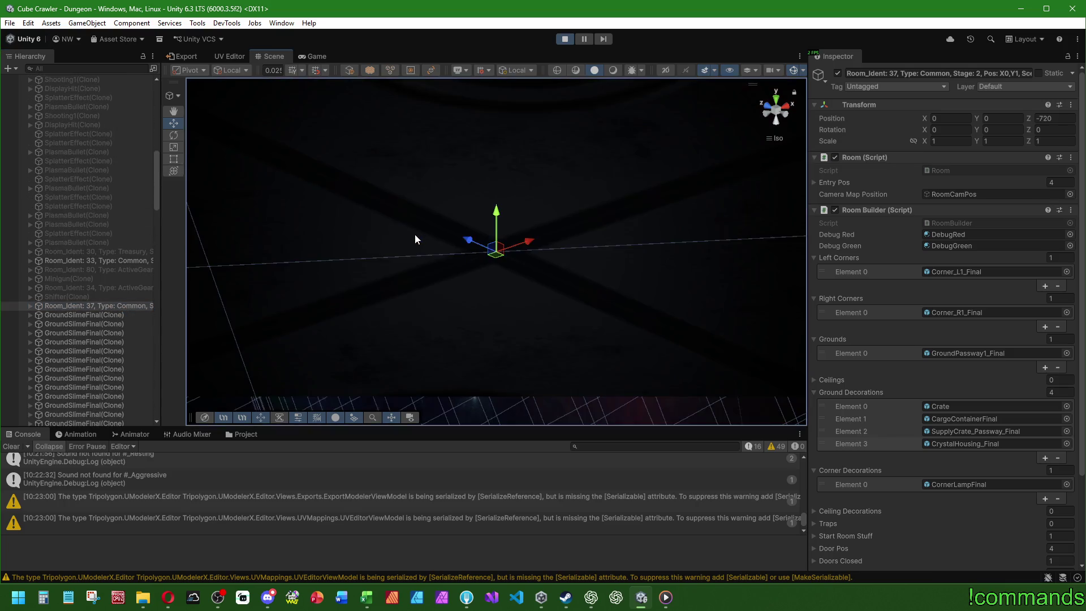
left_click(29, 305)
scroll(87, 362, "down", 3)
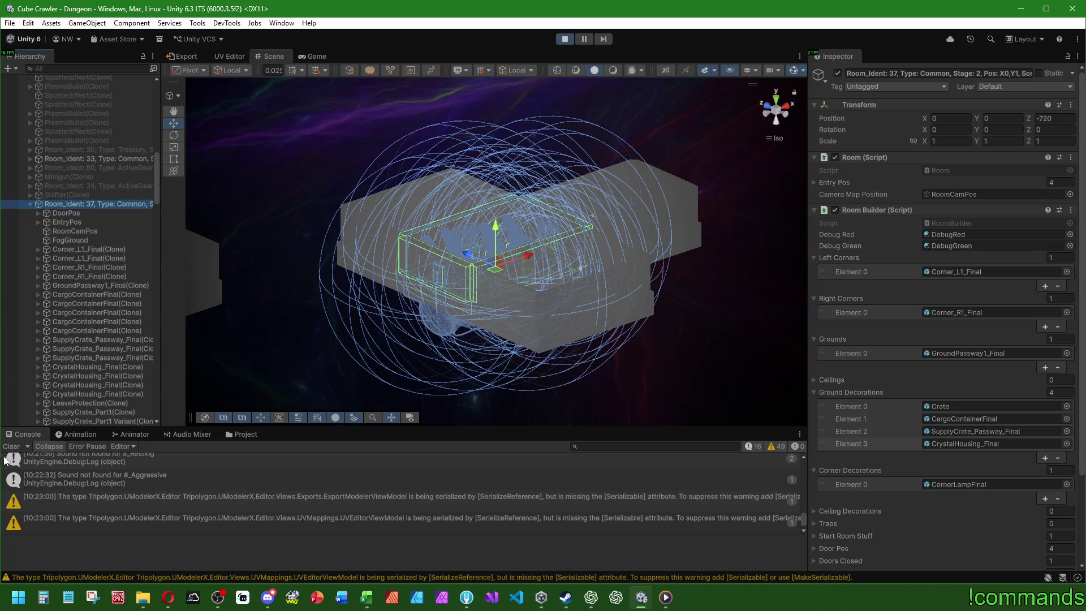
scroll(113, 286, "down", 6)
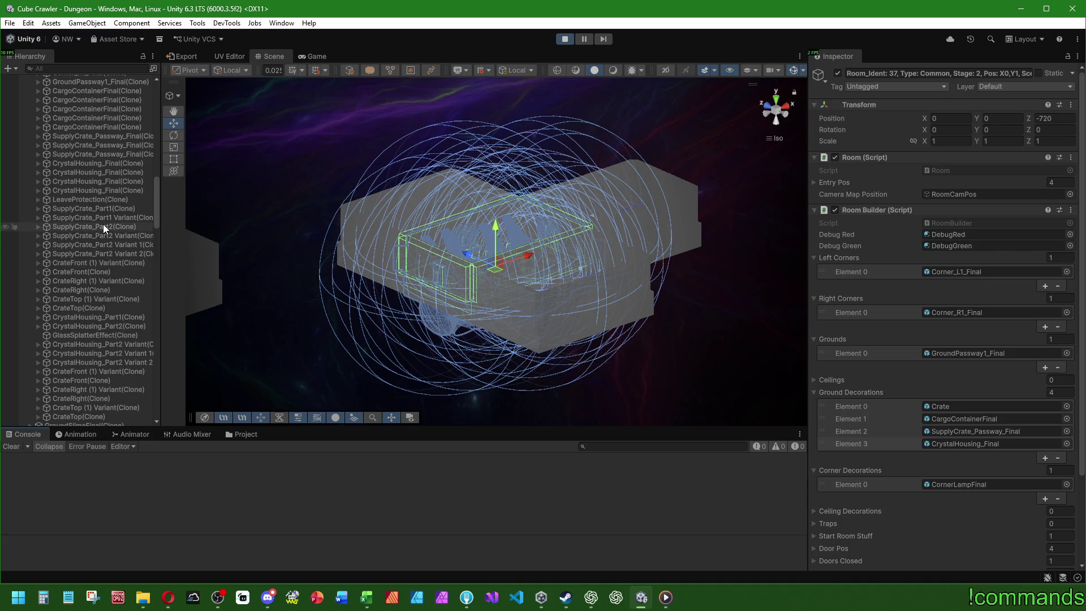
double_click(104, 191)
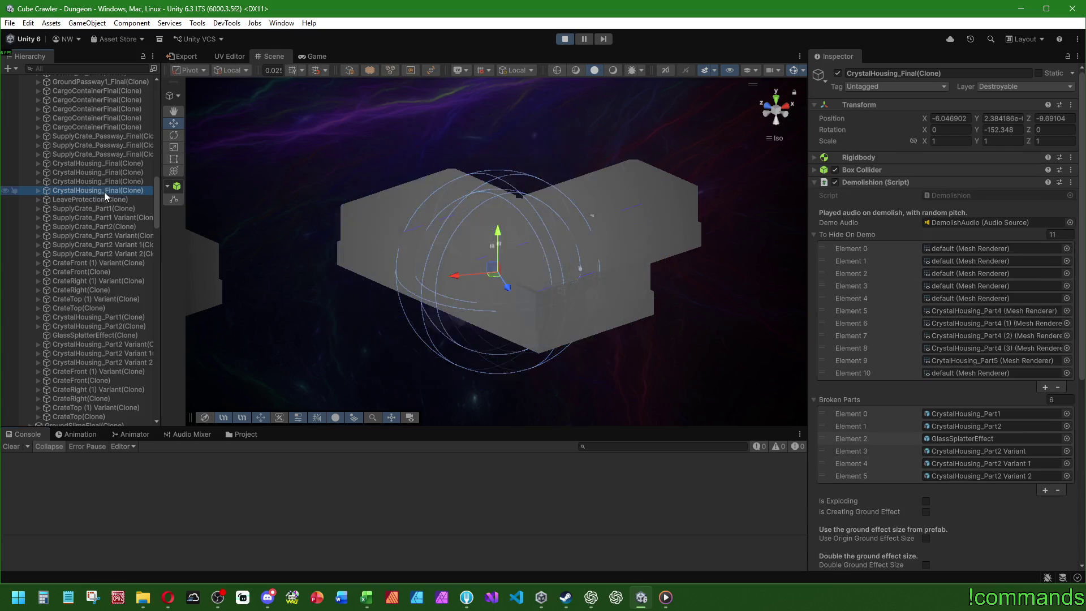
- Select CrytalHousing_Part5 of another crystal housing and show the Stage2_Passway project folder
scroll(362, 249, "down", 5)
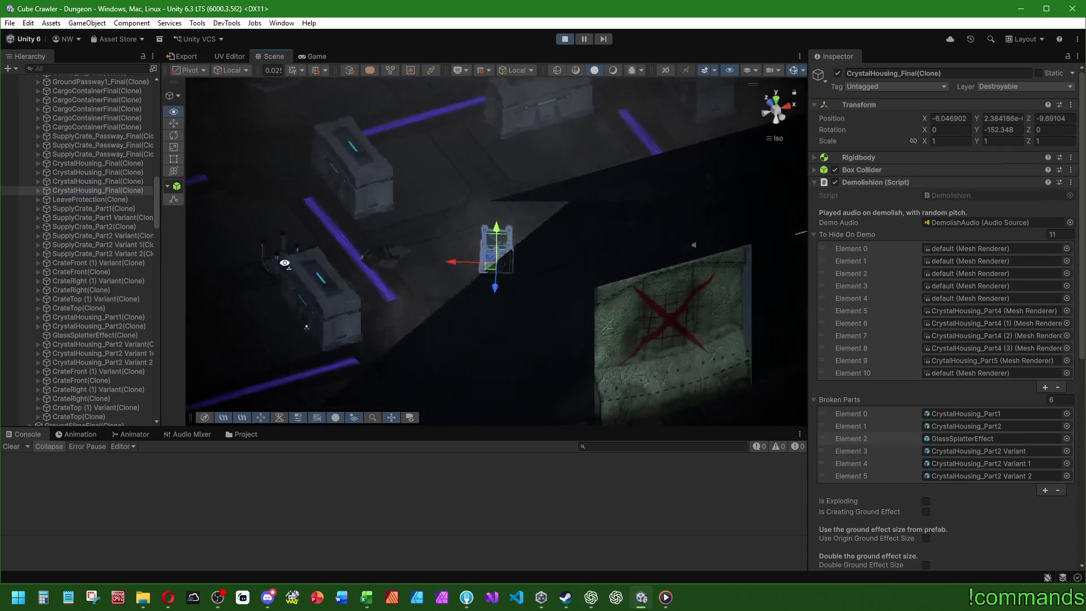
left_click_drag(389, 263, 477, 212)
mouse_move(385, 166)
left_mouse_down()
mouse_move(385, 202)
mouse_move(501, 169)
left_mouse_up()
mouse_move(386, 266)
left_mouse_down()
mouse_move(329, 296)
mouse_move(533, 303)
mouse_move(222, 245)
mouse_move(398, 214)
mouse_move(480, 241)
mouse_move(478, 226)
mouse_move(519, 204)
mouse_move(382, 327)
left_mouse_up()
scroll(382, 327, "up", 5)
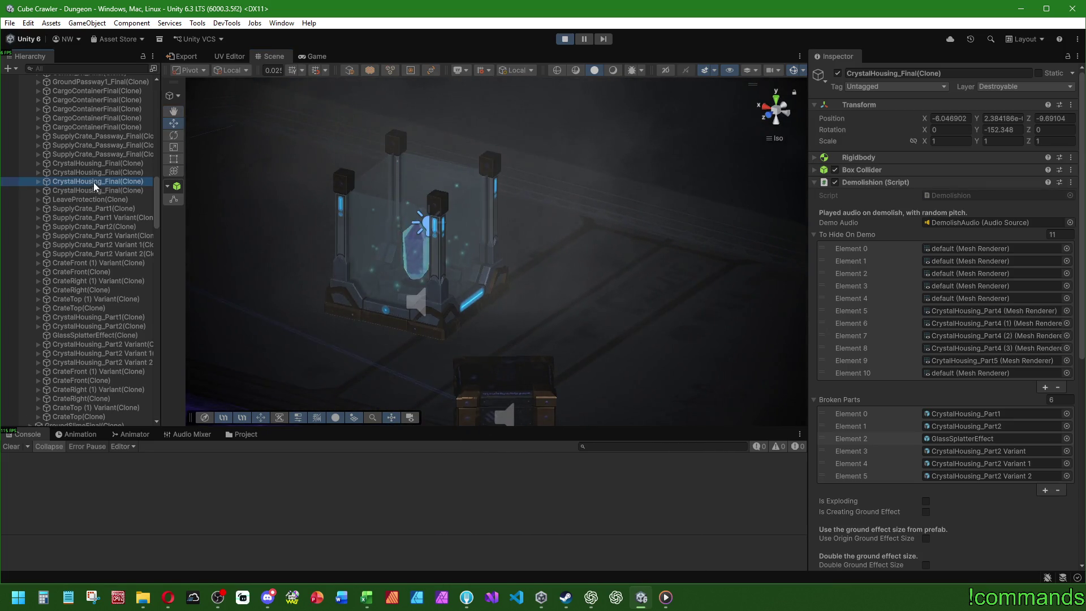
left_click(94, 182)
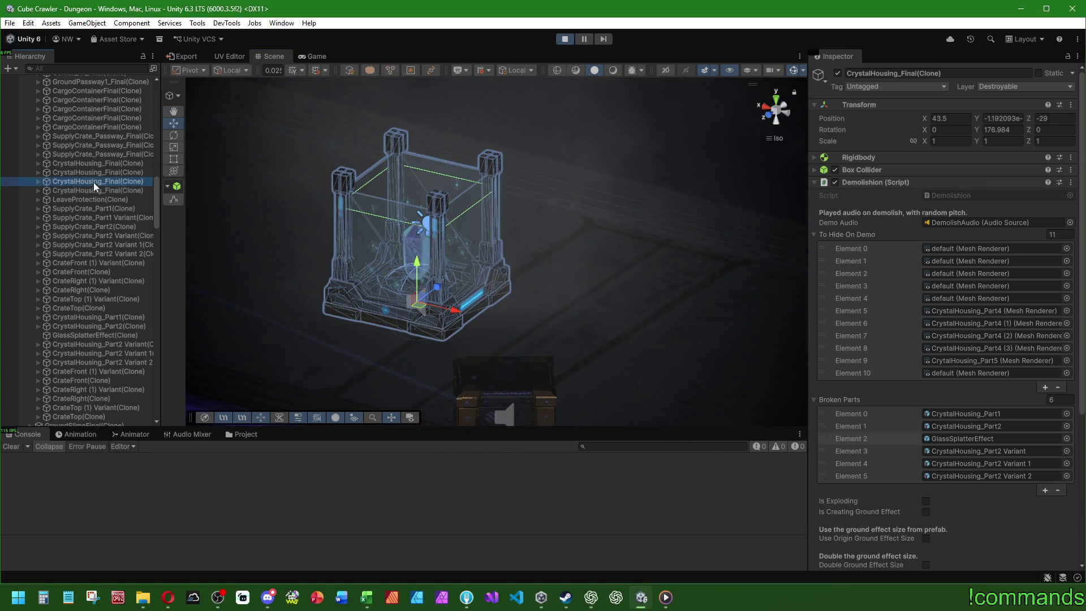
left_click(37, 182)
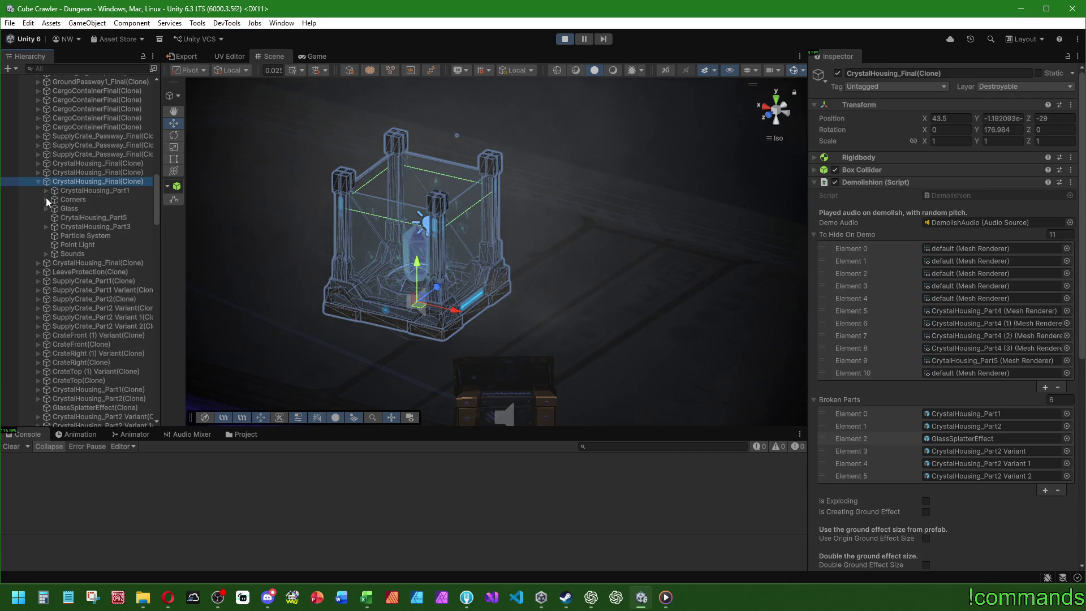
left_click(46, 217)
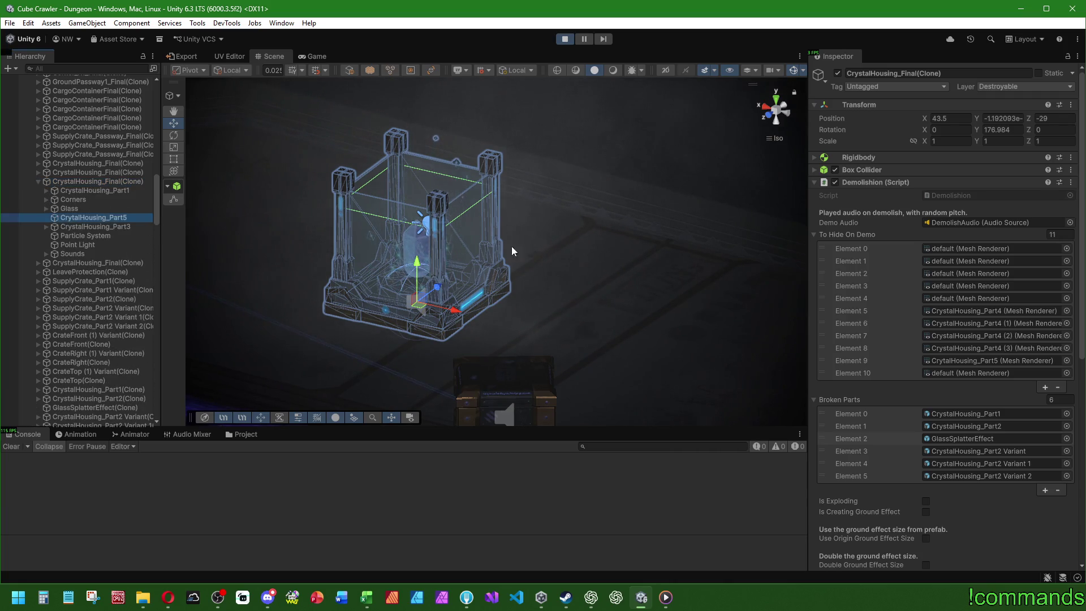
left_click(244, 434)
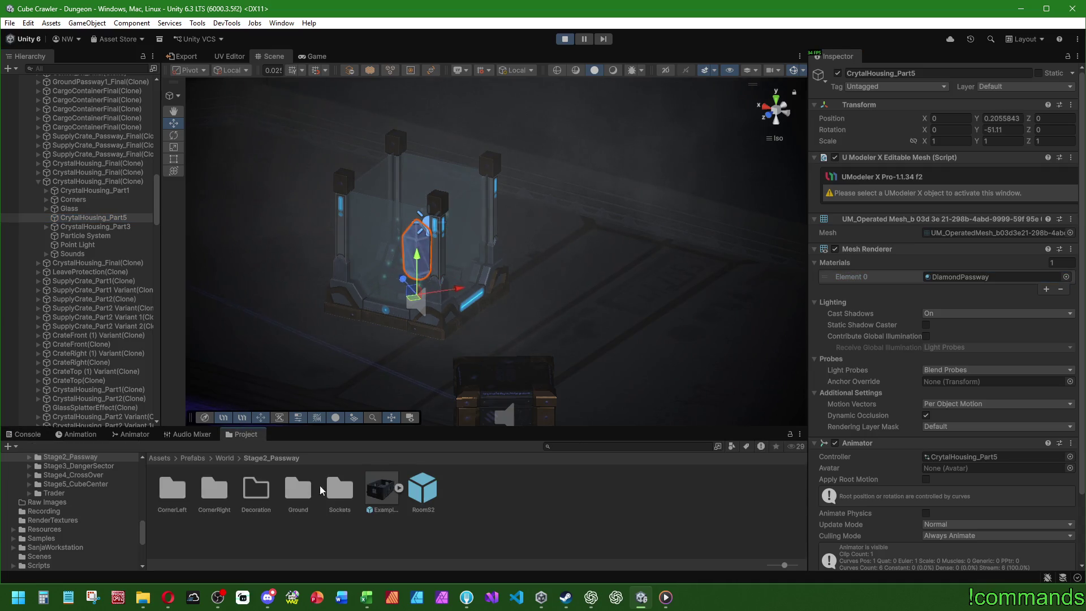
- Select the DiamondPassway material in the Project panel and switch to the Game view
left_click(936, 278)
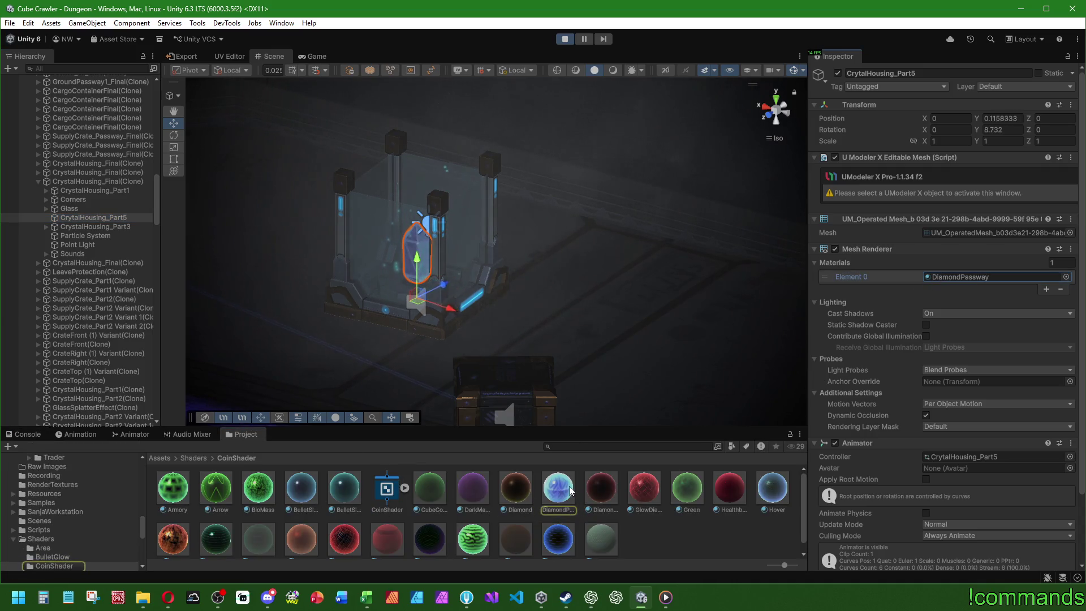
left_click(570, 491)
left_click(315, 56)
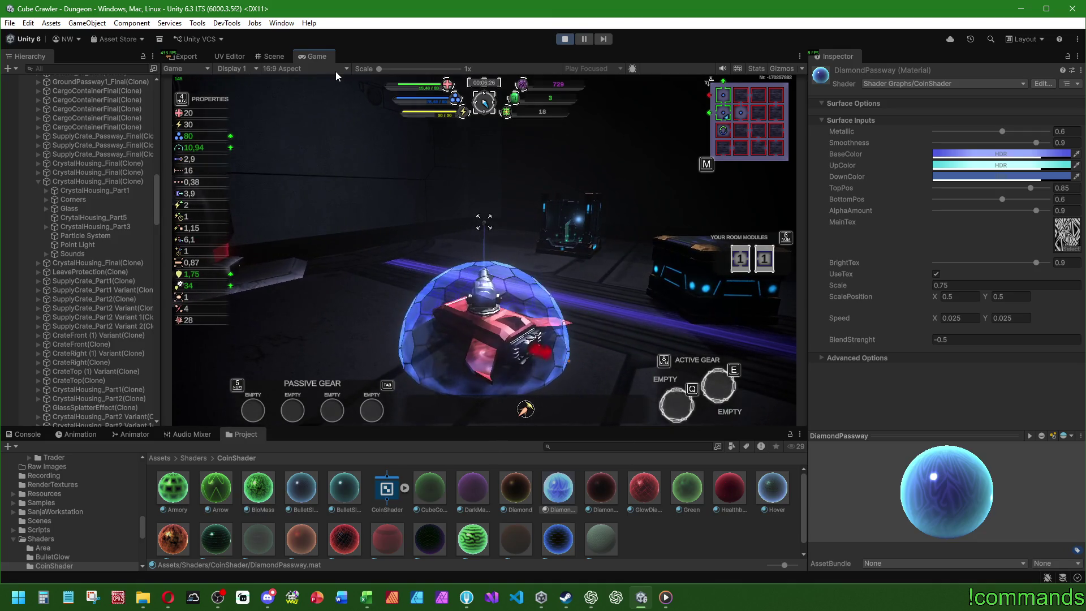
key("super")
key("super")
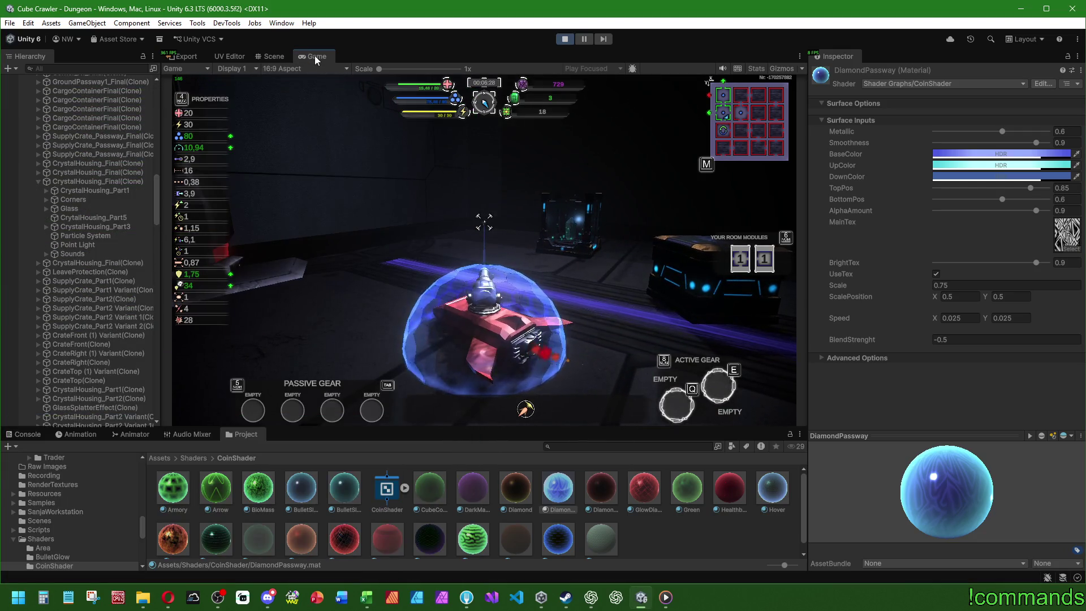
key("super")
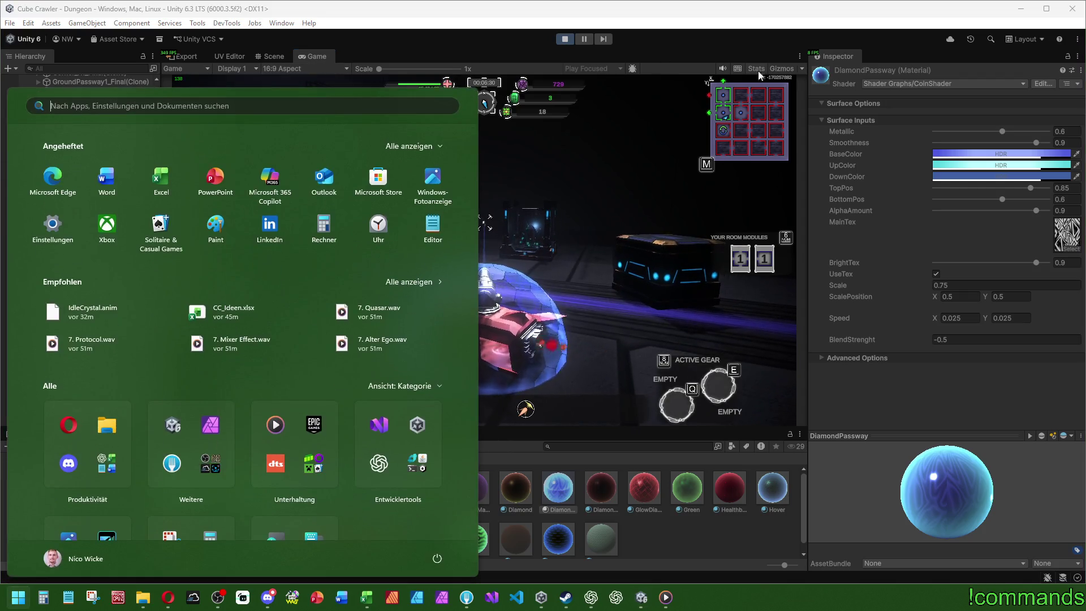
key("super")
key("super")
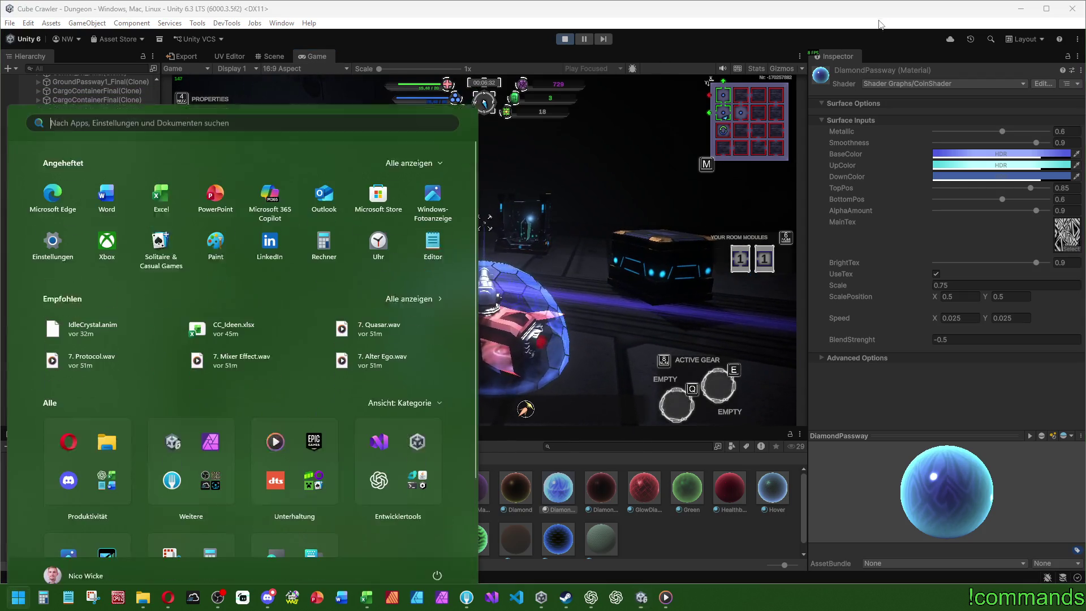
key("super")
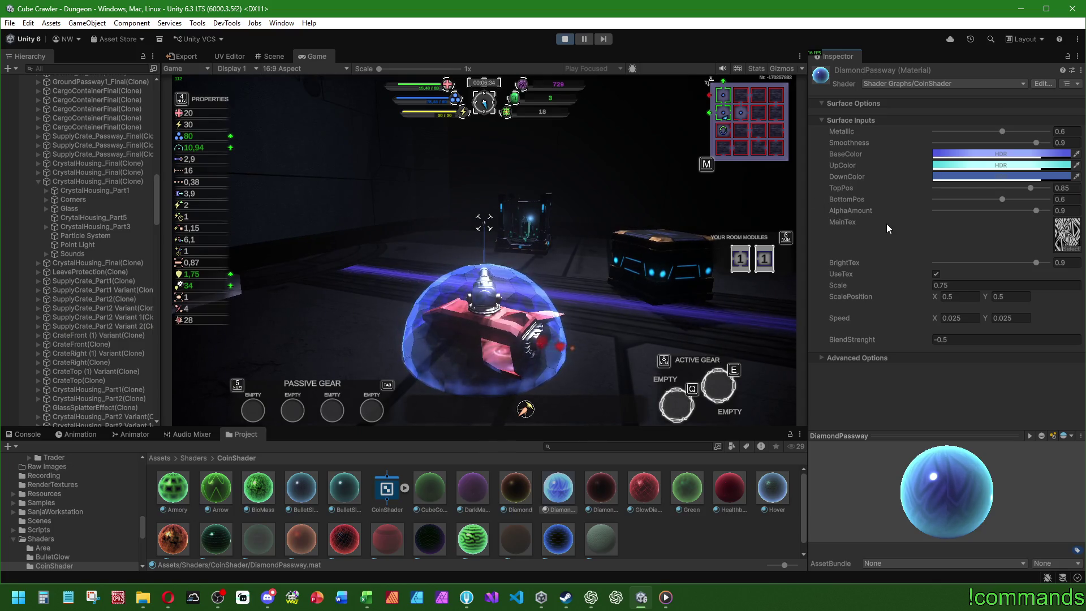
- Zoom the game preview slightly and begin editing DiamondPassway's BaseColor
mouse_move(378, 69)
left_mouse_down()
mouse_move(409, 68)
mouse_move(352, 66)
left_mouse_up()
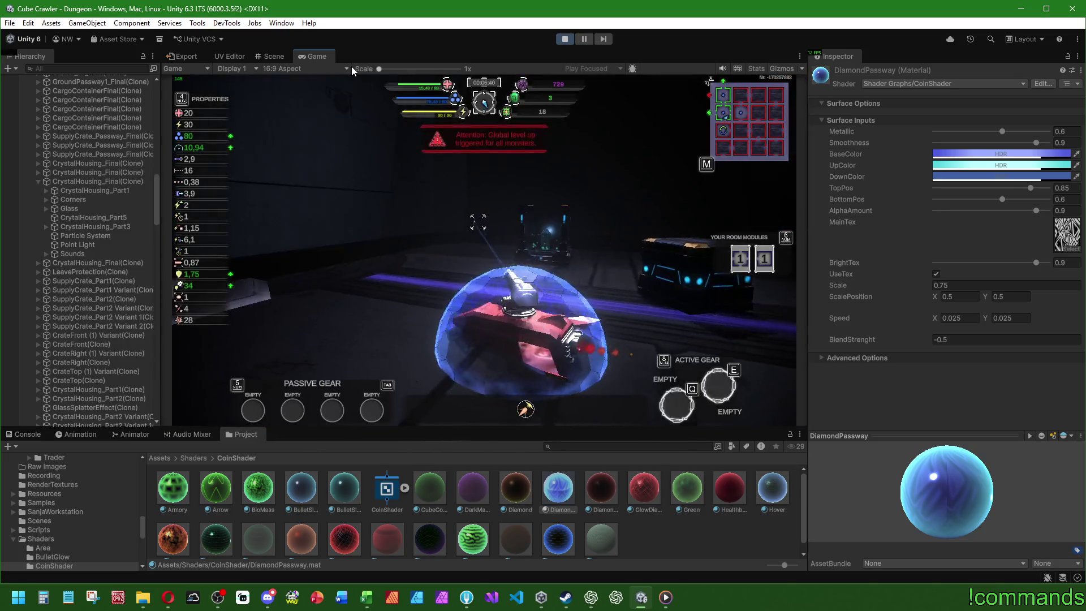
key("super")
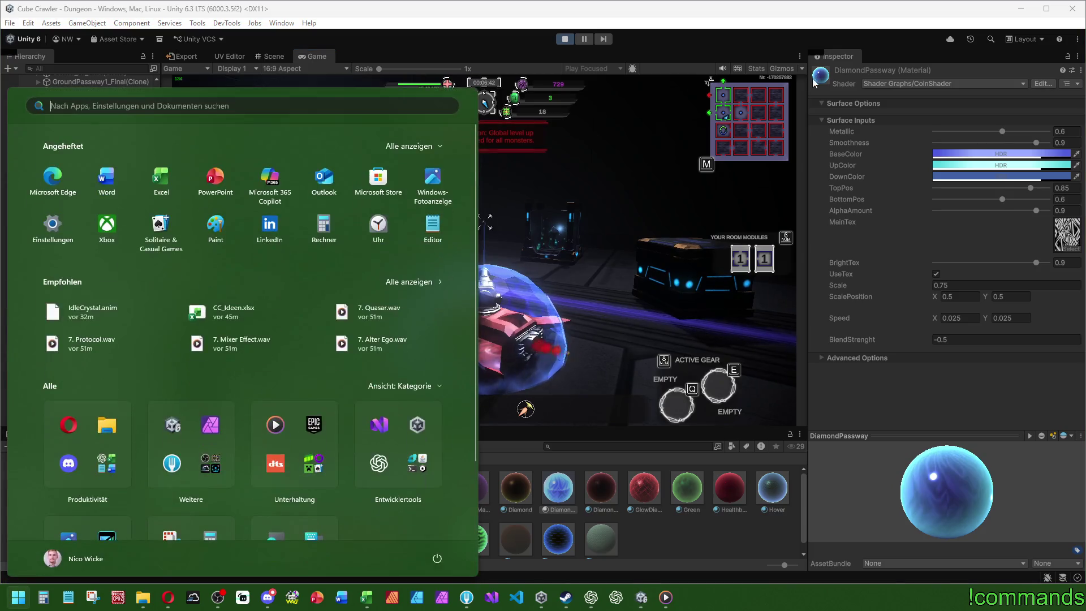
left_click(848, 60)
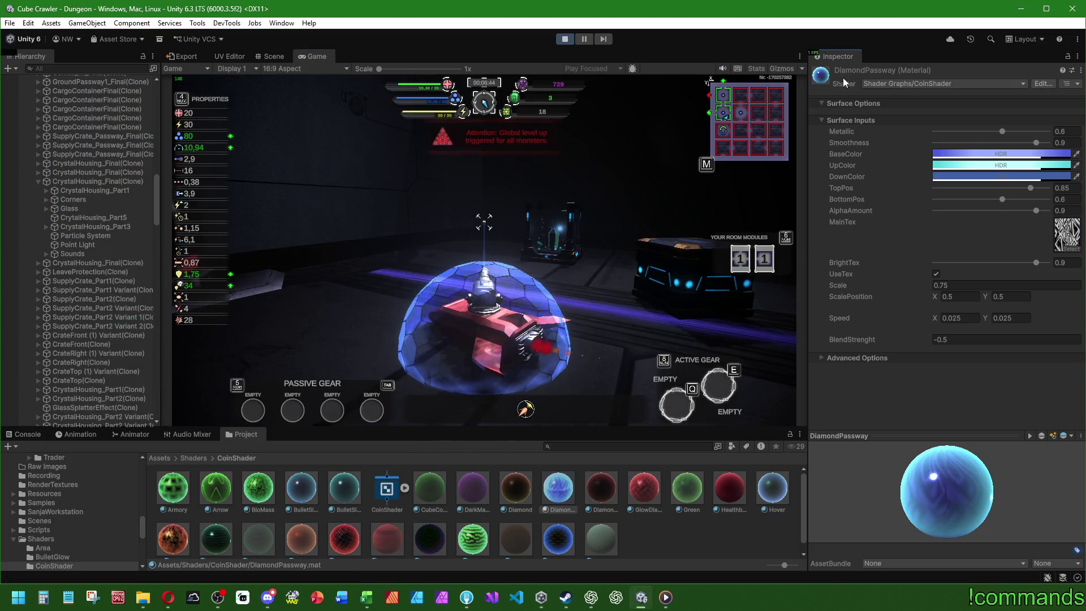
left_click(962, 153)
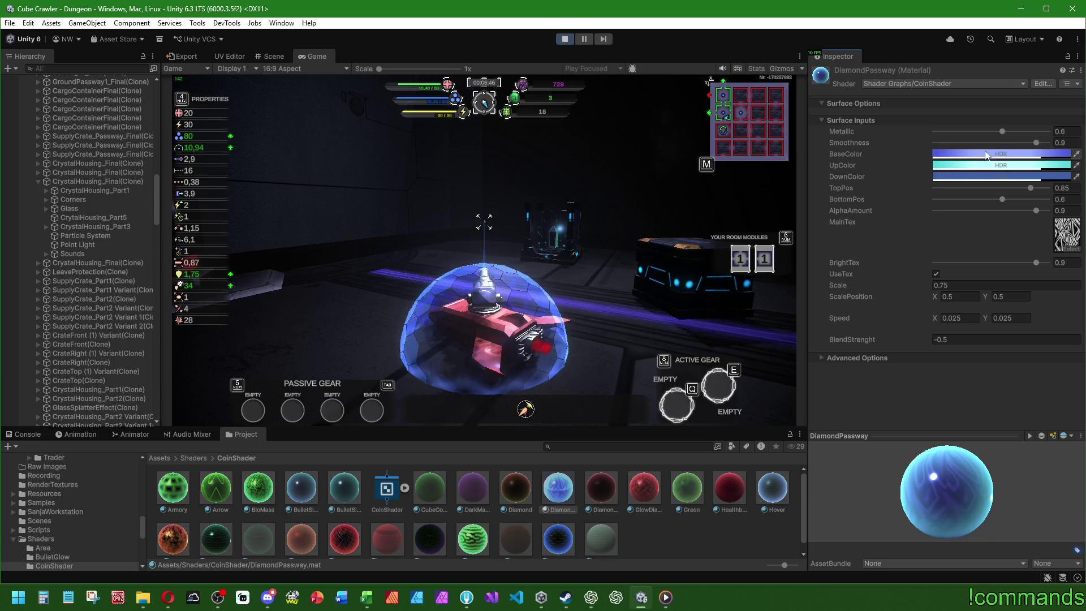
- Try BaseColor HDR intensities between 3 and 10, settling at 3
mouse_move(1044, 142)
left_mouse_down()
mouse_move(823, 91)
mouse_move(851, 182)
mouse_move(858, 165)
left_mouse_up()
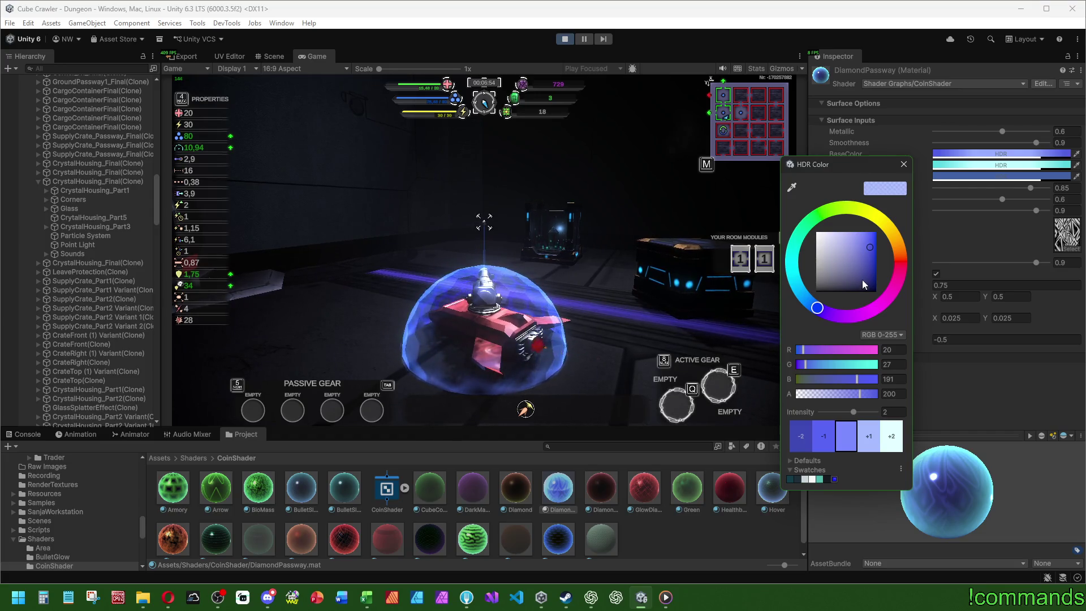
left_click(871, 442)
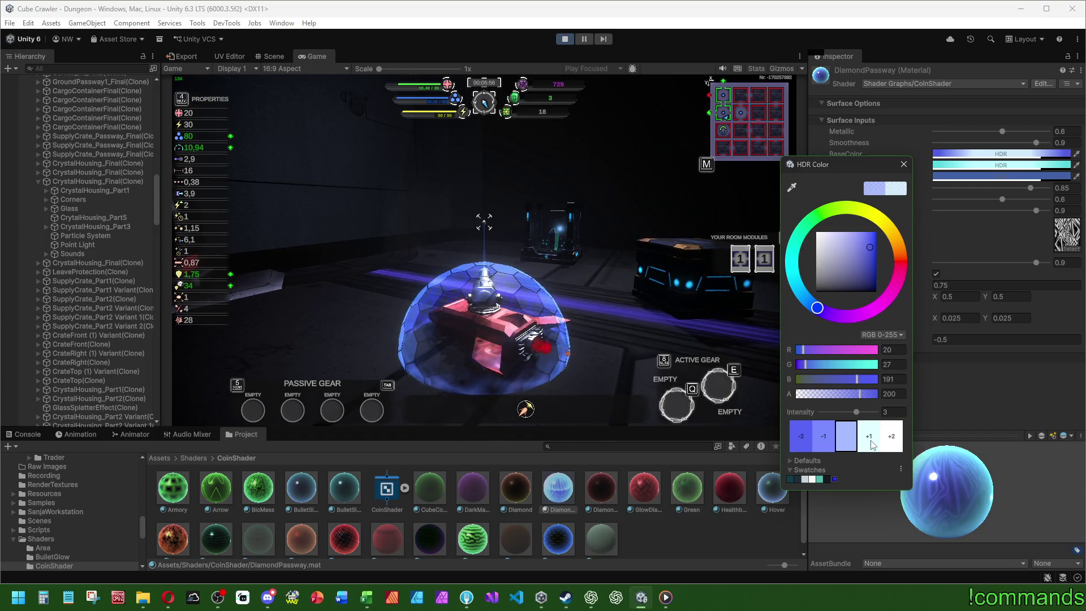
left_click(871, 442)
left_click(872, 442)
left_click(871, 442)
left_click(871, 442)
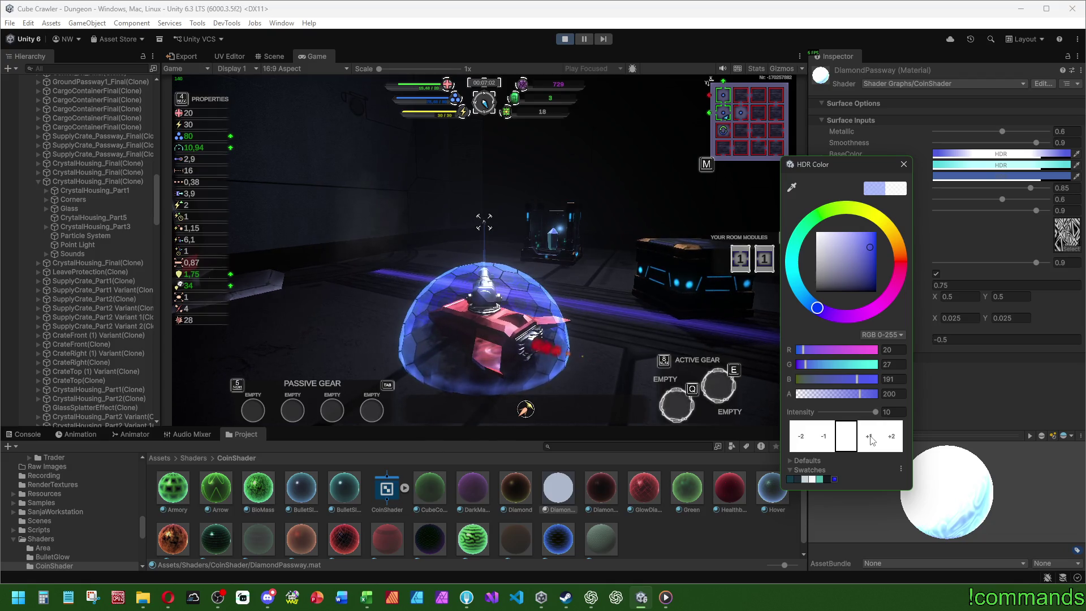
left_click(825, 439)
left_click(825, 440)
left_click(825, 439)
left_click(824, 439)
left_click(825, 440)
left_click(825, 440)
left_click(825, 439)
left_click(825, 440)
left_click(825, 440)
left_click(825, 440)
left_click(825, 440)
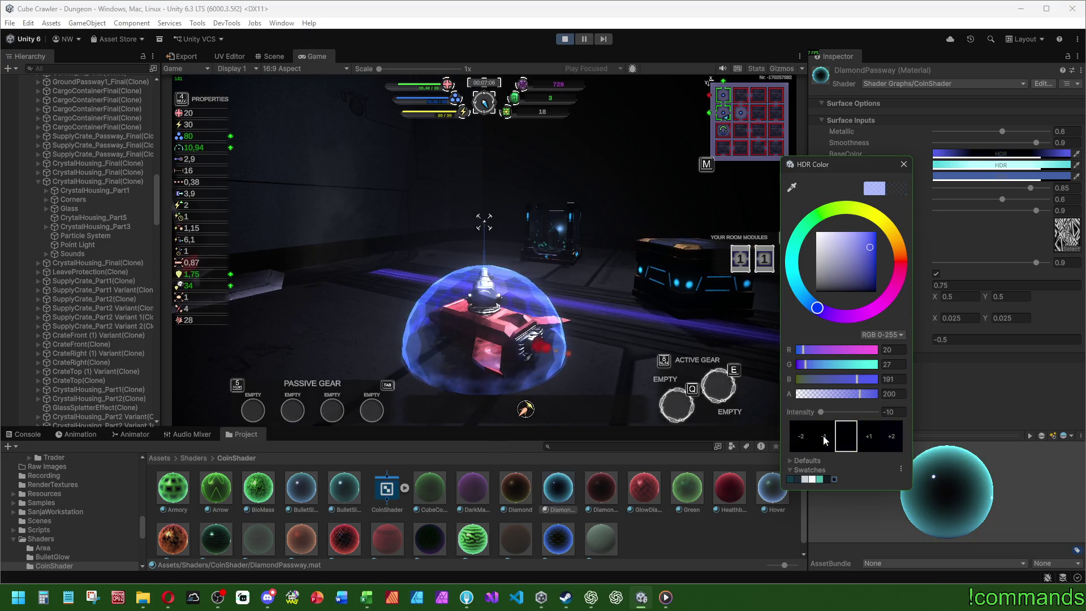
left_click(887, 444)
left_click(887, 443)
left_click(886, 444)
left_click(887, 443)
left_click(886, 443)
left_click(886, 443)
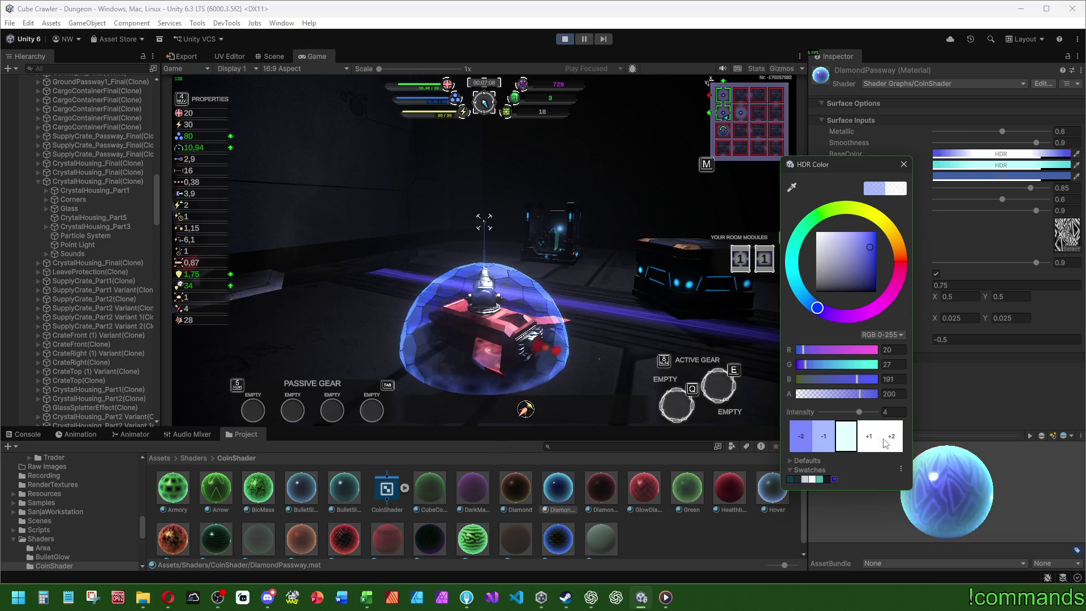
left_click(886, 443)
left_click(886, 443)
left_click(887, 443)
left_click(823, 440)
left_click(824, 440)
left_click(824, 440)
left_click(824, 440)
left_click(824, 440)
left_click(824, 440)
left_click(823, 441)
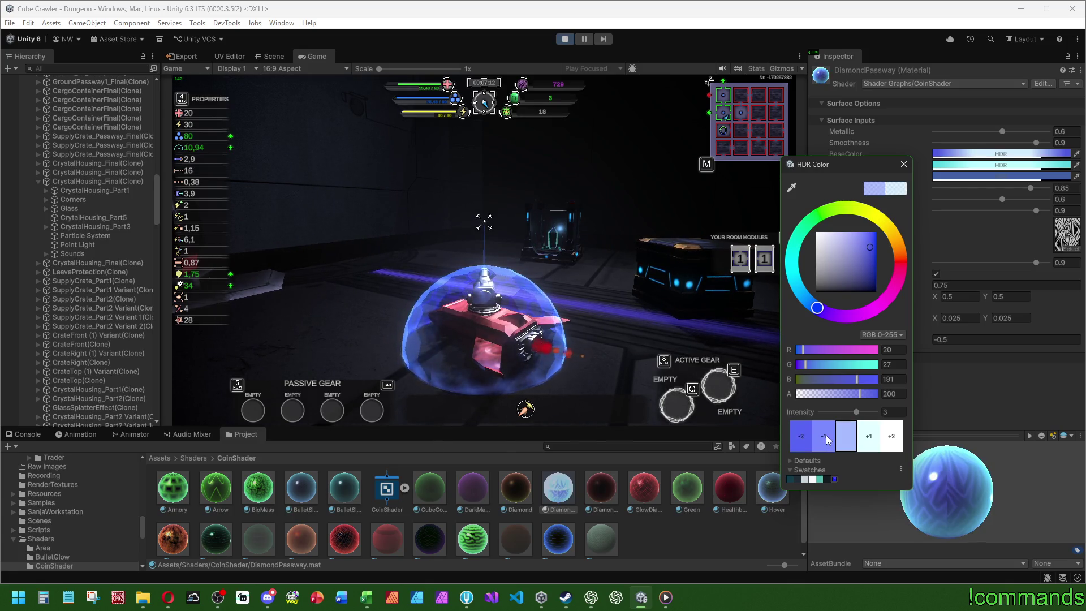
key("Escape")
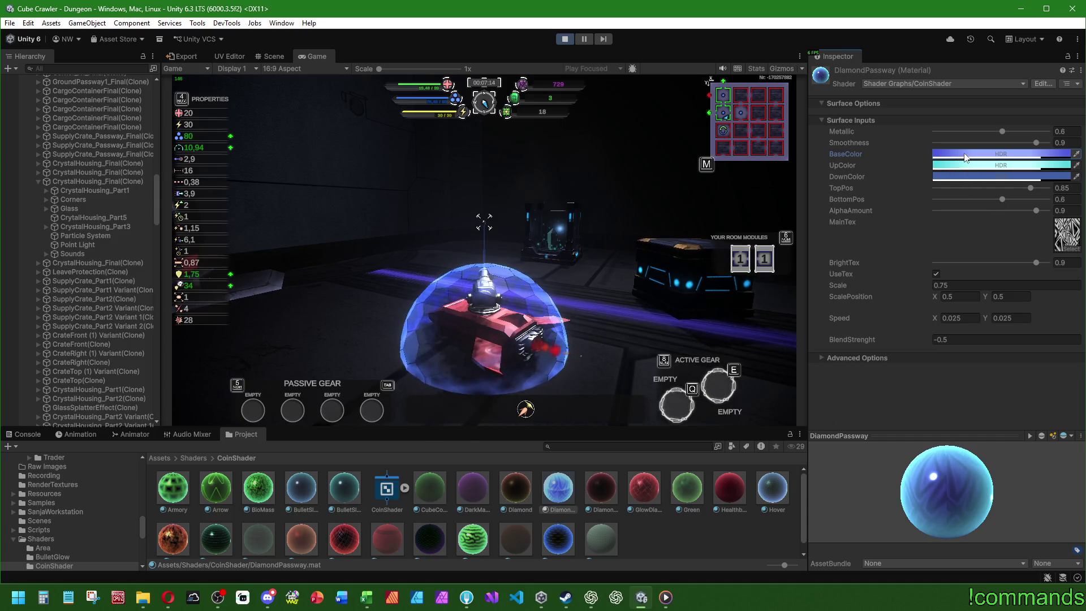
- Set the BaseColor HDR intensity to 4
left_click(966, 157)
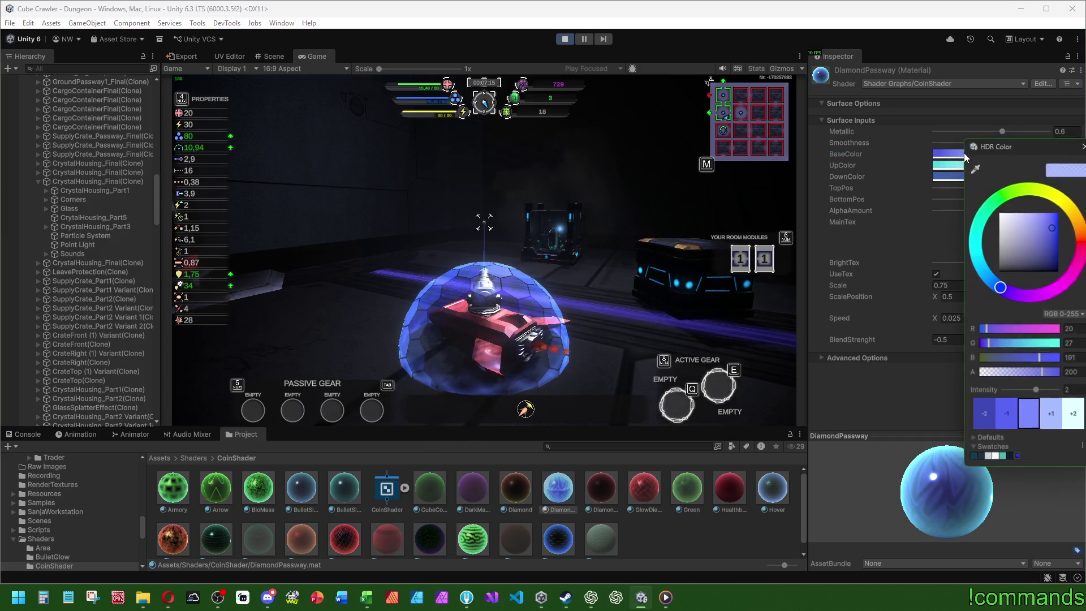
left_click(1053, 421)
left_click(1052, 420)
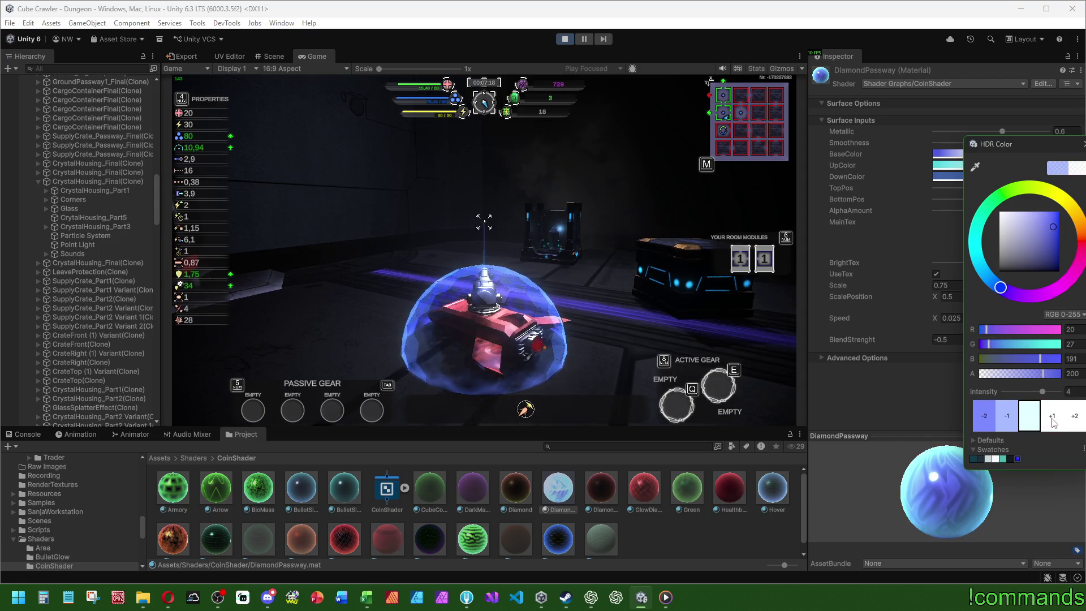
left_click(1084, 145)
- Raise UpColor's HDR intensity to 4.5, then start editing DownColor
left_click(975, 167)
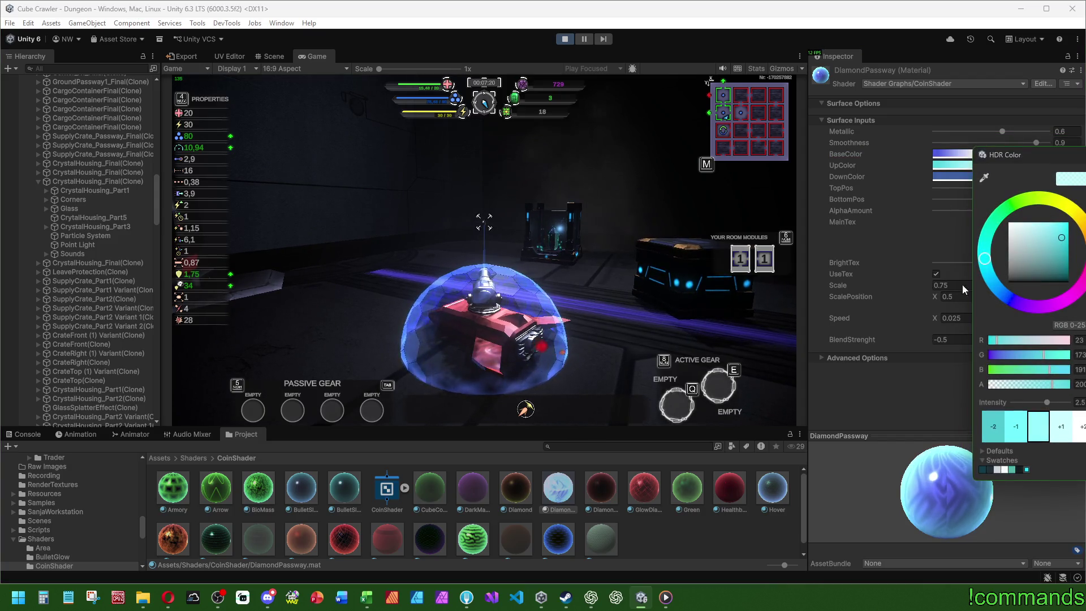
left_click(1065, 431)
left_click(1064, 432)
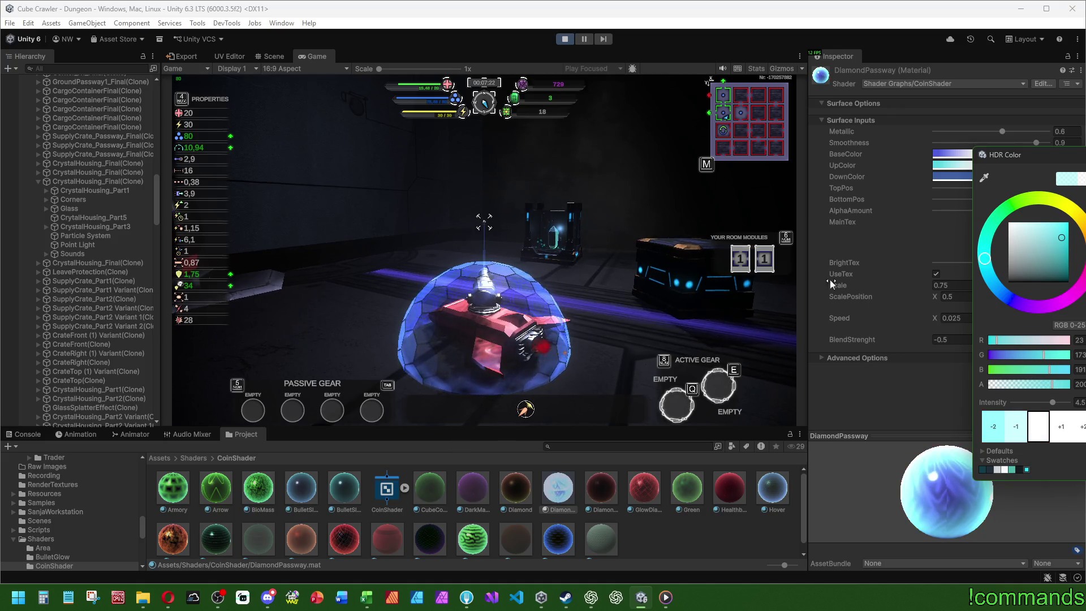
left_click(934, 178)
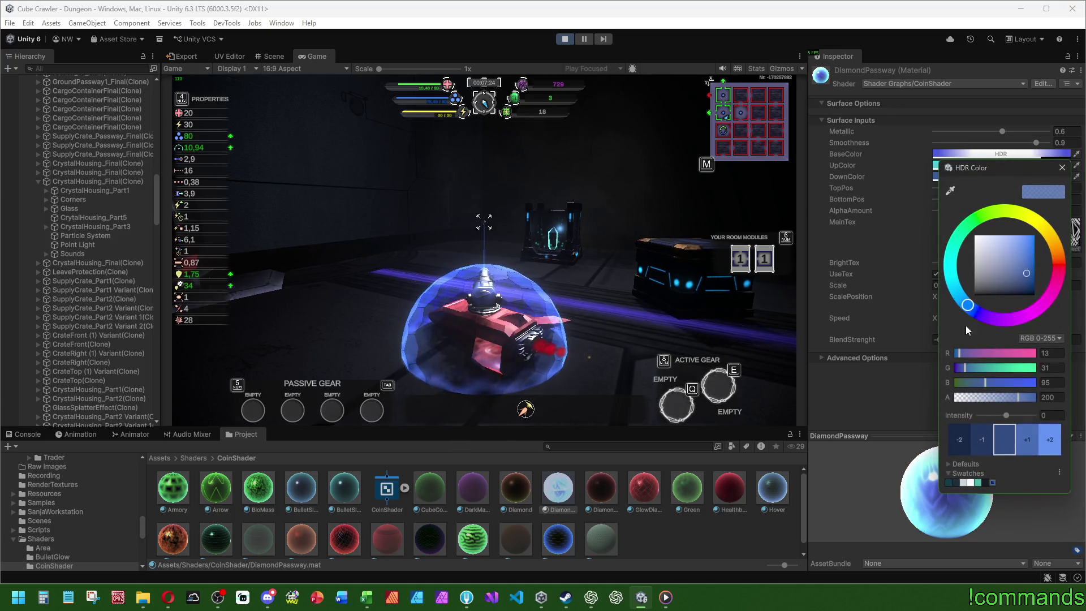
- Set DownColor's HDR intensity to 2
left_click(1027, 443)
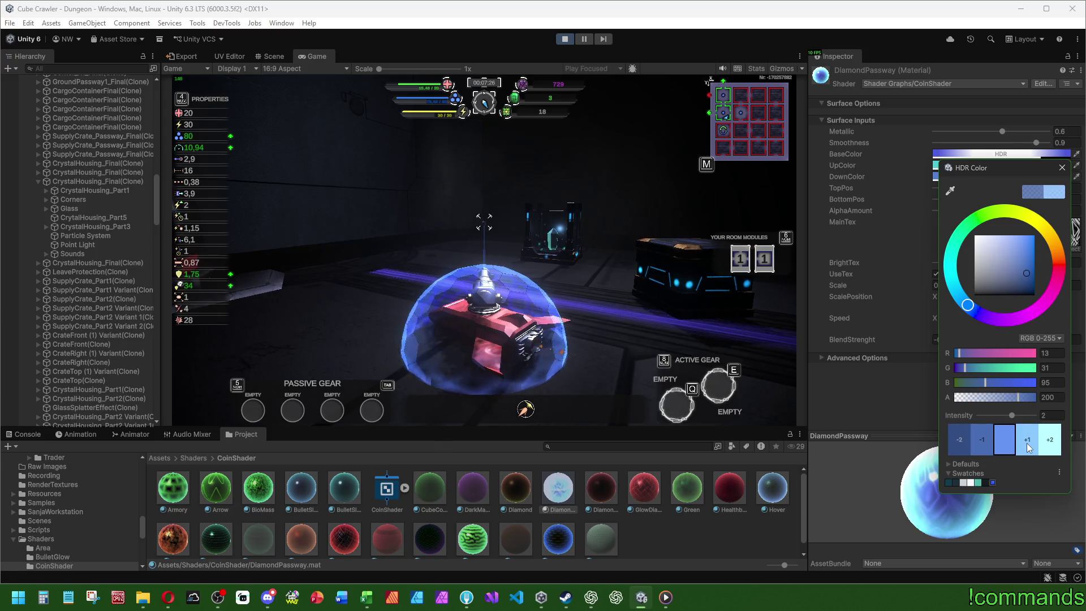
left_click(1026, 443)
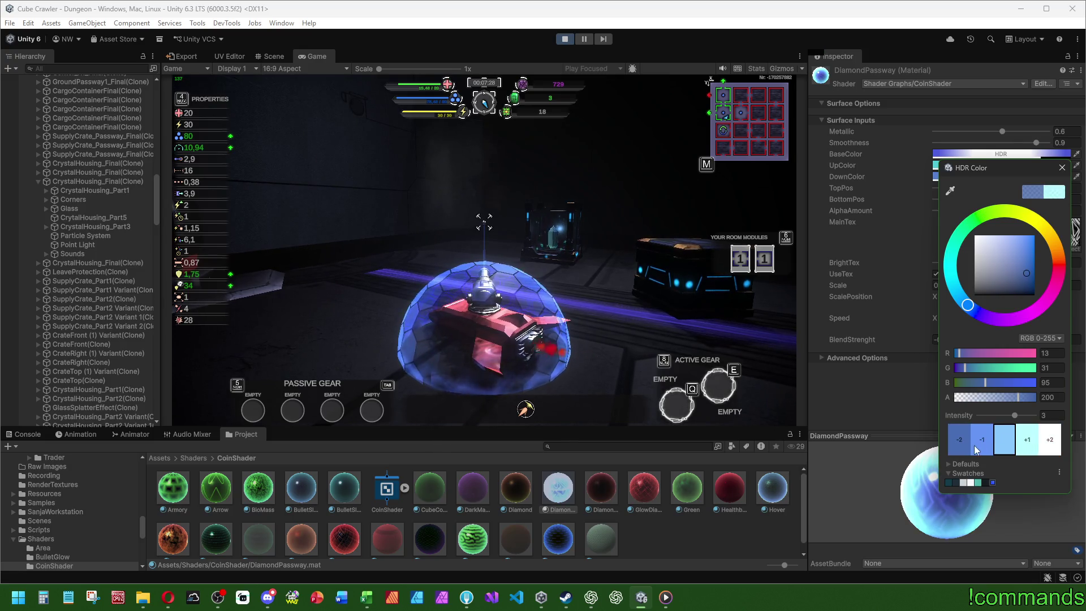
left_click(983, 443)
left_click(1061, 169)
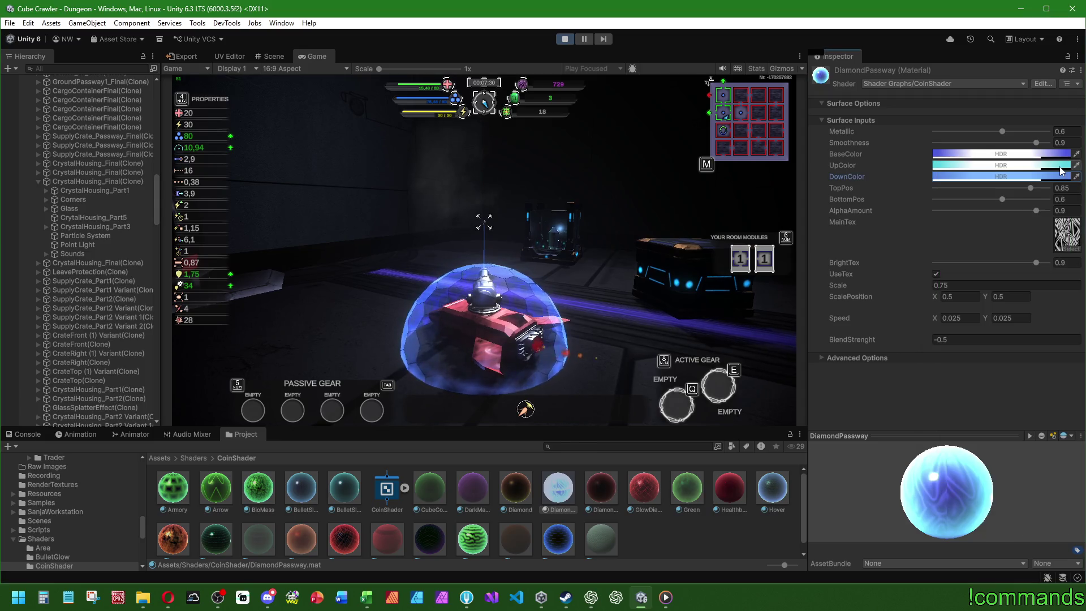
- Try Metallic 0.6, maximum Smoothness, TopPos 0.9, BottomPos 0.6 and AlphaAmount 1
left_click(1002, 131)
left_click_drag(1050, 134, 949, 135)
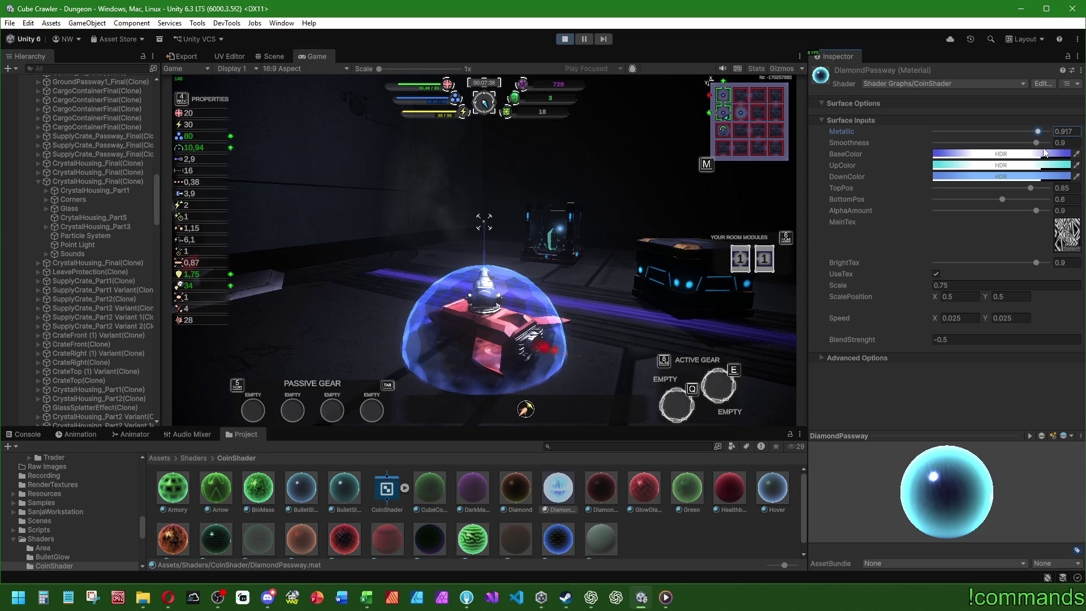
type("0.6")
left_click_drag(1037, 143, 950, 143)
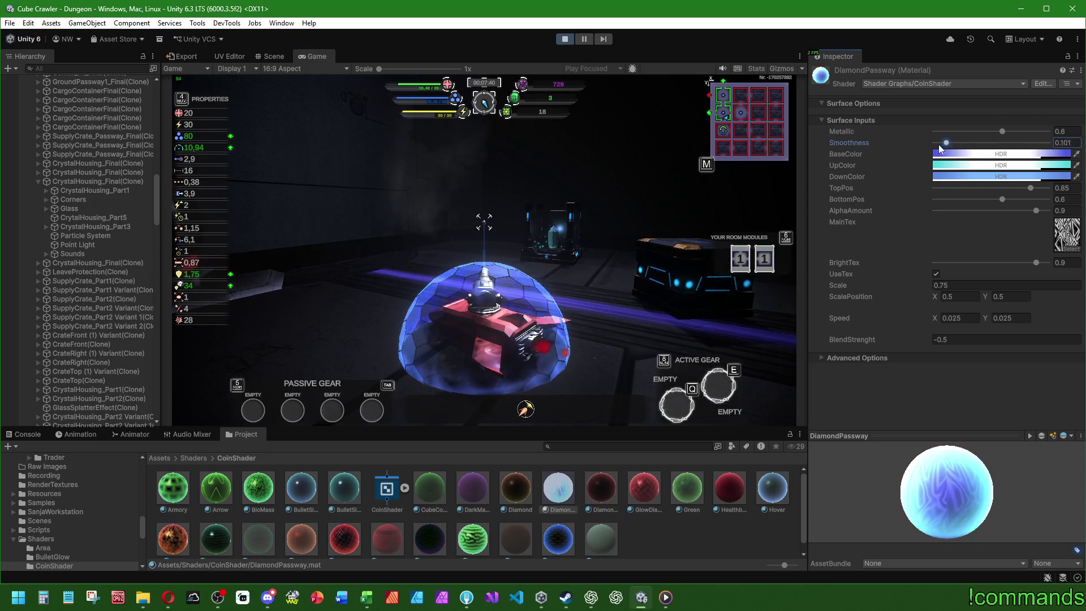
left_click_drag(875, 146, 928, 147)
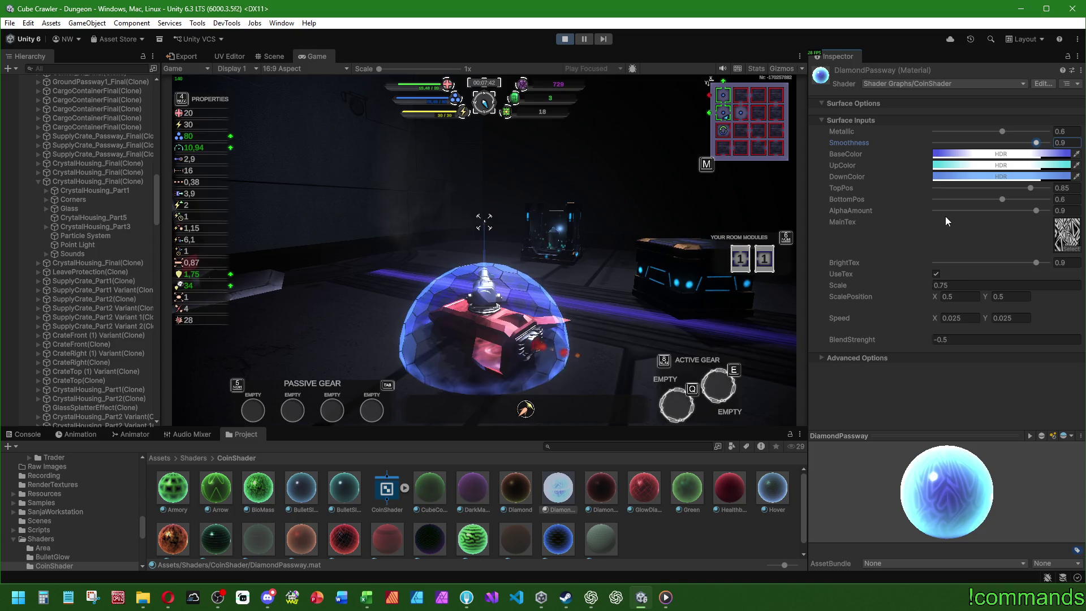
mouse_move(1030, 188)
left_mouse_down()
mouse_move(986, 187)
mouse_move(1074, 194)
left_mouse_up()
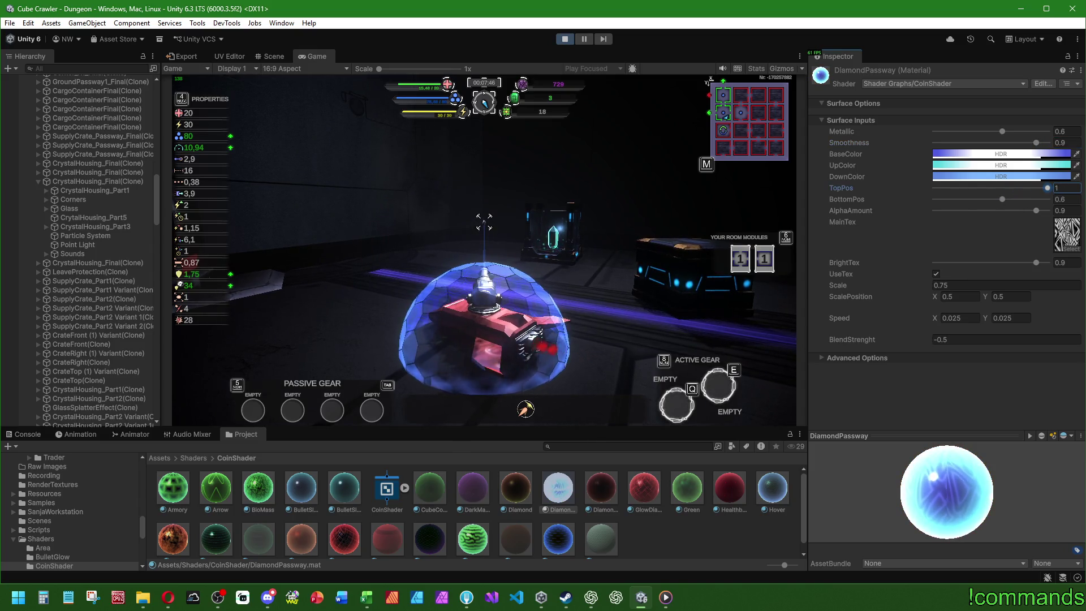
type("0.85")
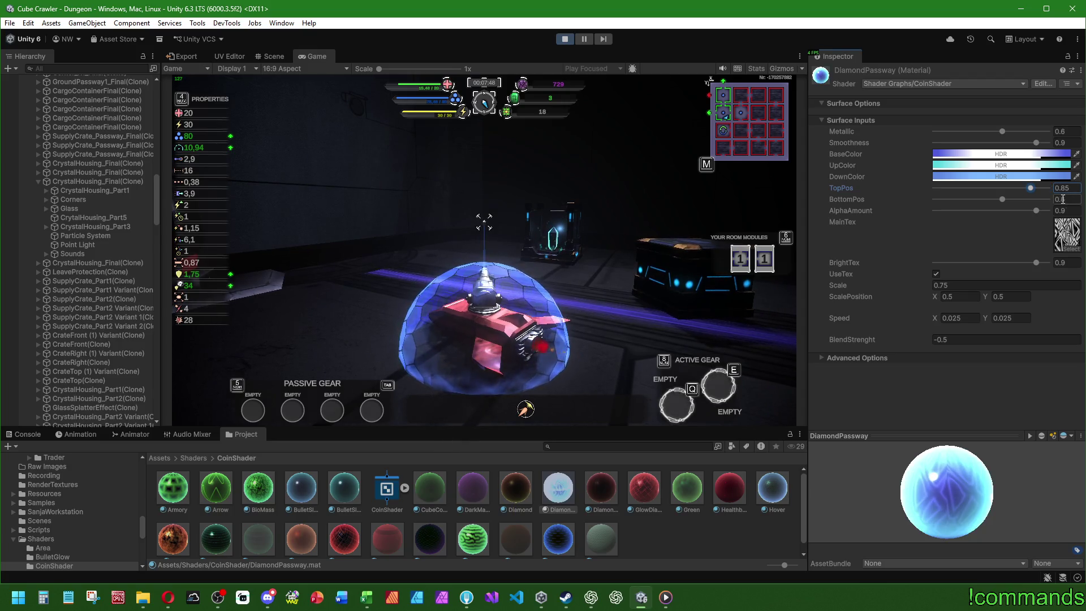
type("0.9")
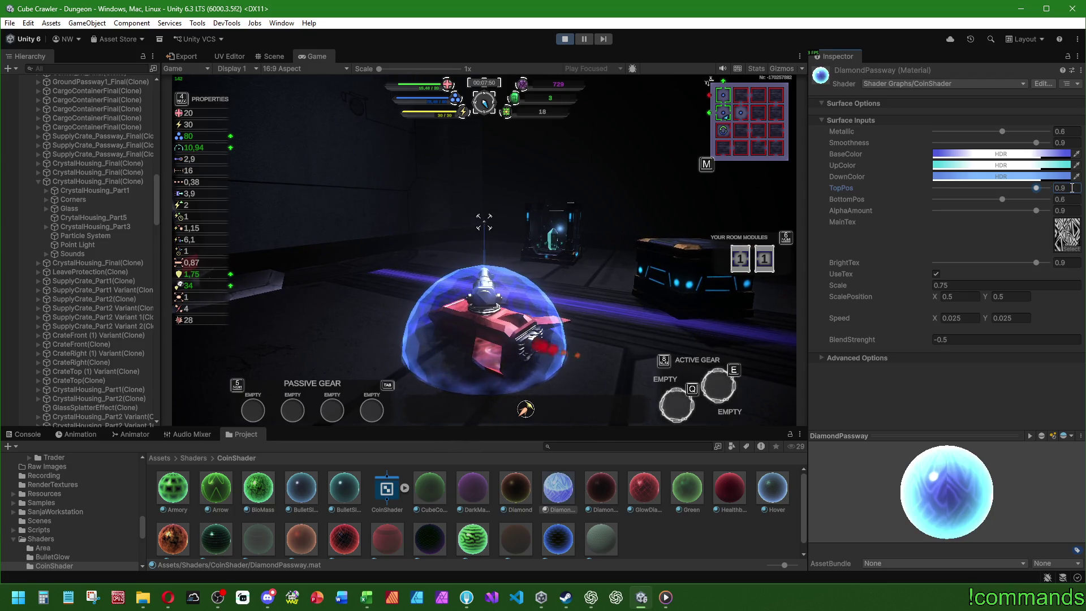
mouse_move(1003, 200)
left_mouse_down()
mouse_move(908, 198)
mouse_move(1055, 203)
left_mouse_up()
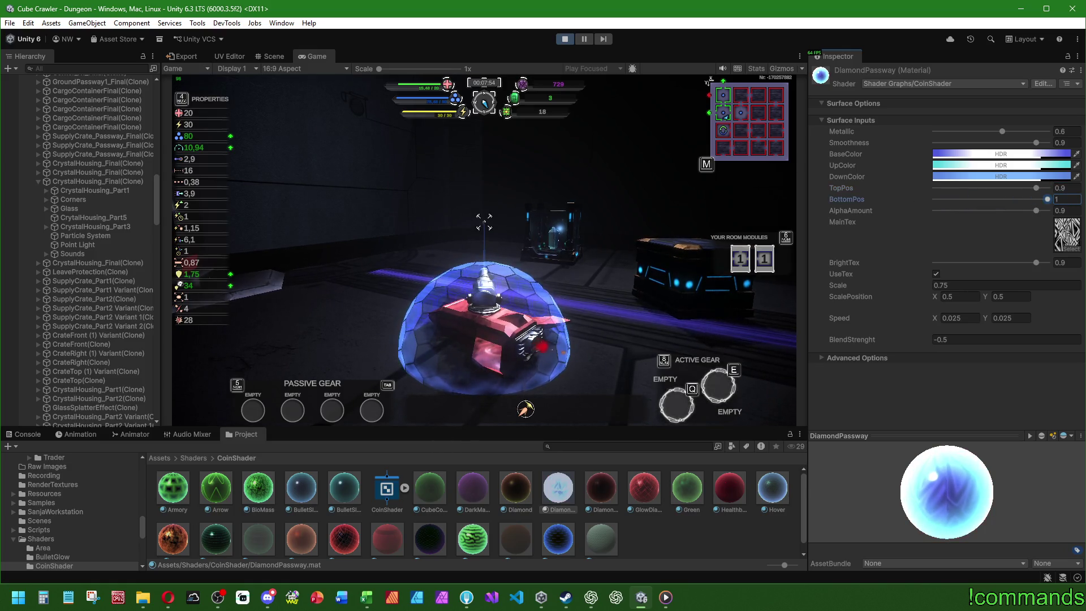
type("0.6")
mouse_move(1035, 210)
left_mouse_down()
mouse_move(938, 209)
mouse_move(1052, 210)
mouse_move(842, 202)
mouse_move(1010, 208)
left_mouse_up()
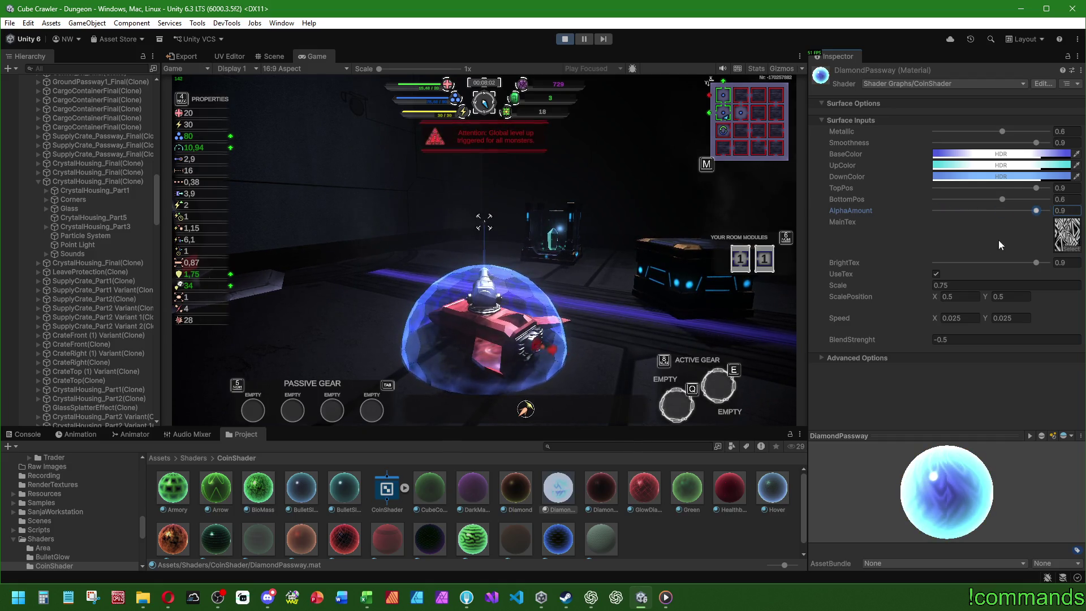
- Test BrightTex at 1, revert it to 0.9, and scrub BlendStrenght to 3.05
left_click_drag(1036, 262, 1050, 262)
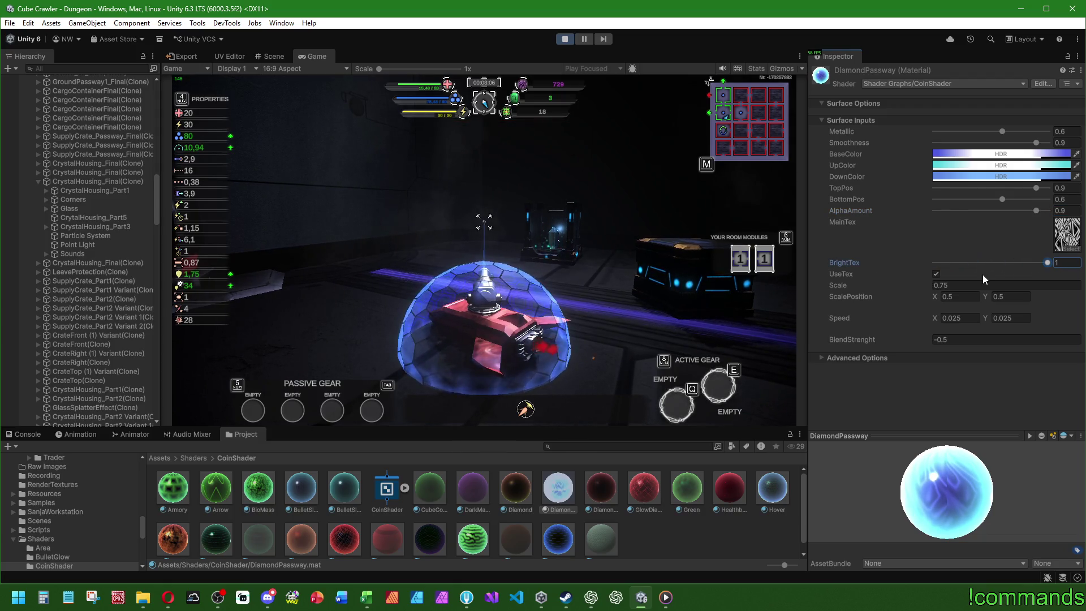
key("ctrl+z")
left_click(856, 284)
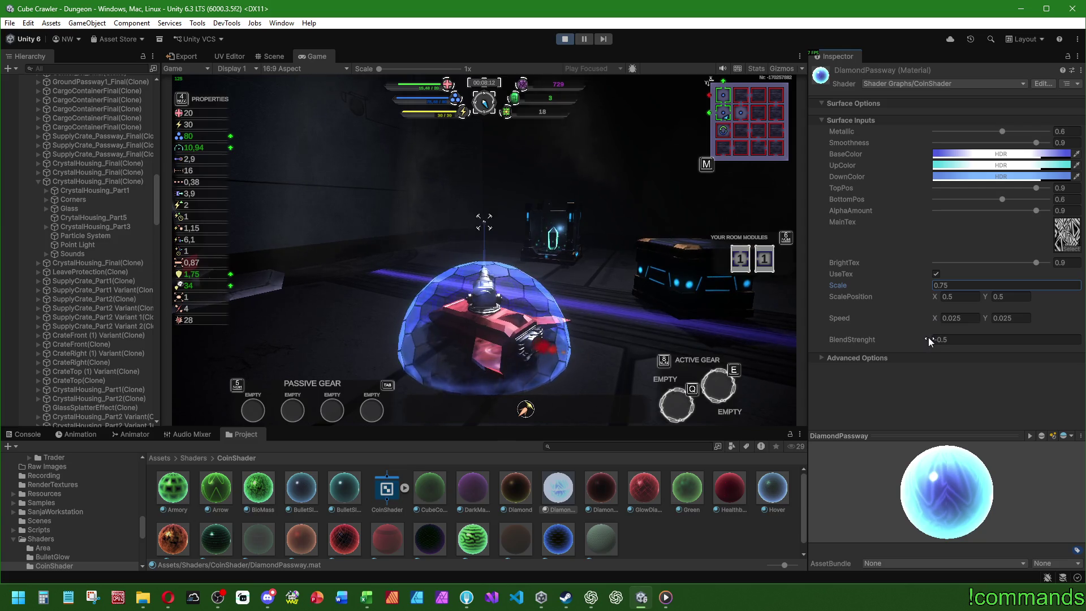
mouse_move(928, 337)
left_mouse_down()
mouse_move(867, 332)
mouse_move(993, 334)
left_mouse_up()
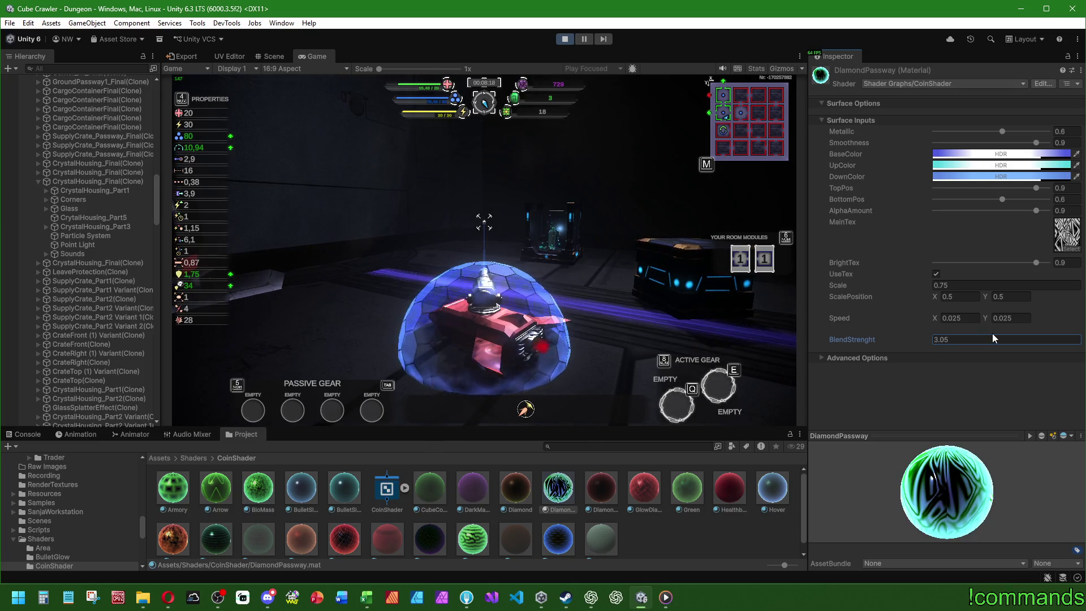
- Revert BlendStrenght to -0.5 and fly the ship up to the crystal housing
key("ctrl+z")
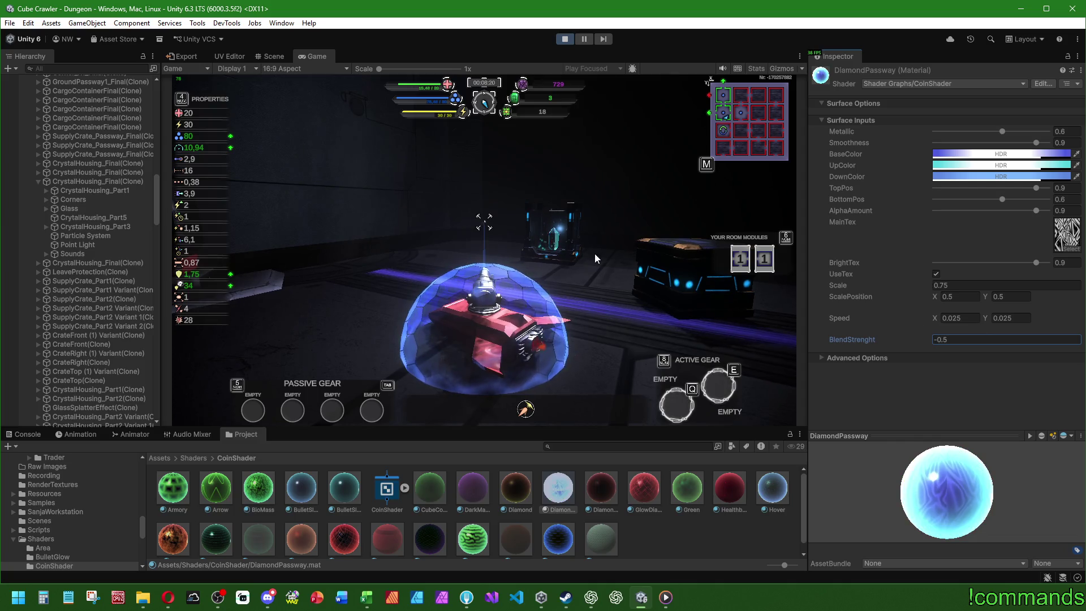
key("w")
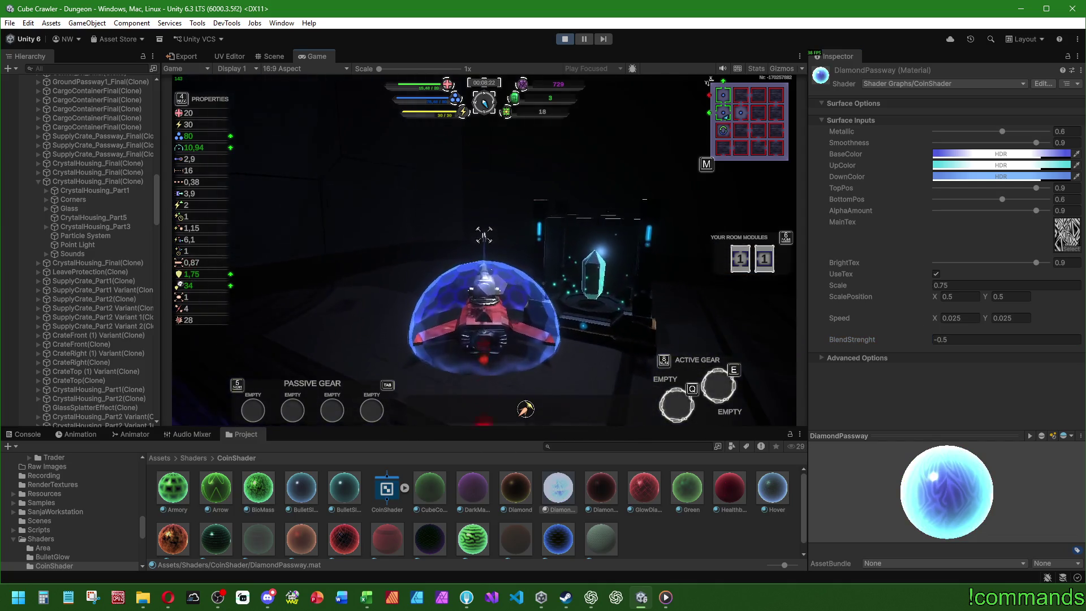
key("d")
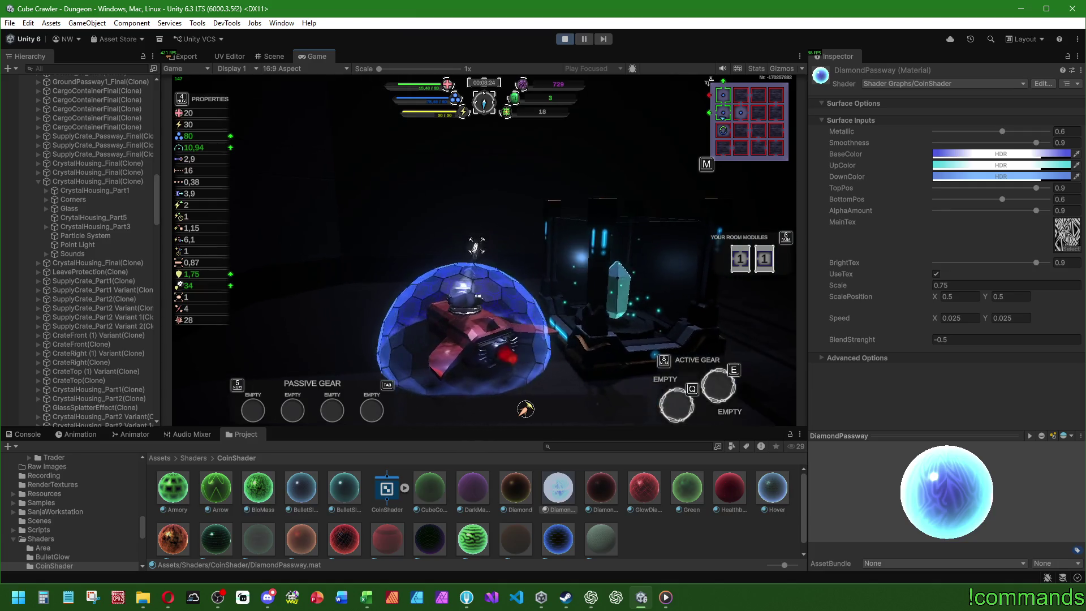
key("a")
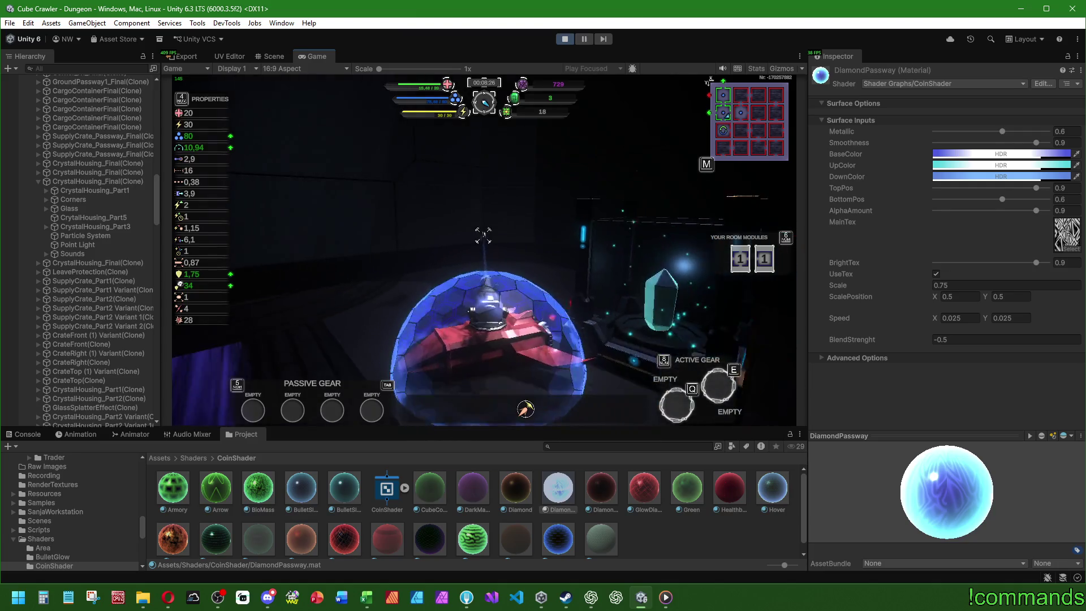
key("w")
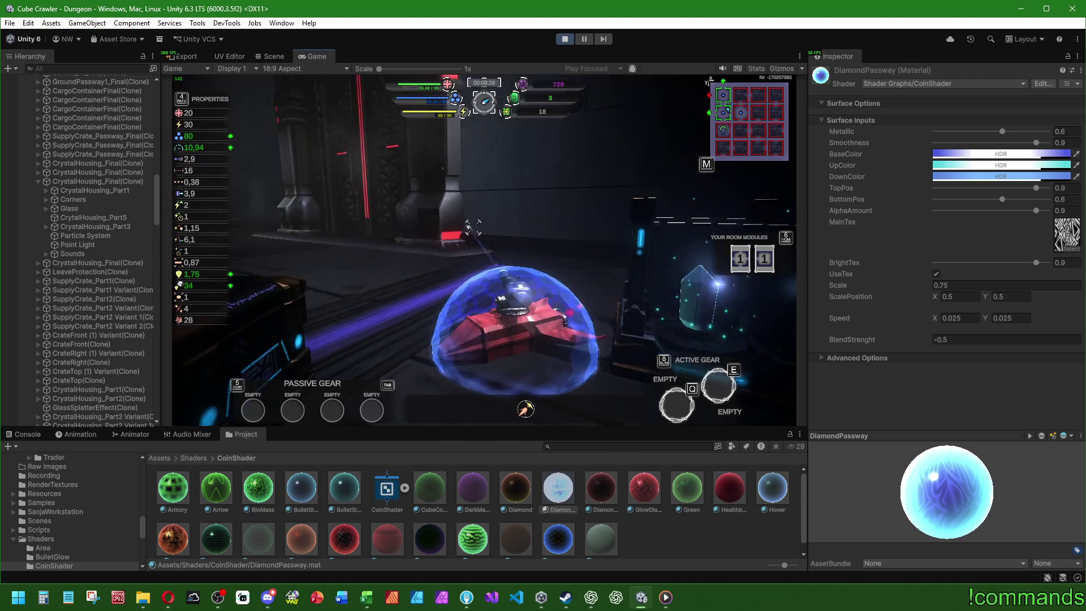
key("d")
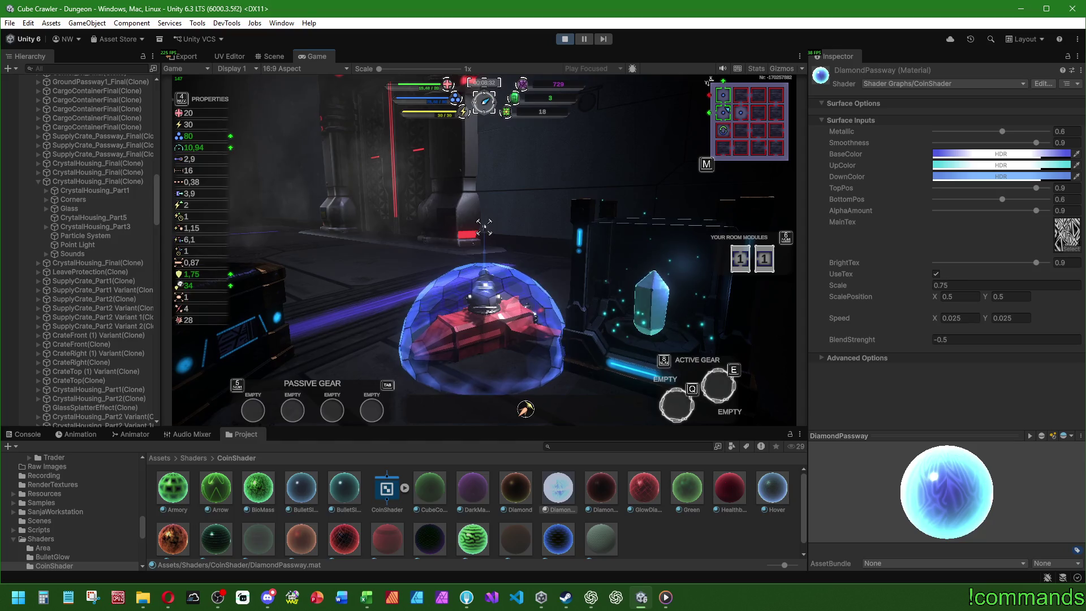
- Scrub BlendStrenght to about -2.58 while watching the lit crystal
key("super")
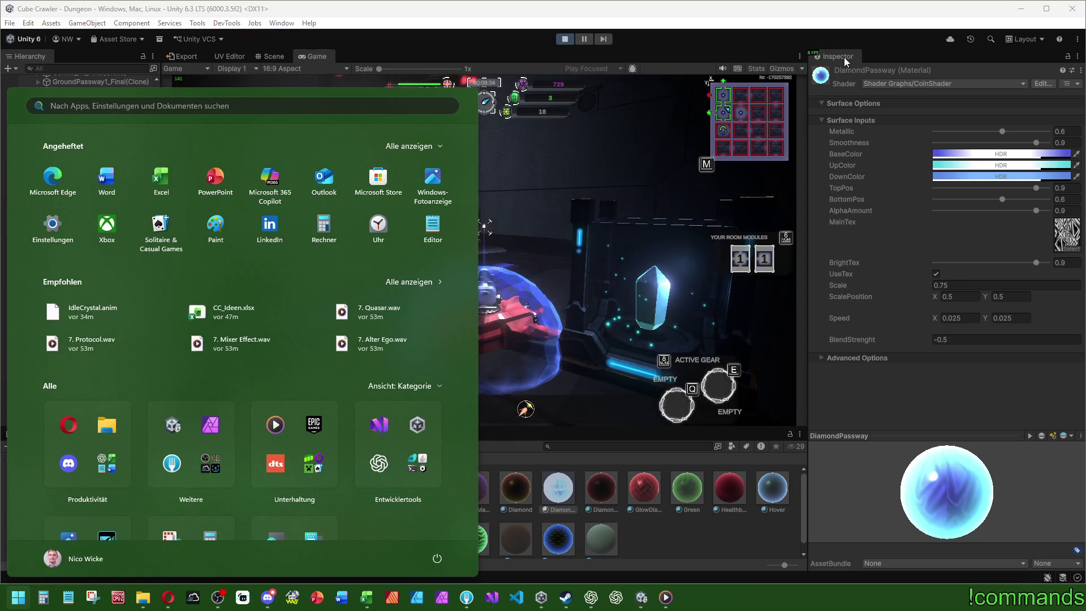
key("super")
mouse_move(874, 338)
left_mouse_down()
mouse_move(966, 341)
mouse_move(677, 331)
mouse_move(918, 349)
mouse_move(837, 343)
left_mouse_up()
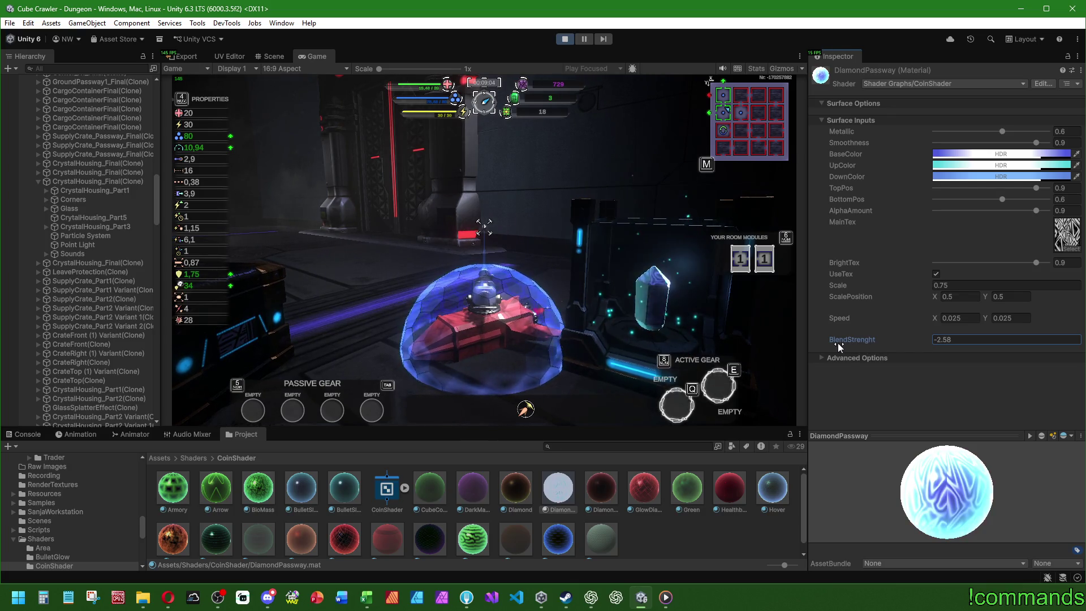
mouse_move(838, 343)
left_mouse_down()
mouse_move(936, 346)
mouse_move(803, 338)
mouse_move(877, 341)
mouse_move(849, 338)
mouse_move(860, 337)
left_mouse_up()
- Set DiamondPassway's BlendStrenght to -1 and keep Scale at 0.75 after trying other values
left_click(947, 341)
type("-1")
key("Return")
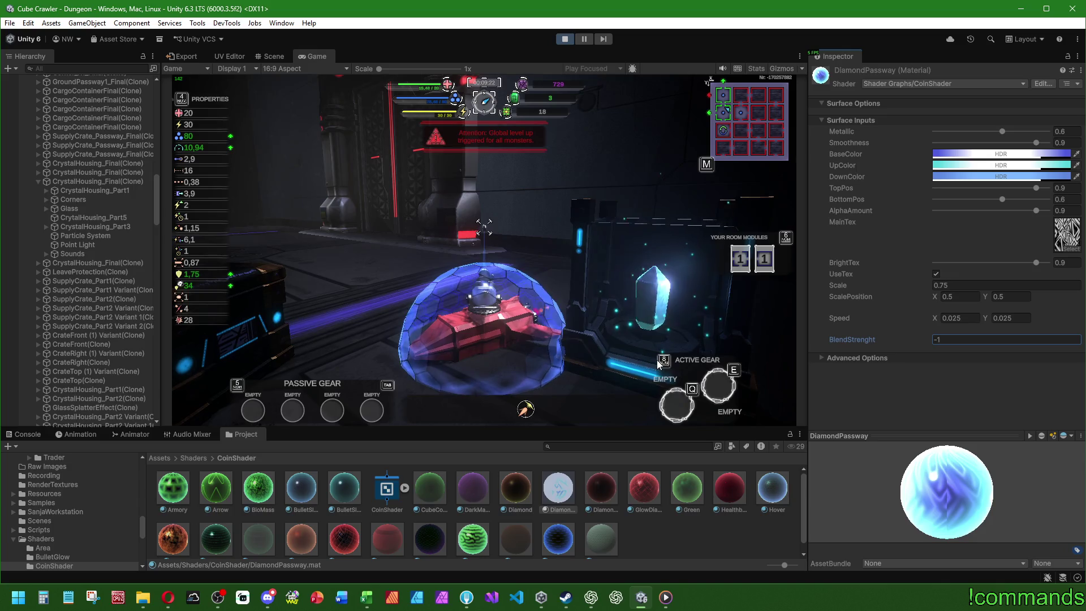
left_click(965, 285)
type("2")
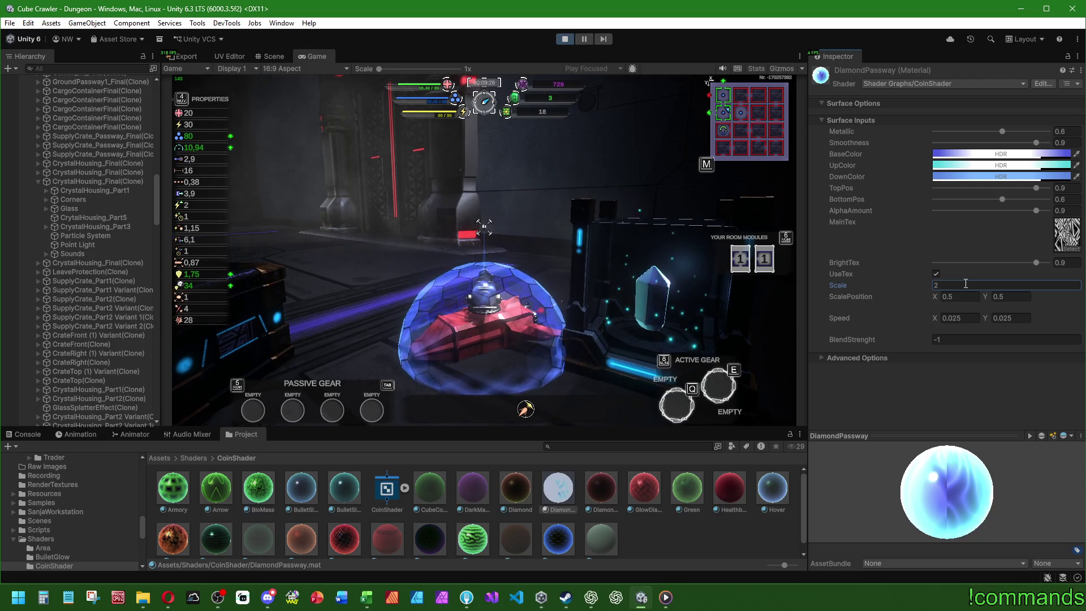
key("ctrl+z")
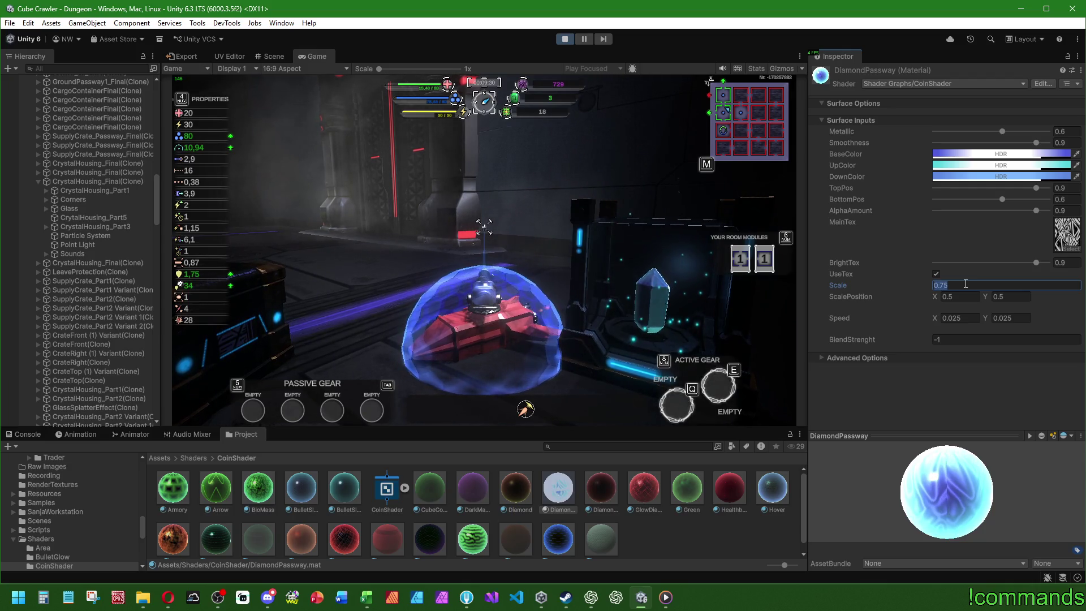
type("0.25")
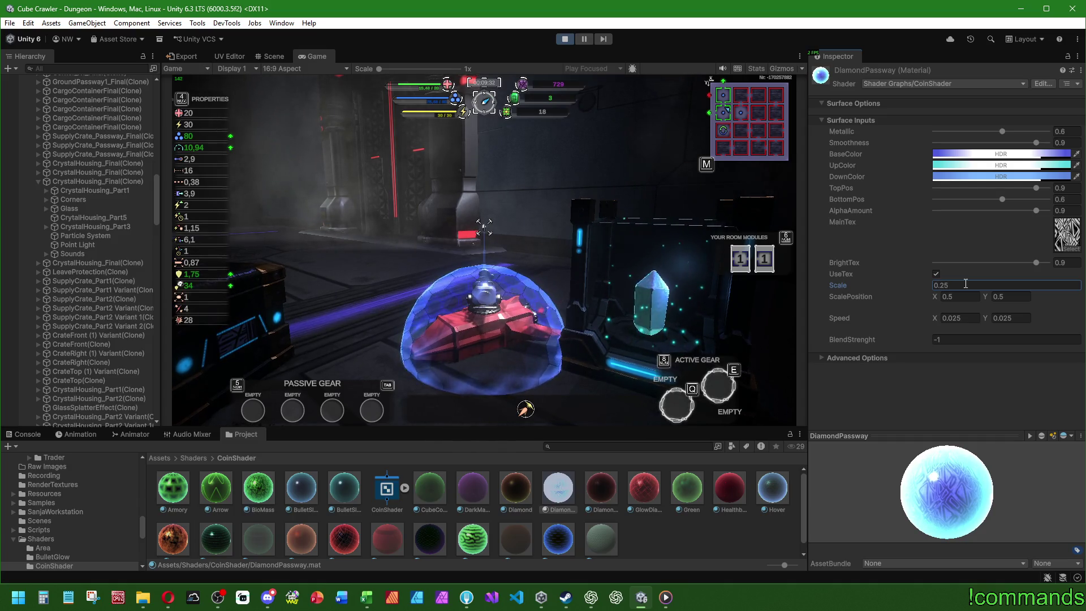
key("ctrl+a")
type("0,75")
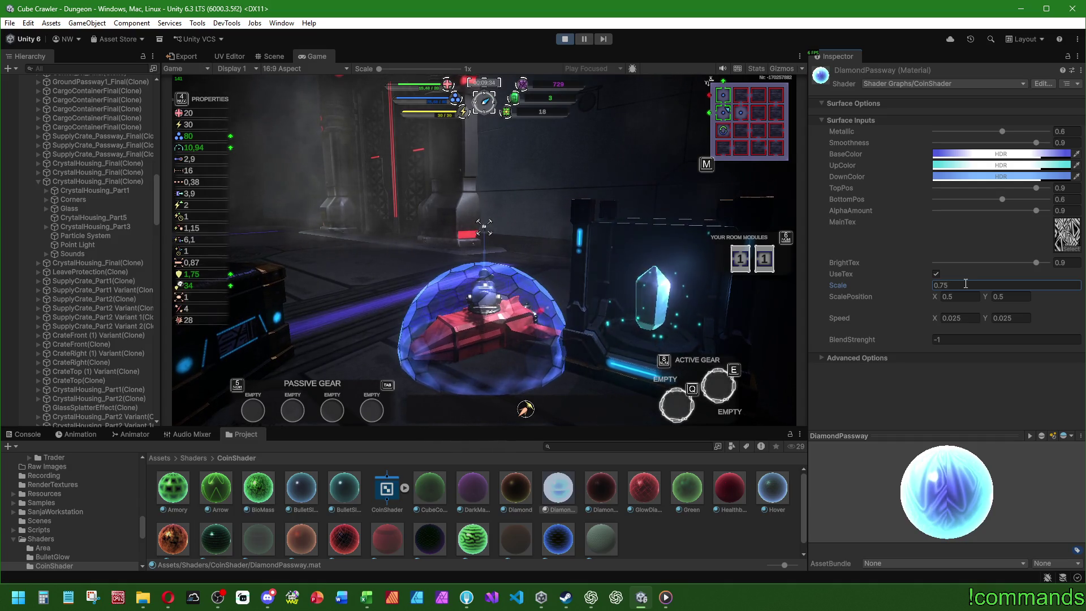
- Set BrightTex to 0.9 and toggle UseTex off and back on
mouse_move(1037, 263)
left_mouse_down()
mouse_move(903, 261)
mouse_move(1051, 261)
left_mouse_up()
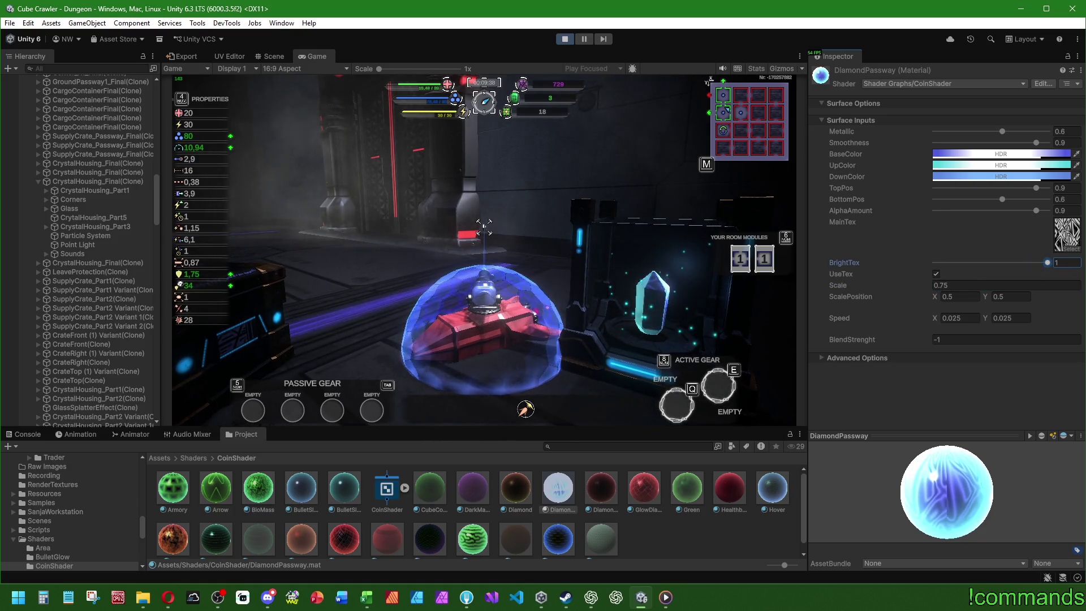
type("0.9")
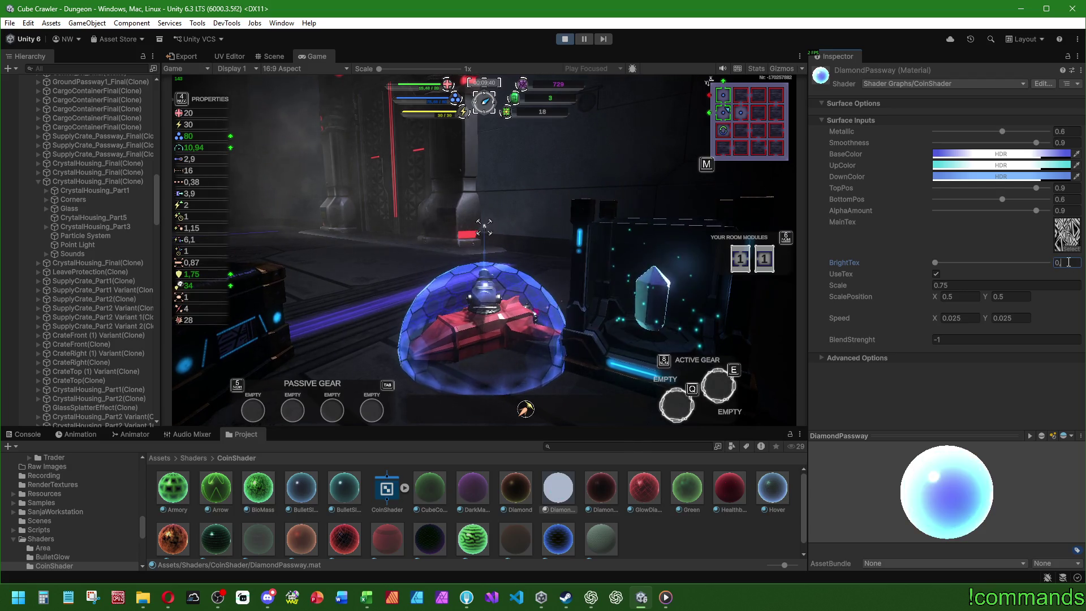
left_click(937, 274)
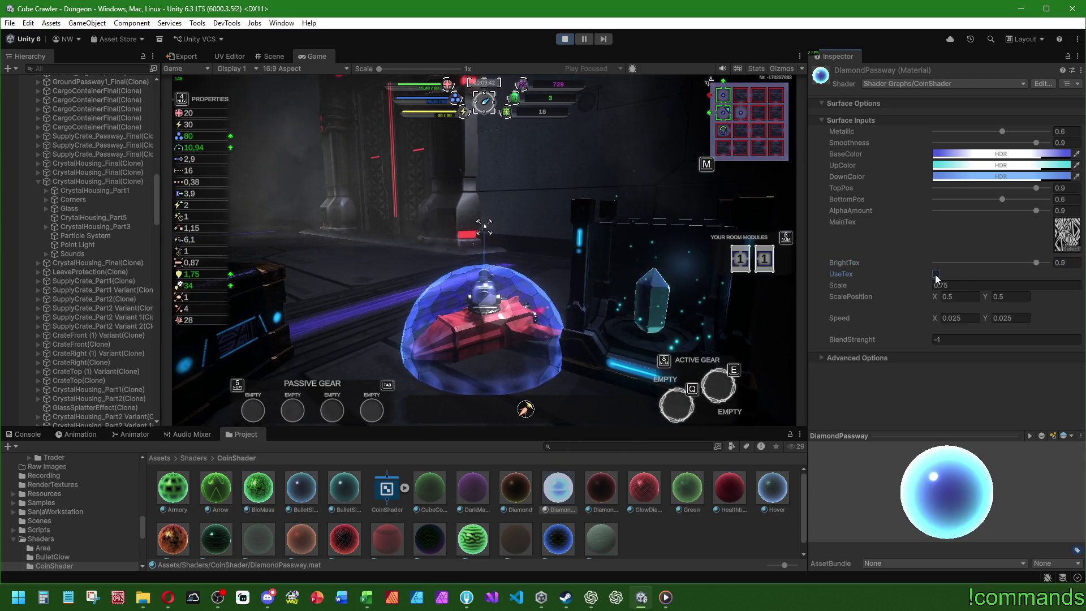
left_click(937, 275)
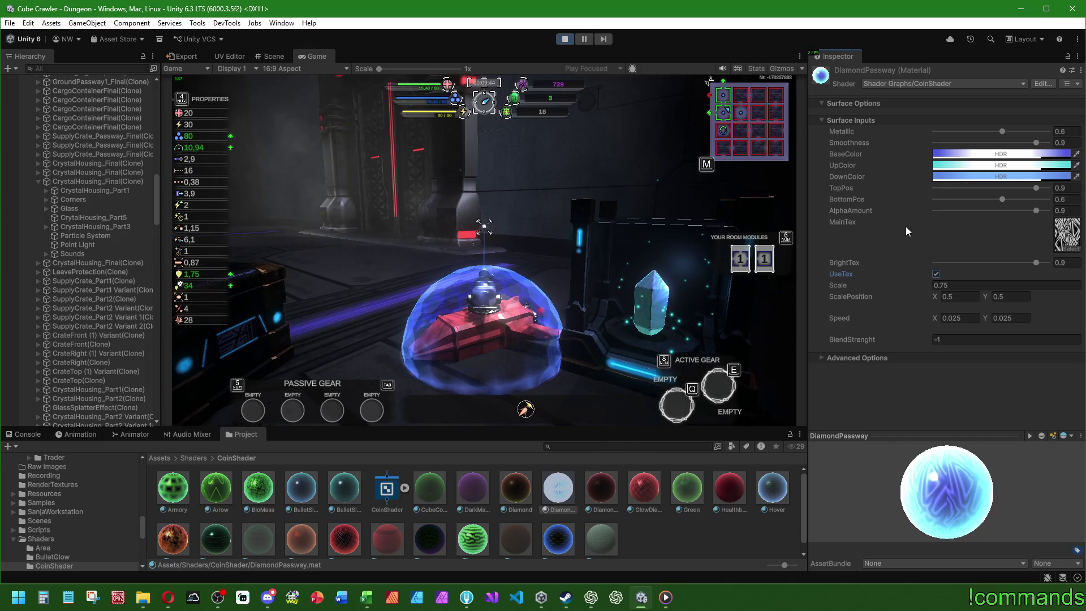
left_click(947, 155)
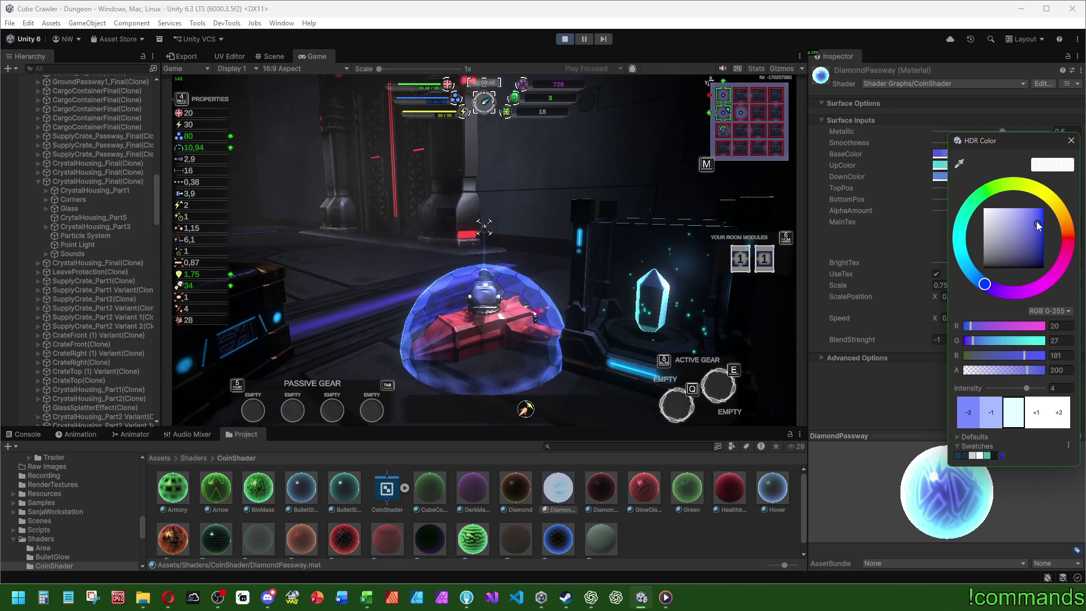
- Make the BaseColor a brighter, more saturated blue and lower its HDR intensity to -2
left_click_drag(1039, 227, 1042, 188)
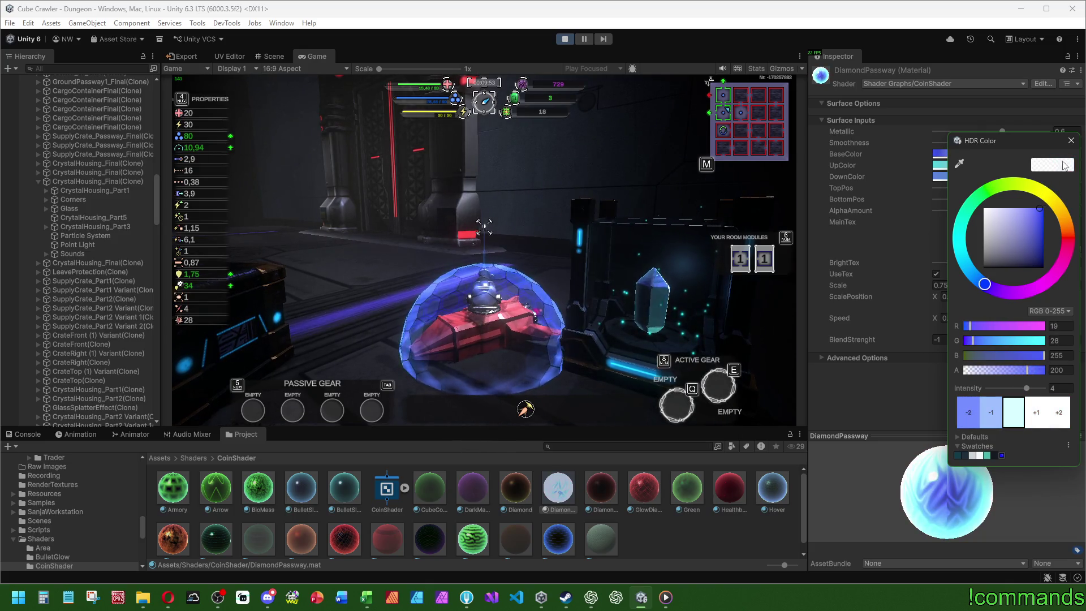
left_click(1072, 141)
left_click(1007, 156)
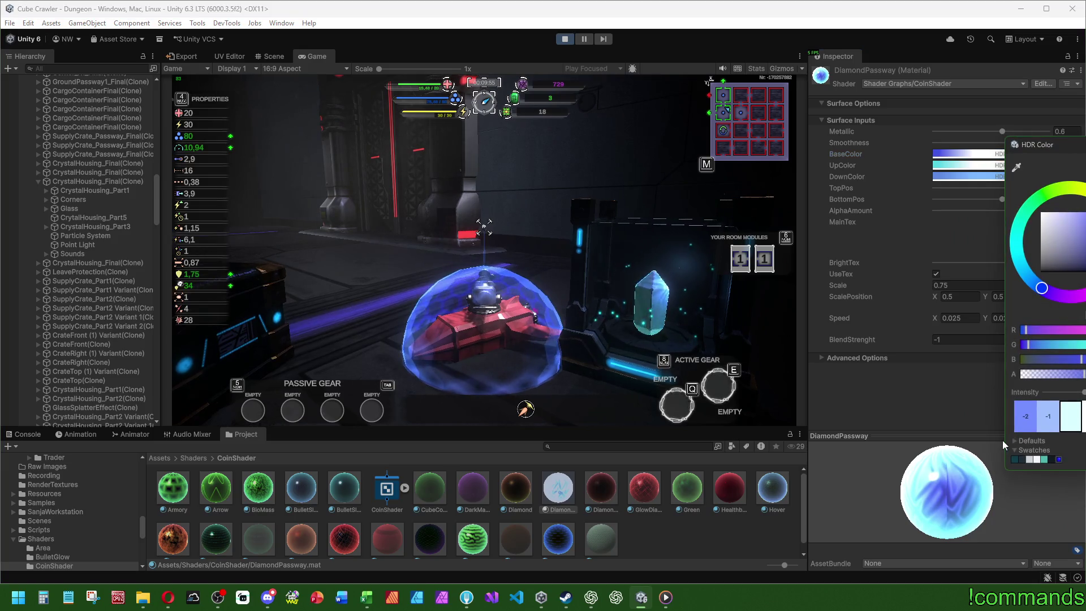
left_click(1083, 425)
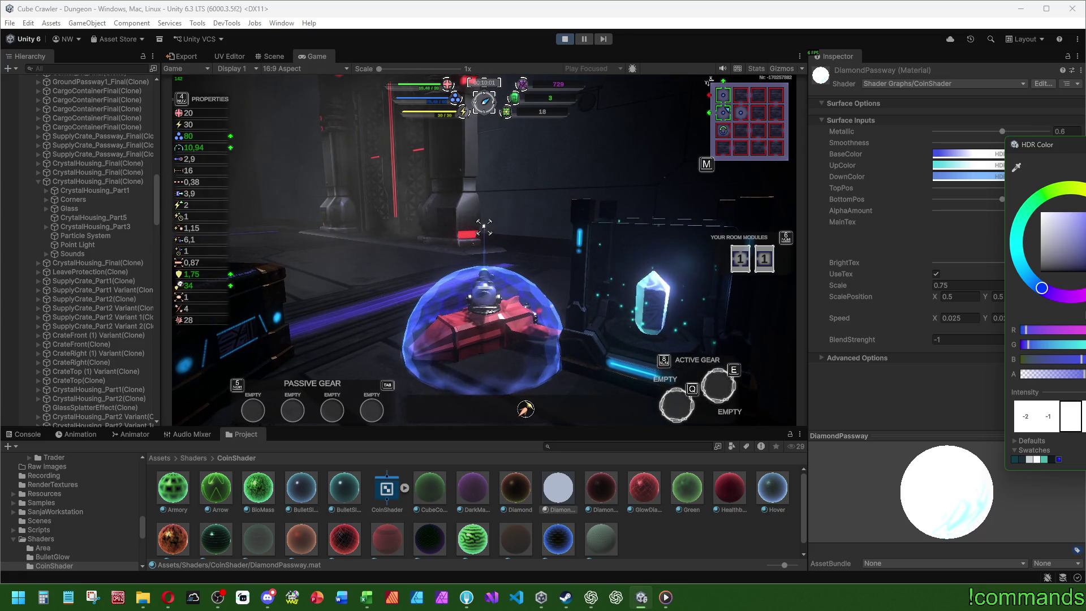
left_click(1048, 423)
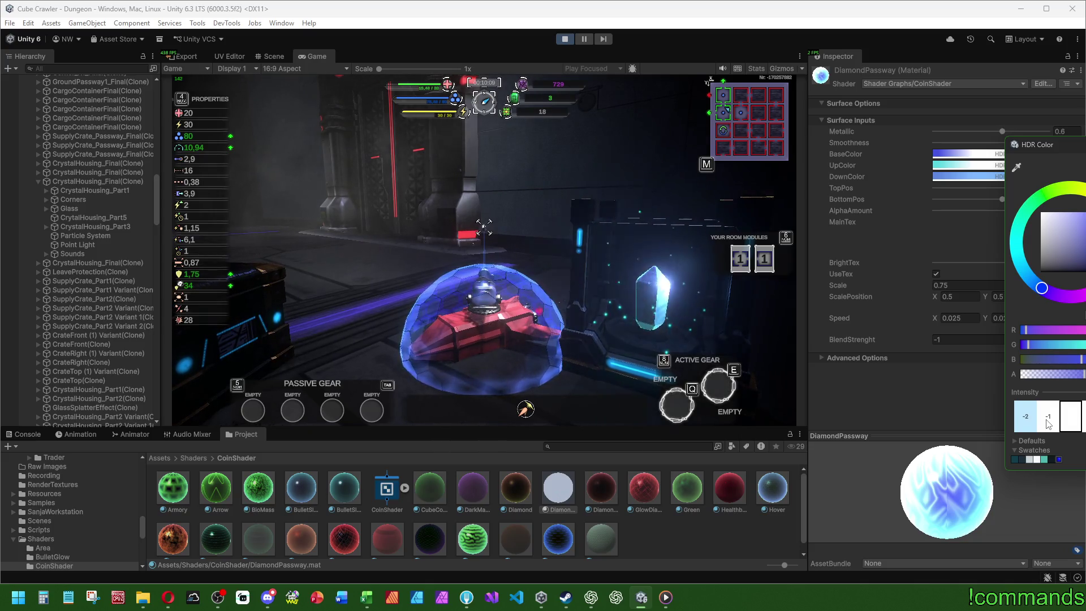
left_click(1048, 424)
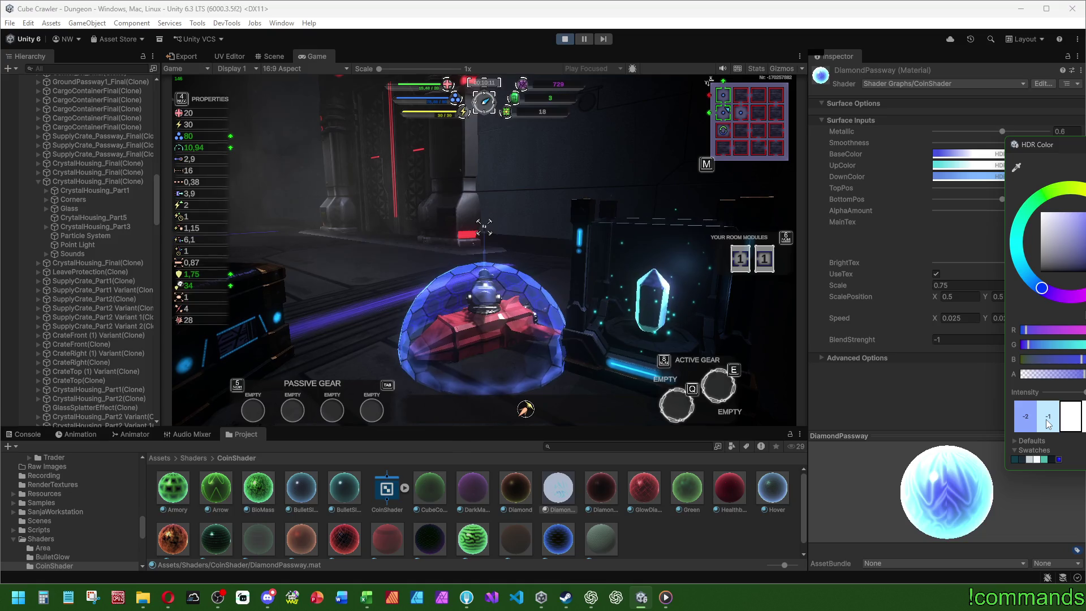
left_click(968, 165)
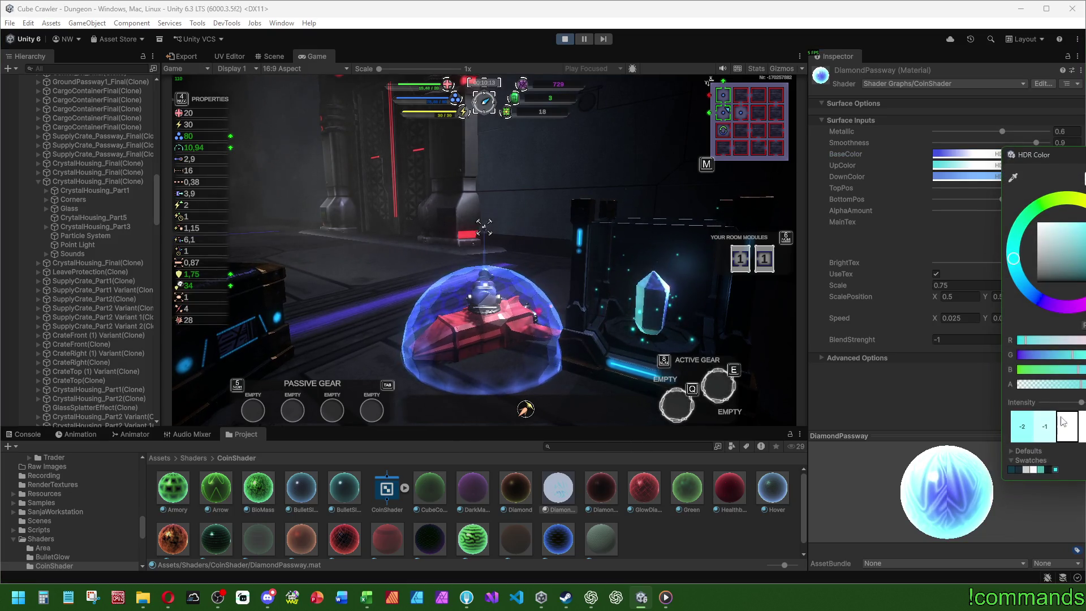
- Retune UpColor's HDR intensity, briefly maxing it, then lowering it step by step
left_click(1050, 428)
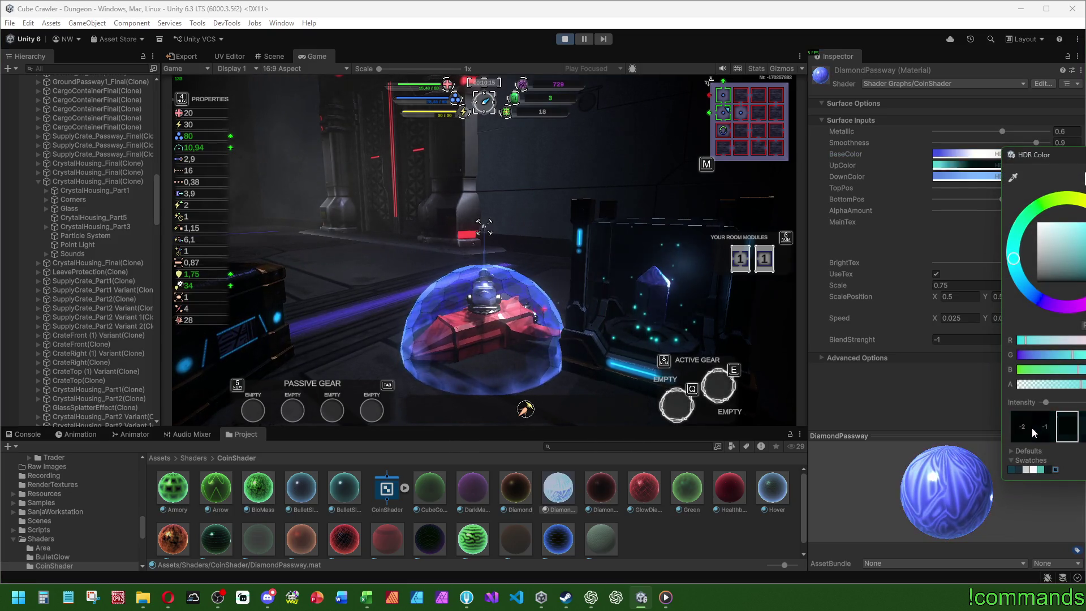
left_click_drag(1042, 402, 1084, 402)
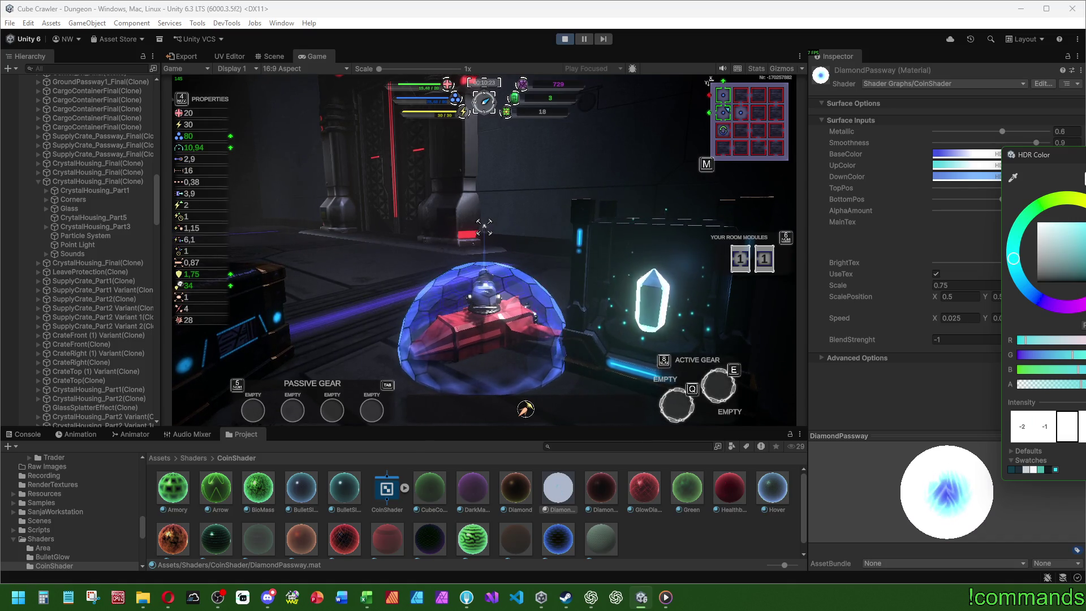
left_click(1046, 432)
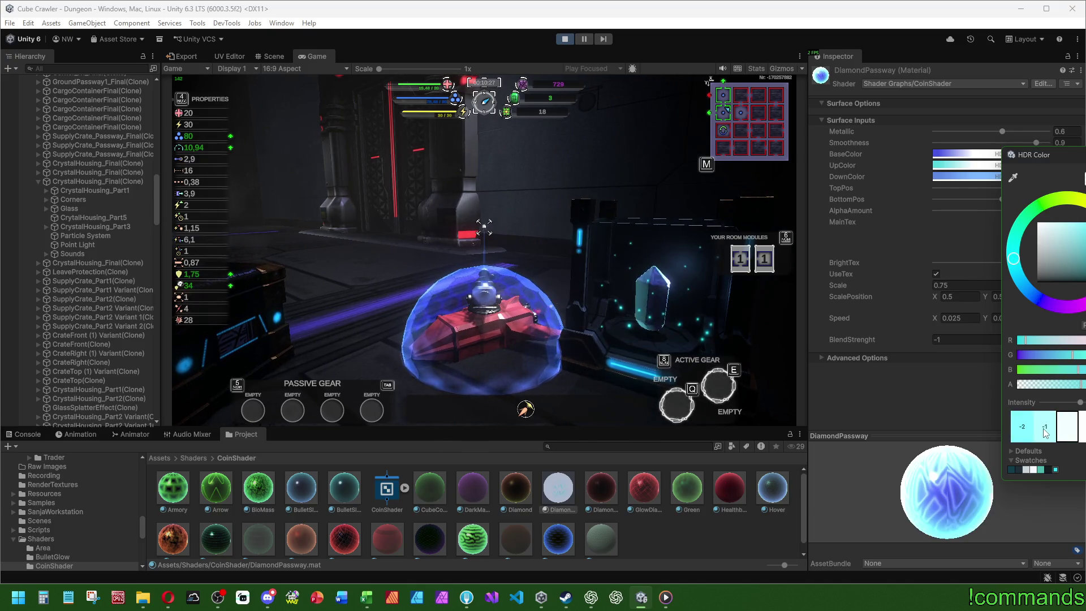
left_click(1045, 433)
key("ctrl+z")
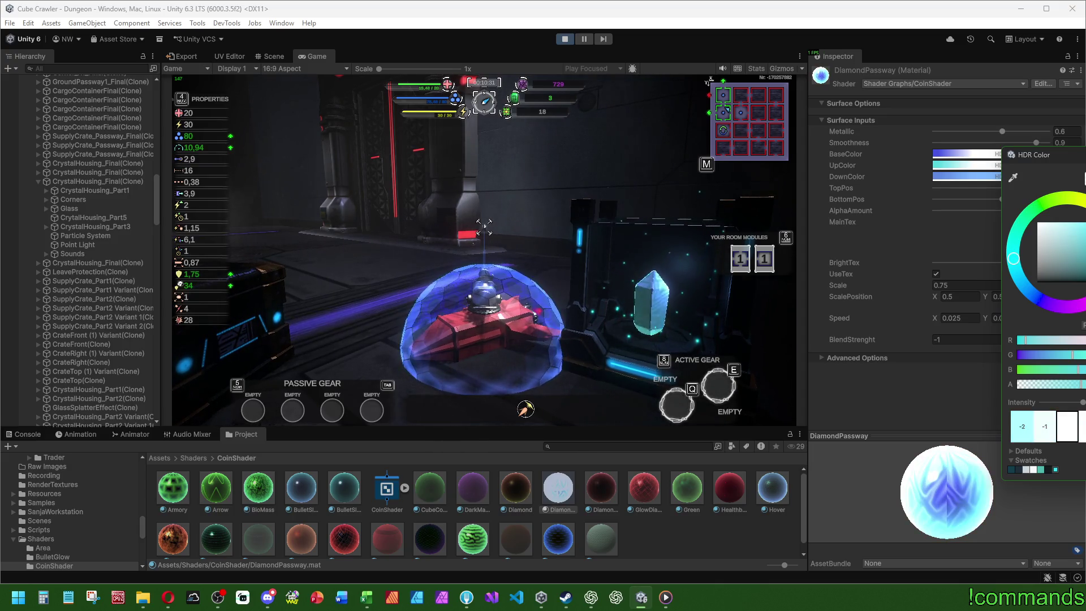
left_click(1046, 432)
left_click(1046, 433)
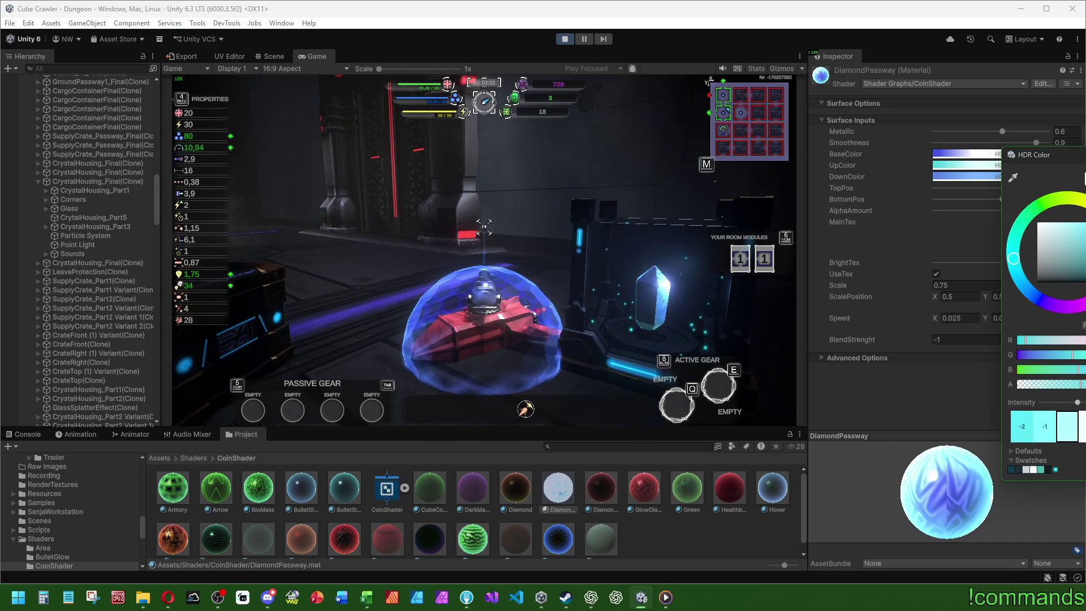
key("ctrl+z")
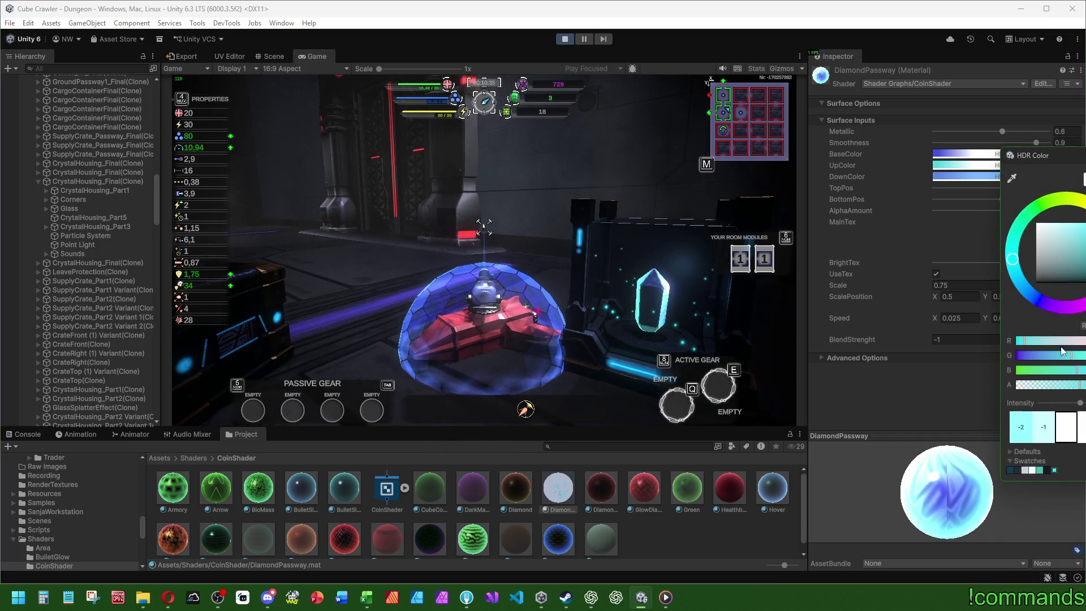
left_click(1045, 432)
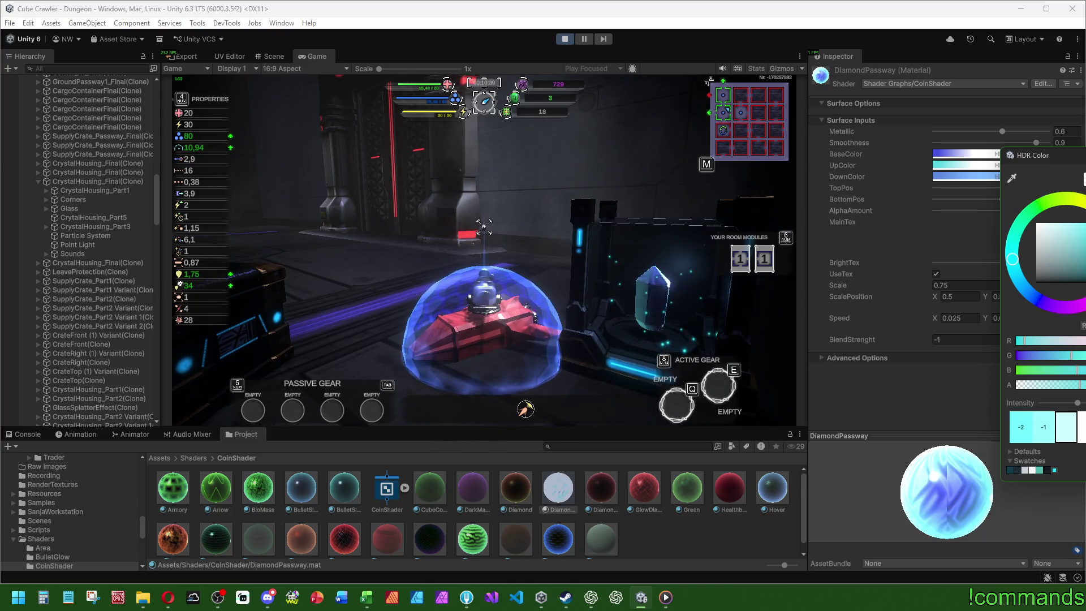
- Adjust DownColor's HDR intensity, undoing the increase, then close the colour picker
left_click(973, 178)
left_click(973, 178)
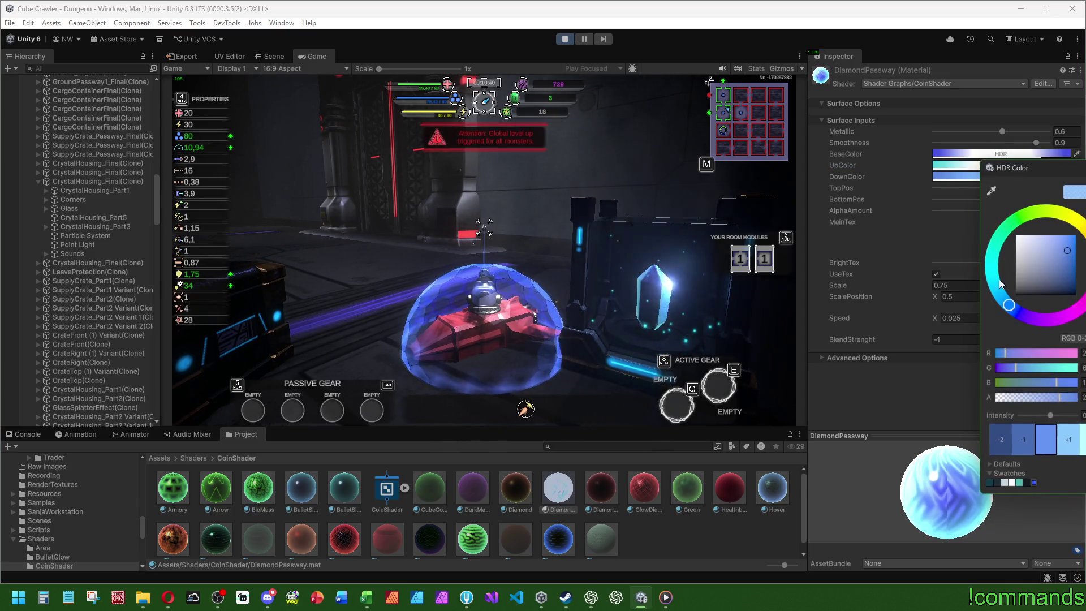
left_click(1066, 446)
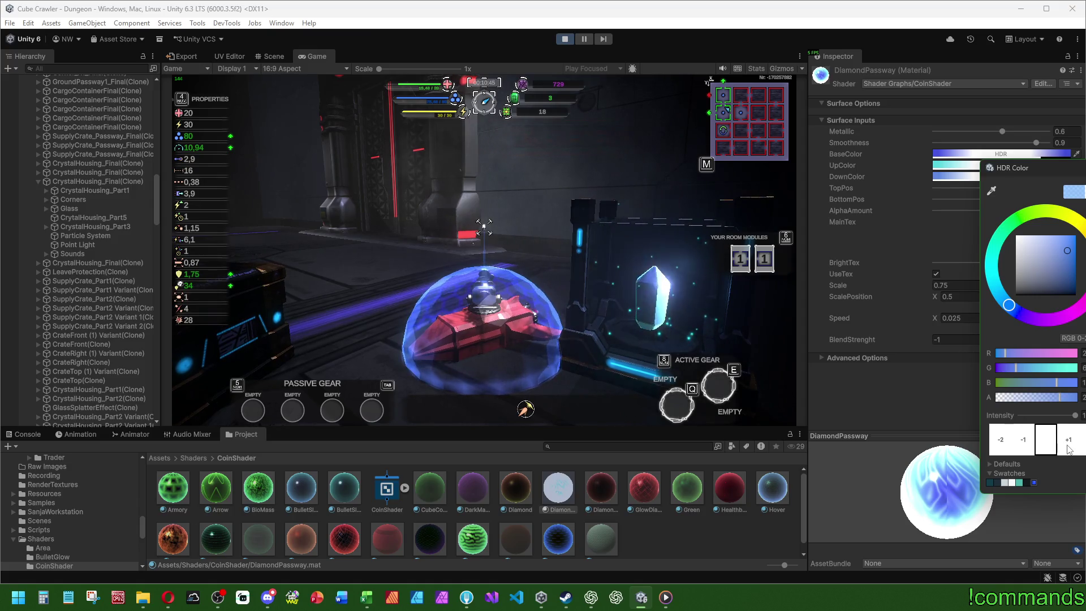
key("ctrl+z")
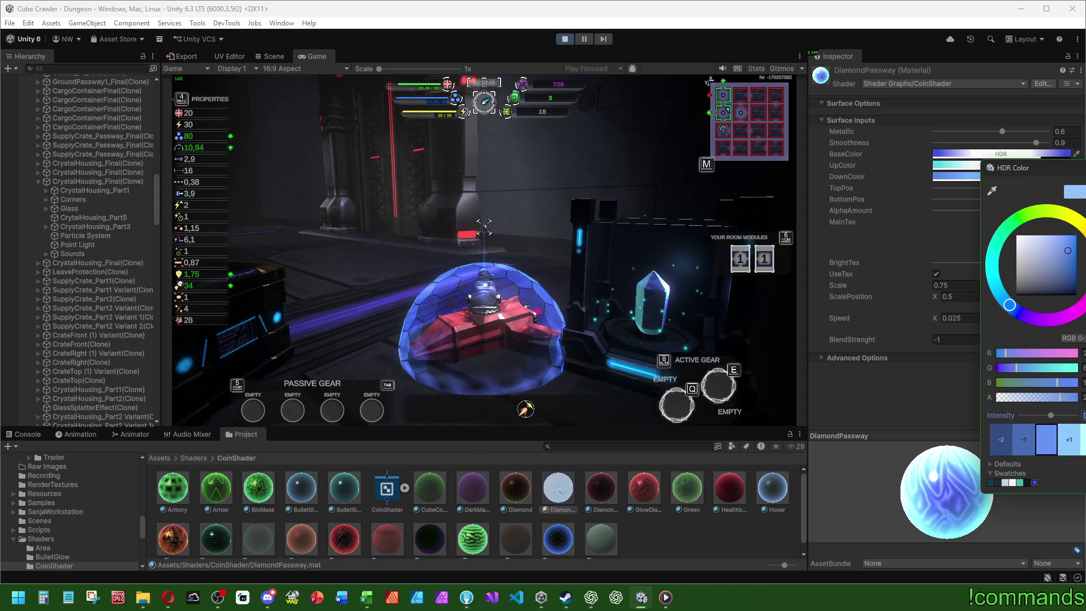
key("ctrl+z")
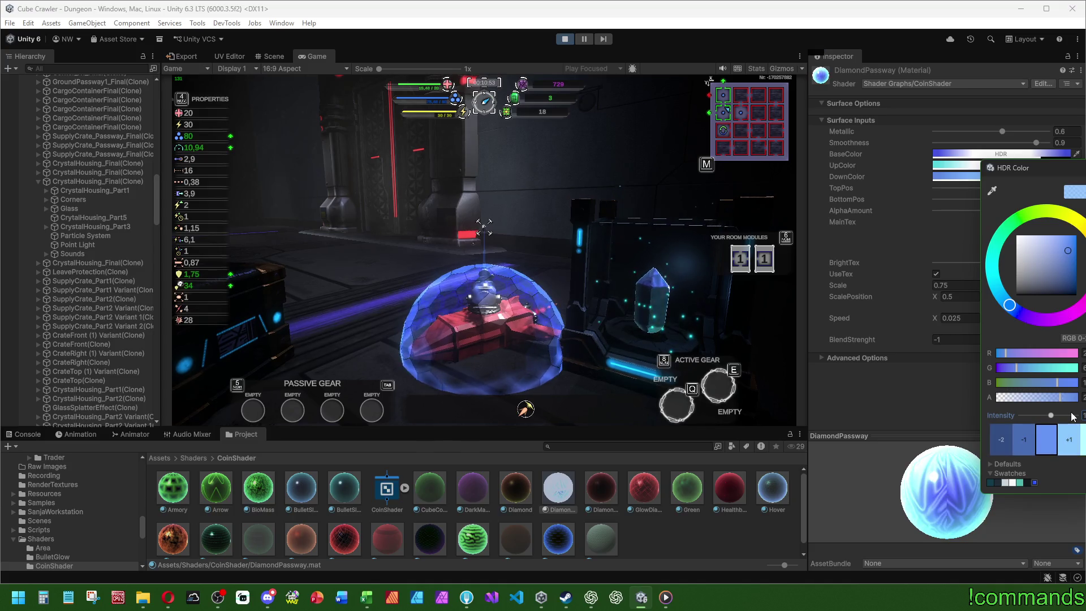
left_click(801, 379)
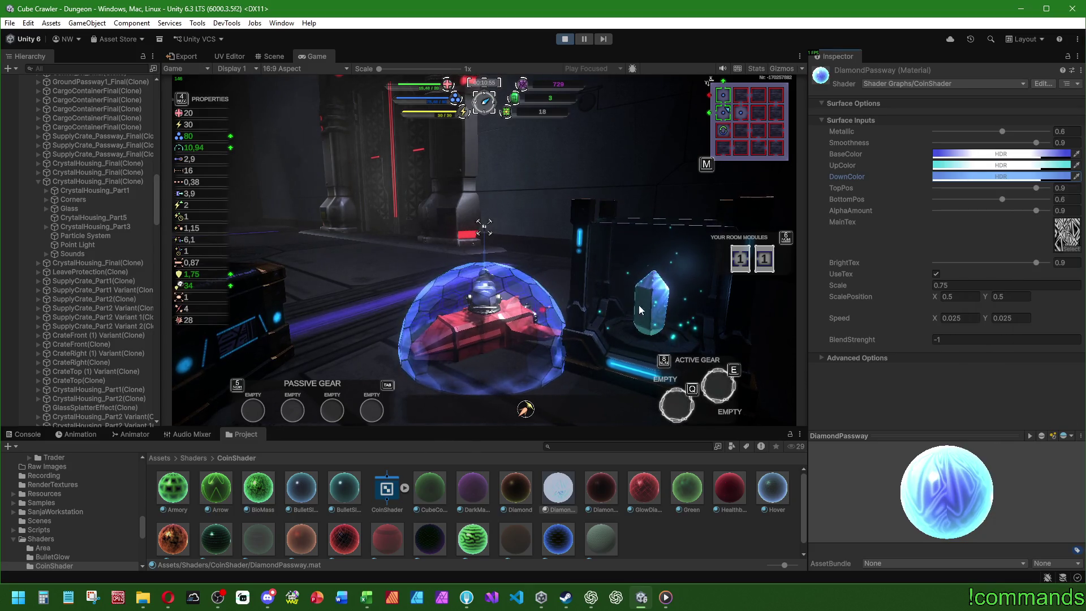
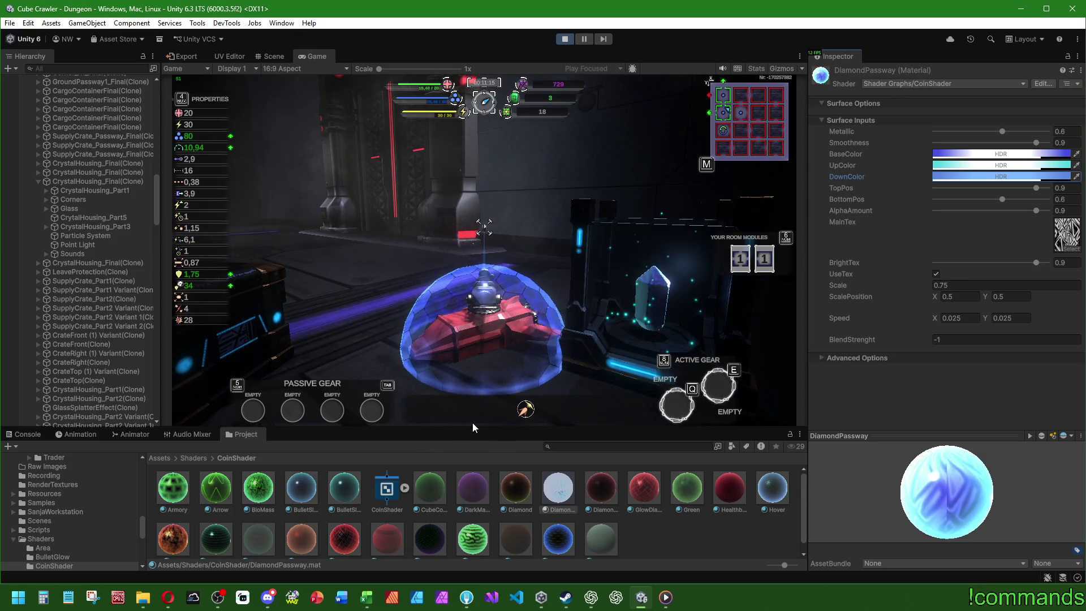
- Open the CoinShader graph and pan around to view its Multiply and Add nodes
left_click(376, 491)
double_click(376, 491)
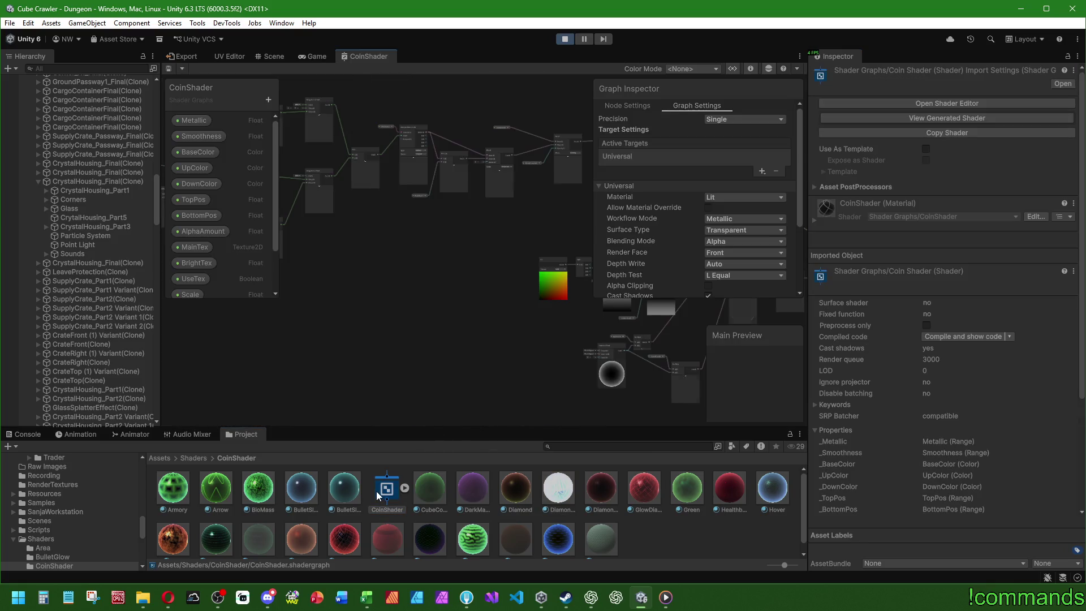
scroll(407, 340, "up", 10)
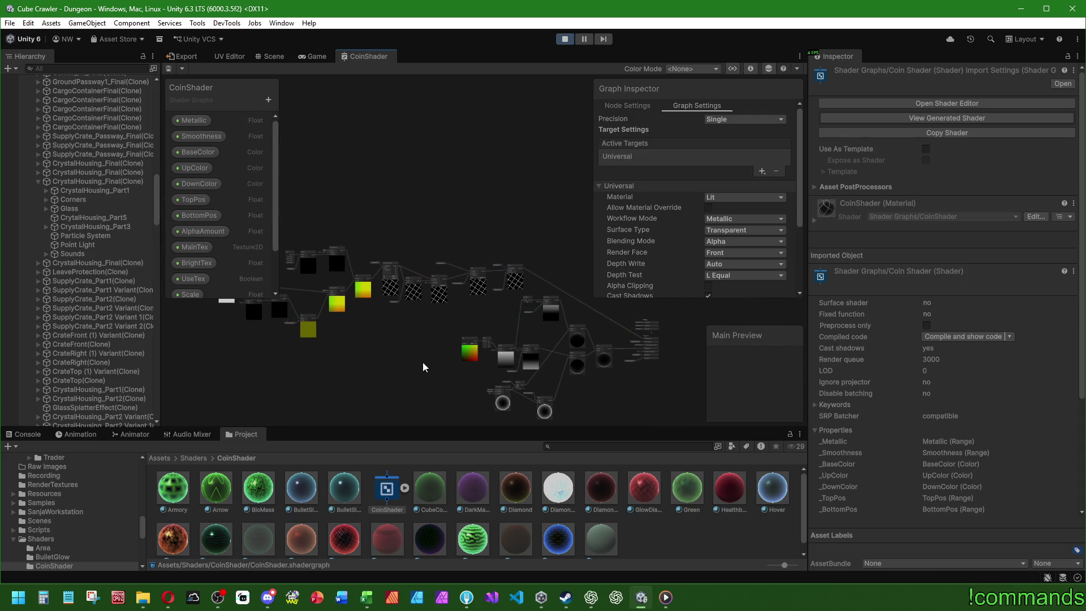
scroll(587, 410, "down", 5)
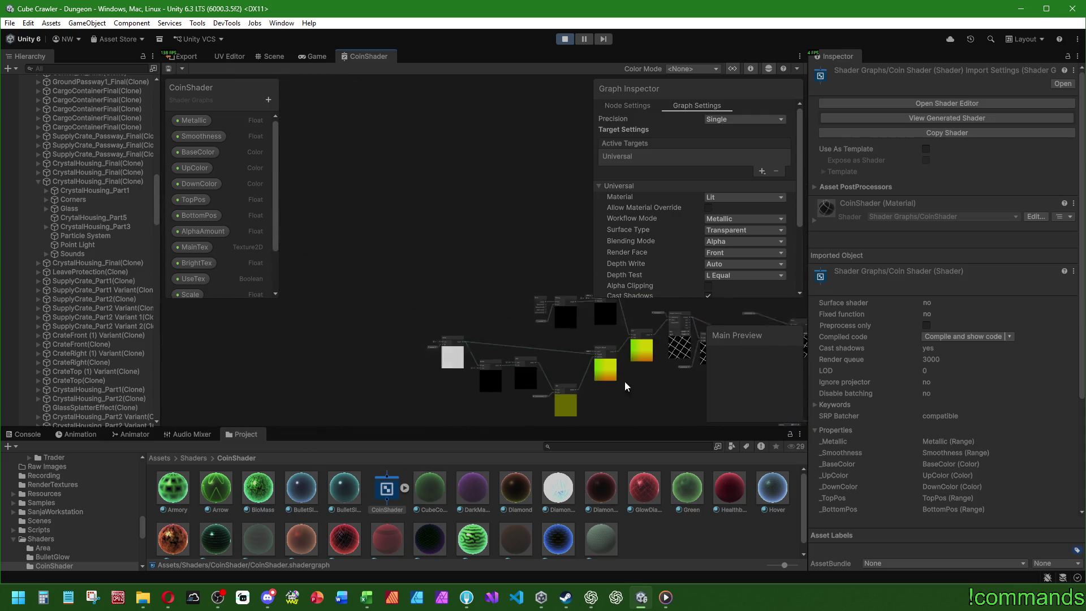
scroll(556, 345, "up", 5)
left_click_drag(490, 340, 315, 207)
mouse_move(589, 363)
left_mouse_down()
mouse_move(514, 318)
mouse_move(344, 406)
left_mouse_up()
left_click_drag(453, 334, 560, 376)
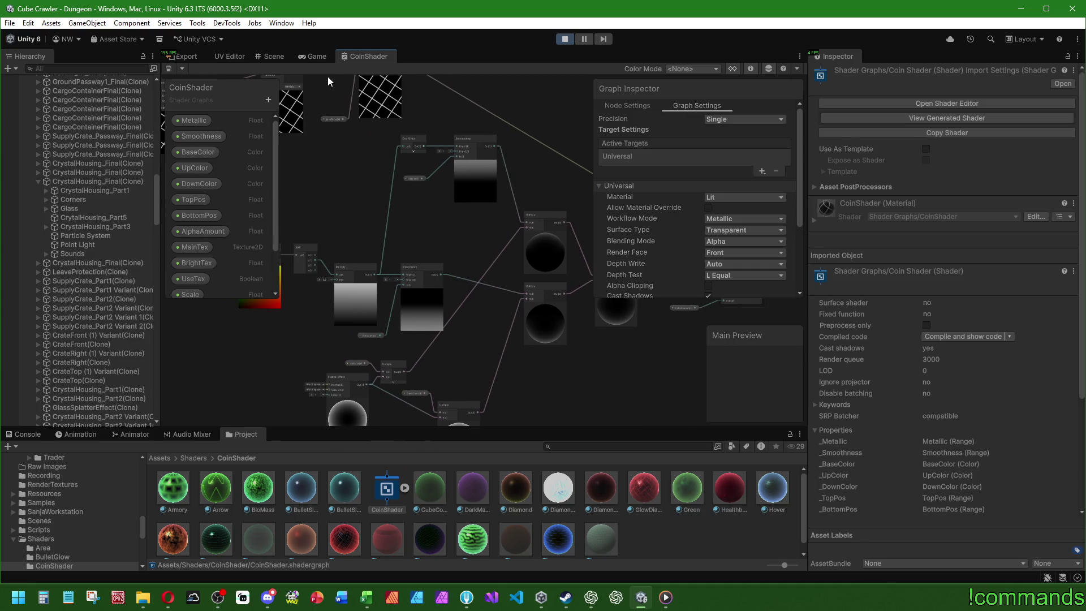
- Close the CoinShader graph and return to the running Game view
left_click(270, 59)
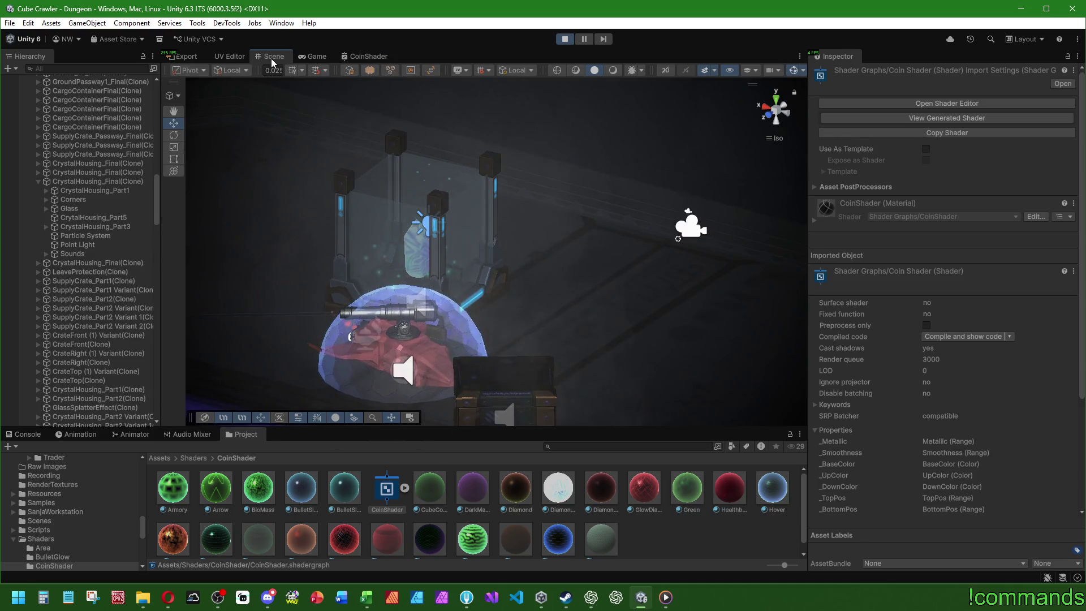
left_click(345, 59)
right_click(374, 59)
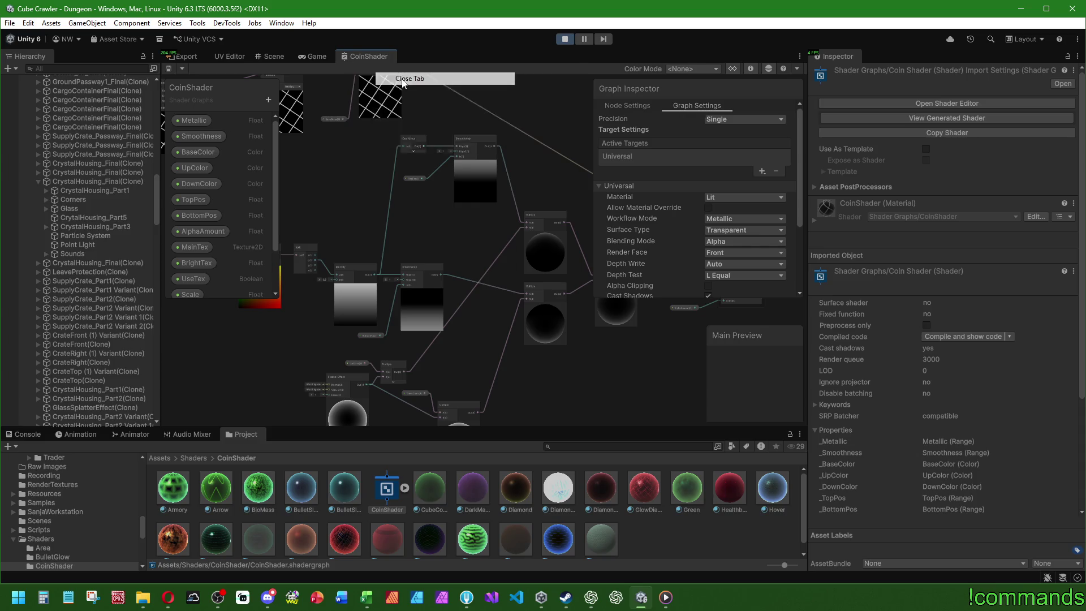
left_click(396, 75)
left_click(317, 59)
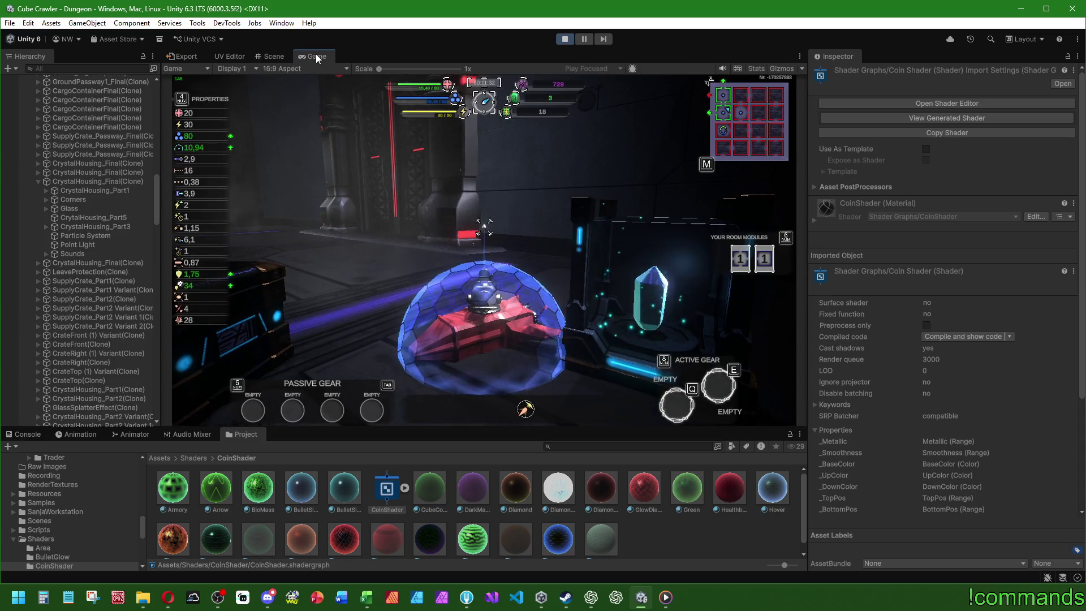
- Show the Console, collapse the Dungeon object's children, and maximize the Game view
left_click(25, 435)
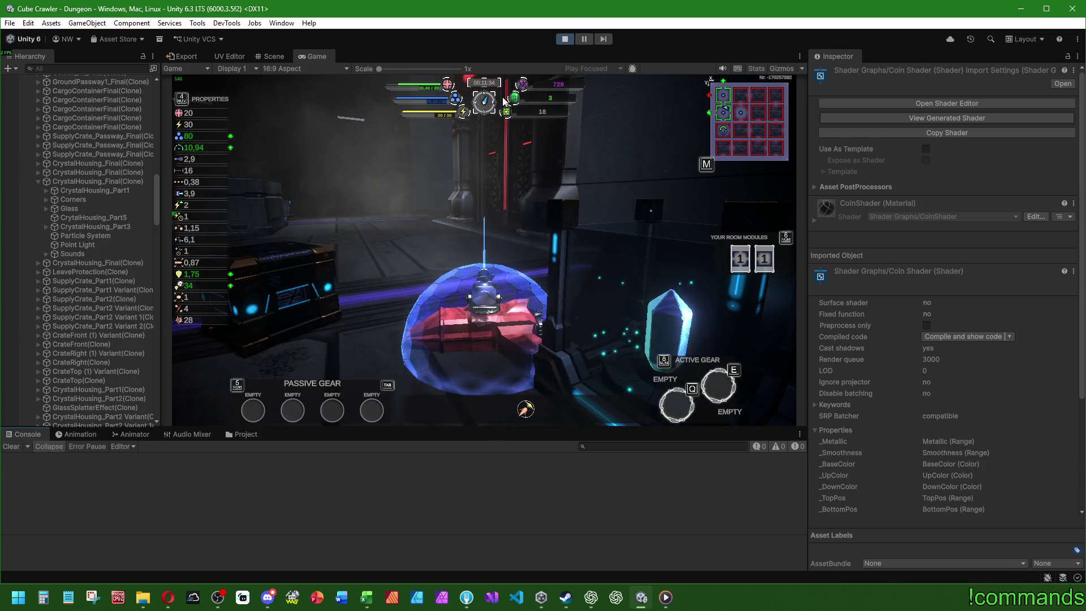
scroll(153, 189, "up", 15)
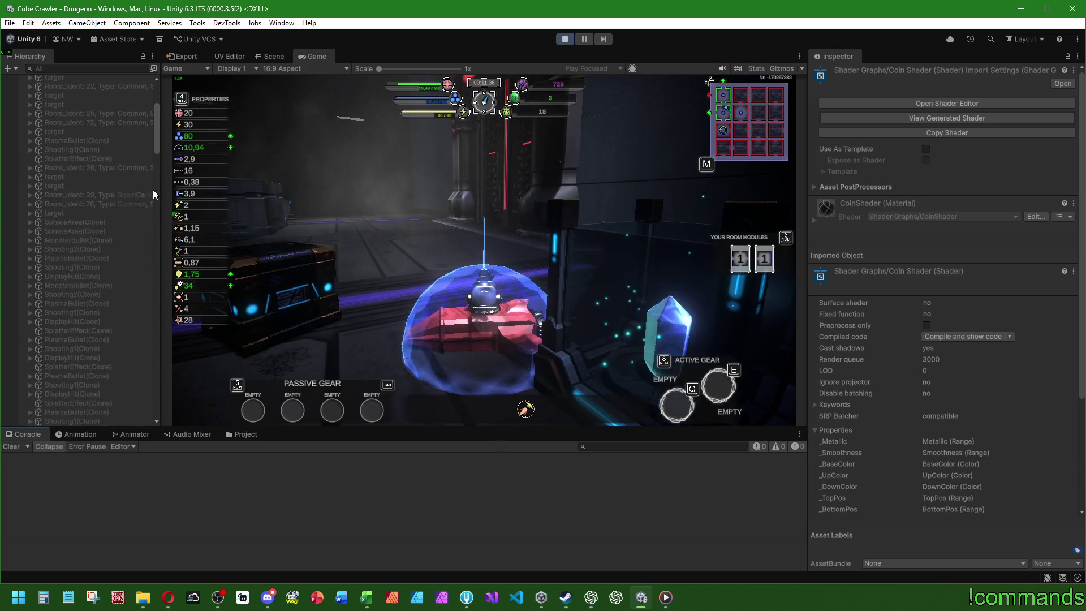
left_click(21, 80)
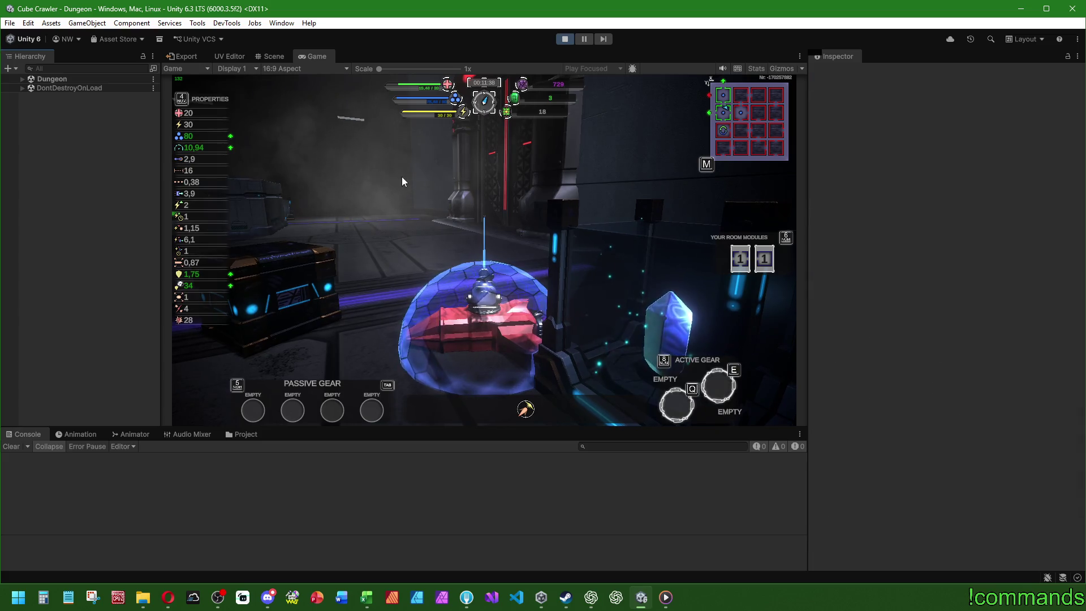
double_click(311, 56)
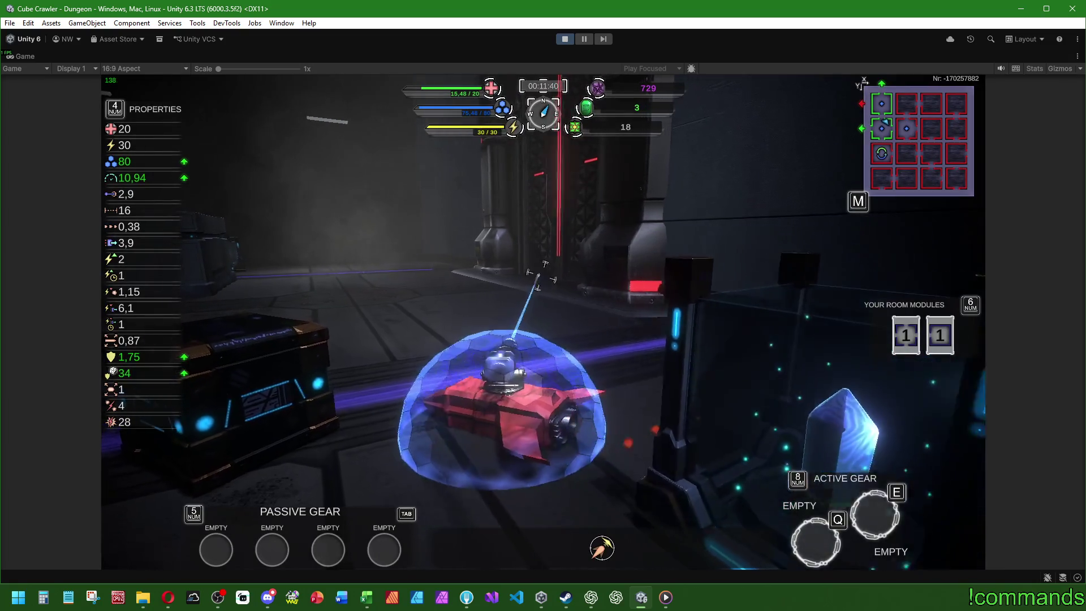
- Drive the ship around the room, past the crystal pedestal toward the red-lit structure
key("w")
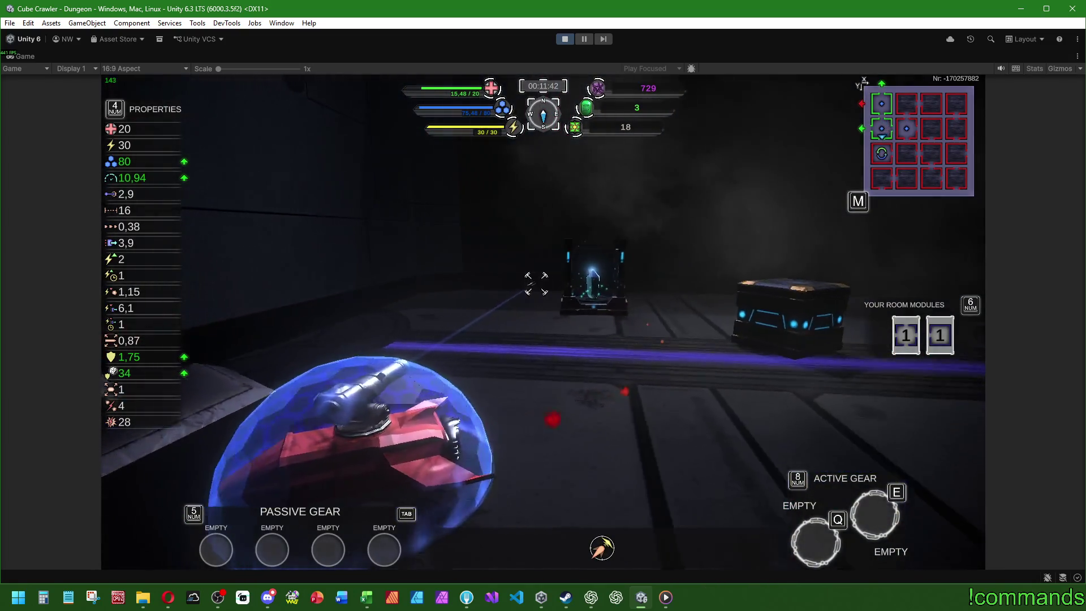
key("w")
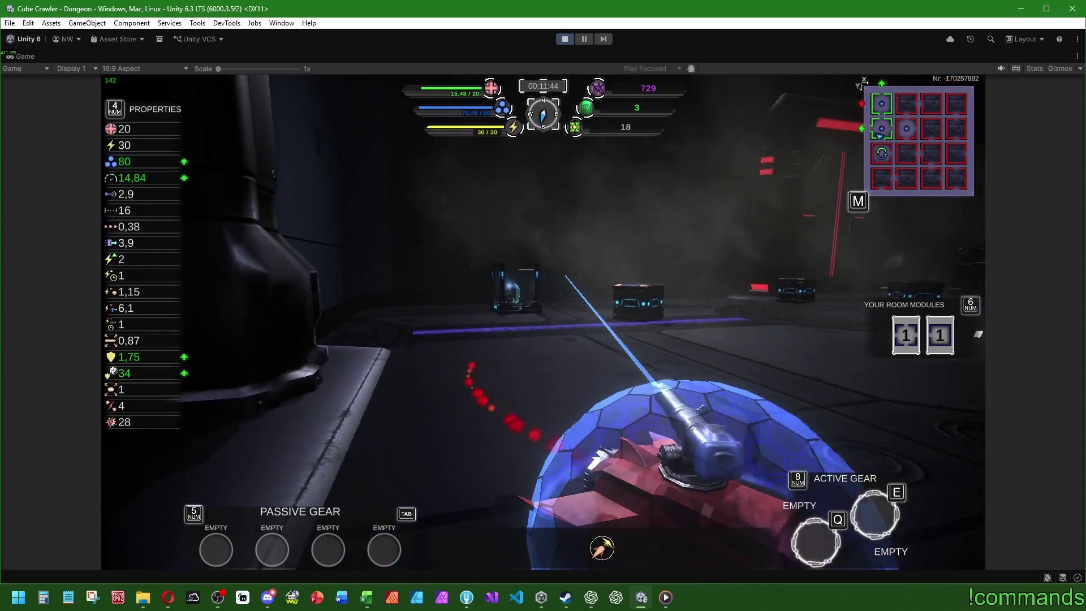
key("w")
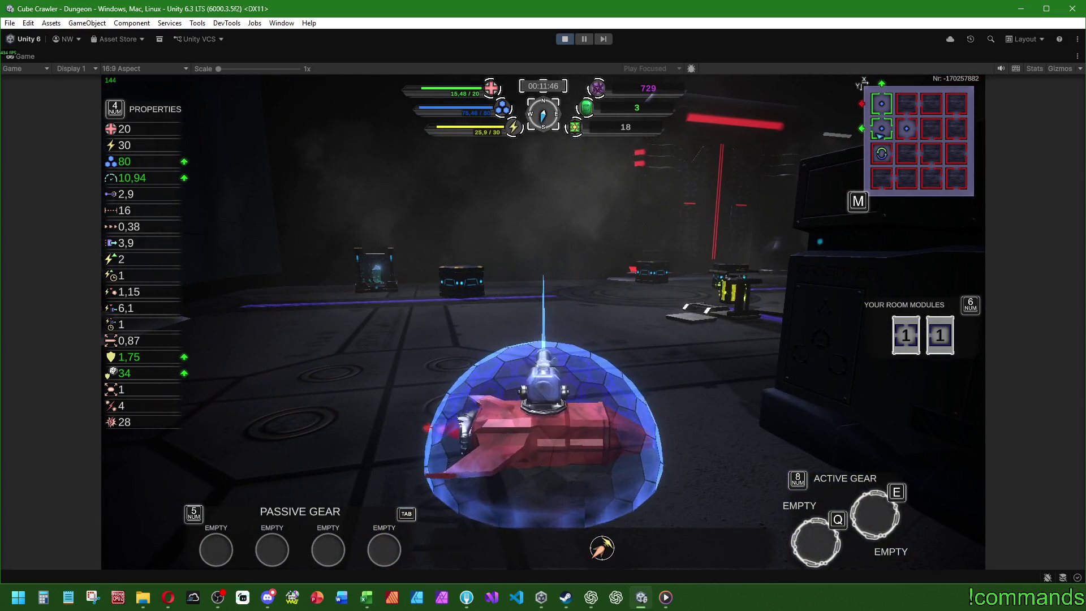
key("w")
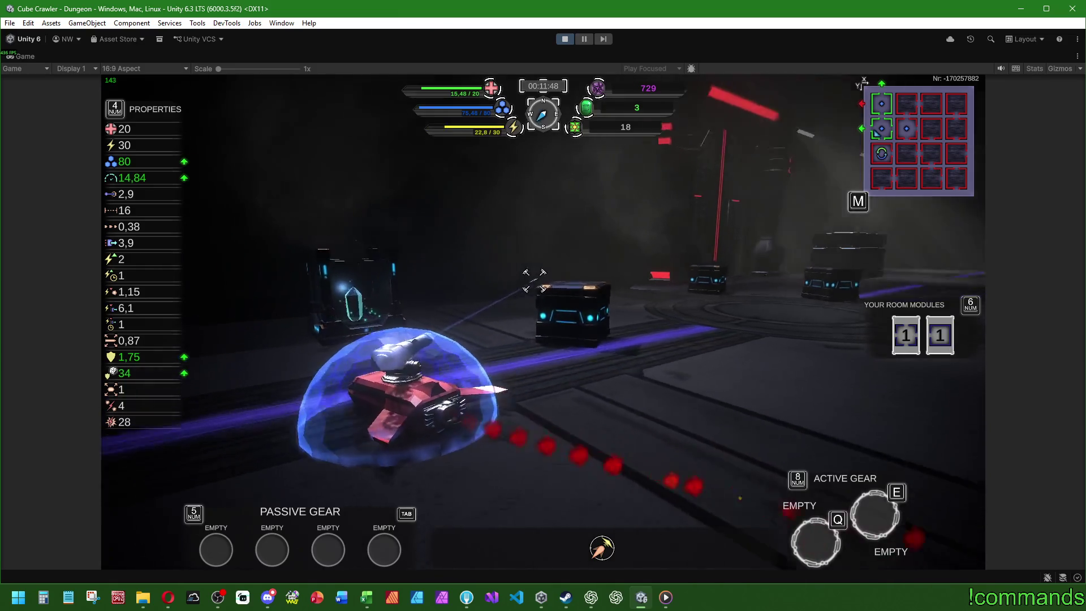
key("w")
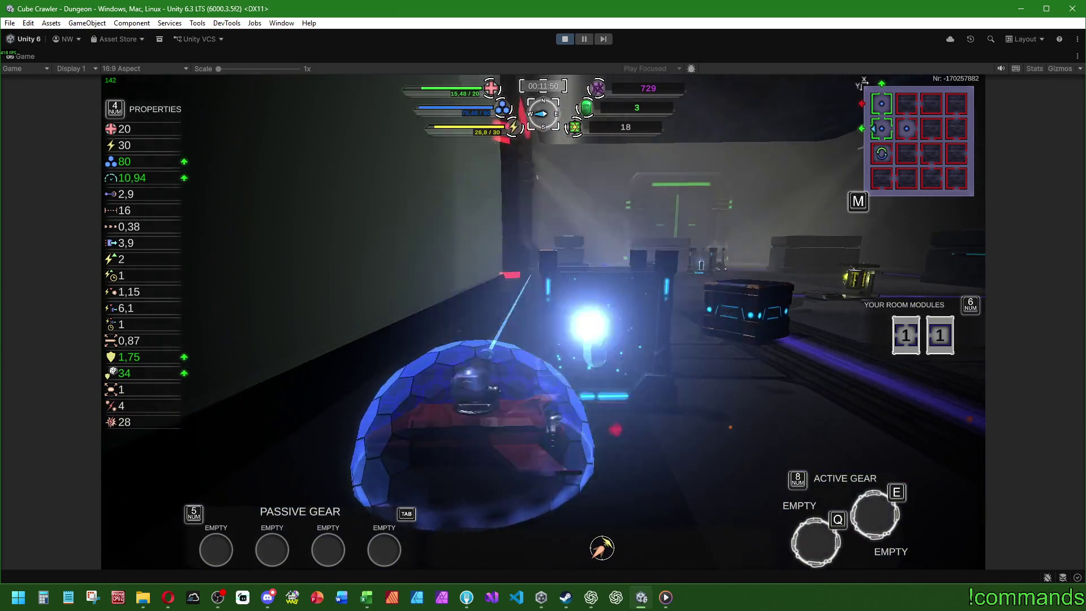
key("w")
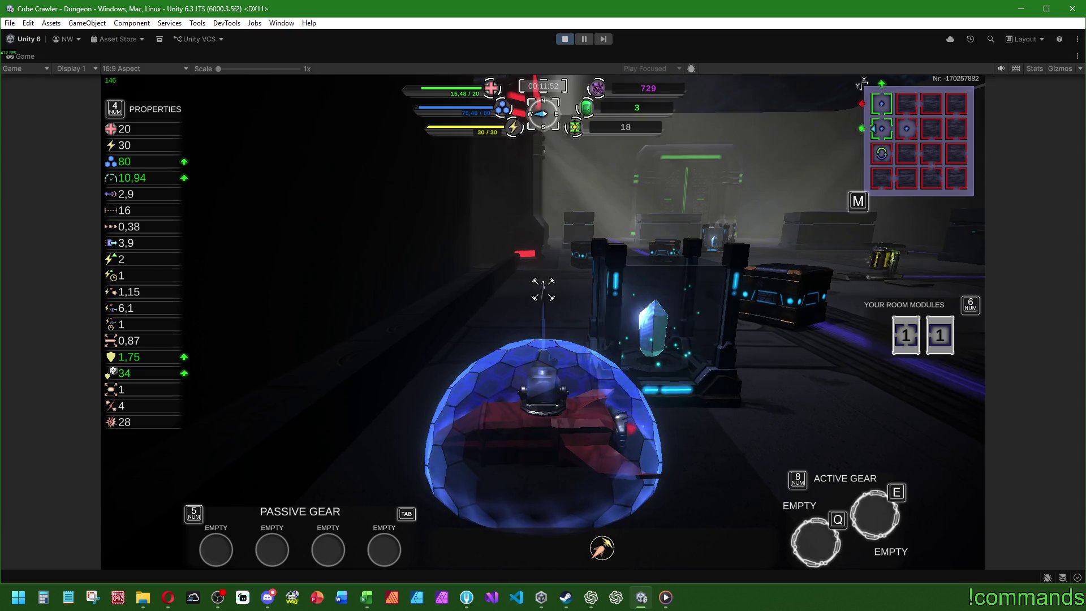
key("w")
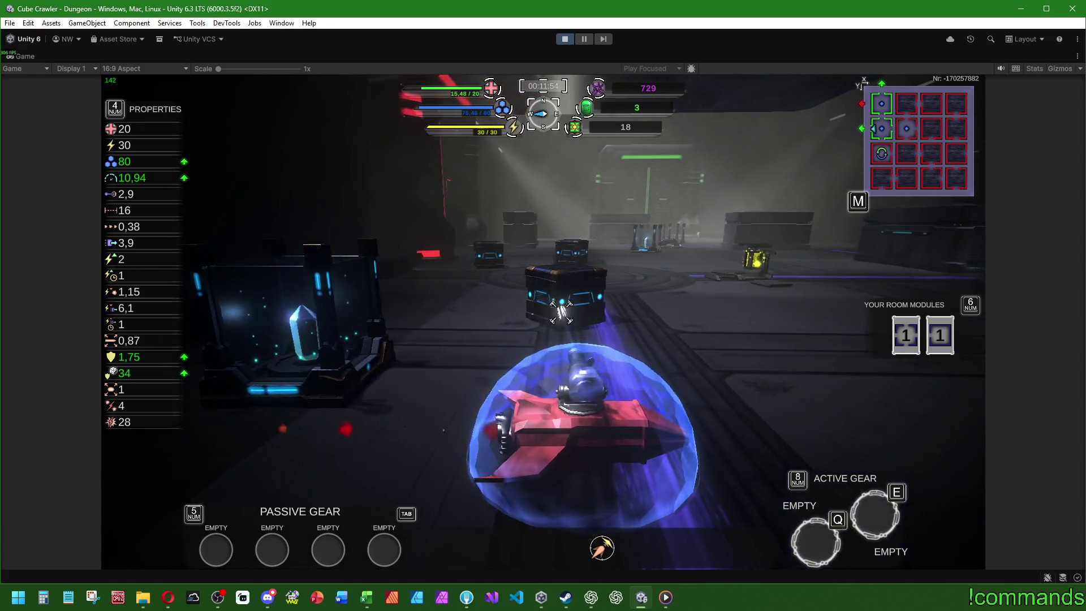
key("w")
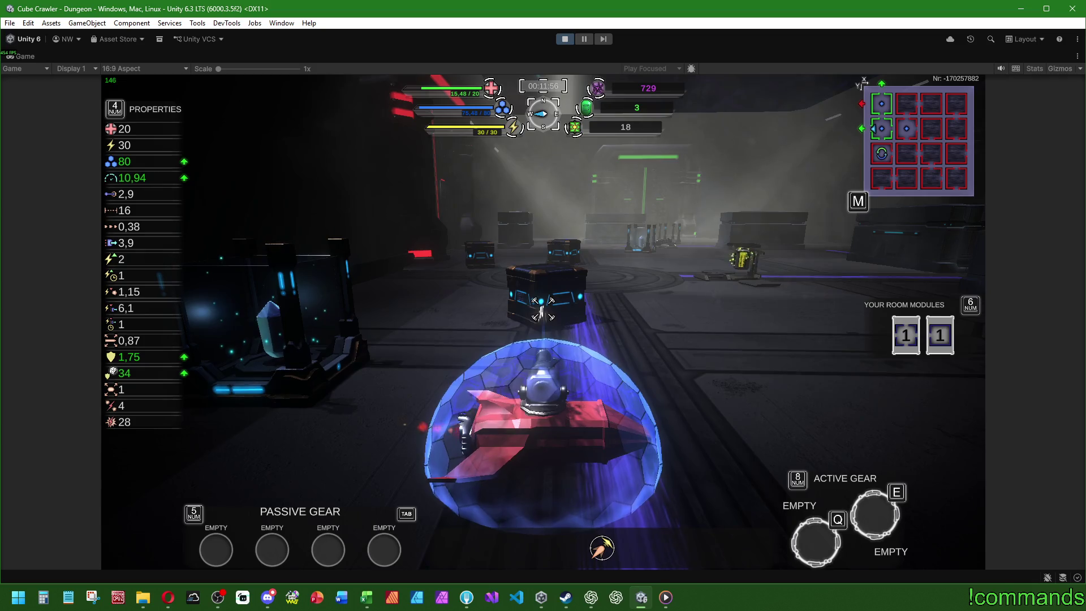
key("w")
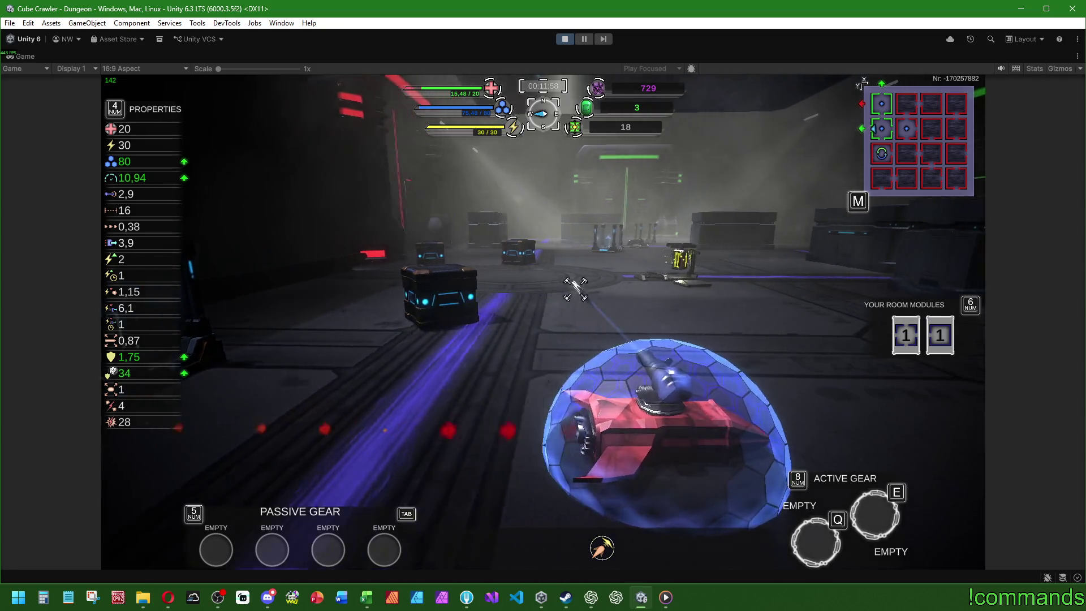
key("w")
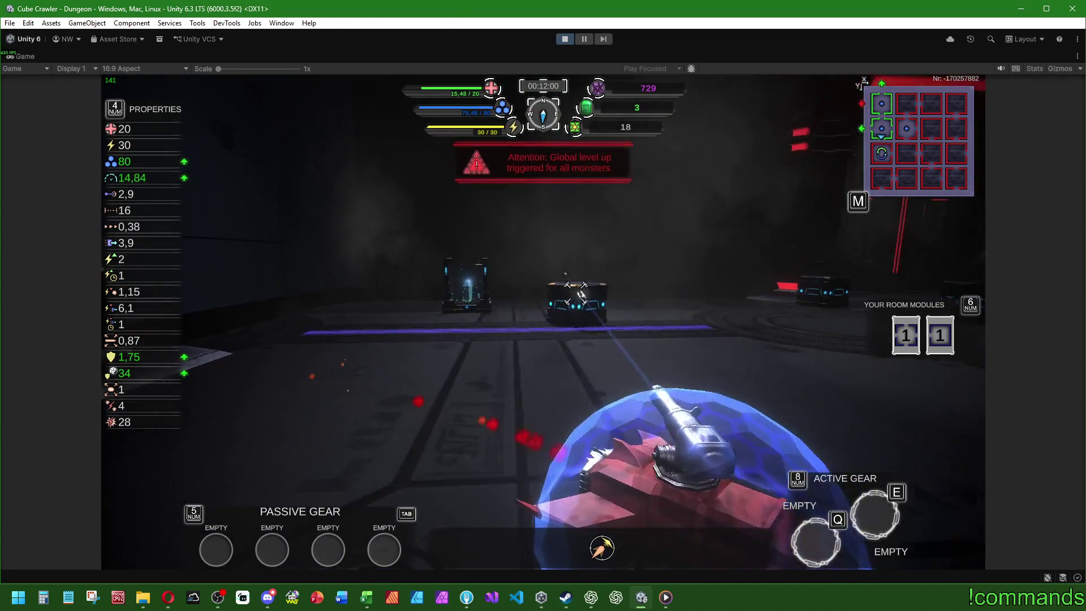
key("w")
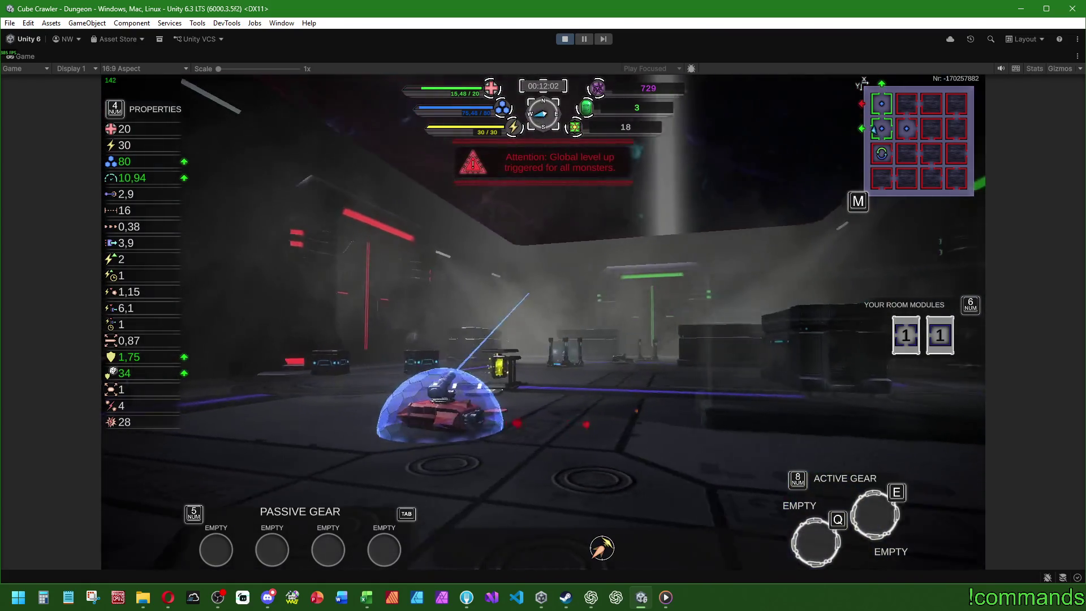
- Steer the ship around the crystal crate and away from it, then refocus the editor
key("w")
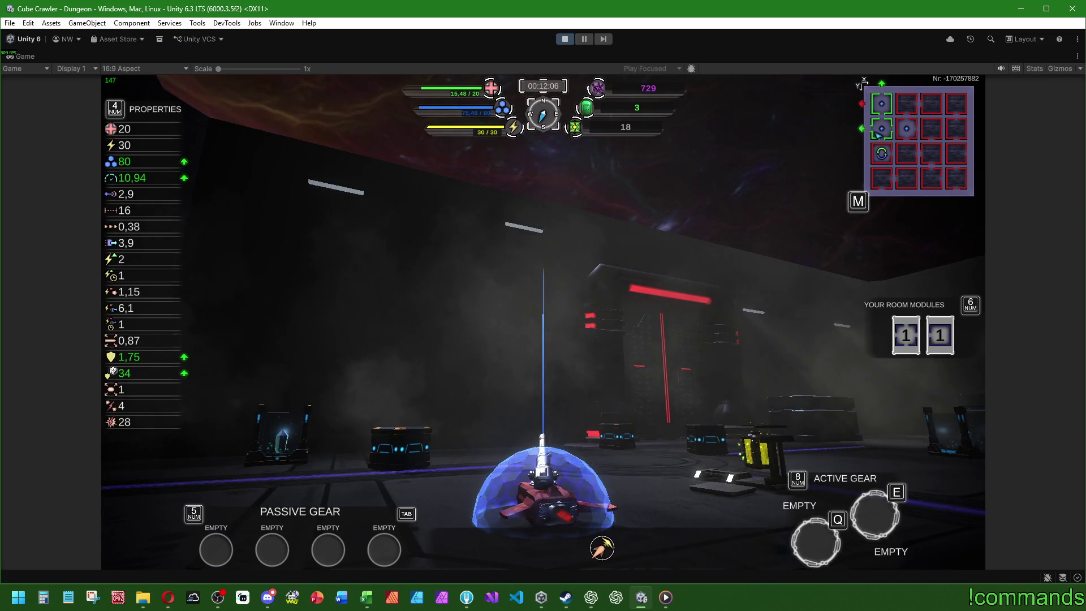
key("w")
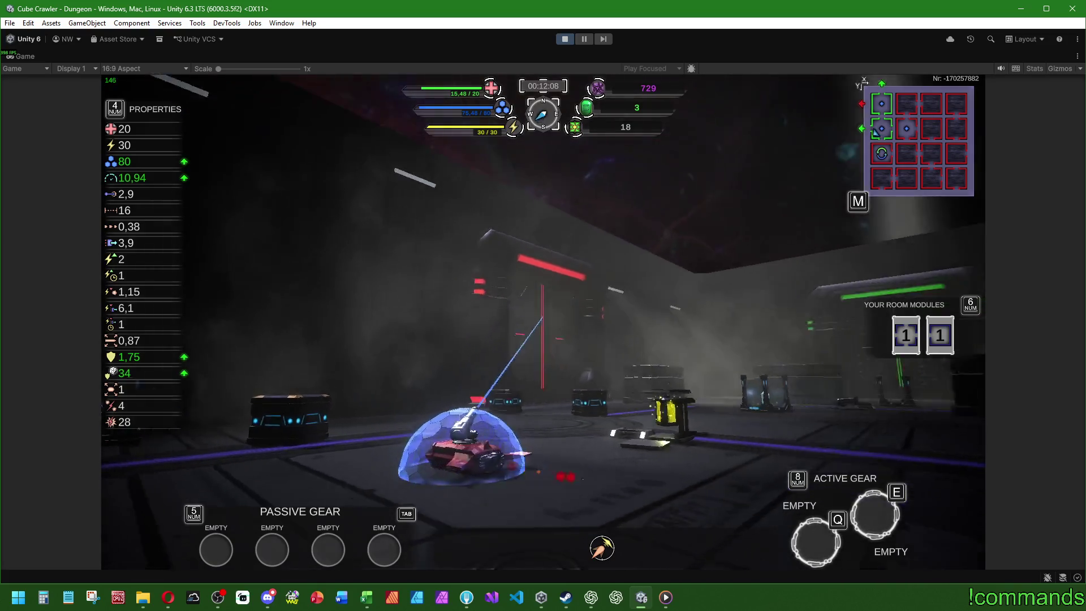
key("w")
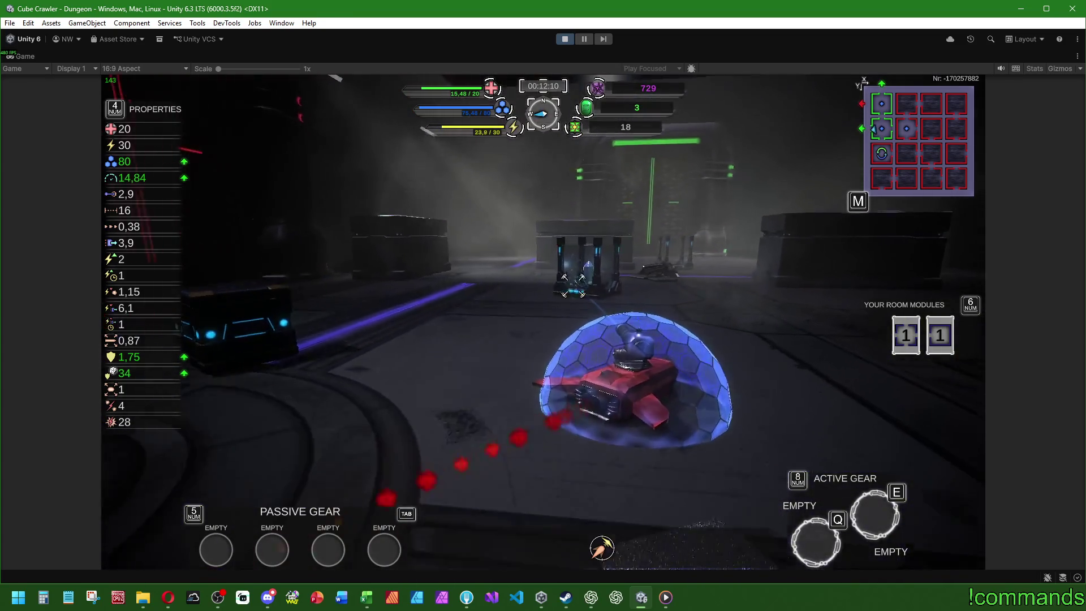
key("w")
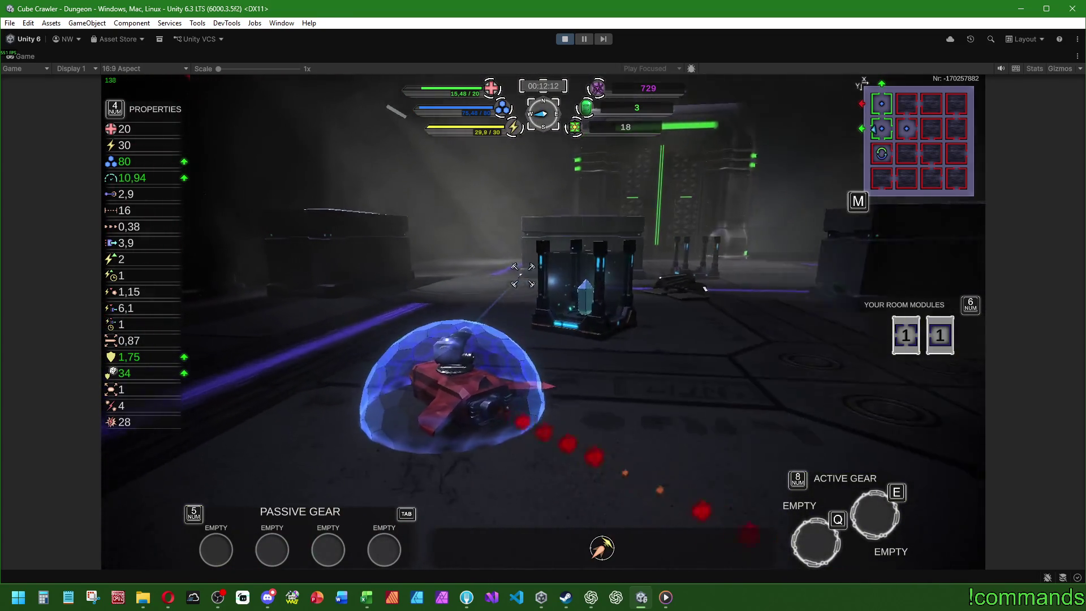
key("w")
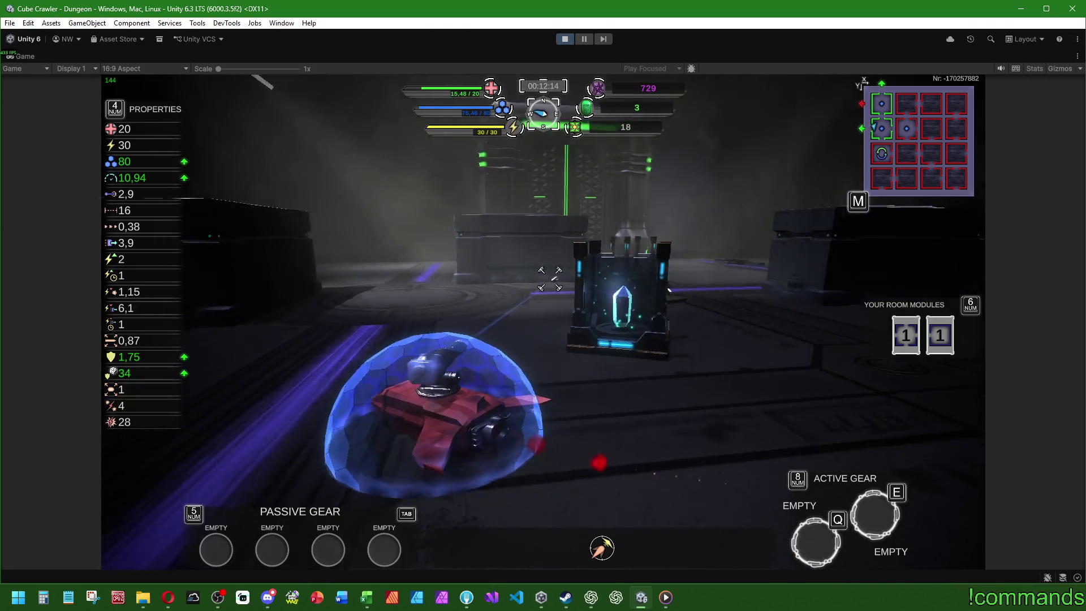
key("w")
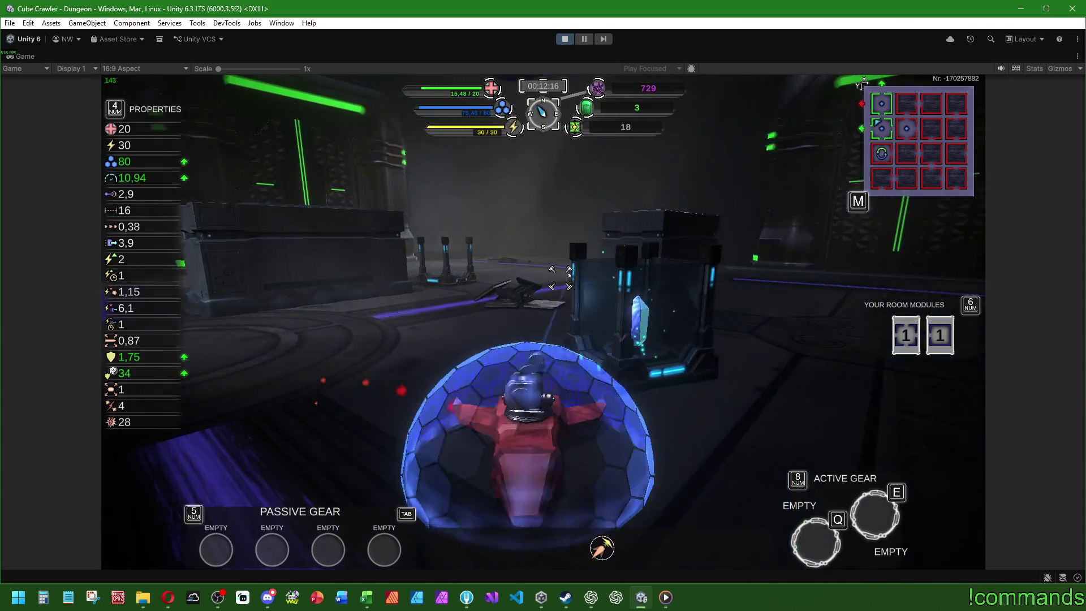
key("w")
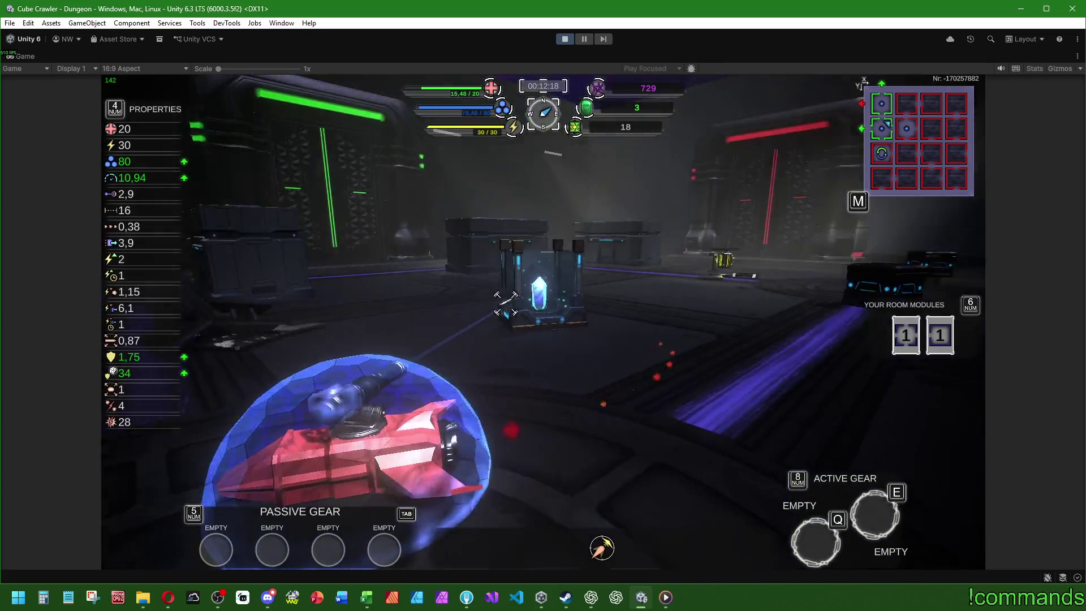
key("w")
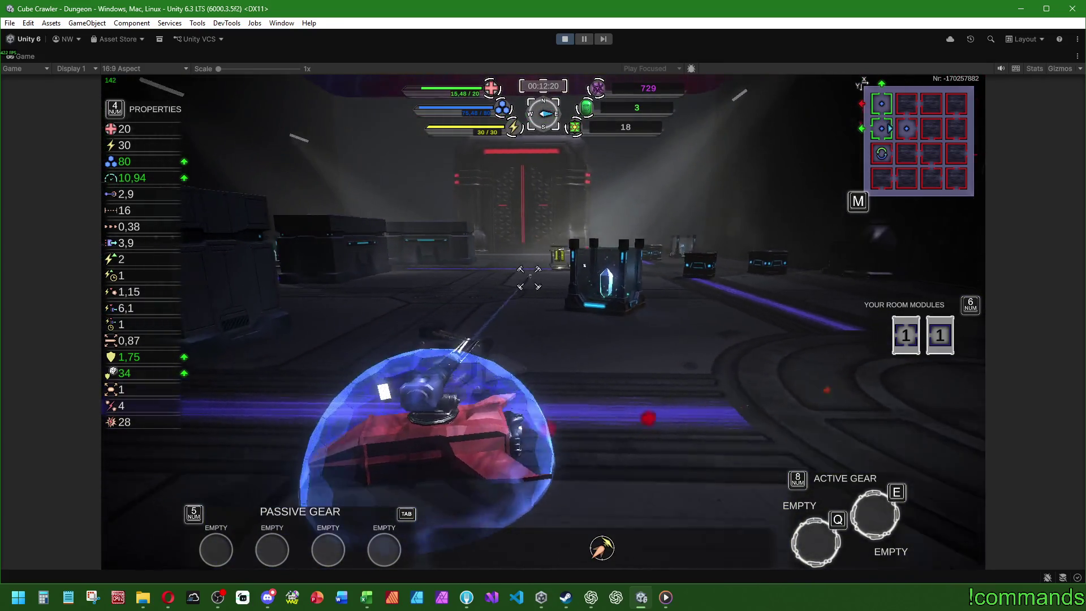
key("w")
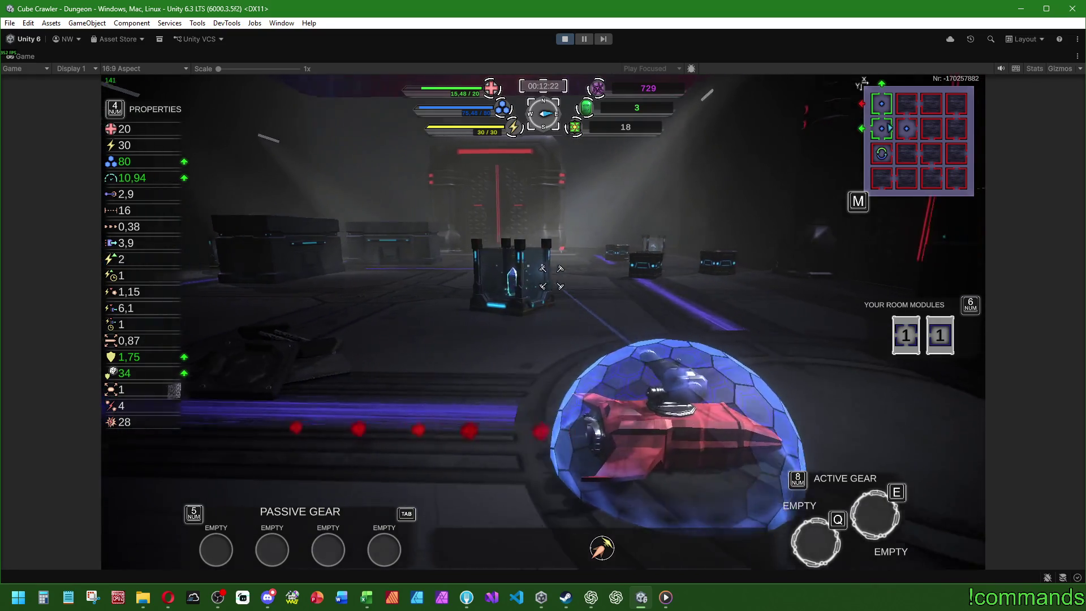
key("w")
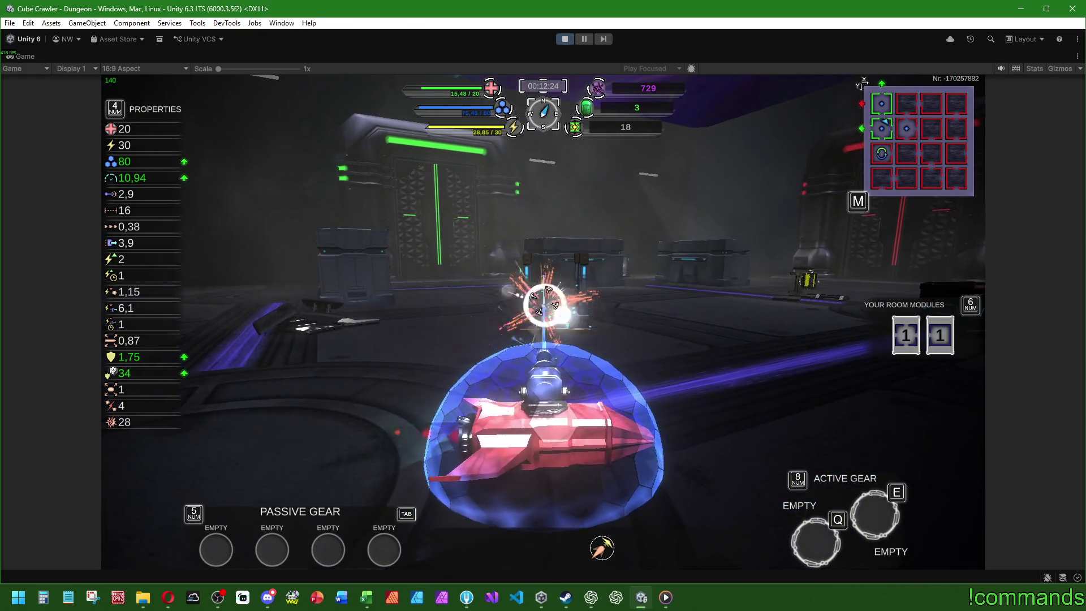
key("w")
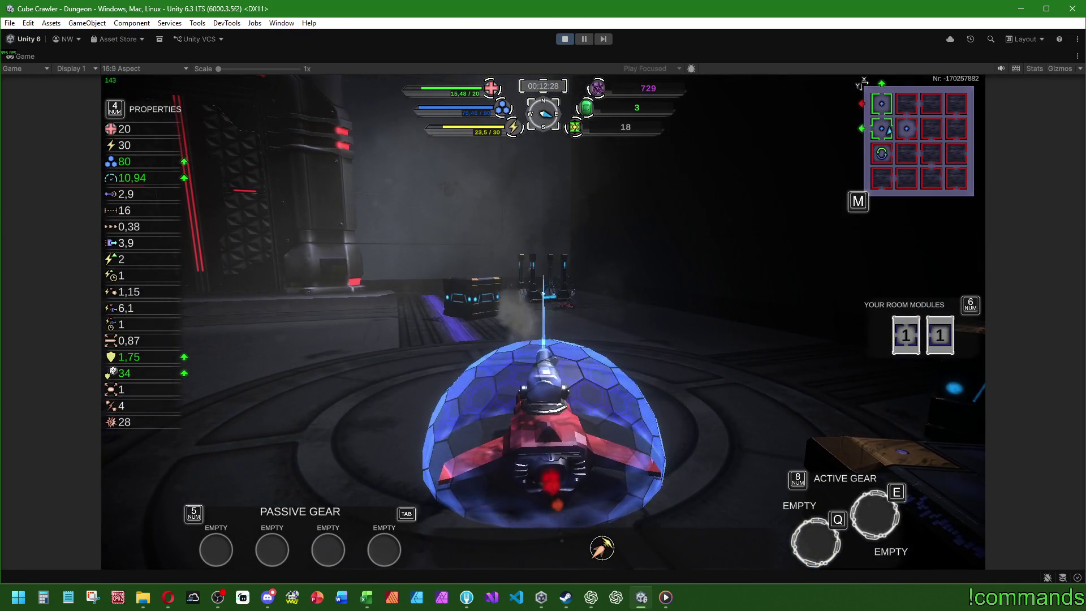
key("super")
left_click(30, 53)
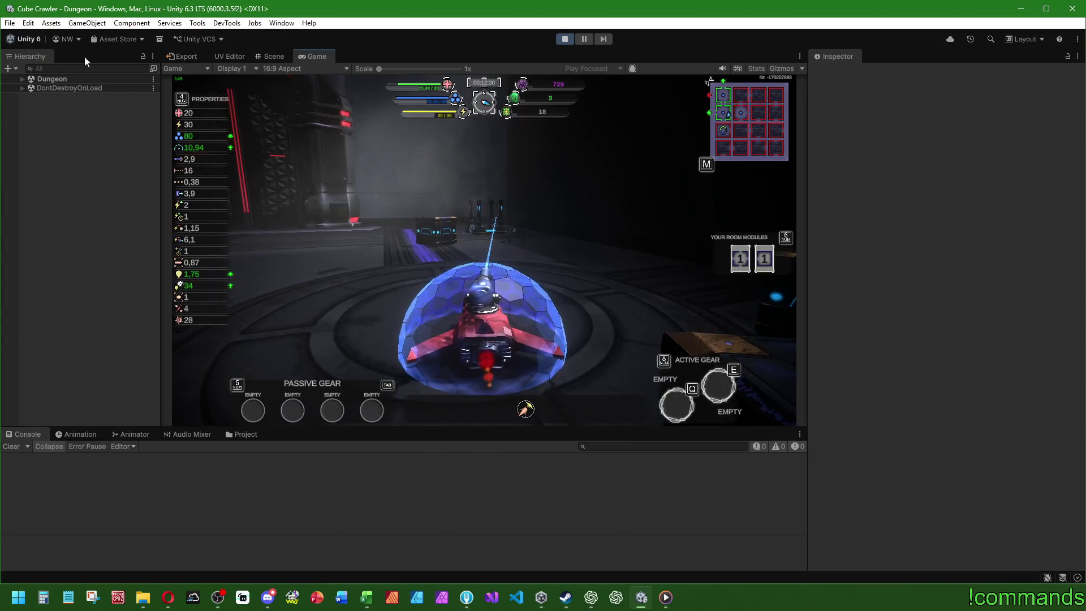
- Stop Play mode and browse to Prefabs/Destroyable/HangarLootProps/HighArea/PyroFurnace in the Project window
left_click(565, 40)
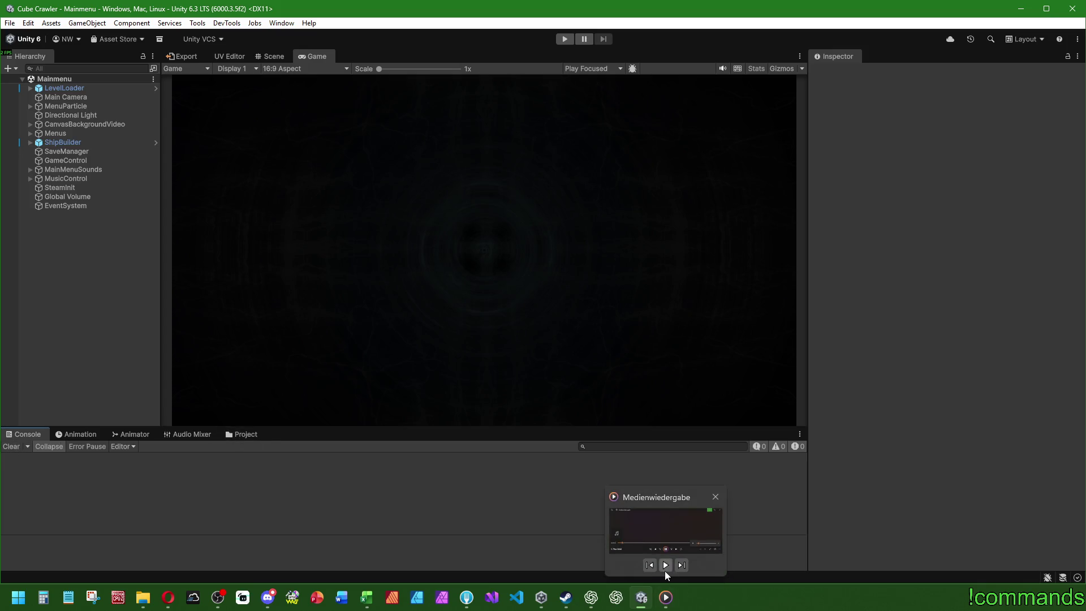
left_click(242, 437)
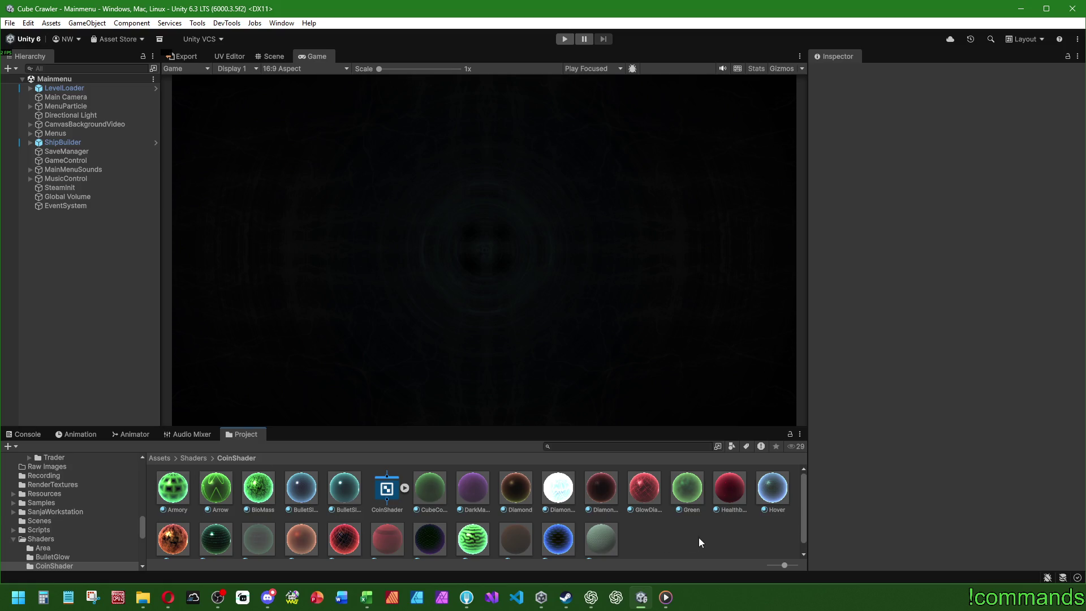
left_click(163, 459)
double_click(559, 491)
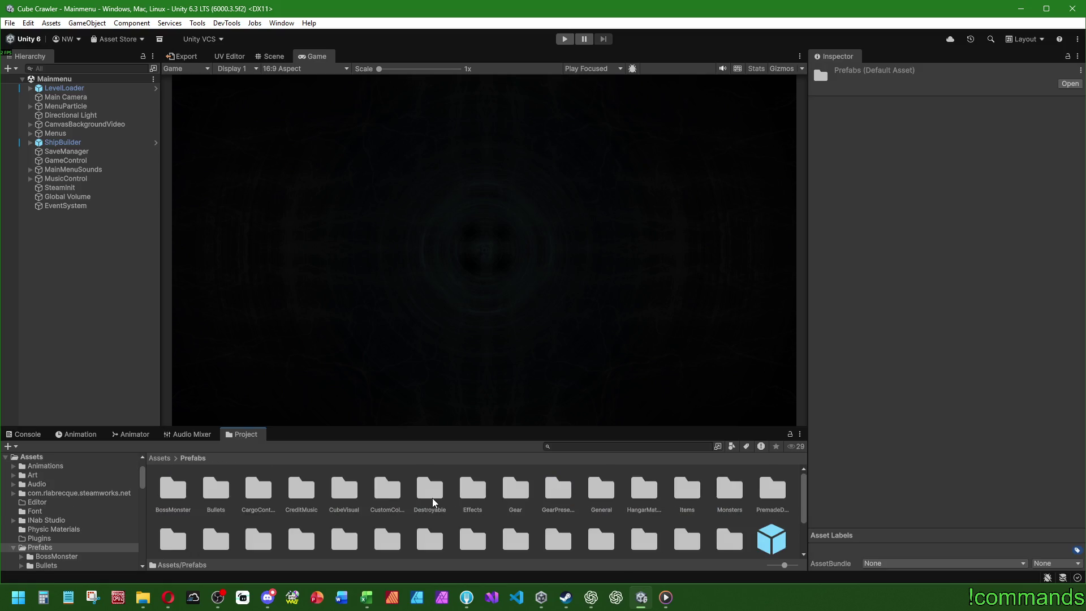
double_click(432, 498)
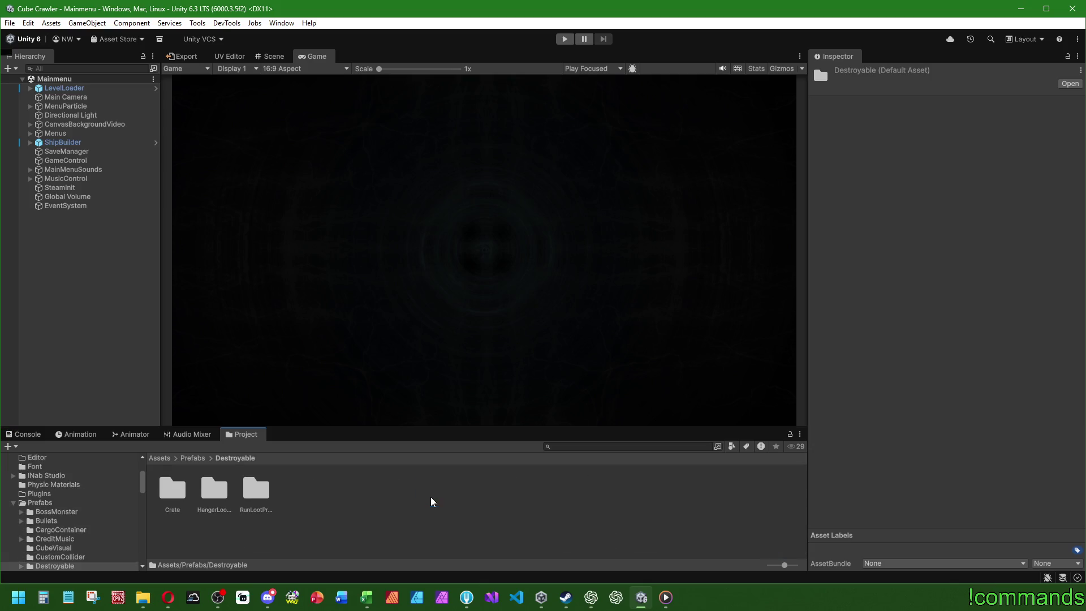
double_click(223, 491)
double_click(324, 488)
double_click(172, 490)
- Compare the PyroFurnace prefabs and copy the Rigidbody from PyroFurnace_Part1 Variant
left_click(383, 493)
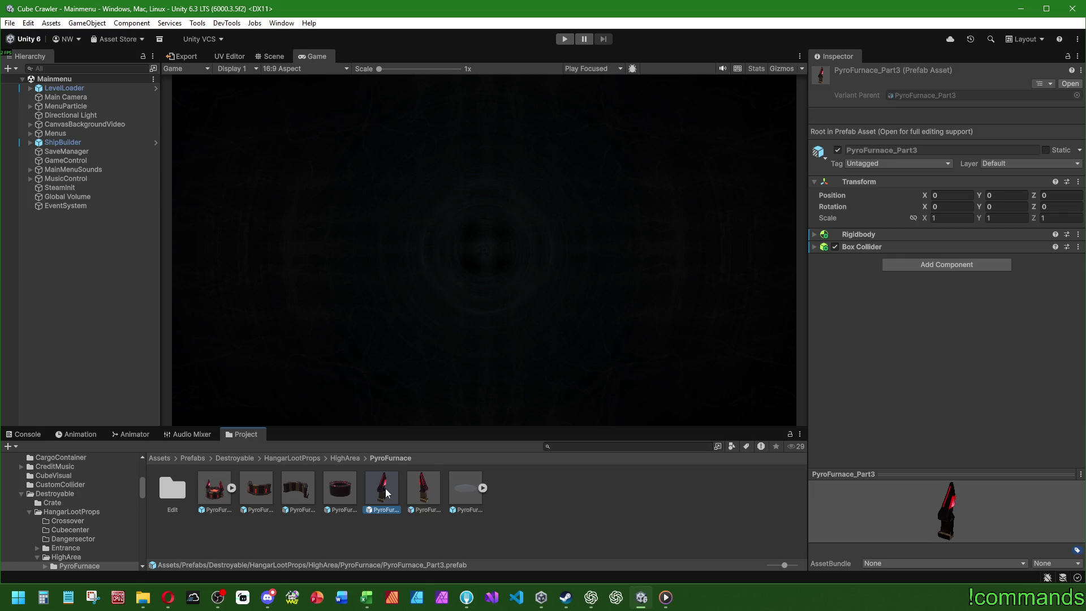
left_click(815, 235)
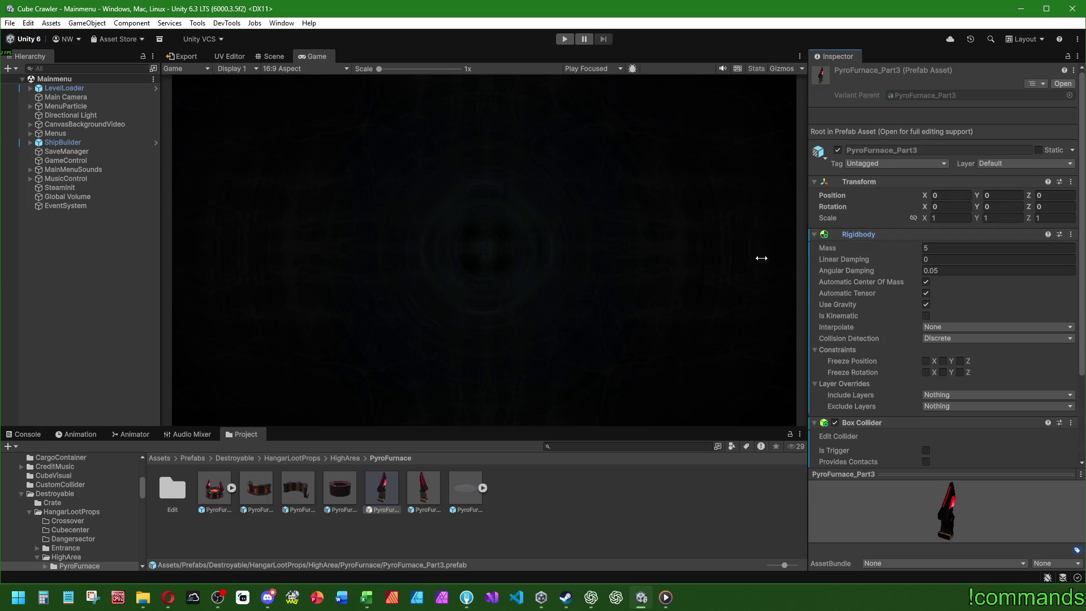
left_click(262, 490)
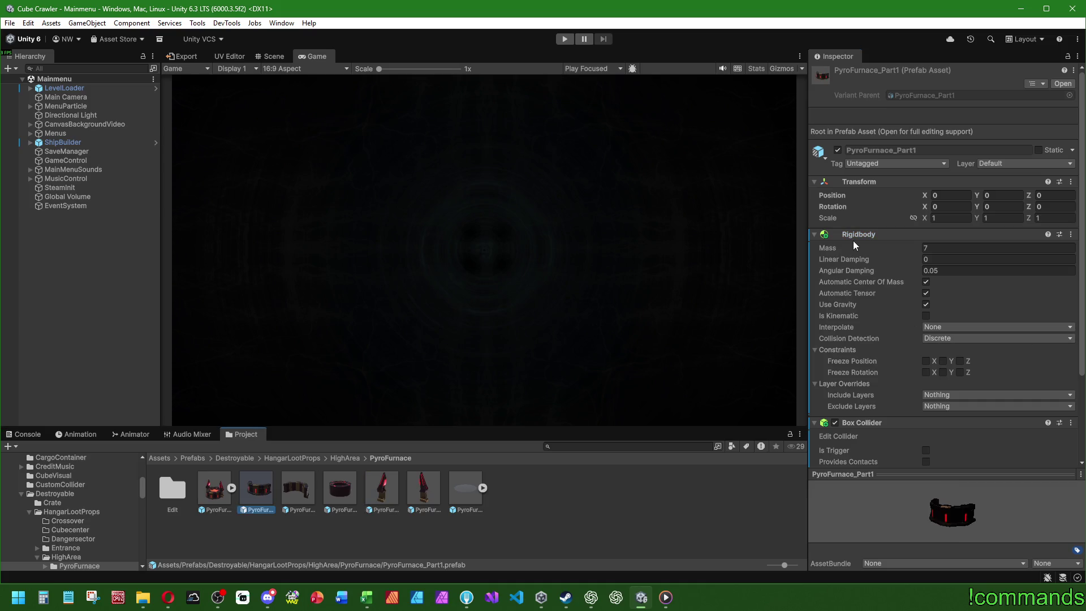
left_click(269, 491)
left_click(290, 490)
right_click(854, 236)
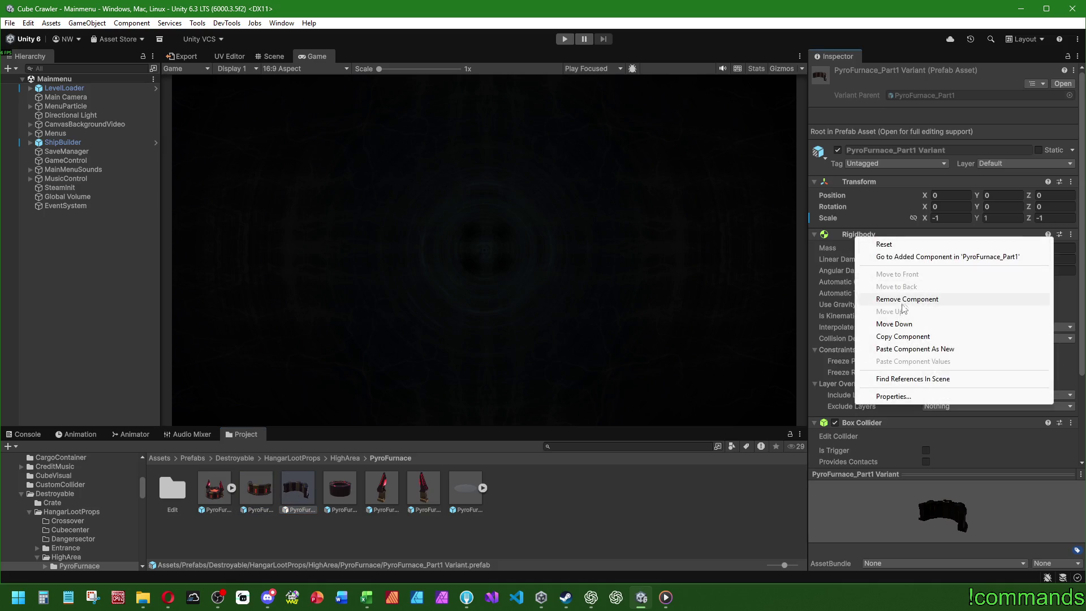
left_click(899, 336)
- Paste the Rigidbody as a new component on CrystalHousing_Part1 in the Passway folder and open it
scroll(945, 363, "down", 3)
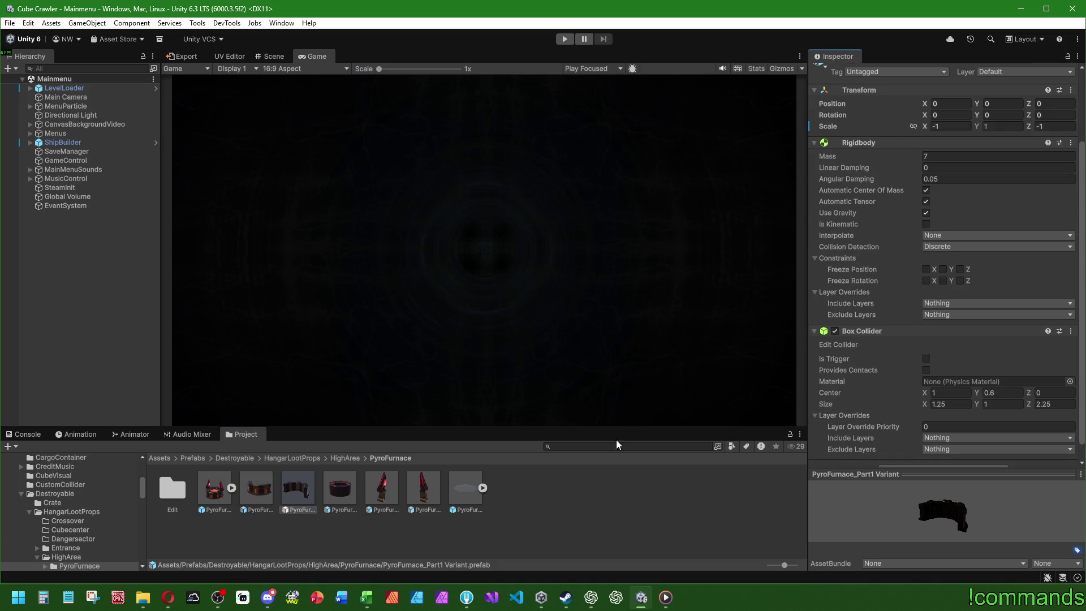
left_click(303, 458)
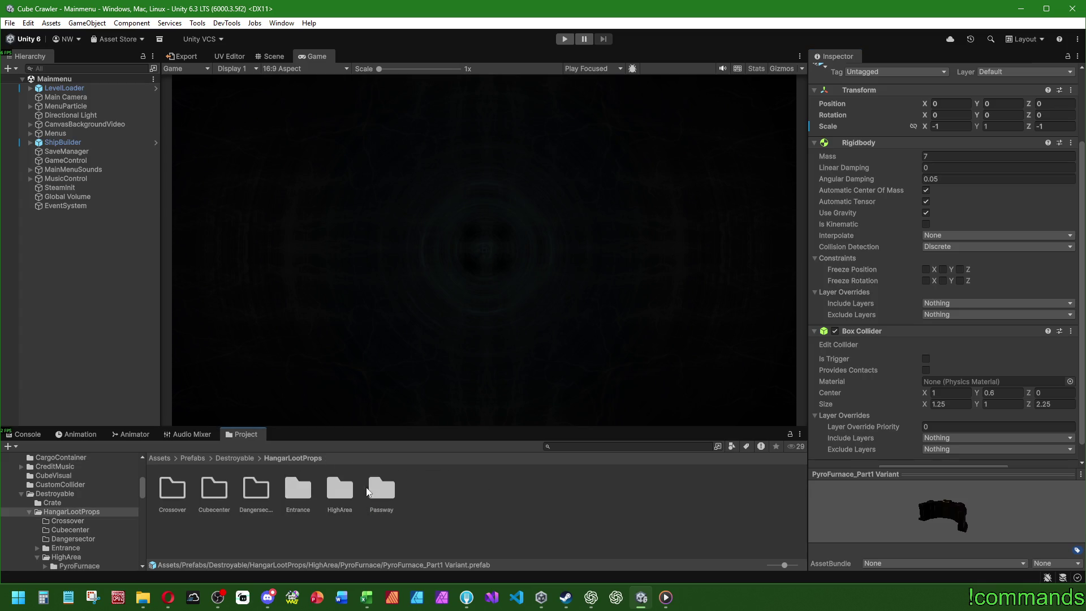
double_click(375, 487)
double_click(165, 485)
left_click(262, 487)
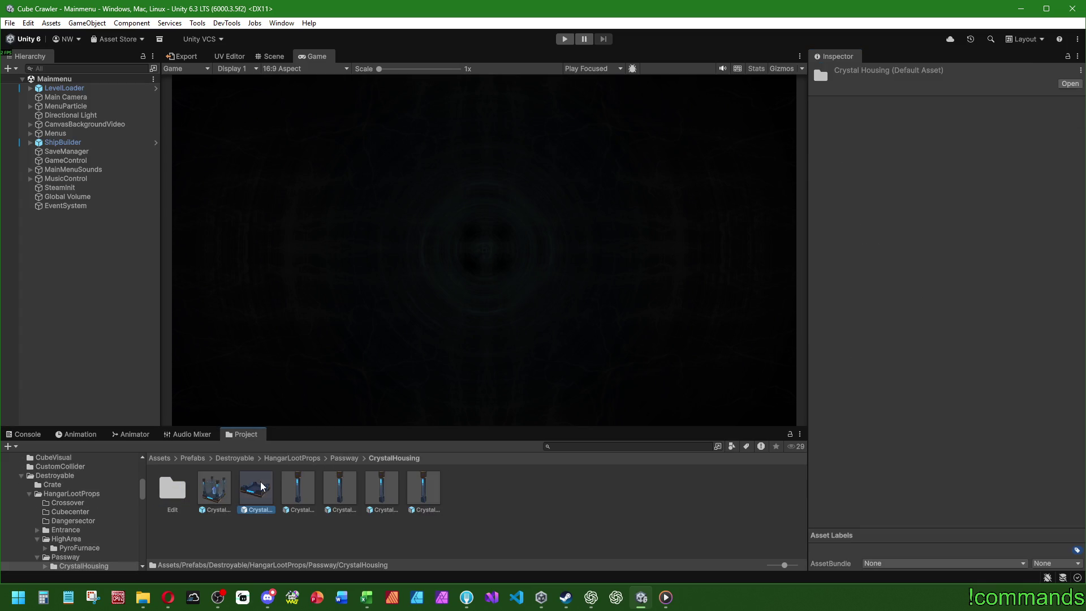
right_click(860, 185)
mouse_move(904, 287)
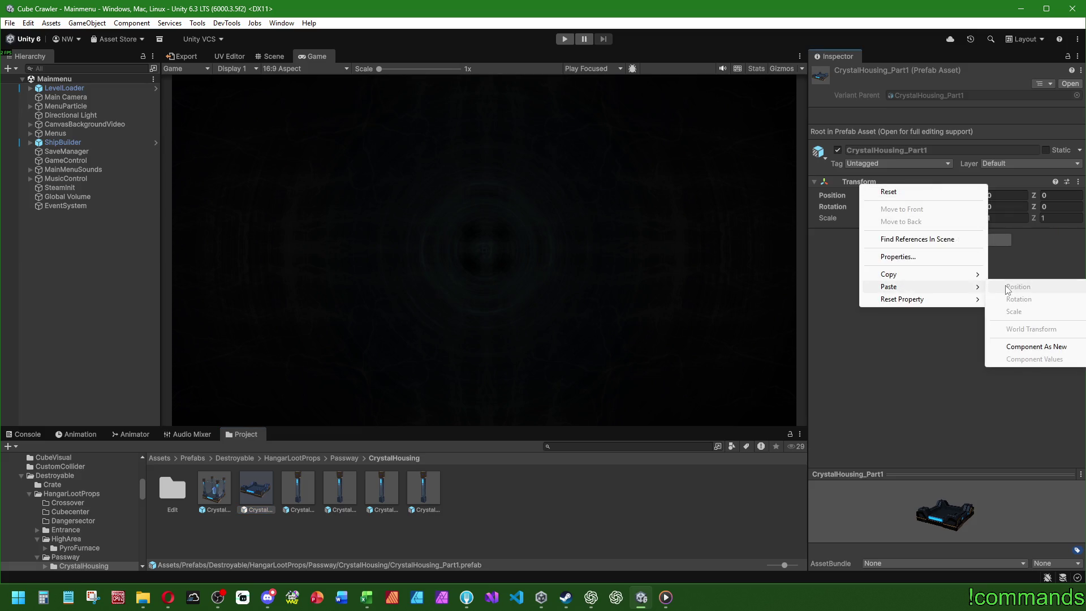
left_click(1026, 347)
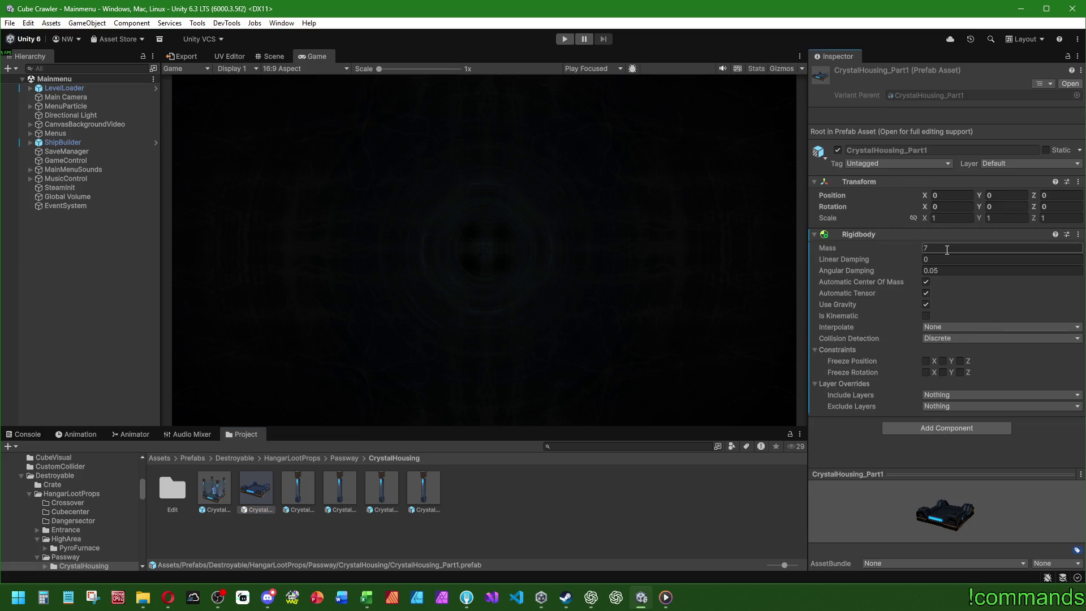
double_click(263, 494)
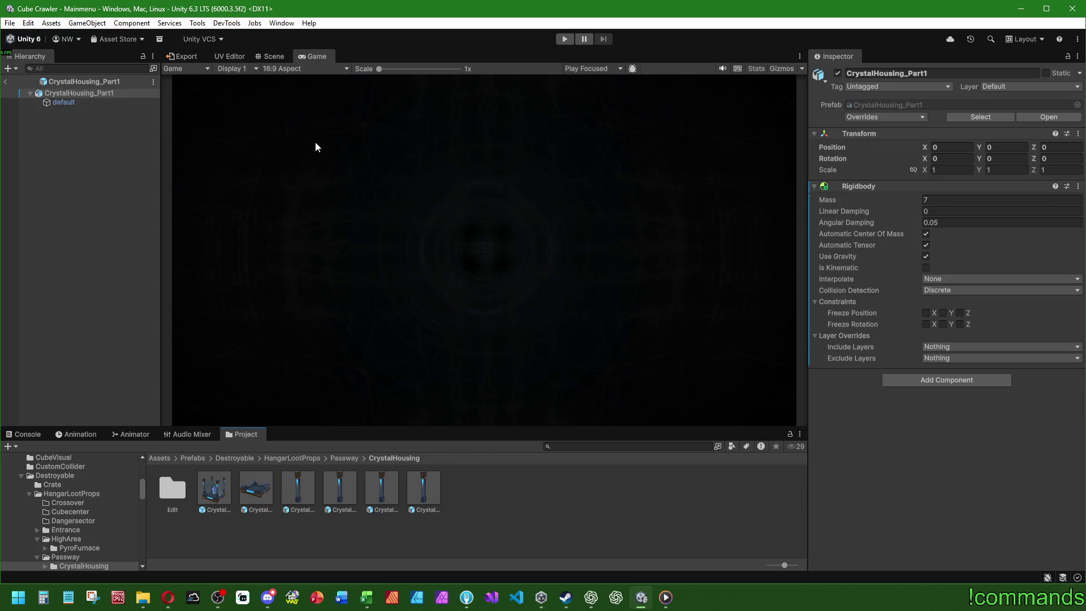
- Add a Box Collider to CrystalHousing_Part1 from the Scene view
left_click(275, 56)
left_click(913, 381)
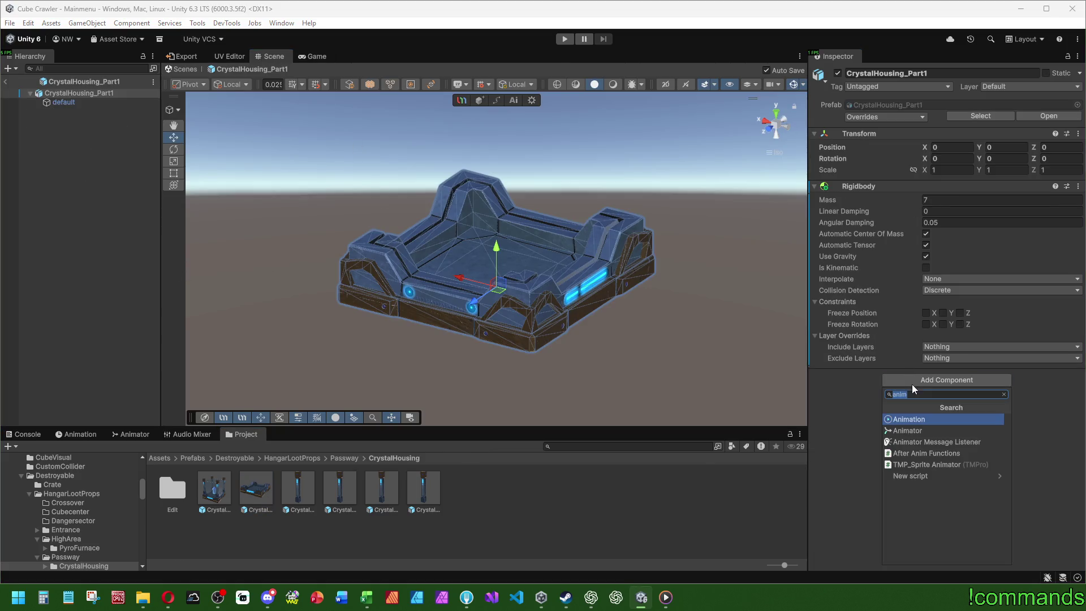
type("box")
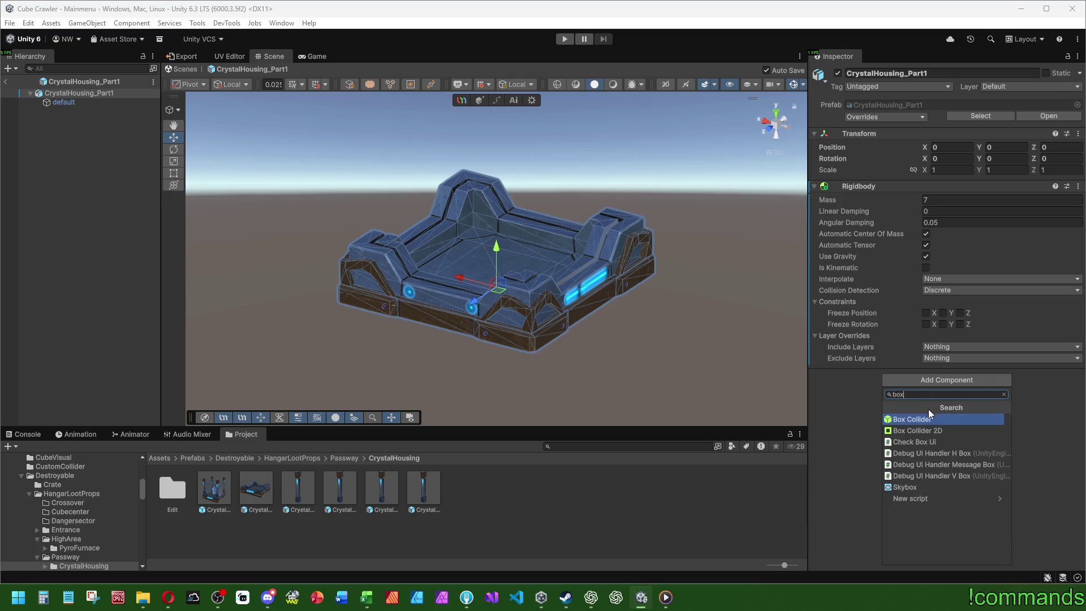
key("Return")
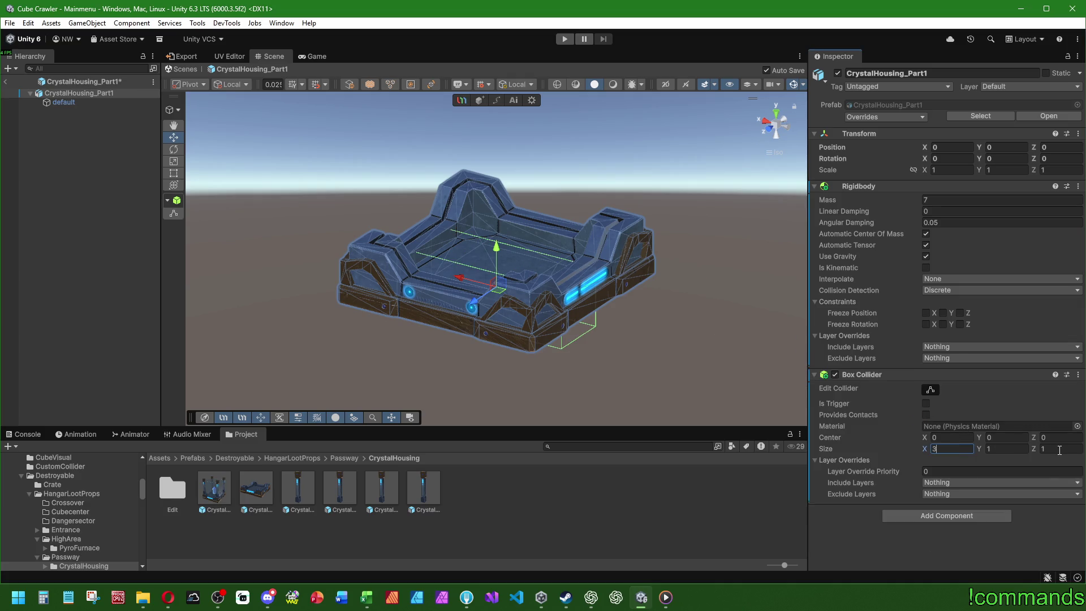
- Size the Box Collider 2.9 × 0.8 × 2.9 with centre Y 0.35, then copy the Rigidbody
type(".9")
left_click(1061, 448)
type("2.9")
mouse_move(647, 396)
left_mouse_down("alt")
mouse_move(623, 298)
mouse_move(605, 314)
left_mouse_up("alt")
left_click(1006, 437)
type("0.5")
left_click_drag(689, 341, 934, 432, "alt")
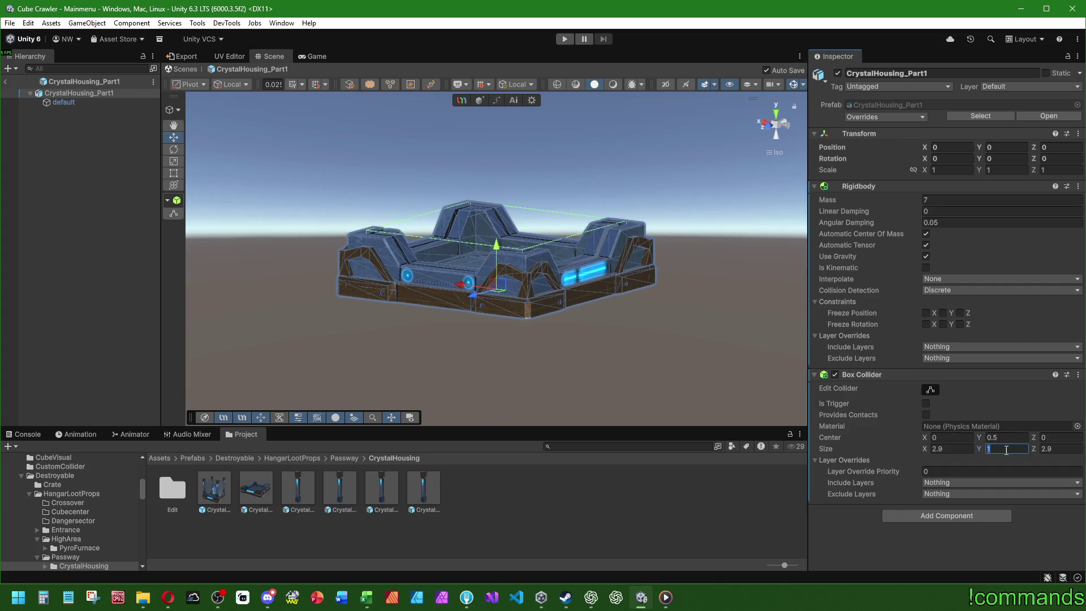
type("0.75")
key("BackSpace")
key("BackSpace")
type("6")
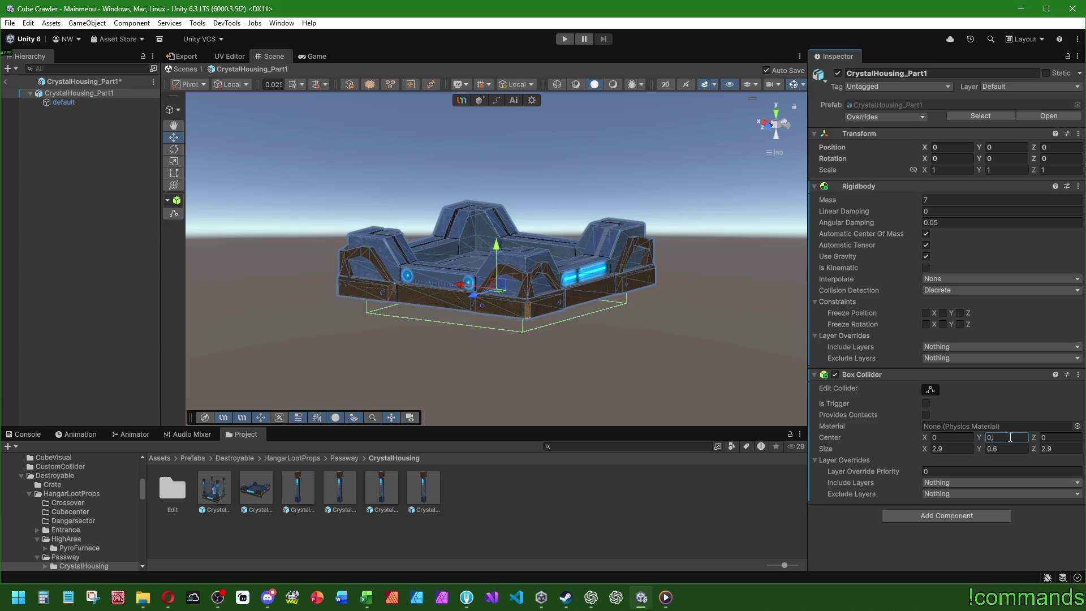
left_click_drag(539, 335, 952, 434, "alt")
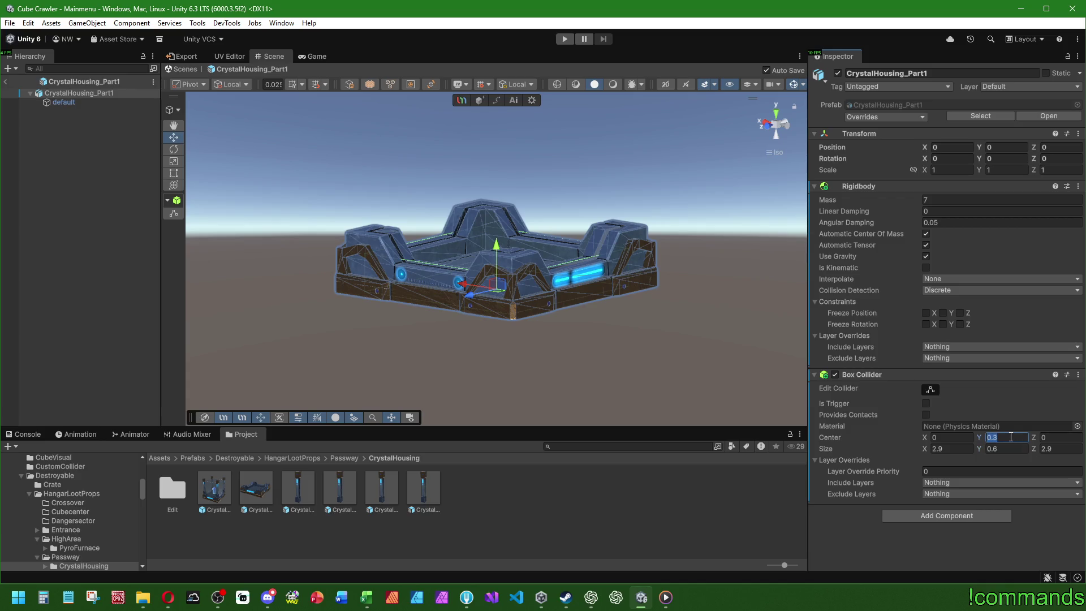
mouse_move(707, 368)
left_mouse_down("alt")
mouse_move(396, 255)
mouse_move(101, 168)
left_mouse_up("alt")
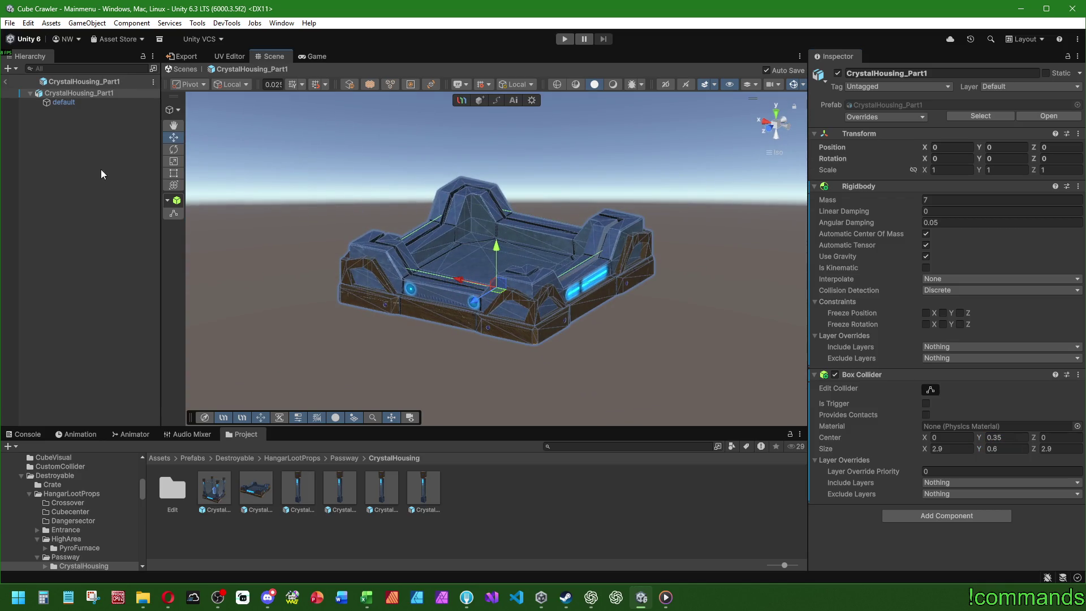
right_click(871, 192)
left_click(902, 288)
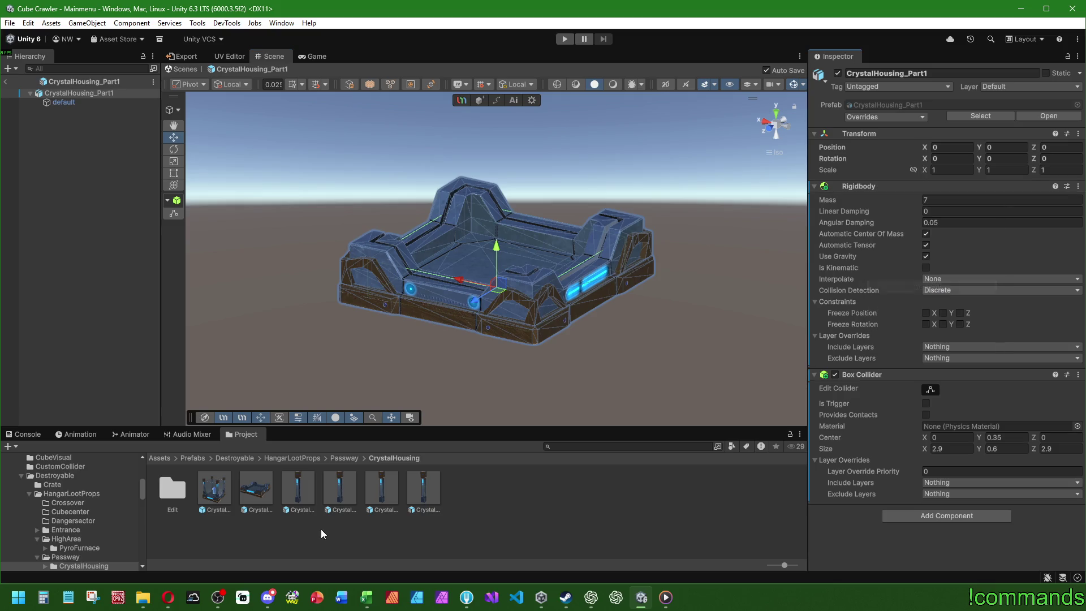
- Open CrystalHousing_Part2, paste the copied Rigidbody onto it, and add a Box Collider
double_click(302, 495)
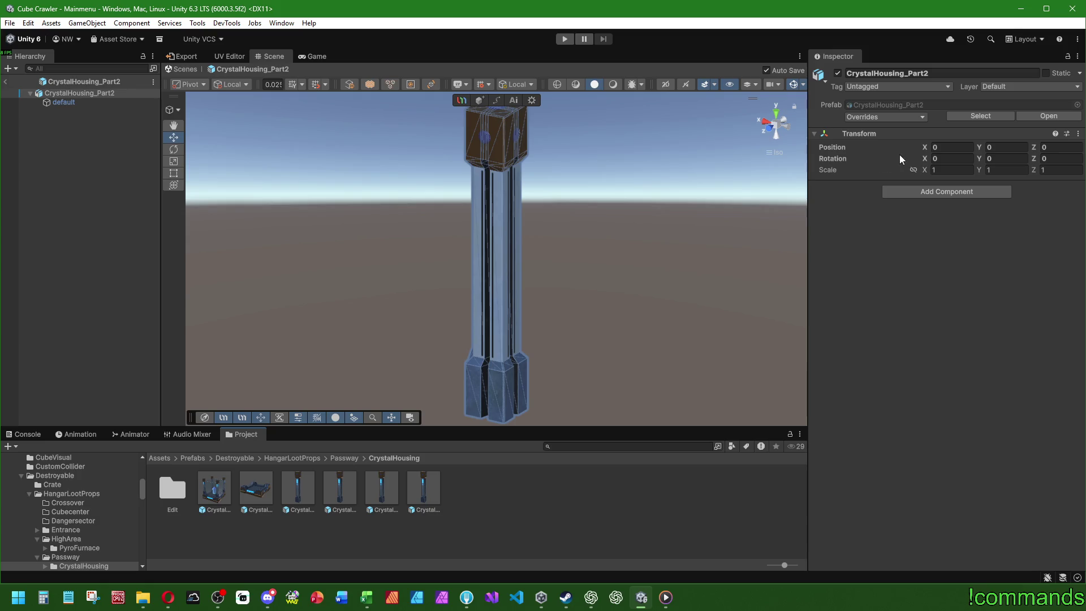
right_click(854, 131)
mouse_move(962, 233)
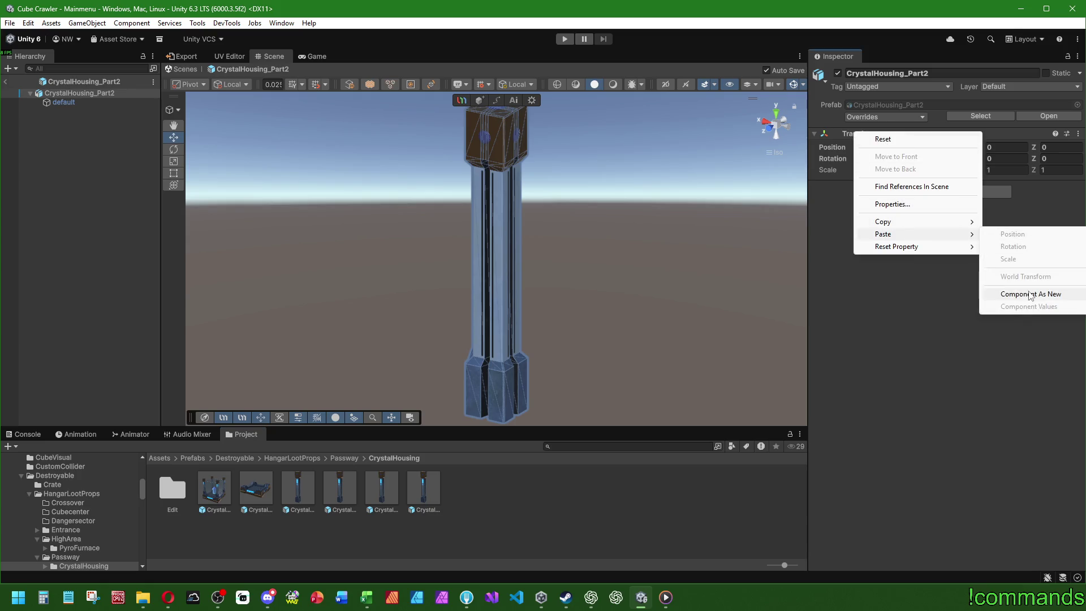
left_click(990, 289)
left_click(921, 381)
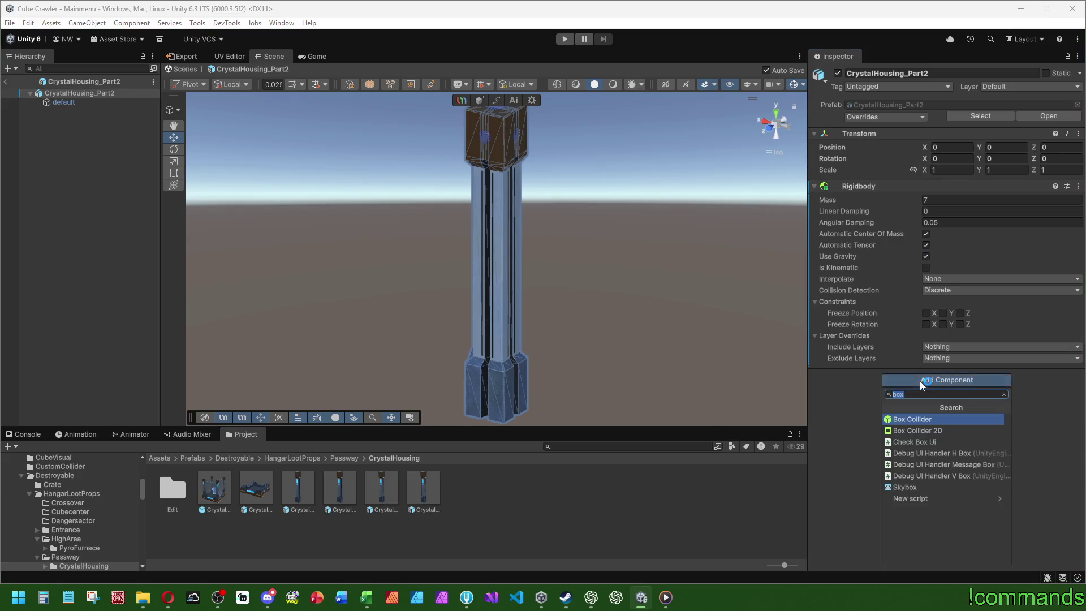
left_click(914, 420)
scroll(667, 345, "down", 3)
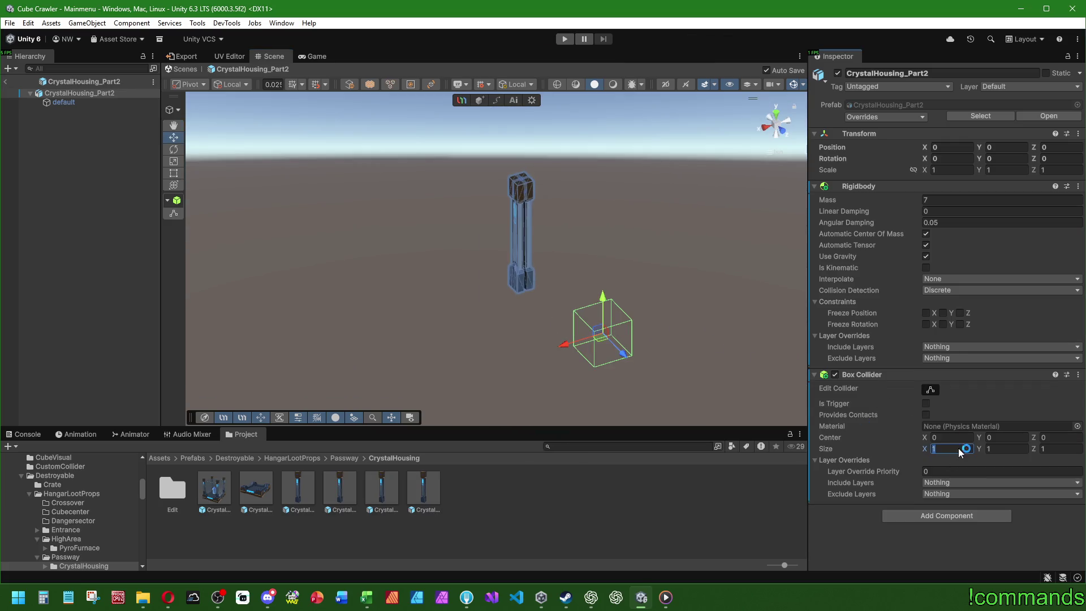
- Size the pillar's Box Collider to 0.35 × 2.5 × 0.35
type("5")
left_click(1073, 452)
type("0,525")
key("Return")
type("0.25")
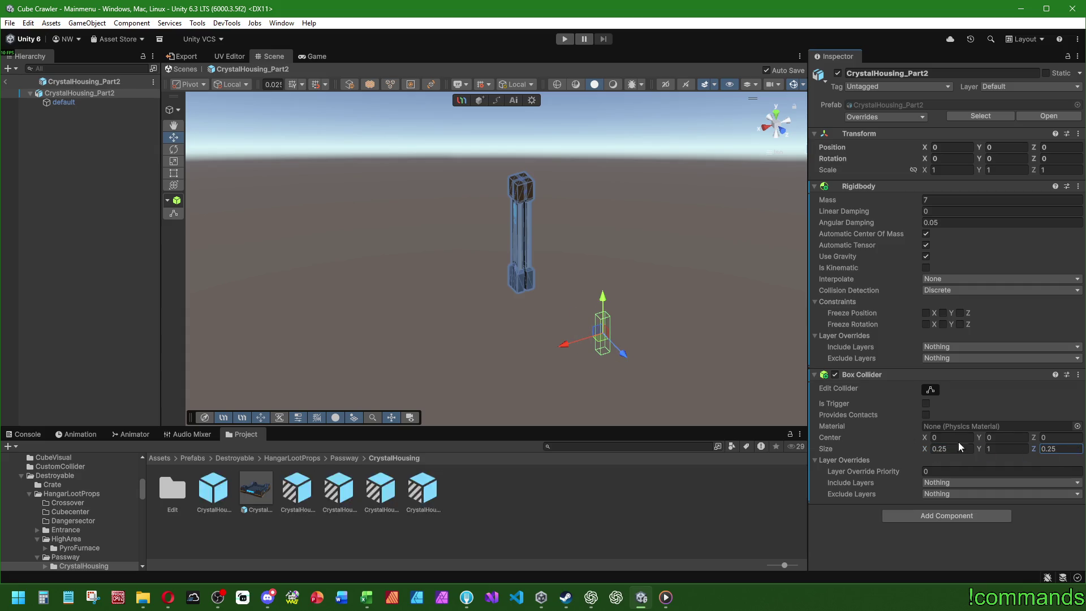
key("BackSpace")
type("5")
left_click(1060, 449)
type("0")
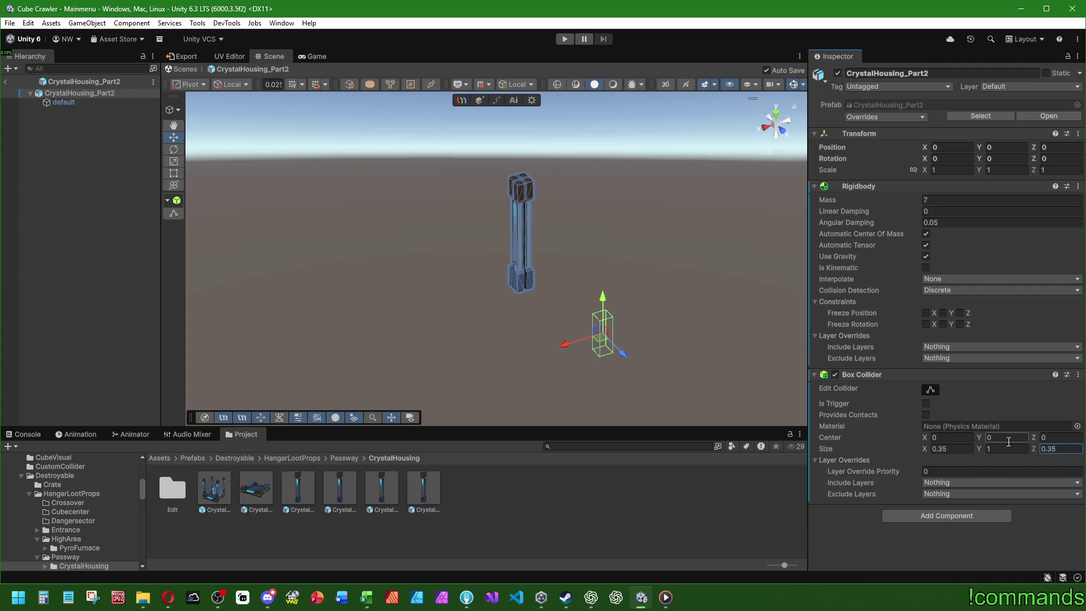
key("Return")
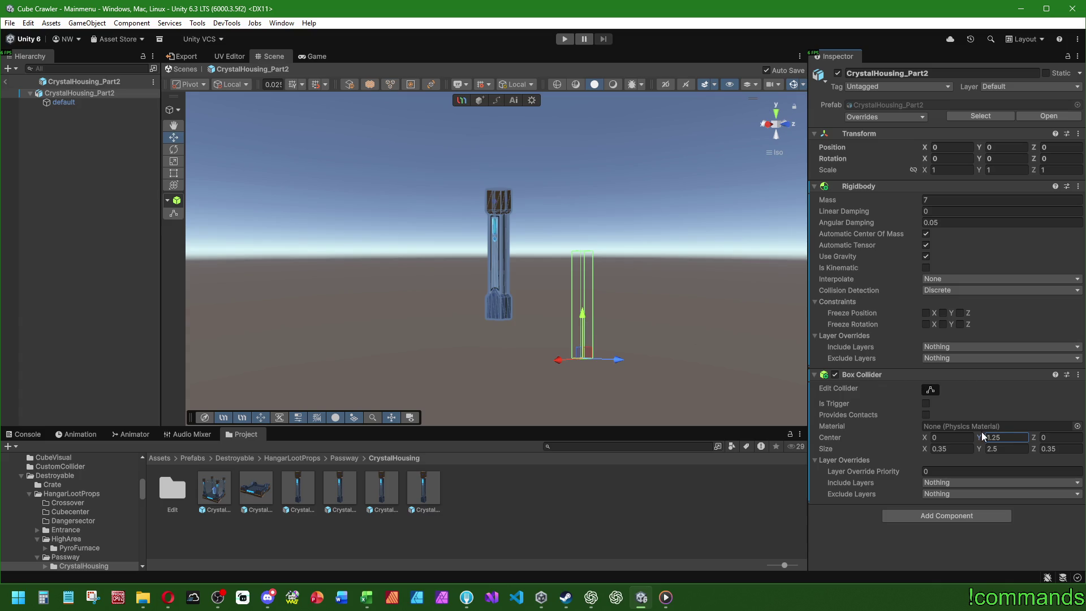
key("BackSpace")
key("BackSpace")
key("BackSpace")
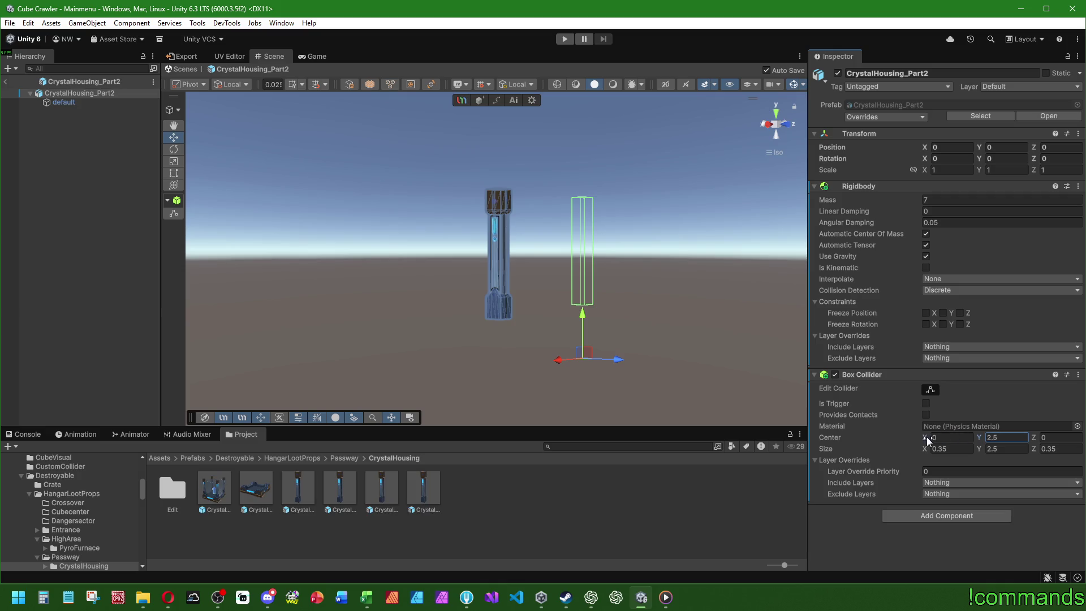
type("3")
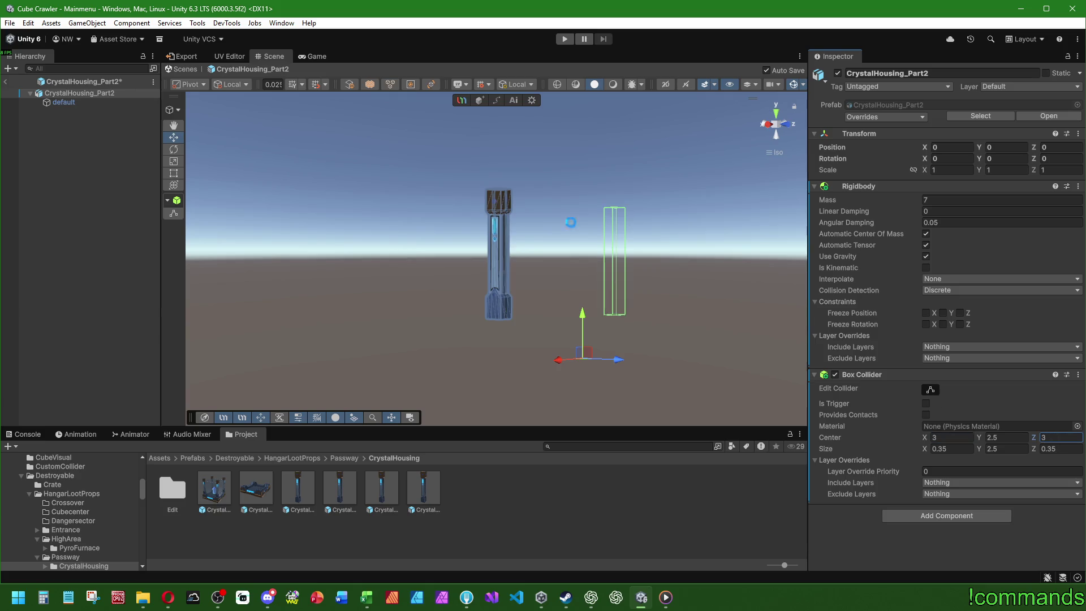
- In Top view, move the collider centre to X 1.4, Z -1.4 over the pillar
mouse_move(380, 221)
left_mouse_down()
mouse_move(484, 334)
mouse_move(704, 173)
left_mouse_up()
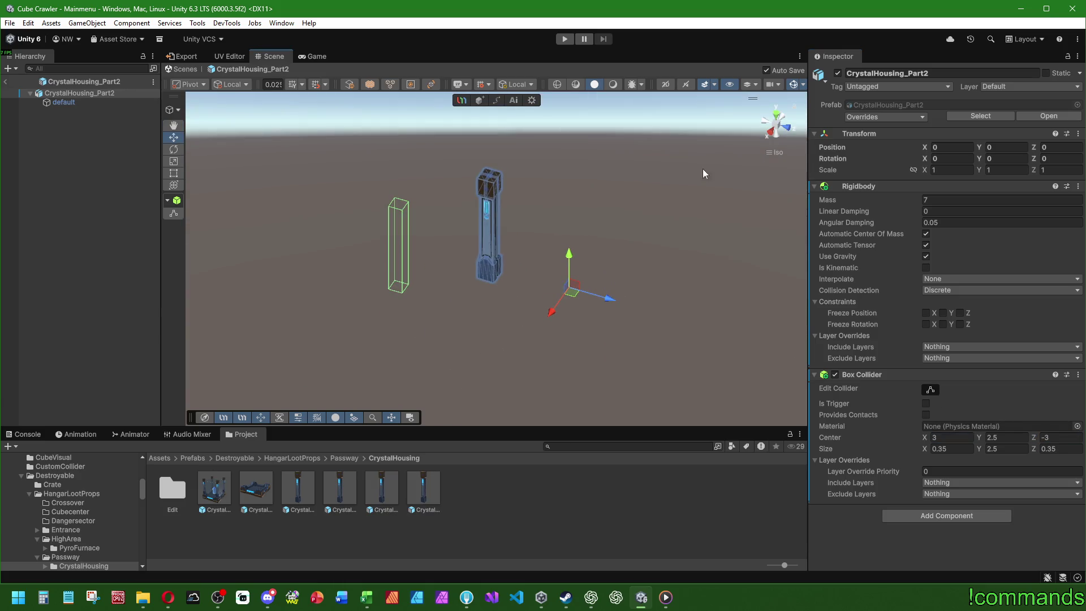
left_click(778, 118)
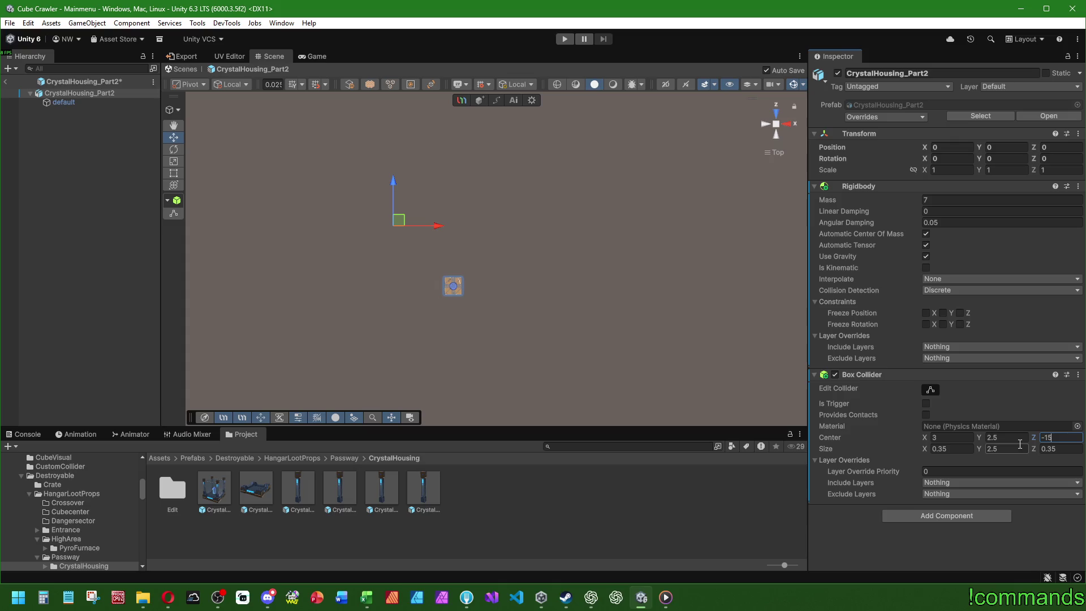
left_click_drag(924, 438, 918, 439)
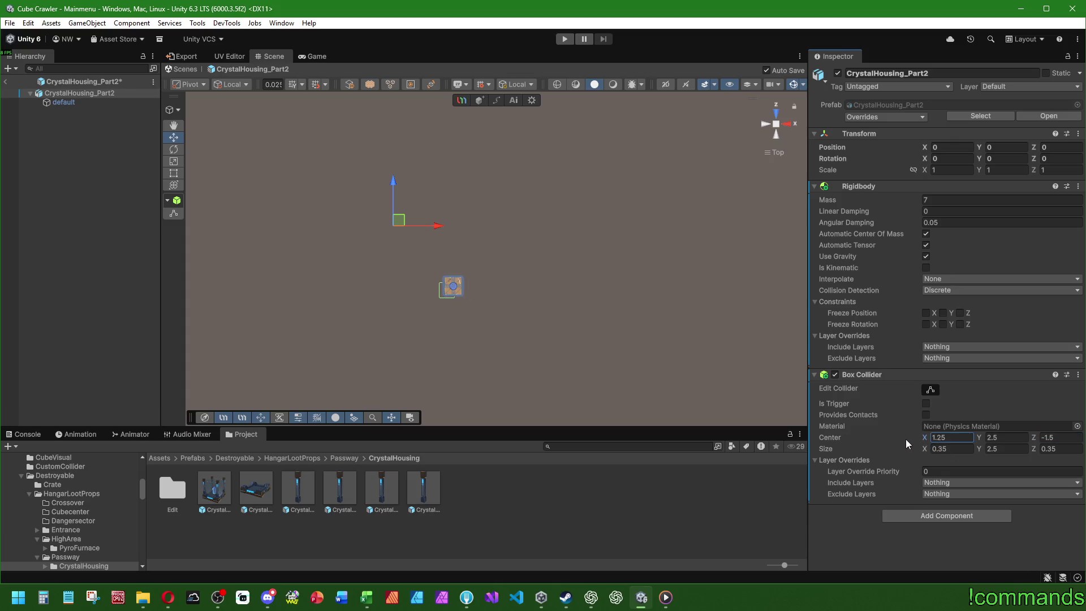
left_click(969, 439)
type("1")
type("-1.4")
- Exit Part2 prefab mode and open the CrystalHousing_Final prefab for editing
left_click_drag(396, 141, 372, 219)
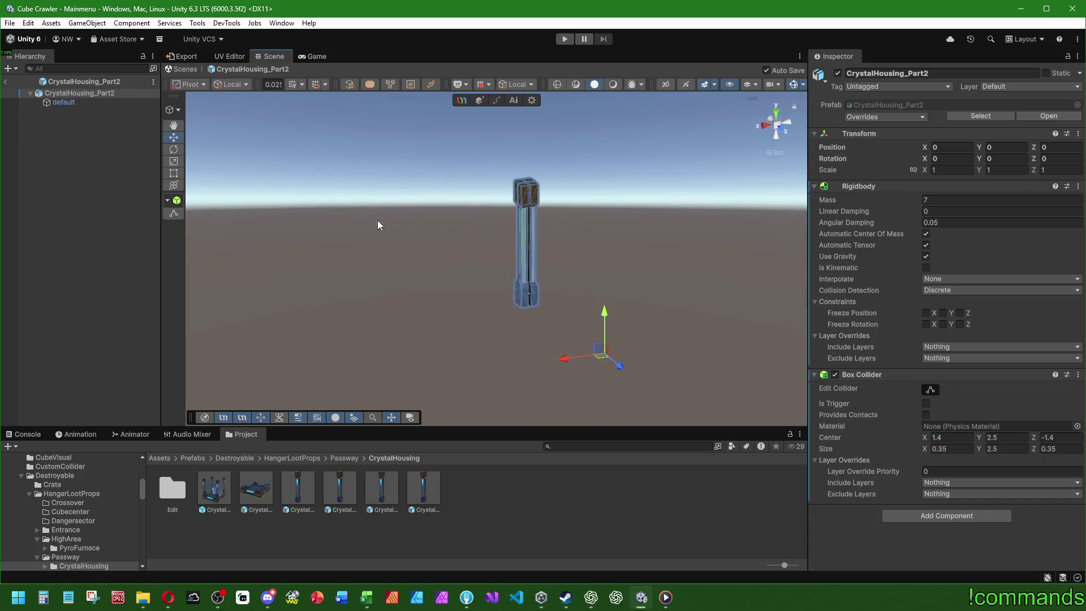
scroll(419, 249, "up", 3)
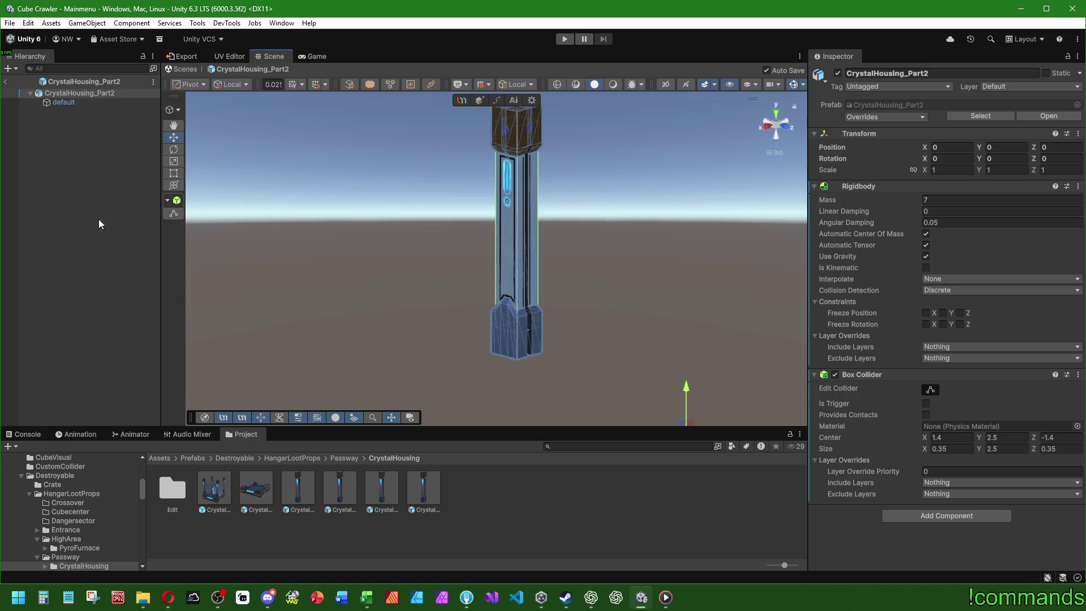
left_click(52, 108)
left_click(339, 487)
left_click(392, 488)
left_click(137, 253)
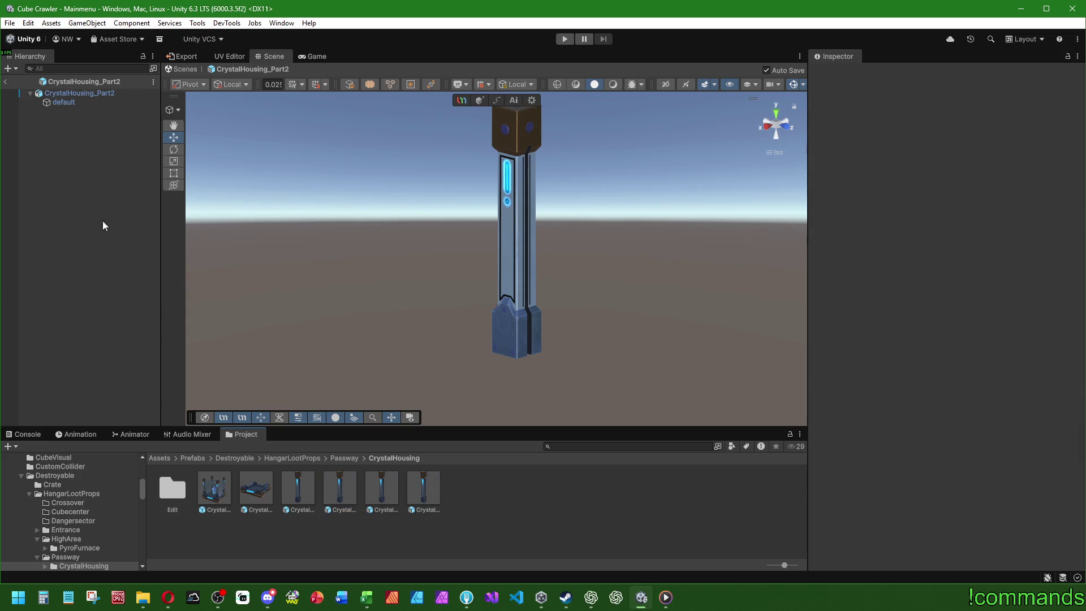
left_click(5, 82)
double_click(215, 489)
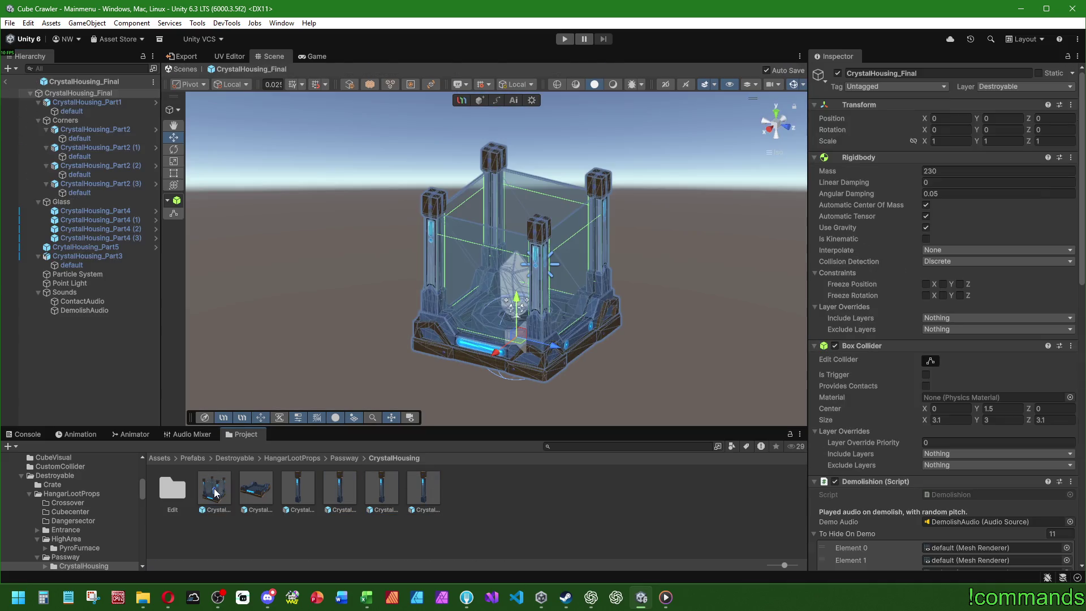
- Remove the Rigidbody and Box Collider from CrystalHousing_Part1
left_click(91, 104)
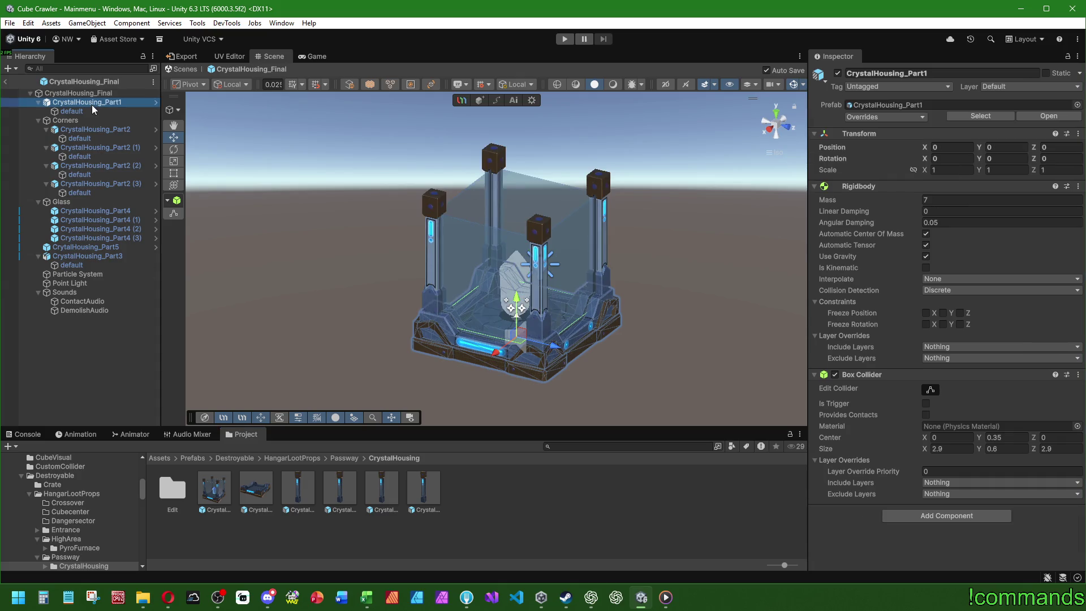
right_click(872, 190)
left_click(912, 249)
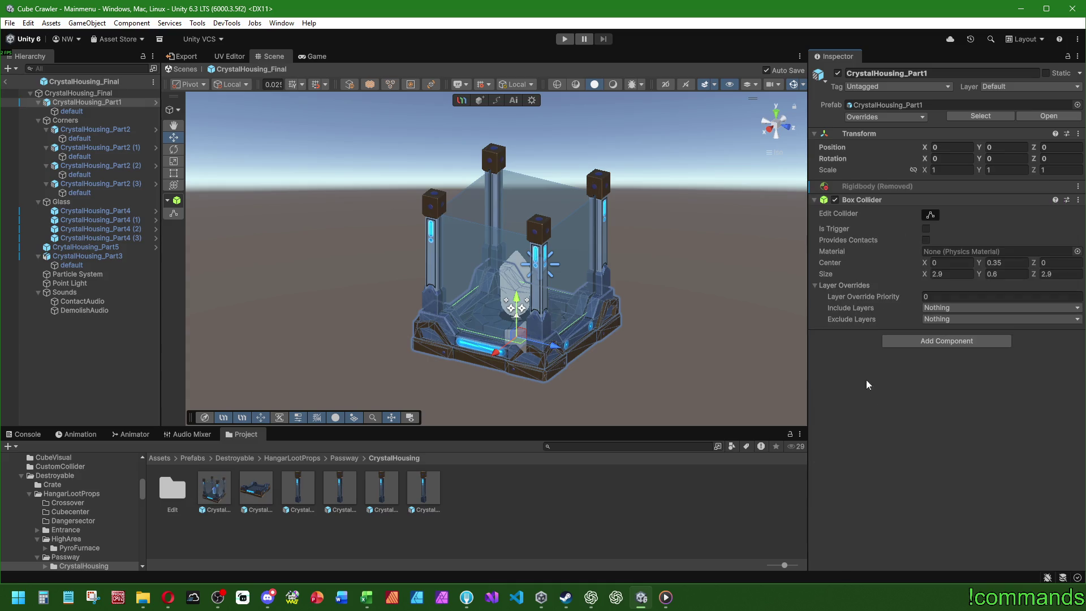
right_click(865, 198)
left_click(899, 254)
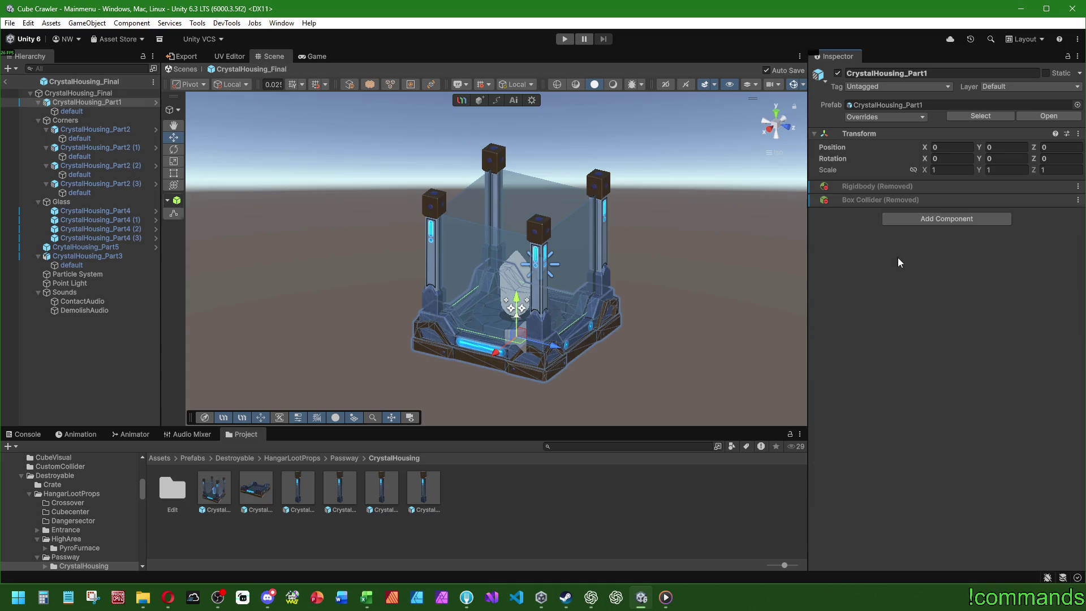
- Remove the Rigidbody and Box Collider from all four CrystalHousing_Part2 corner pieces at once
left_click(94, 132)
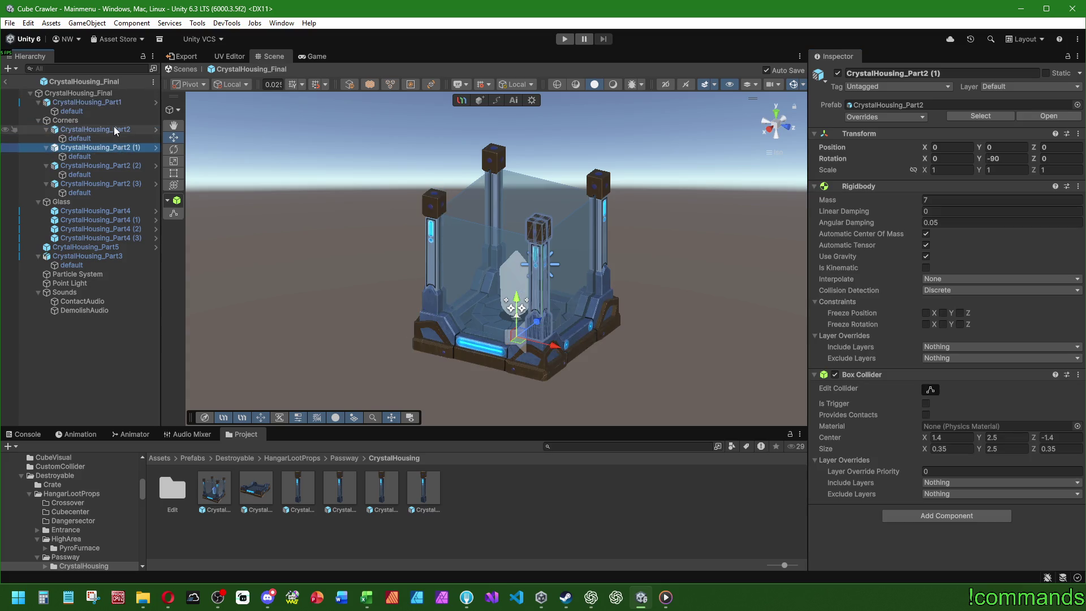
left_click(115, 148, "ctrl")
left_click(117, 165, "ctrl")
left_click(118, 184, "ctrl")
right_click(852, 188)
left_click(899, 236)
right_click(860, 188)
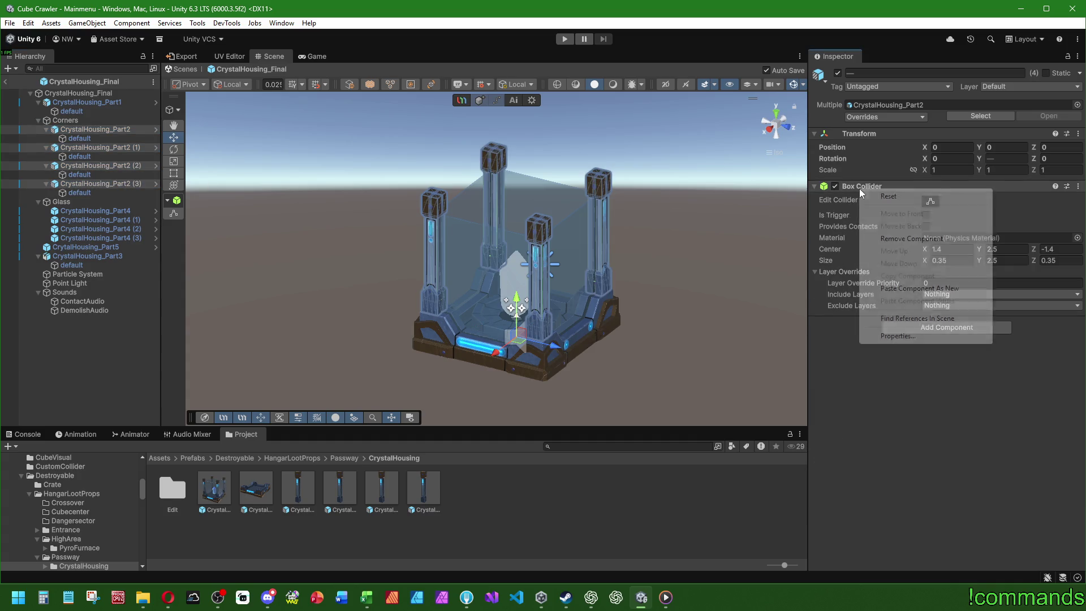
left_click(902, 239)
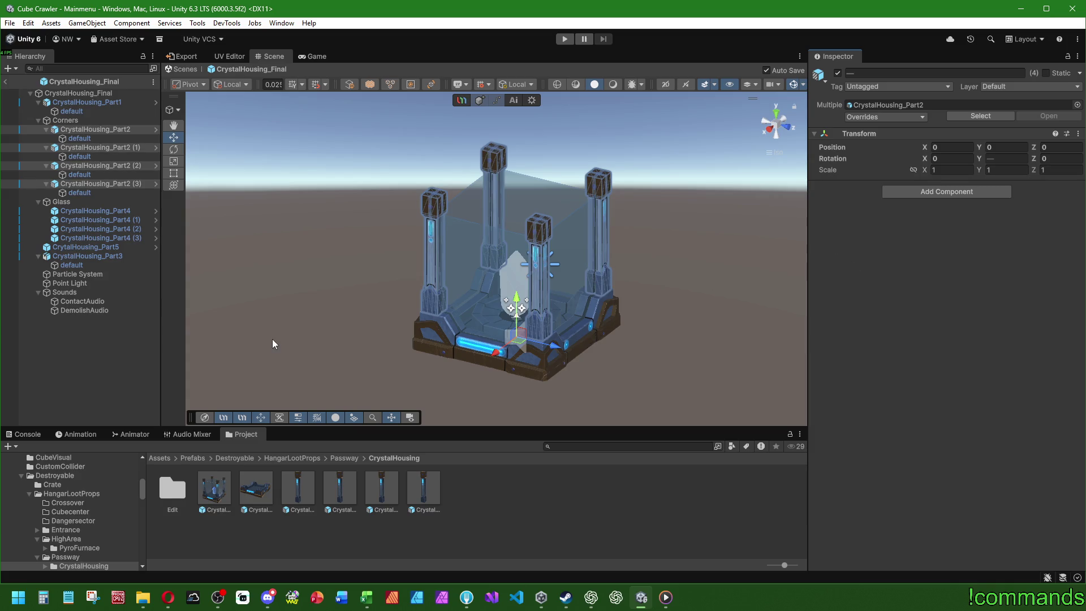
- Check the Part2 corners, Part4 glass, Part5 crystal and Part3 pieces no longer carry physics
left_click(289, 510)
left_click(342, 495)
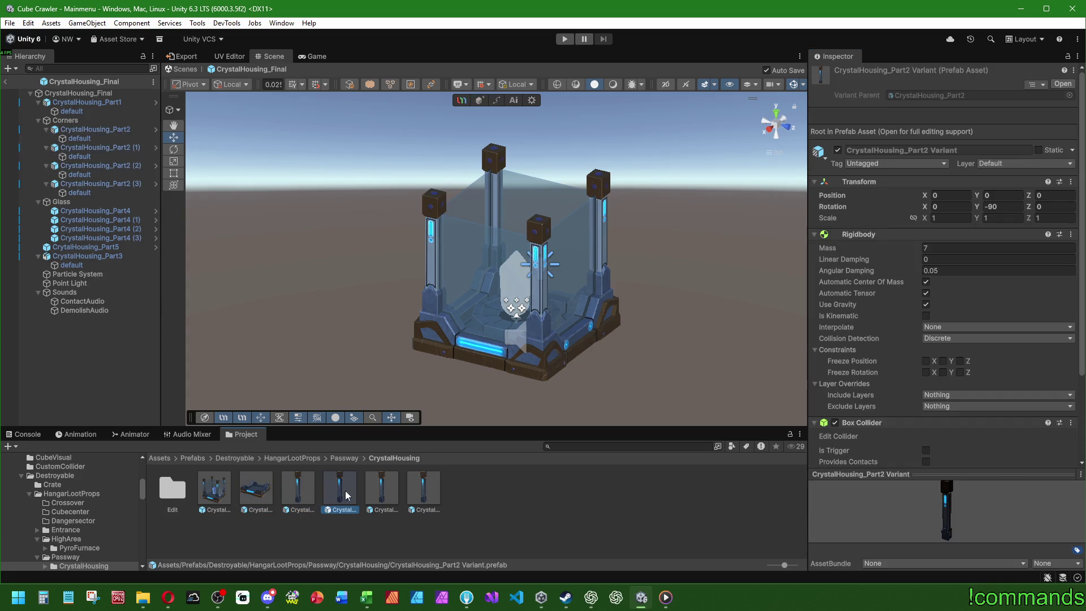
left_click(101, 130)
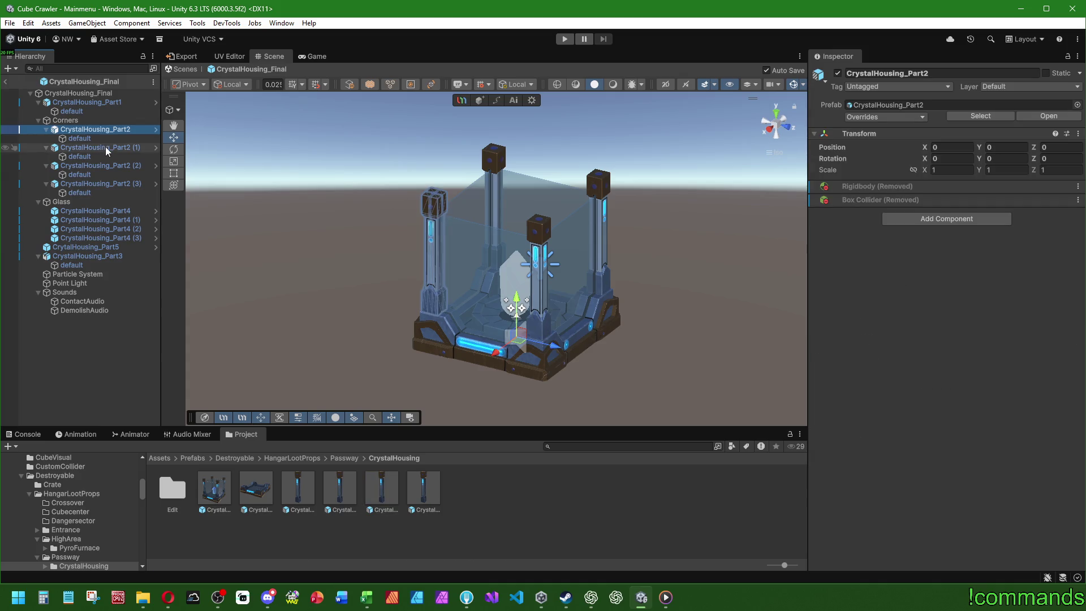
left_click(107, 149)
left_click(86, 211)
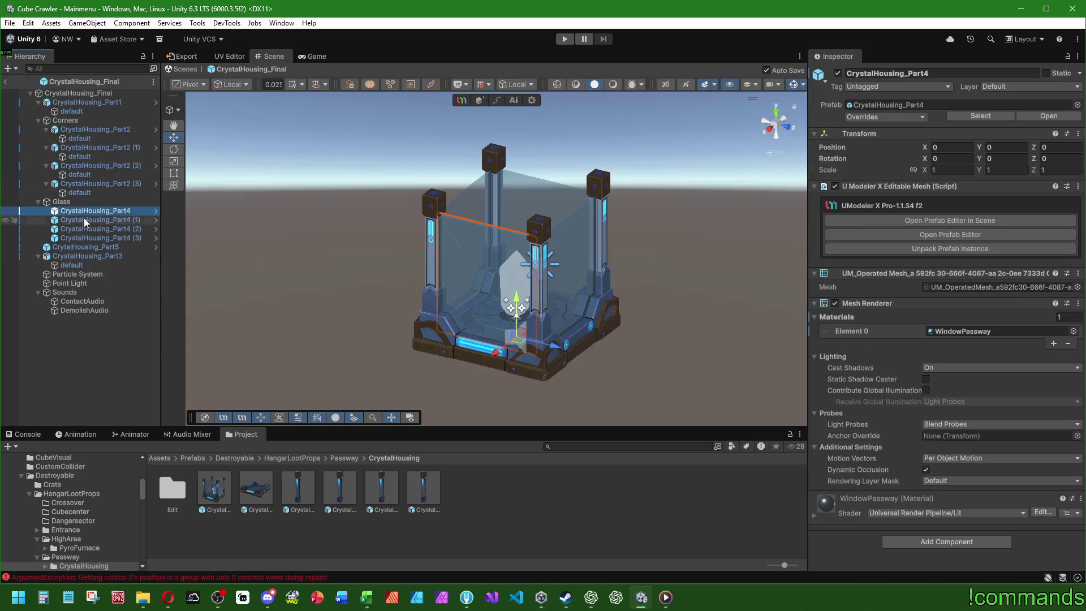
left_click(90, 249)
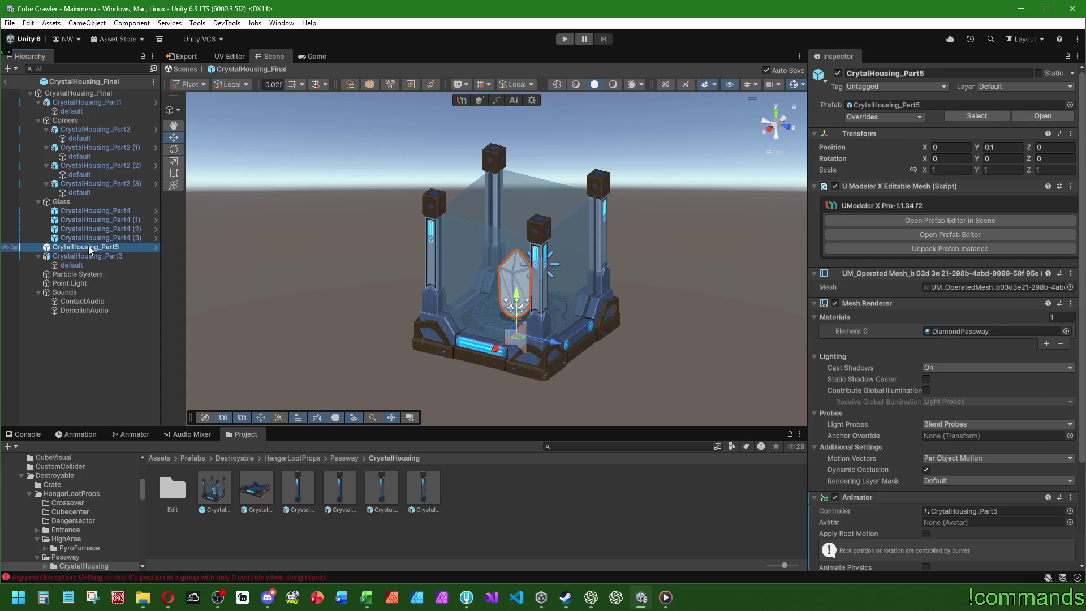
left_click(89, 256)
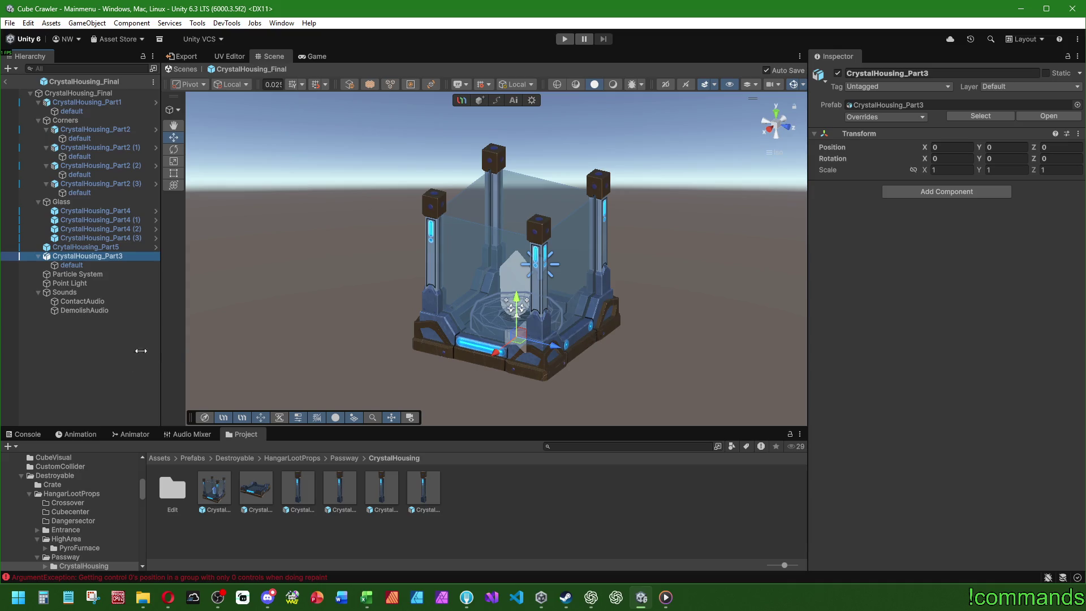
left_click(27, 347)
- Leave CrystalHousing_Final prefab editing and save the project
left_click(4, 81)
left_click(9, 23)
left_click(40, 146)
- Save the Mainmenu scene and show the Console
left_click(10, 22)
left_click(28, 77)
left_click(24, 434)
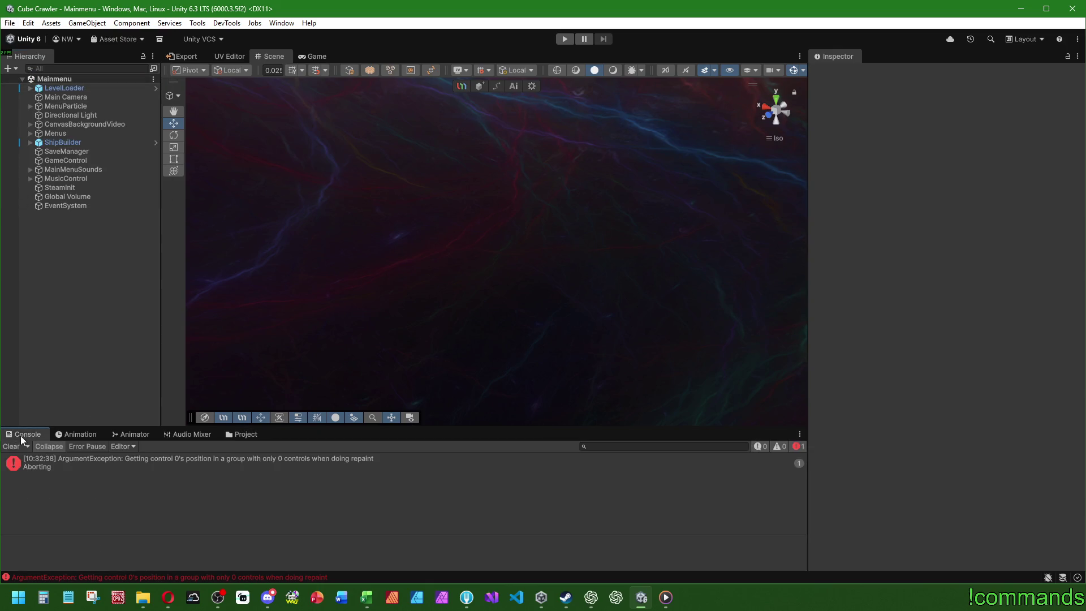
- Start Play mode, clear the console and maximize the Game view
left_click(569, 39)
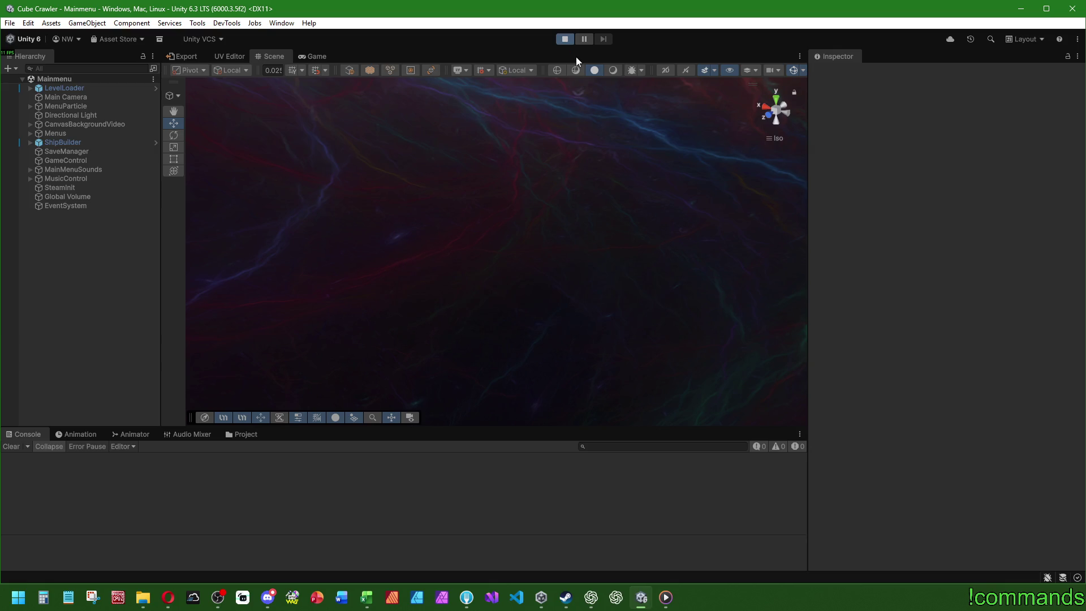
left_click(11, 446)
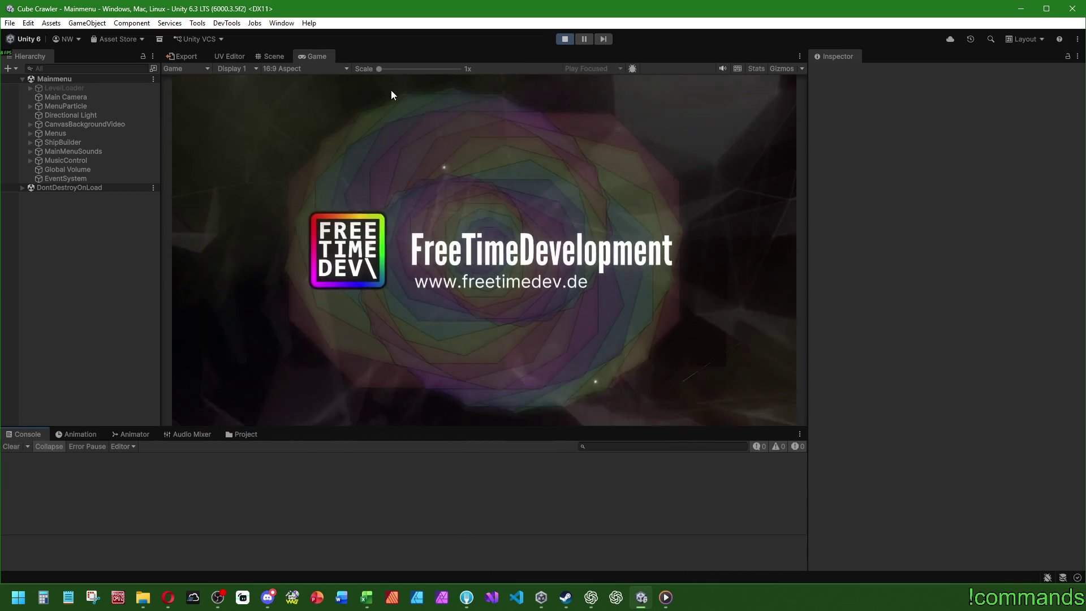
double_click(309, 59)
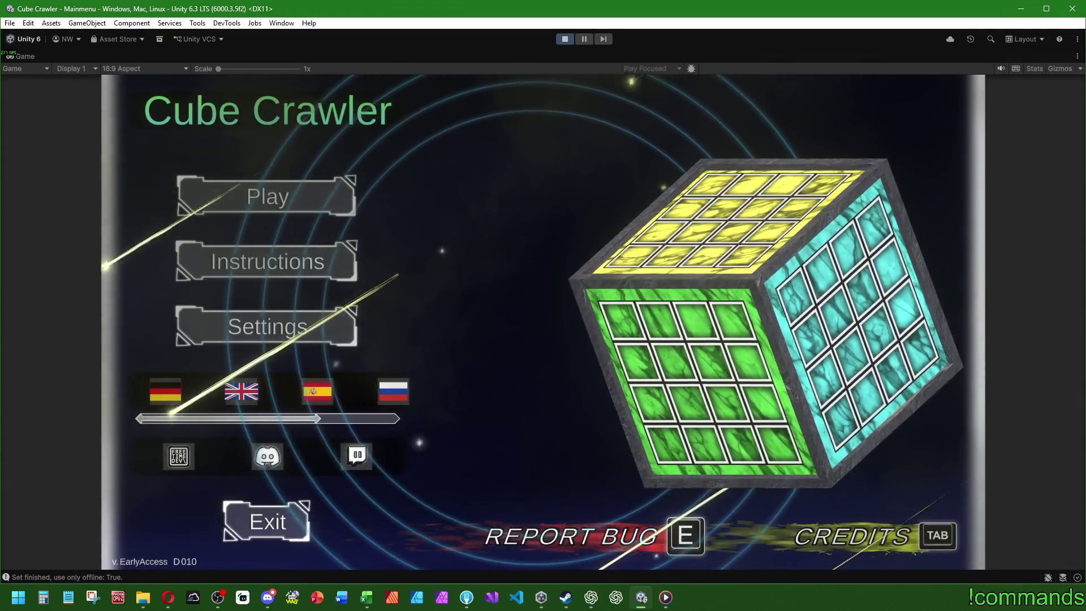
- Start from the main menu, switch ship preset with Q, and enter the cube
key("Return")
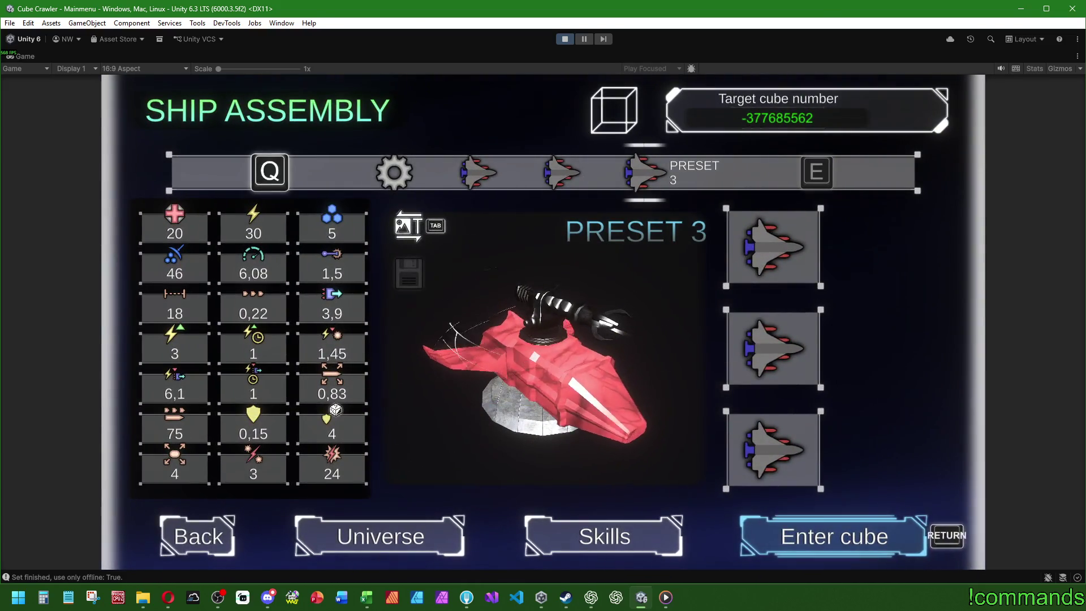
key("q")
key("Return")
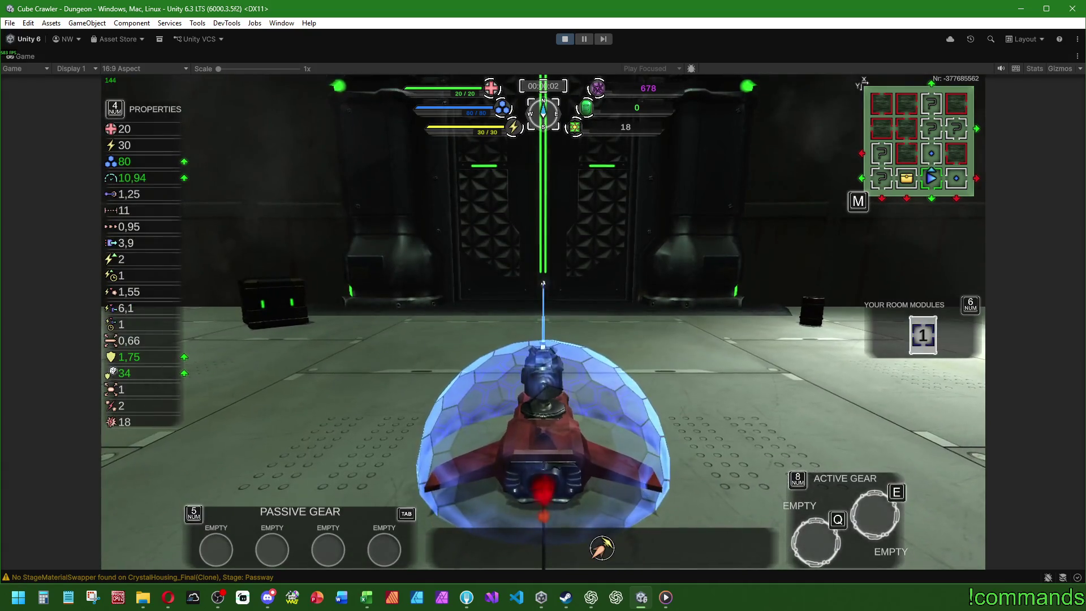
- Drive the ship through the portal and attack enemies, leaving splatter trails
key("w")
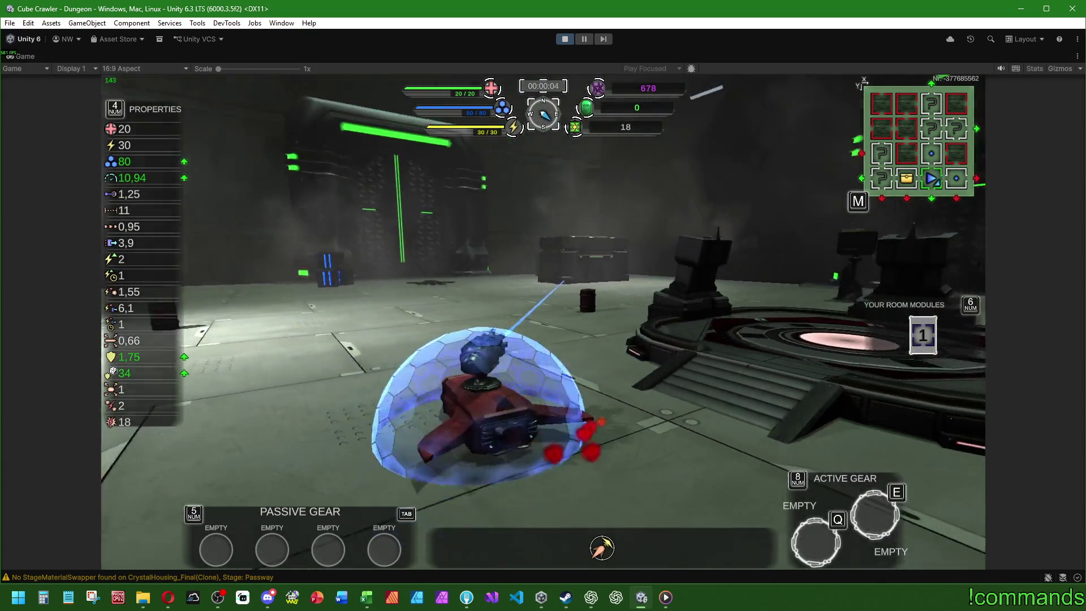
key("w")
key("w")
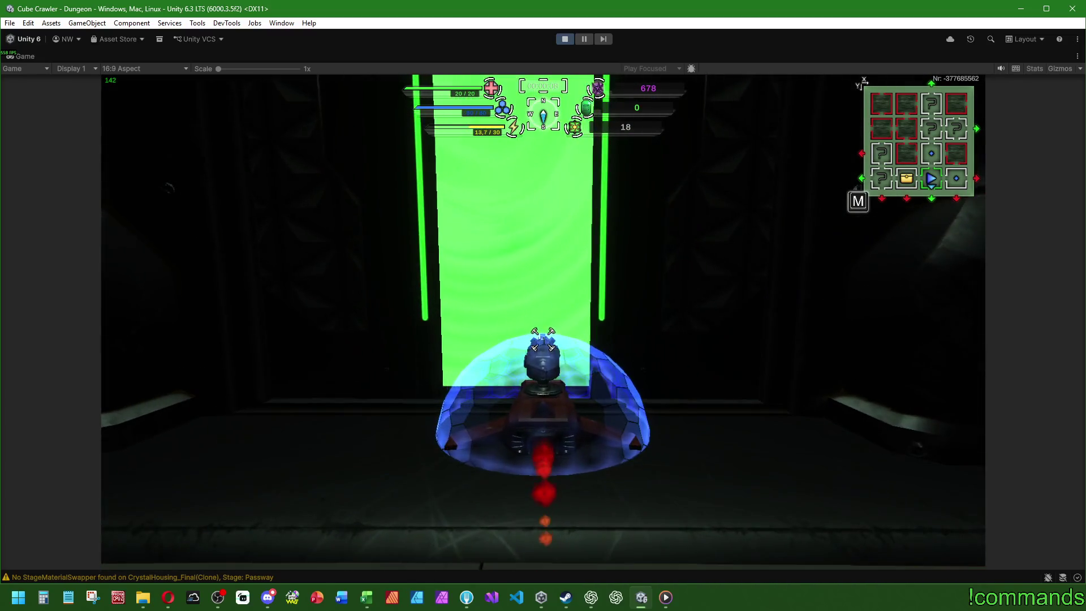
key("w")
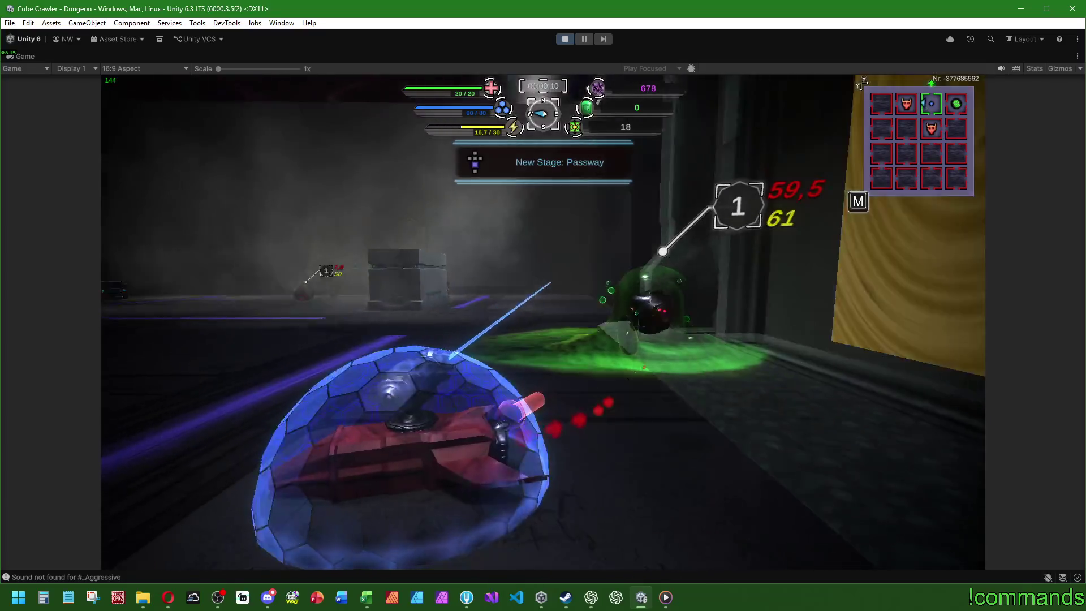
key("w")
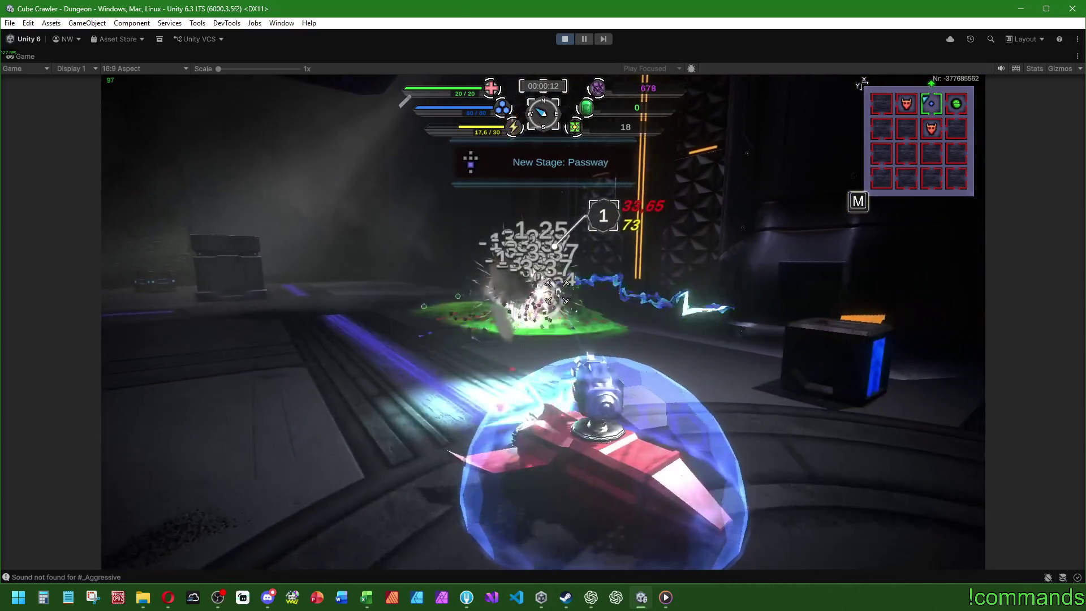
key("w")
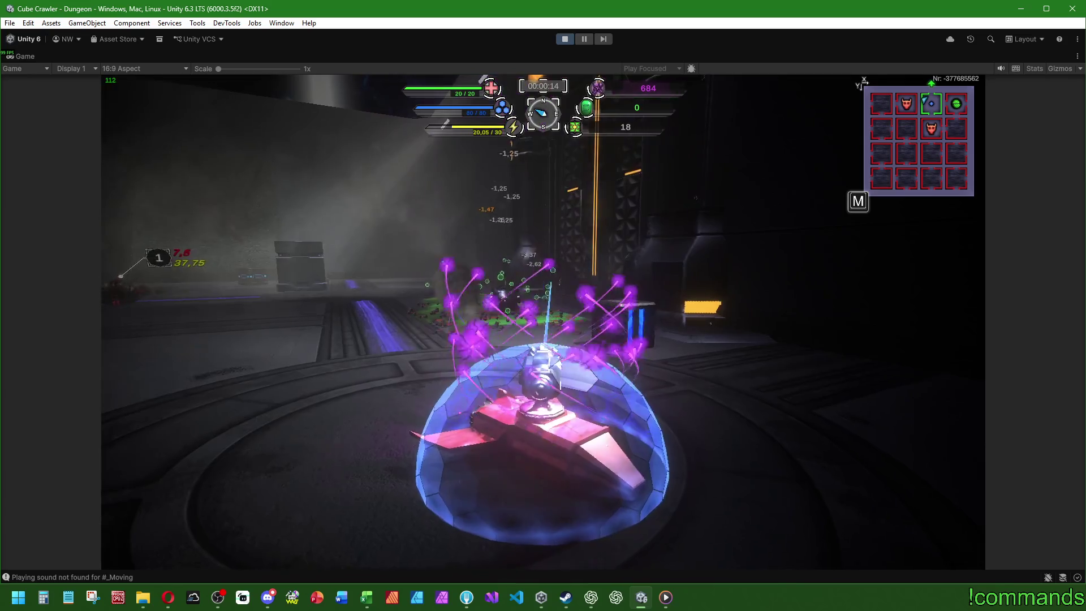
key("w")
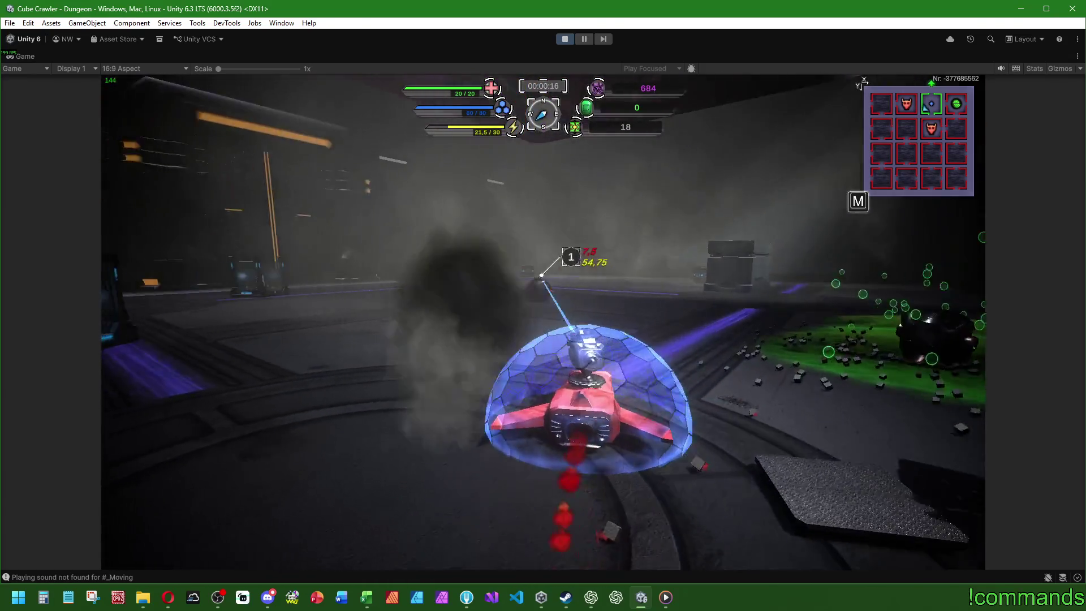
key("w")
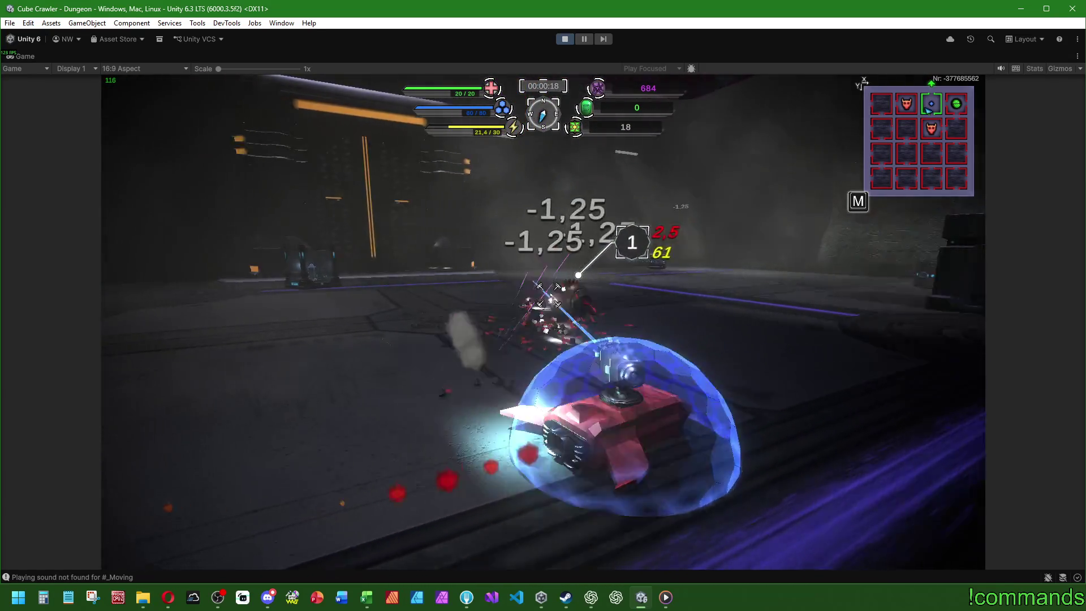
key("w")
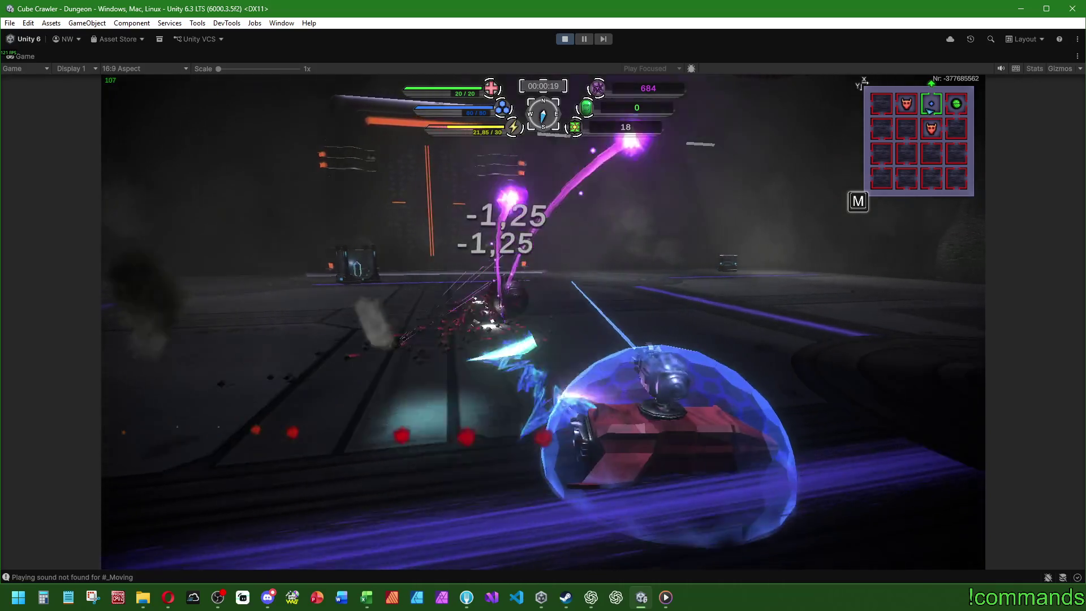
key("w")
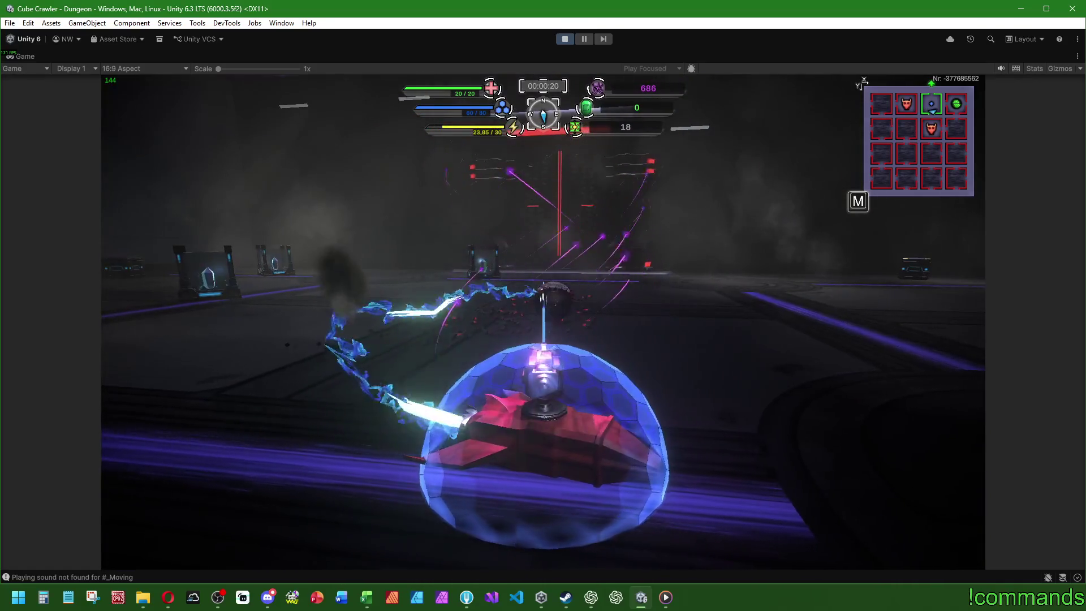
- Strafe the ship left and right across the room, ending at the central crystal container
key("d")
key("d")
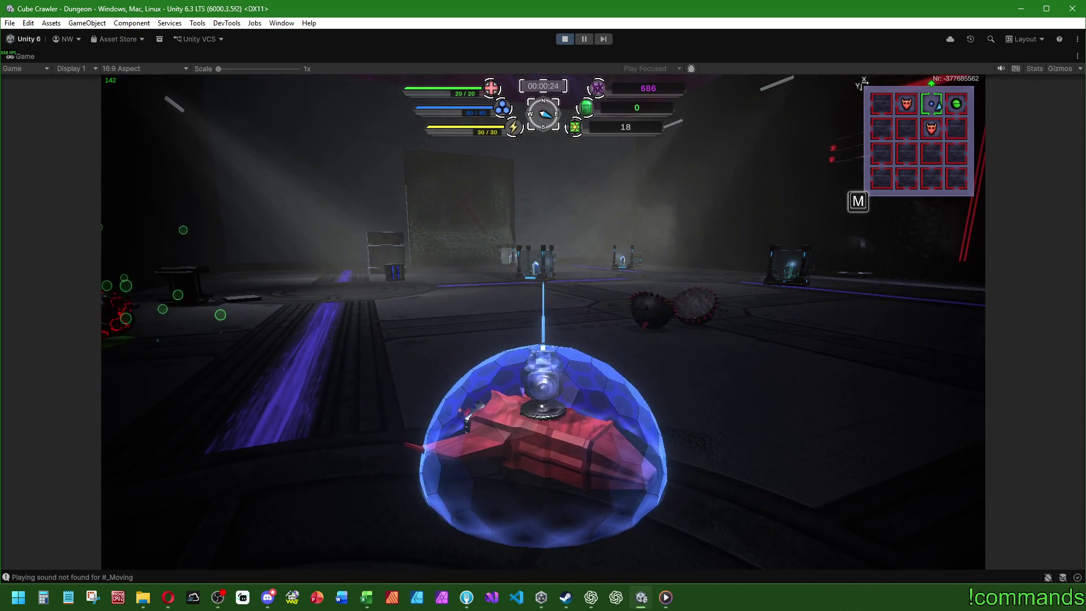
key("d")
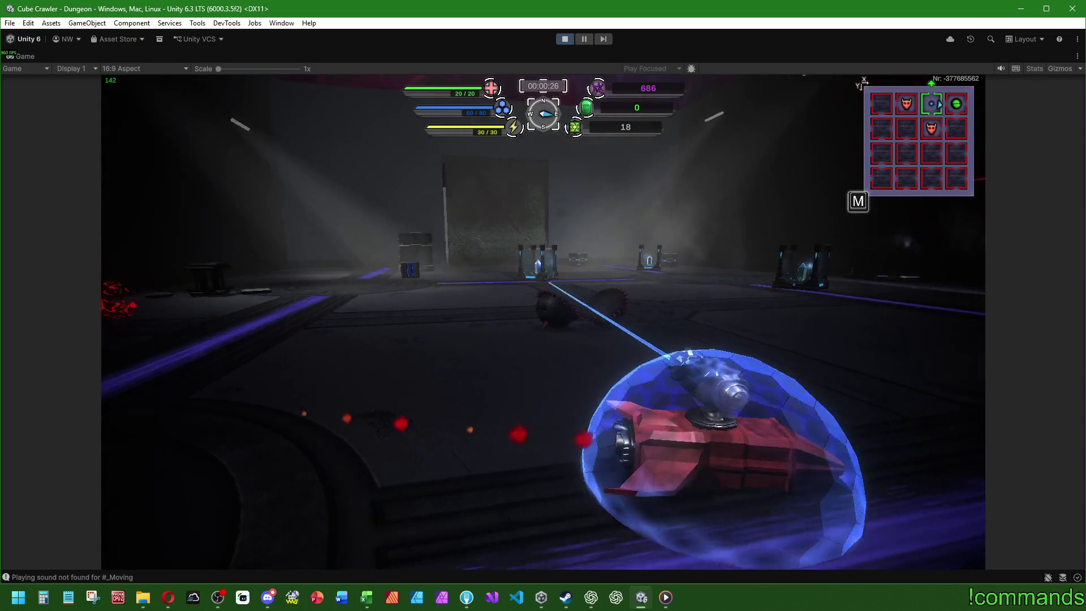
key("a")
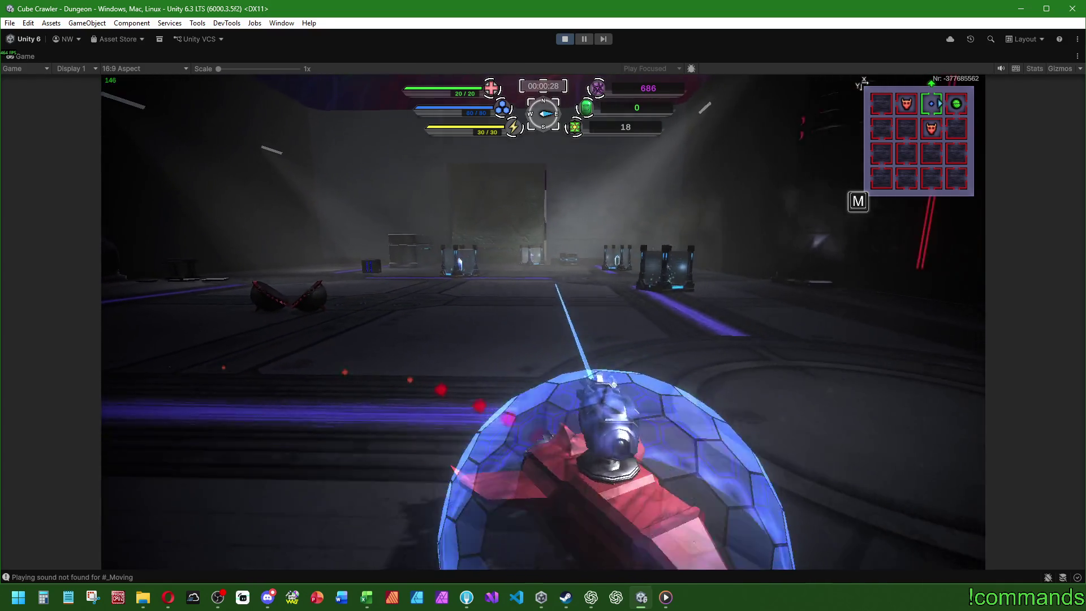
key("d")
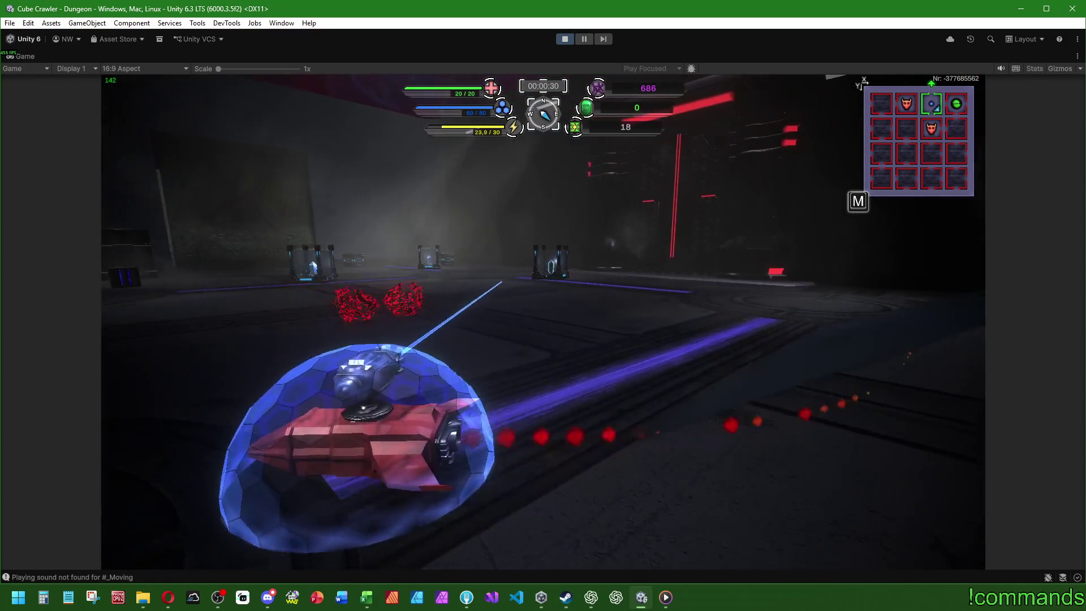
key("a")
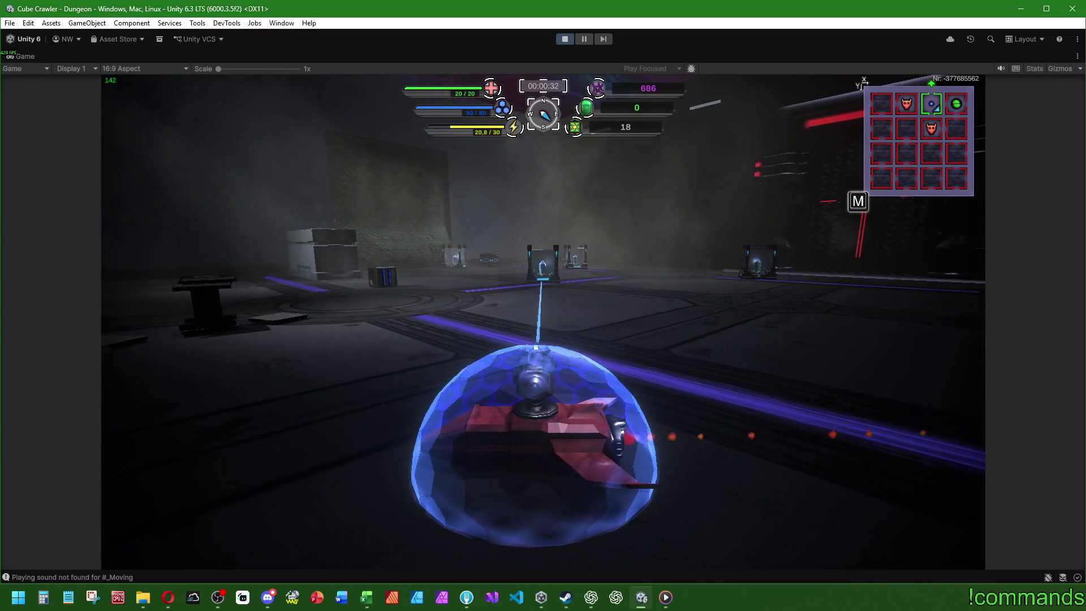
key("d")
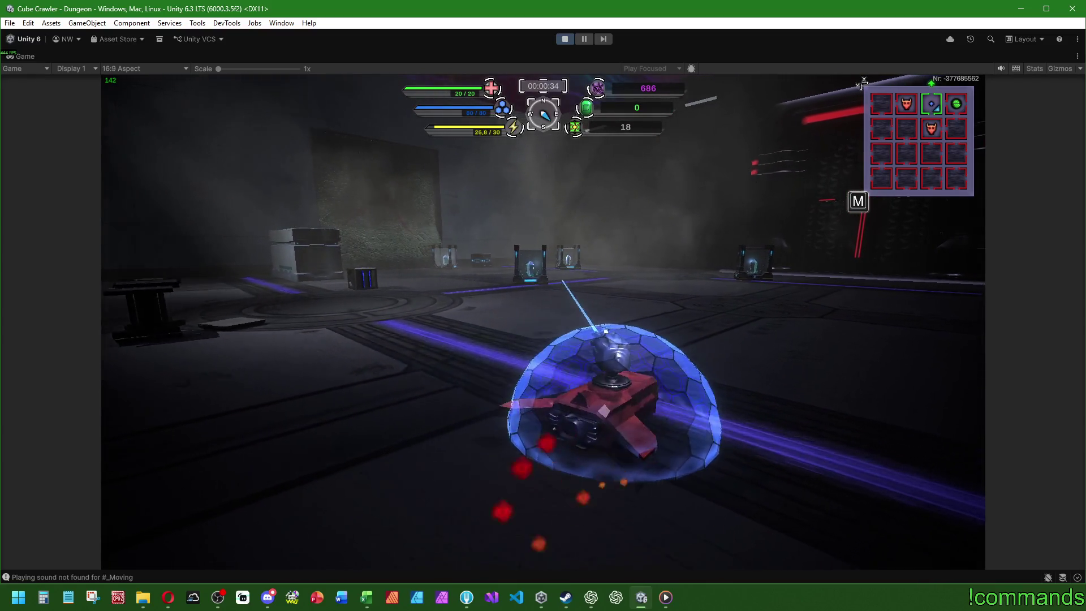
key("a")
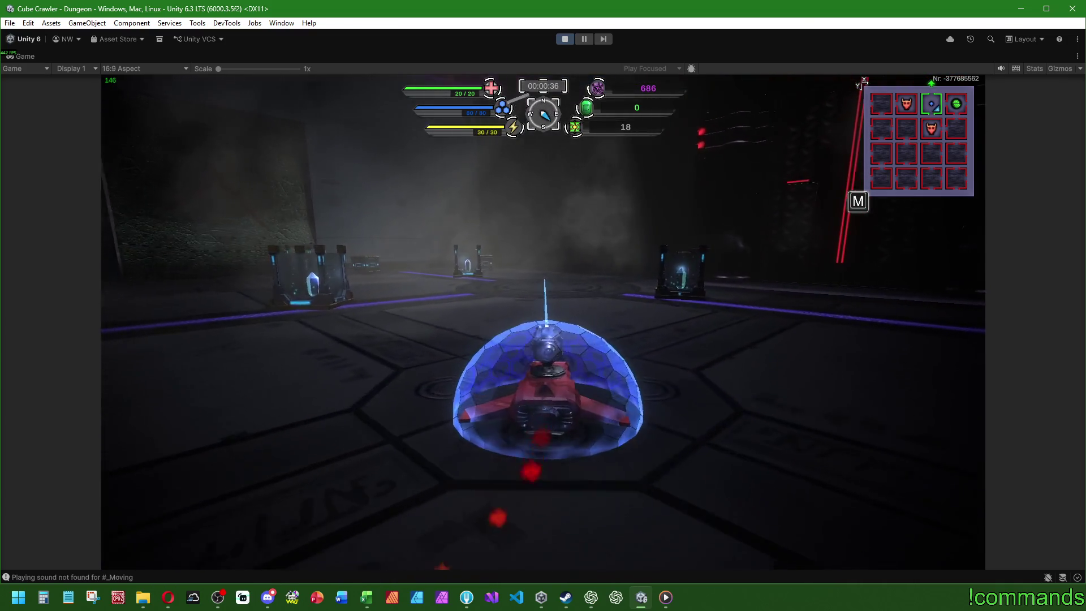
key("w")
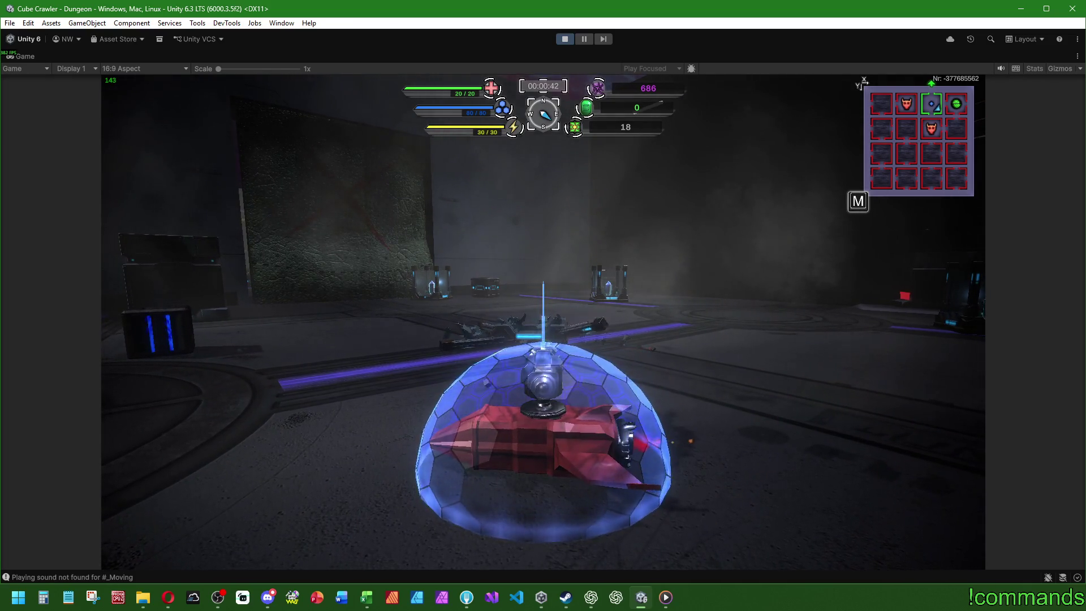
- Steer the ship around the dungeon room toward the crystal containers and crates
key("w")
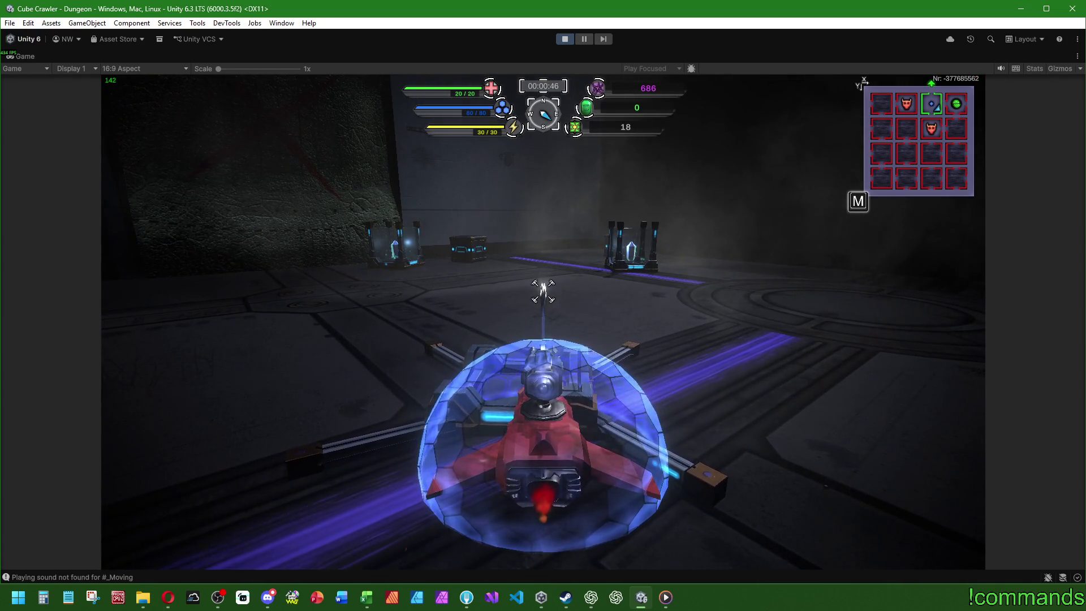
key("w")
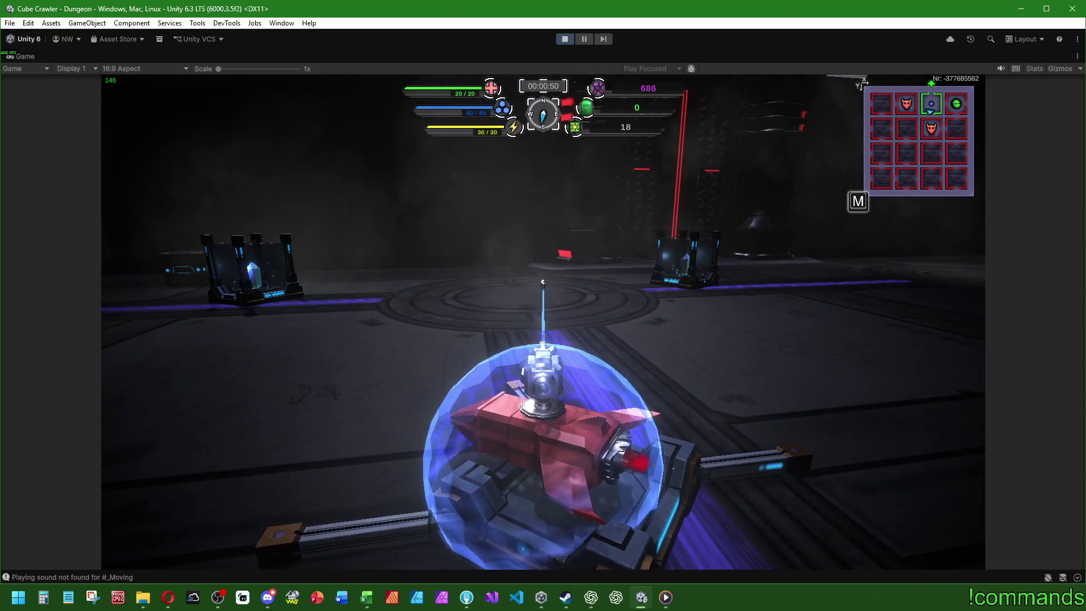
key("w")
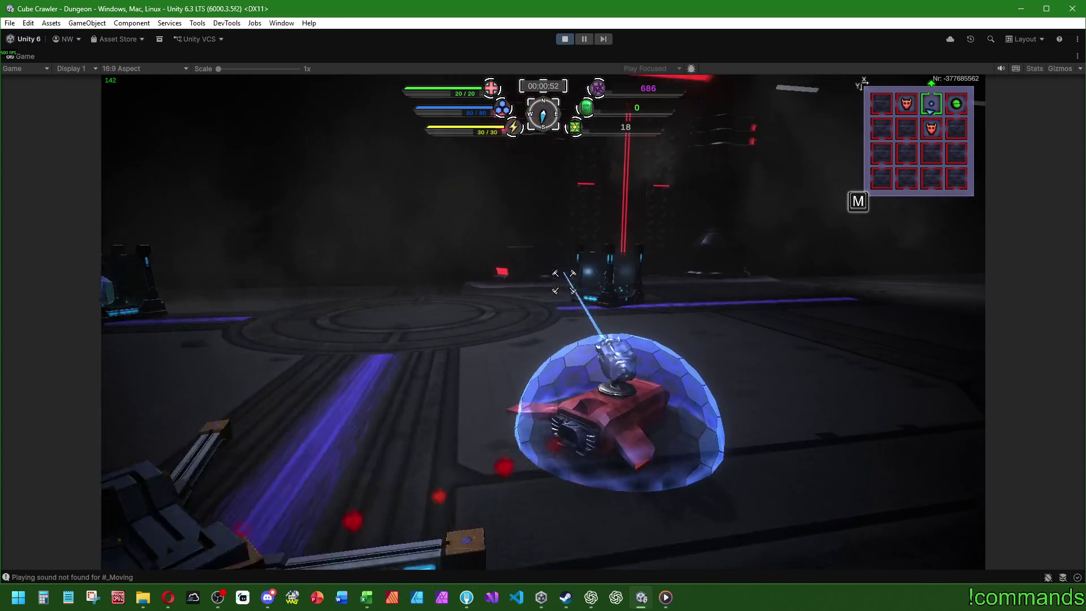
key("w")
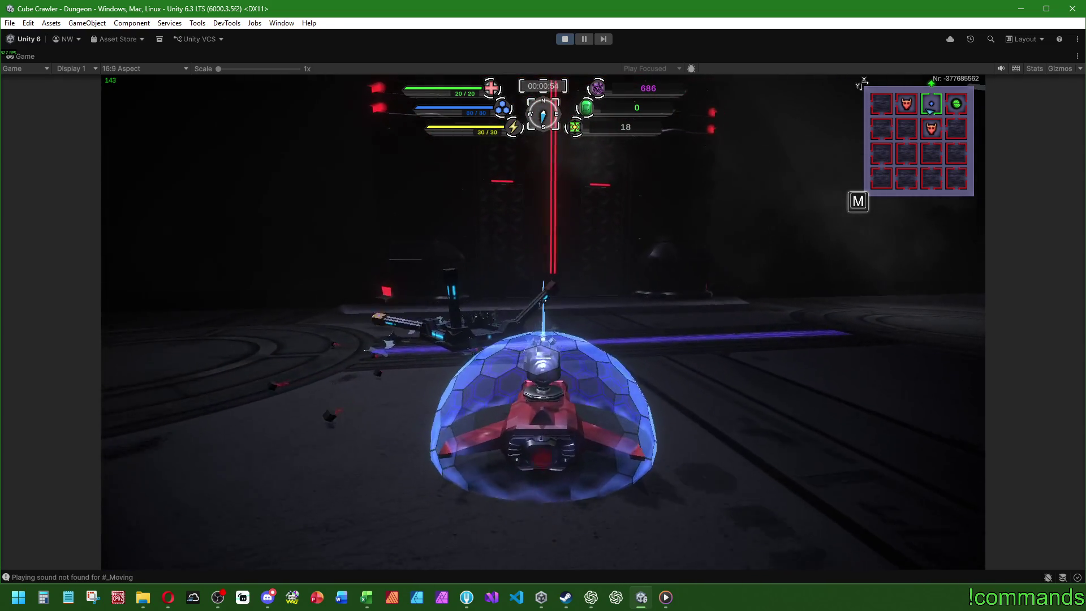
key("w")
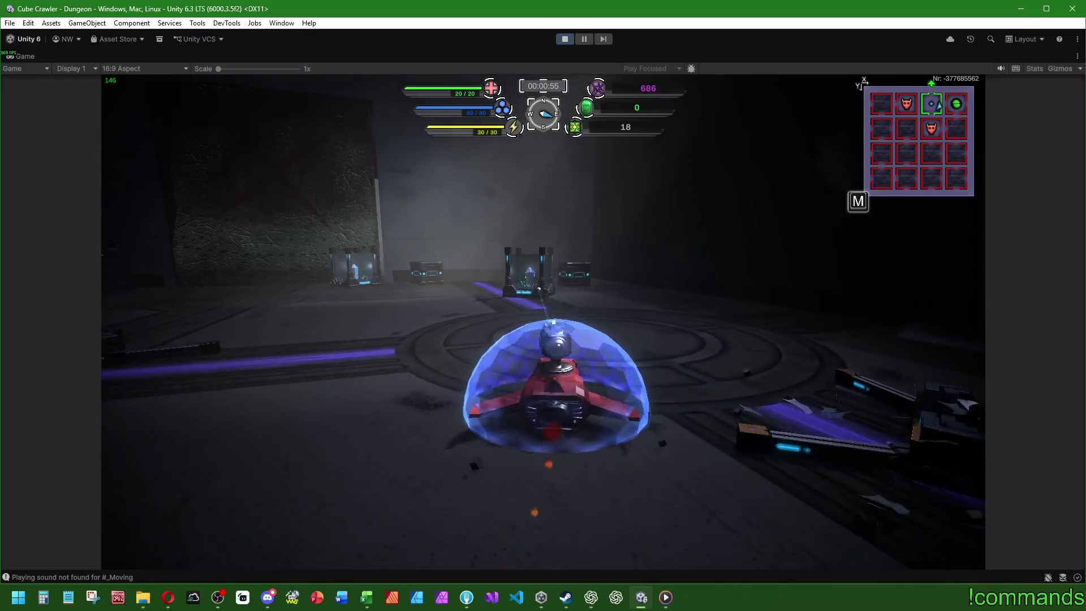
key("w")
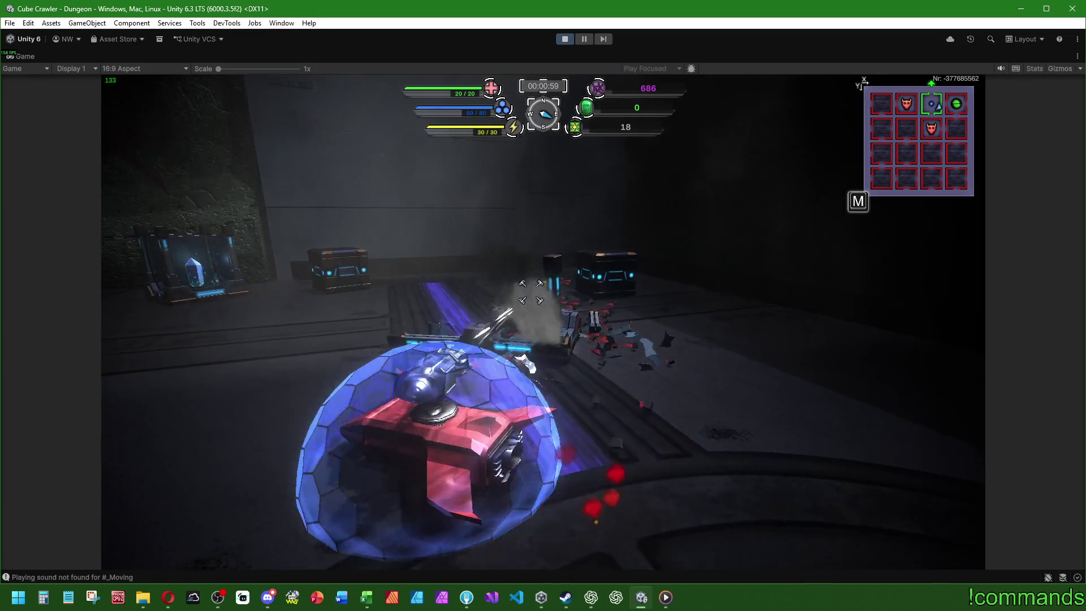
key("w")
- Shoot the crates and the crystal container to test their destruction
left_click(534, 292)
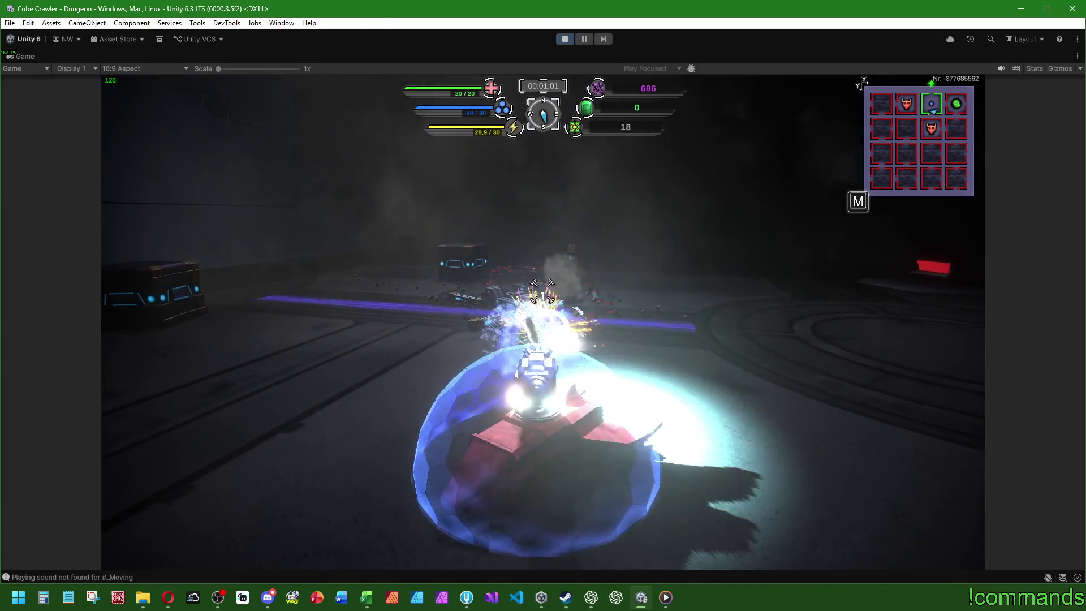
left_click(532, 291)
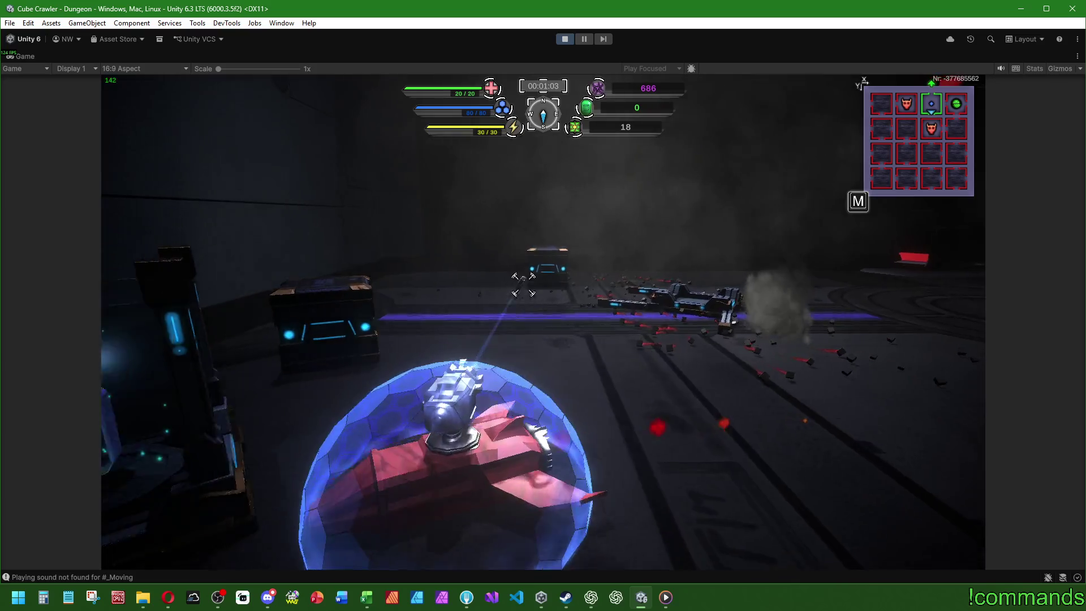
key("w")
left_click(542, 286)
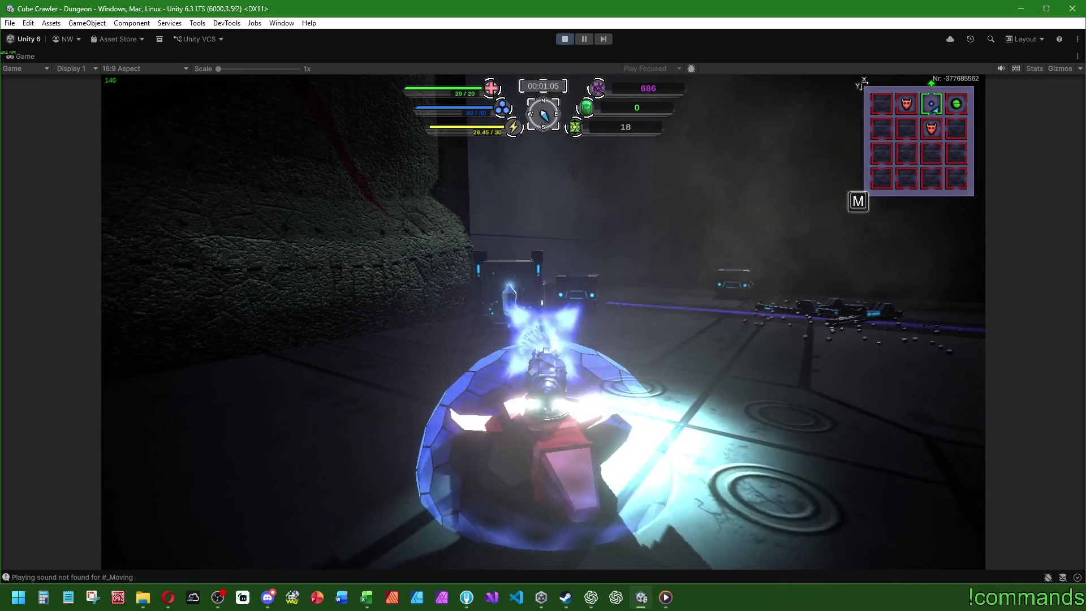
left_click(559, 294)
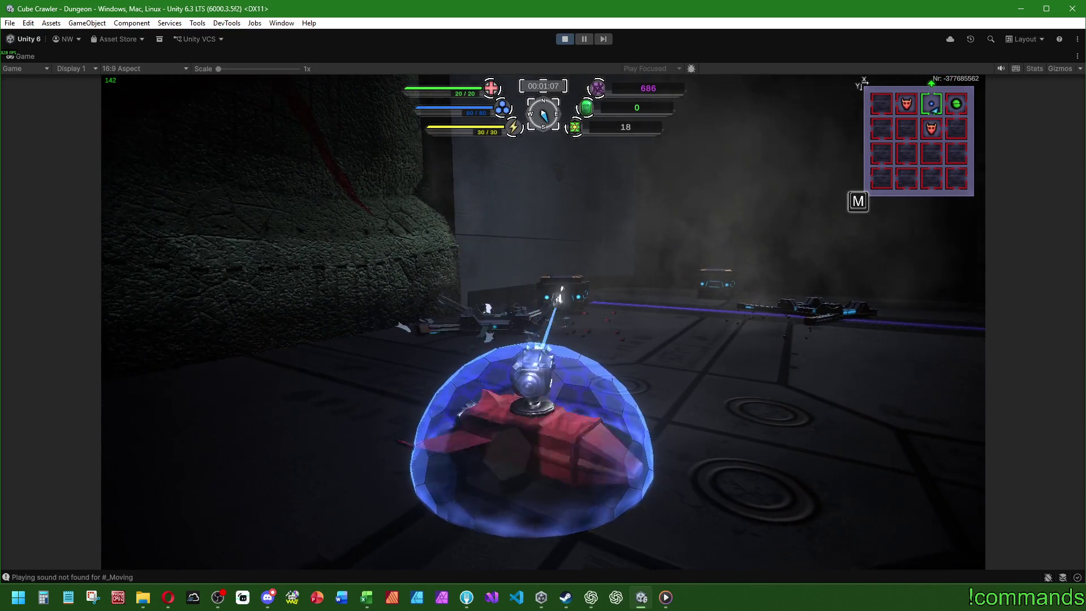
- Drive on into the large room, then quit the dungeon run from the settings menu
key("w")
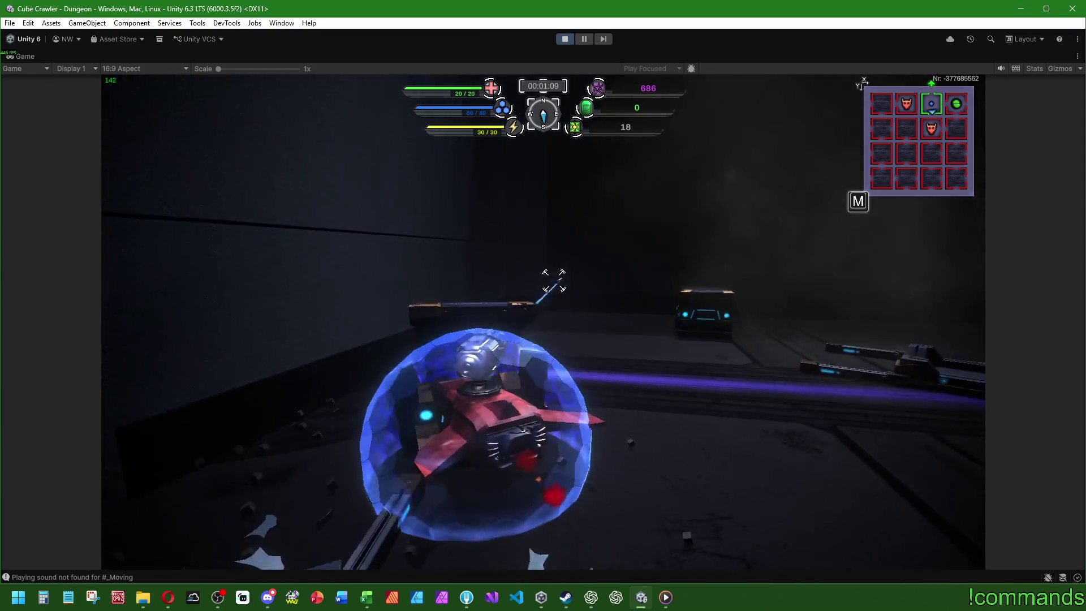
key("w")
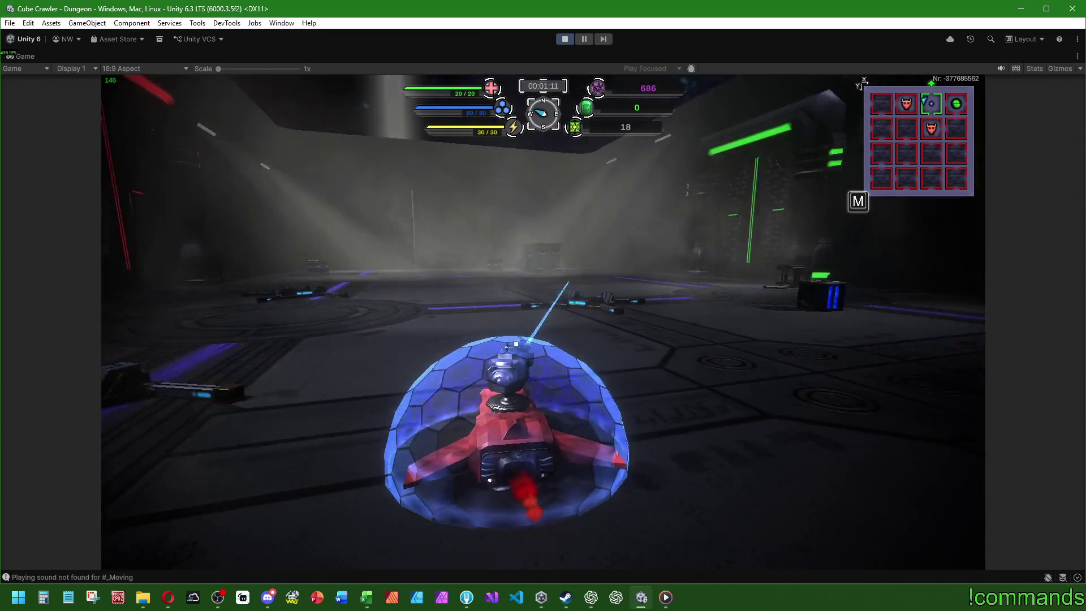
key("w")
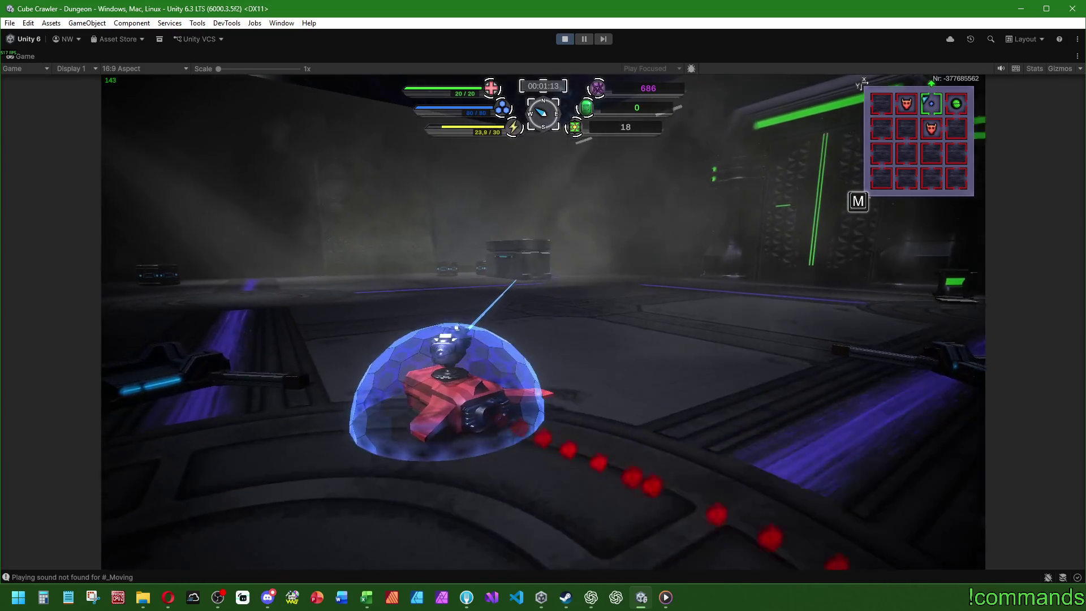
key("w")
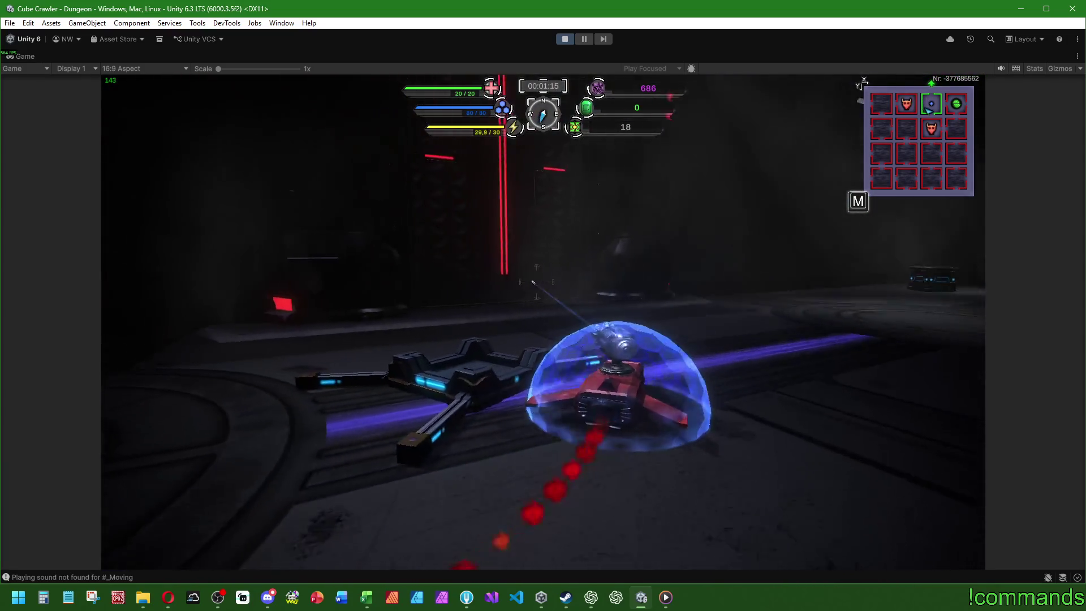
key("w")
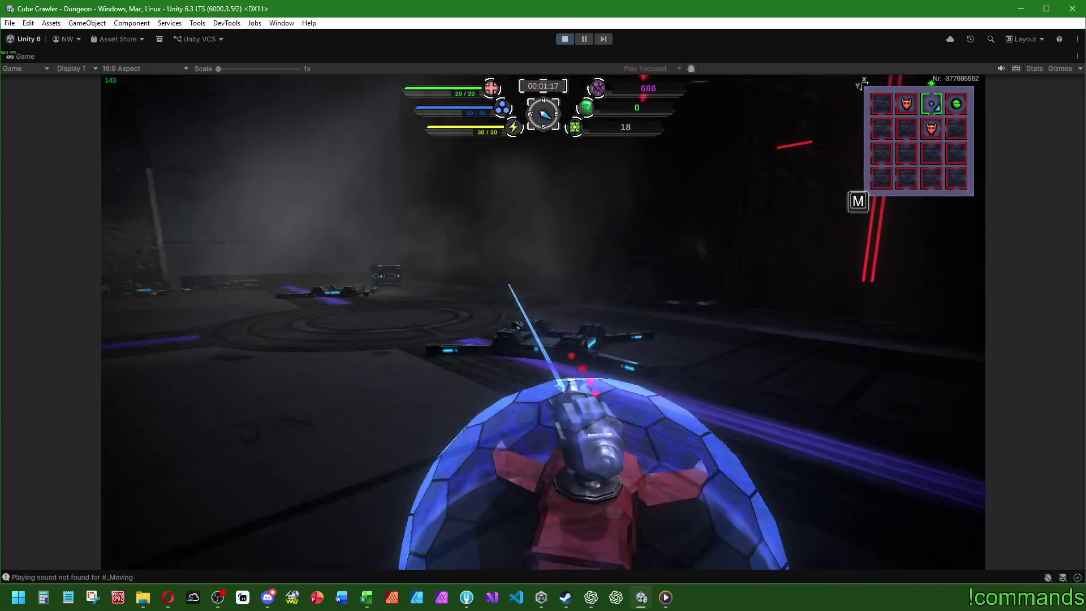
key("Escape")
left_click(542, 322)
key("Escape")
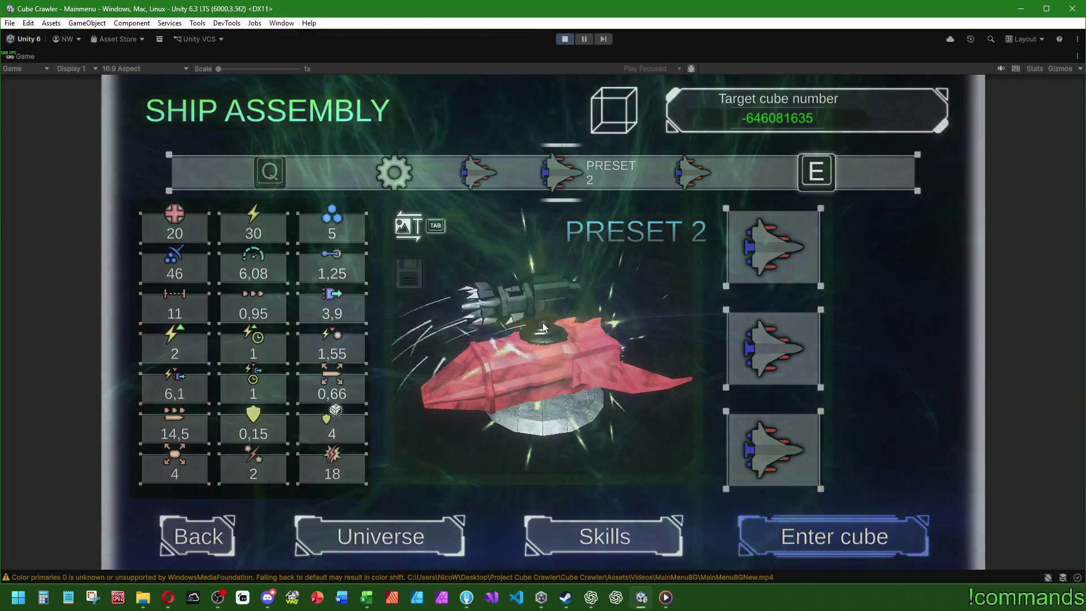
- Enter the cube with the Preset 2 ship and head toward the Passway crates
key("Return")
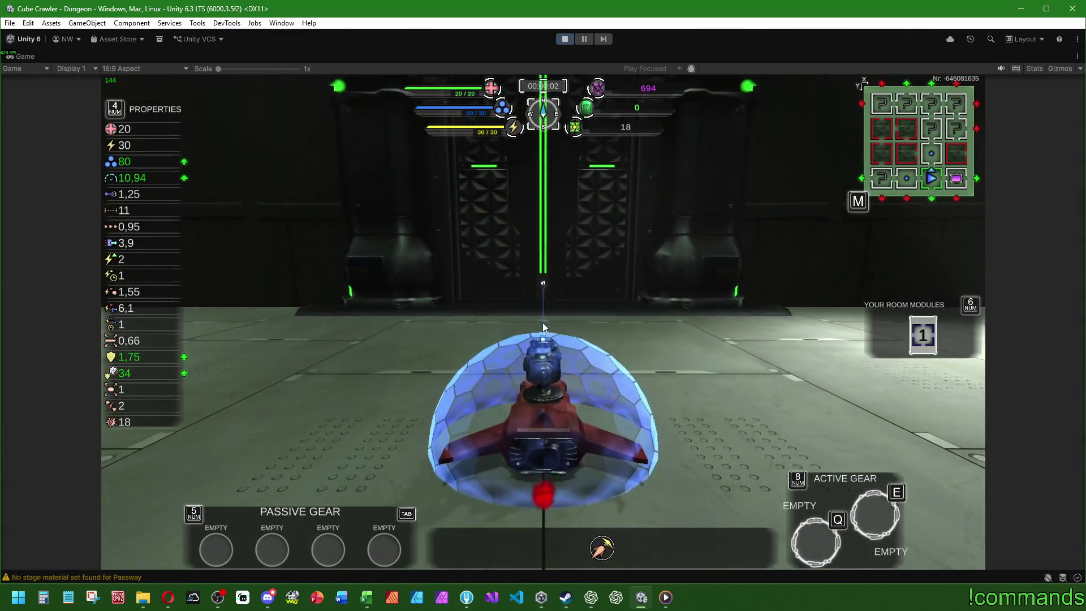
key("d")
key("w")
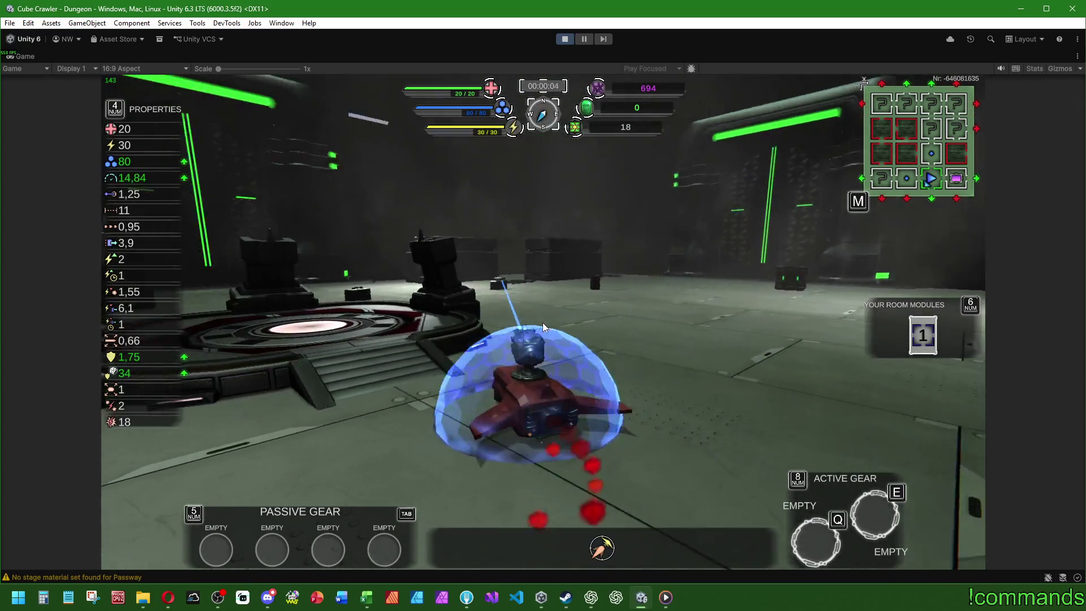
key("w")
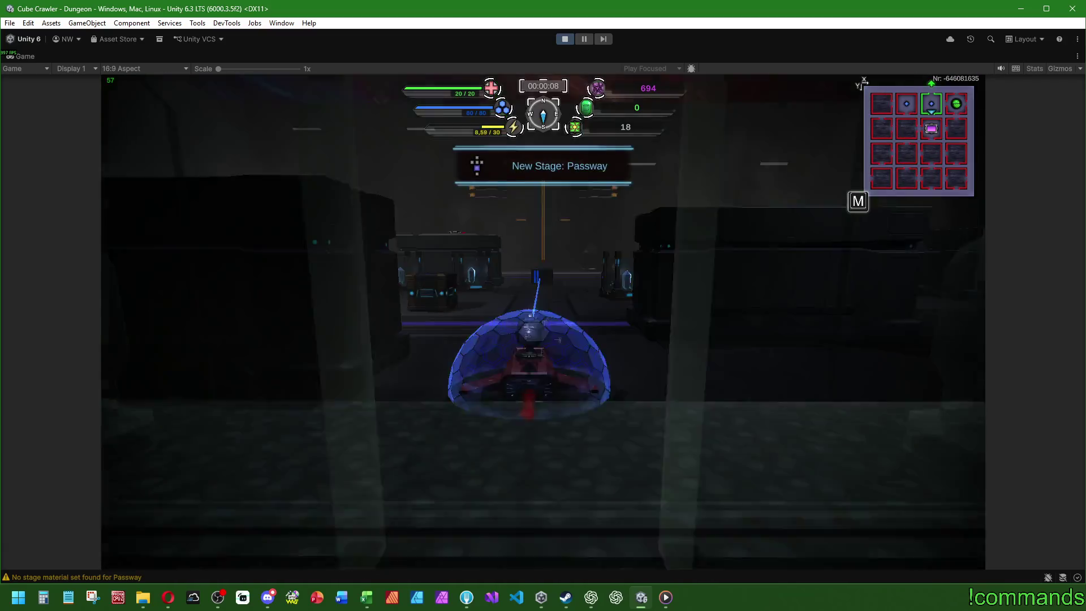
key("w")
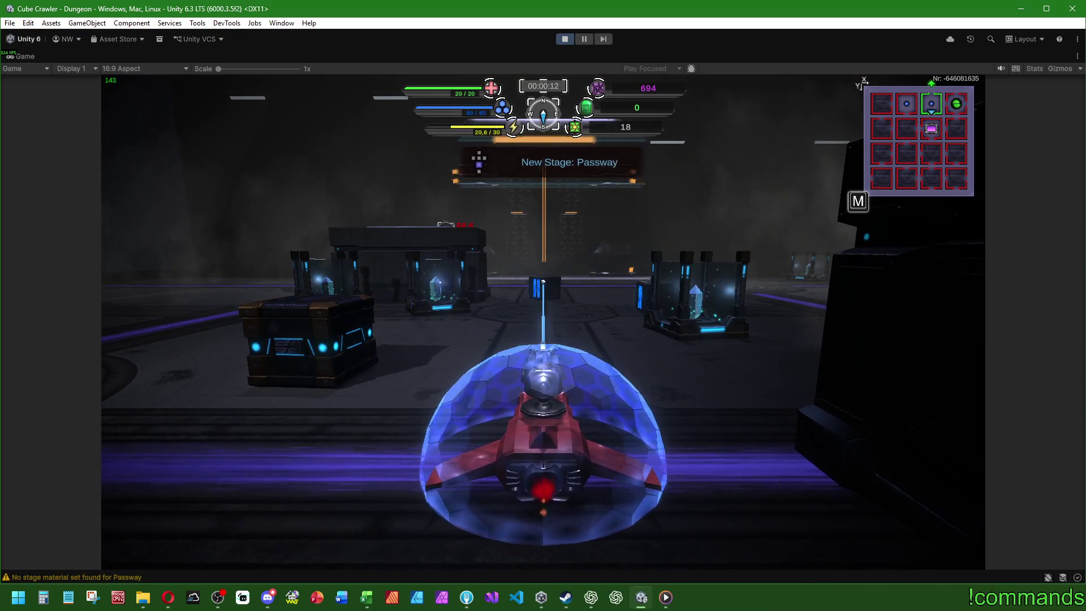
- Maneuver the ship around and behind the crates and containers
key("a")
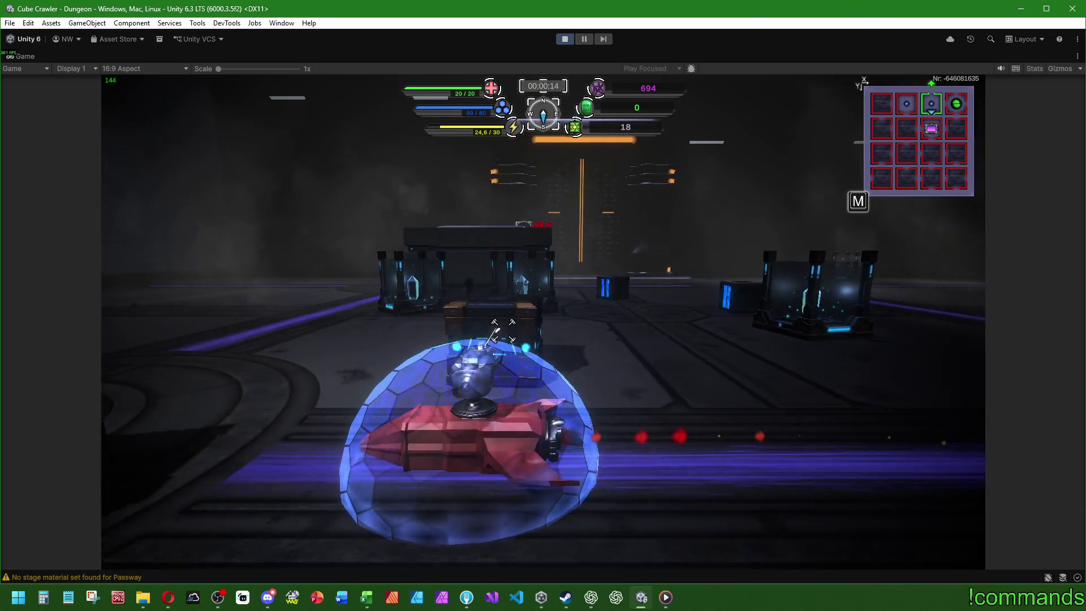
key("a")
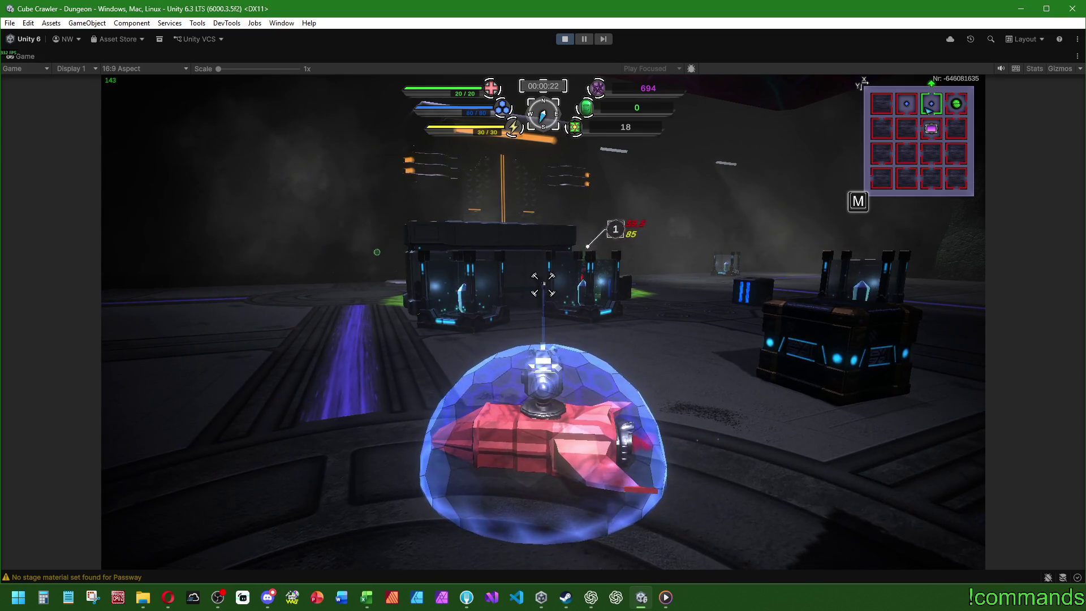
key("a")
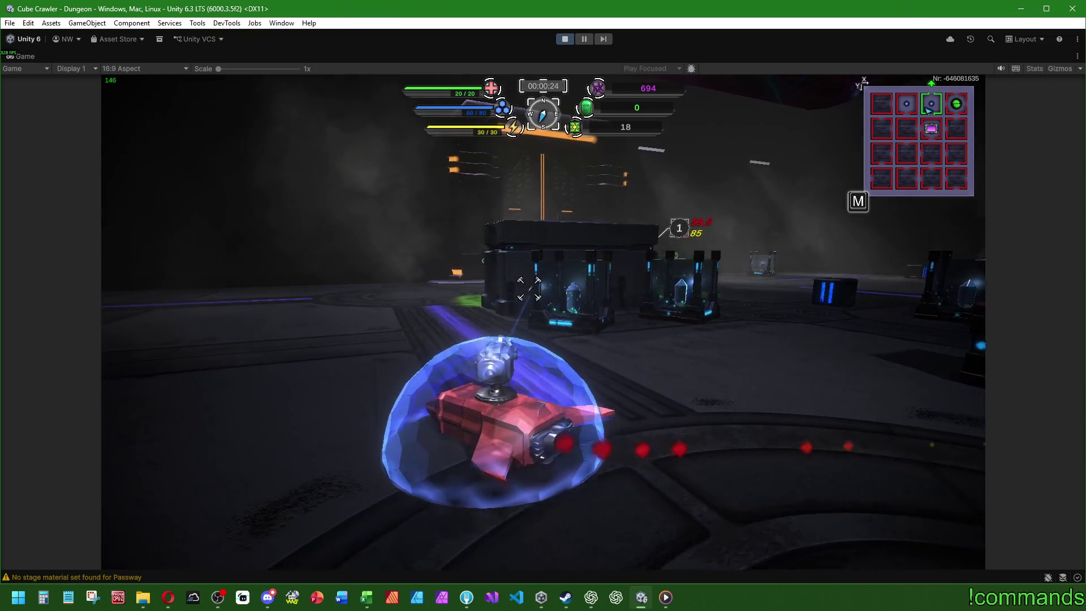
key("d")
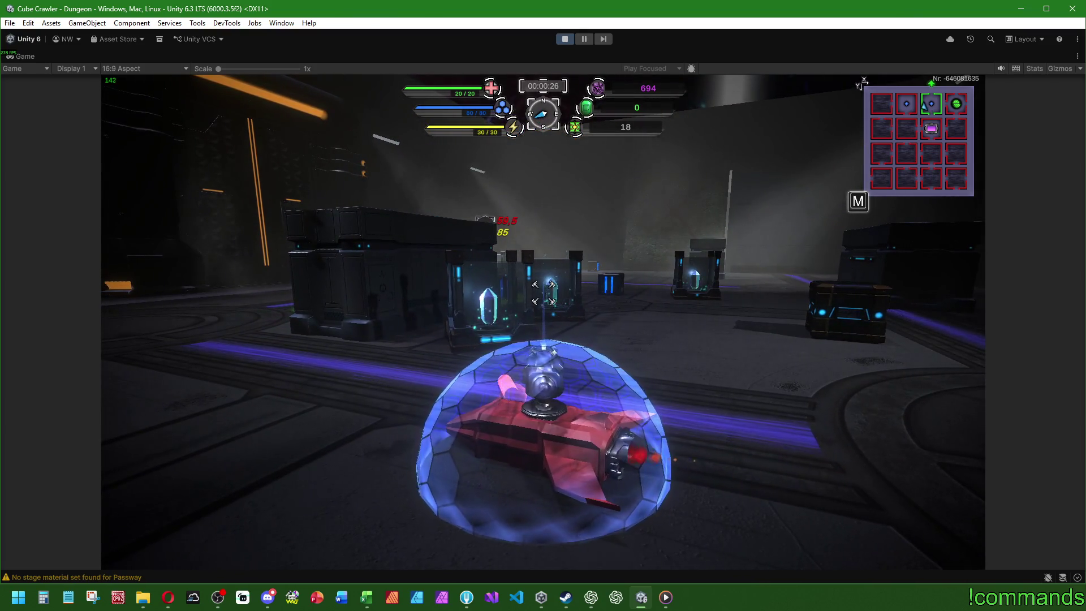
key("a")
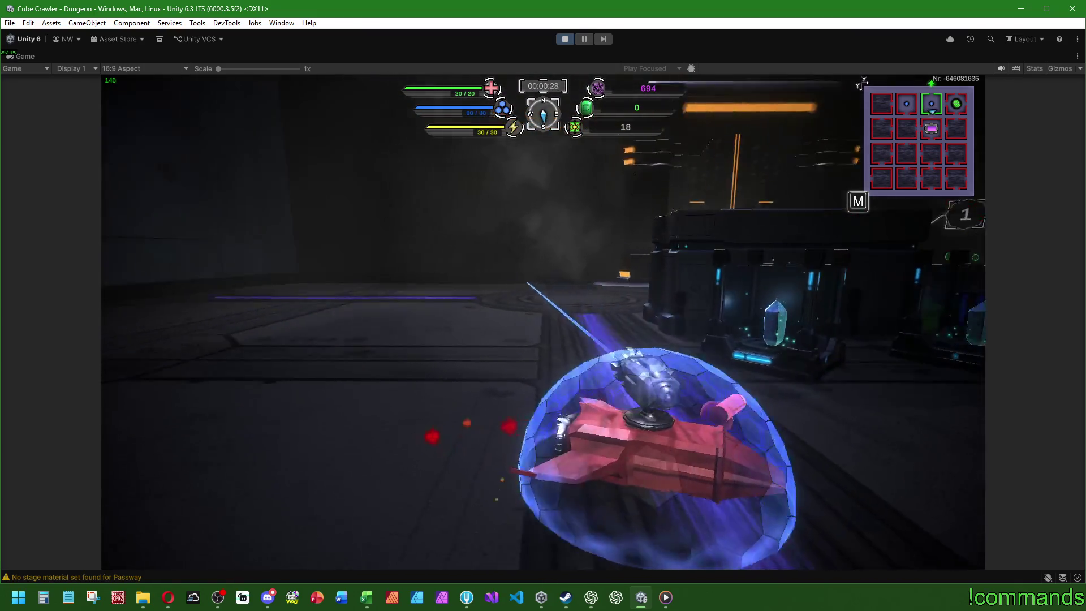
key("d")
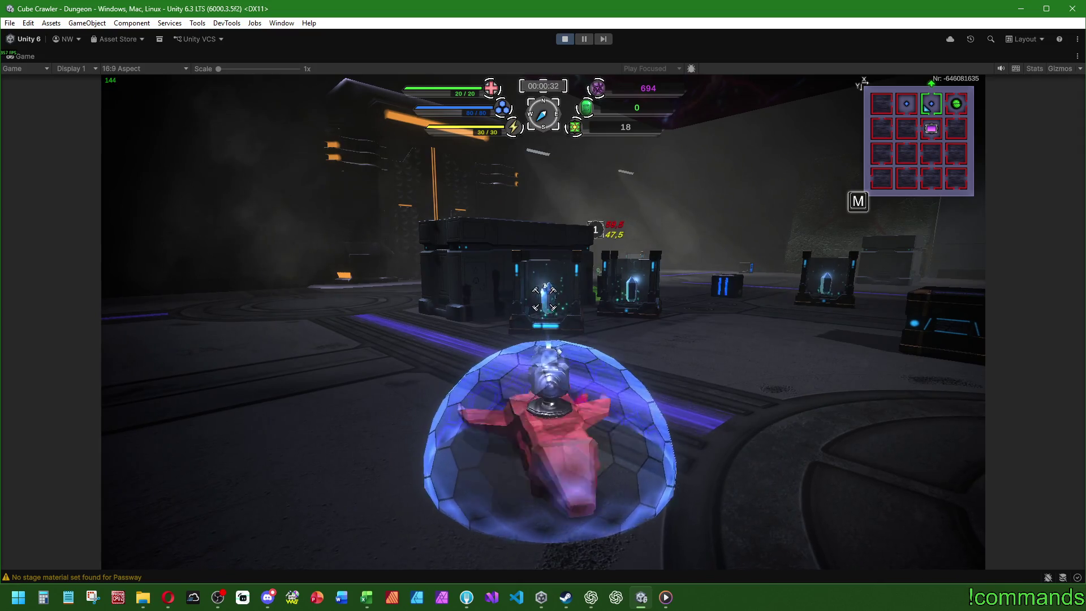
key("a")
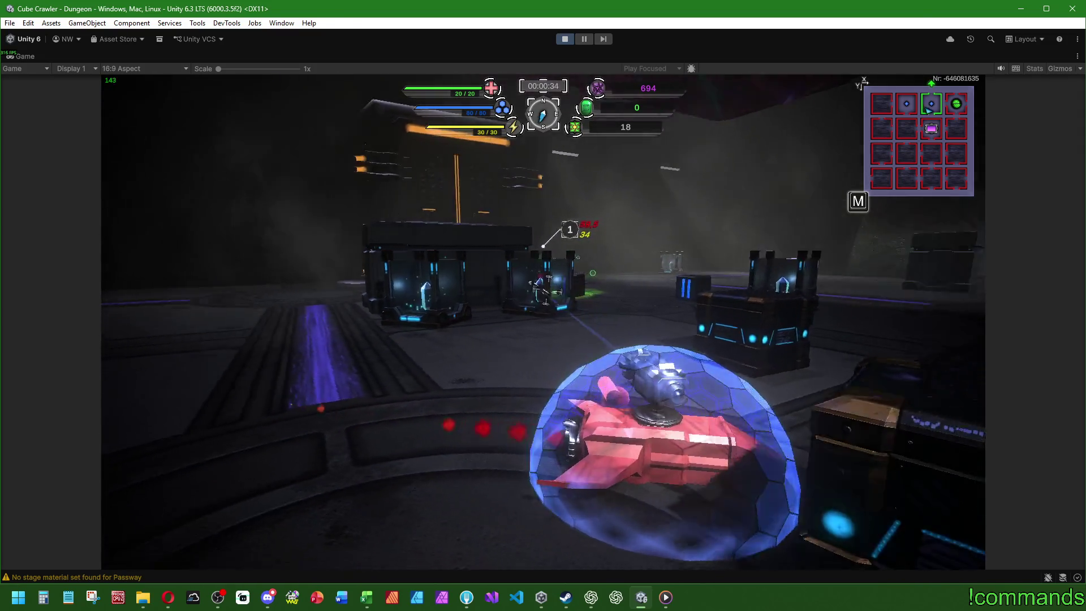
- Attack the slime enemy until it is finished off
key("d")
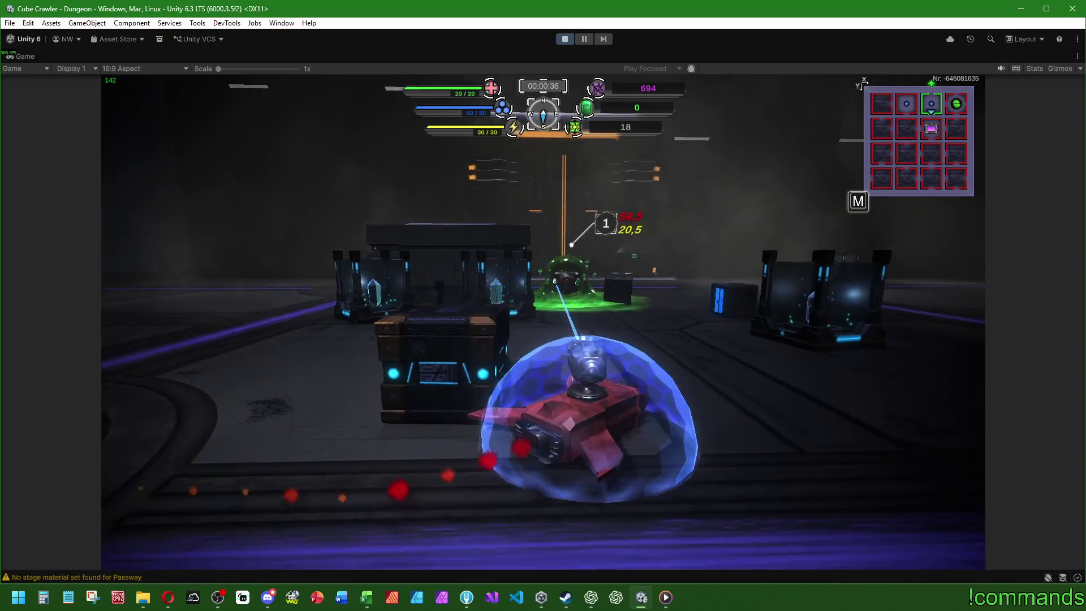
key("d")
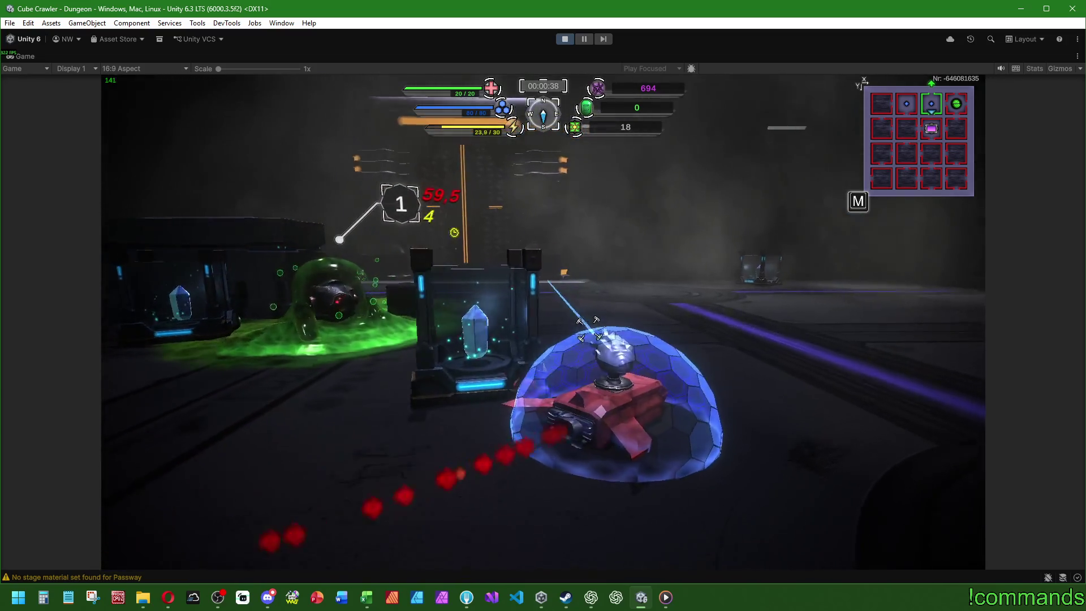
key("a")
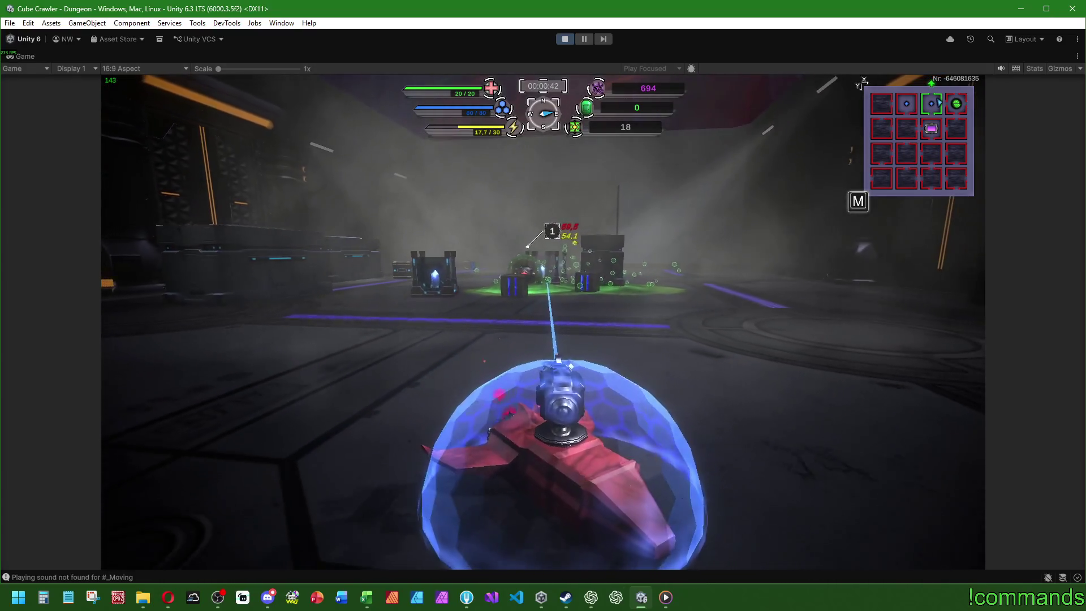
key("a")
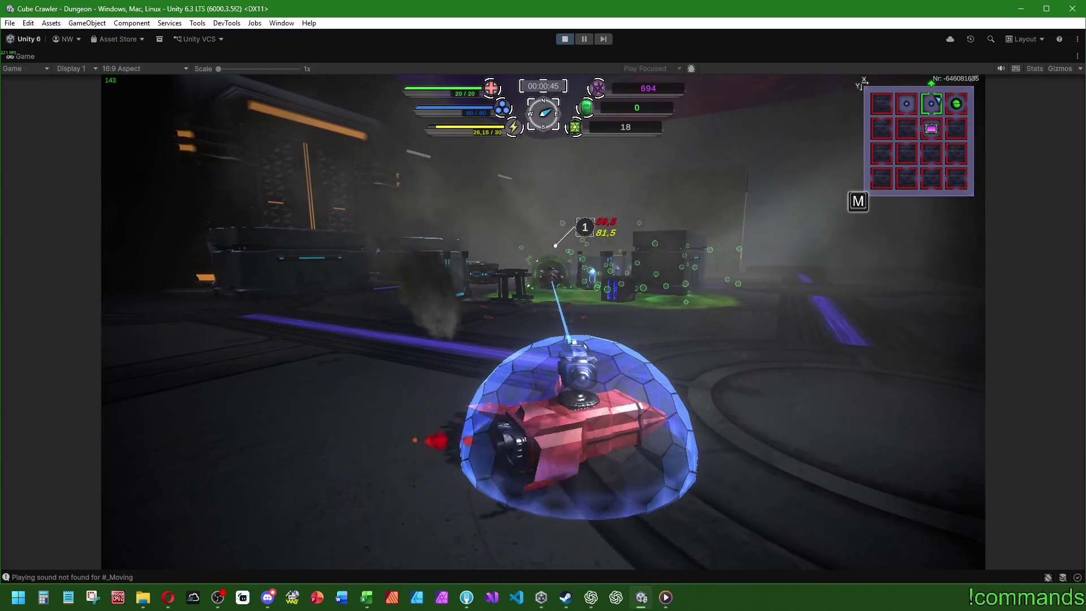
key("w")
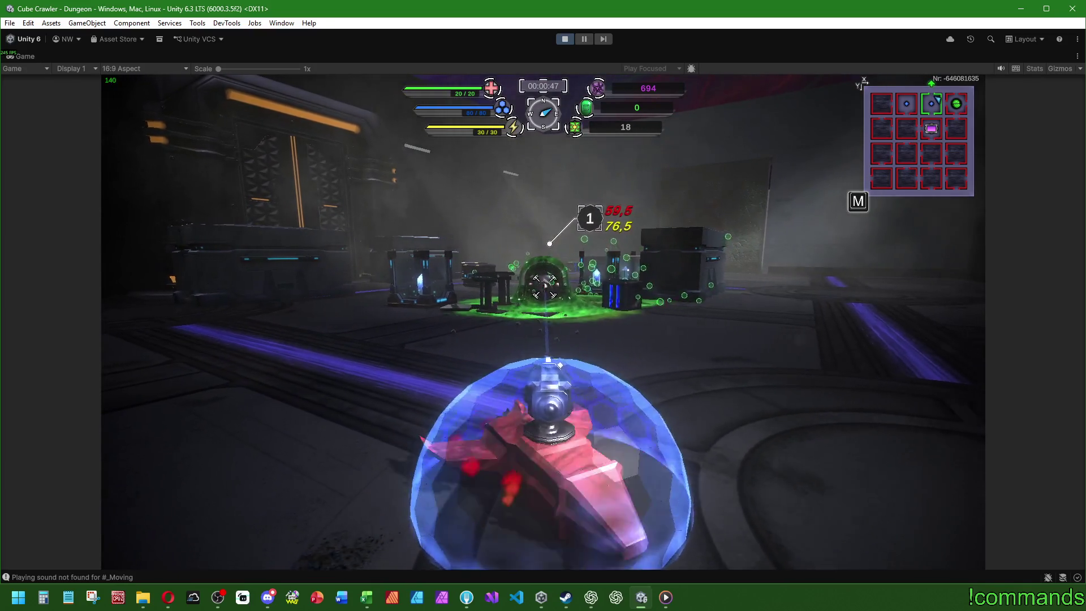
key("a")
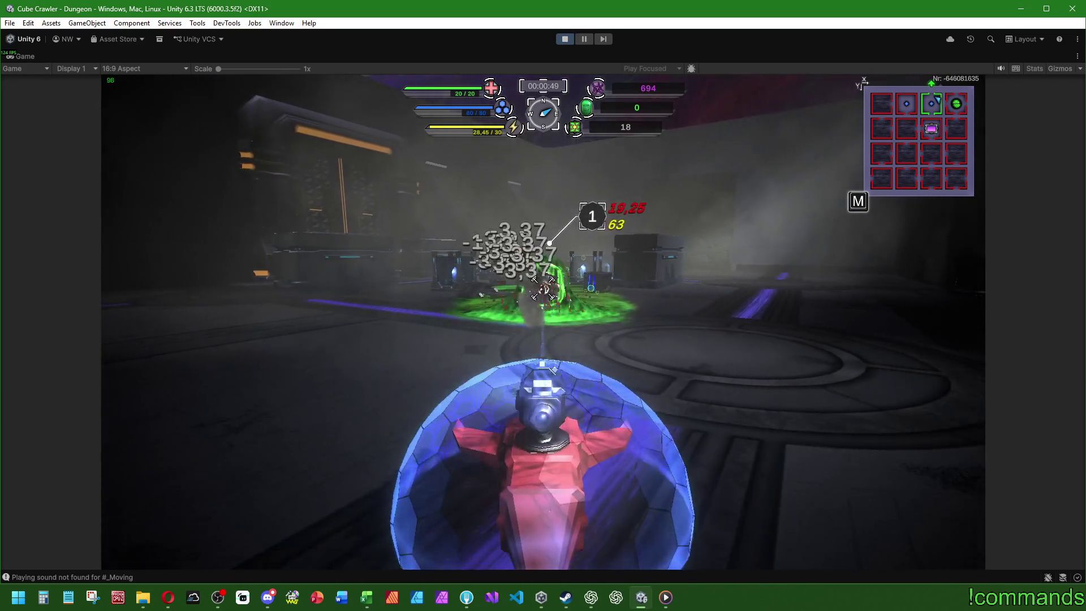
key("d")
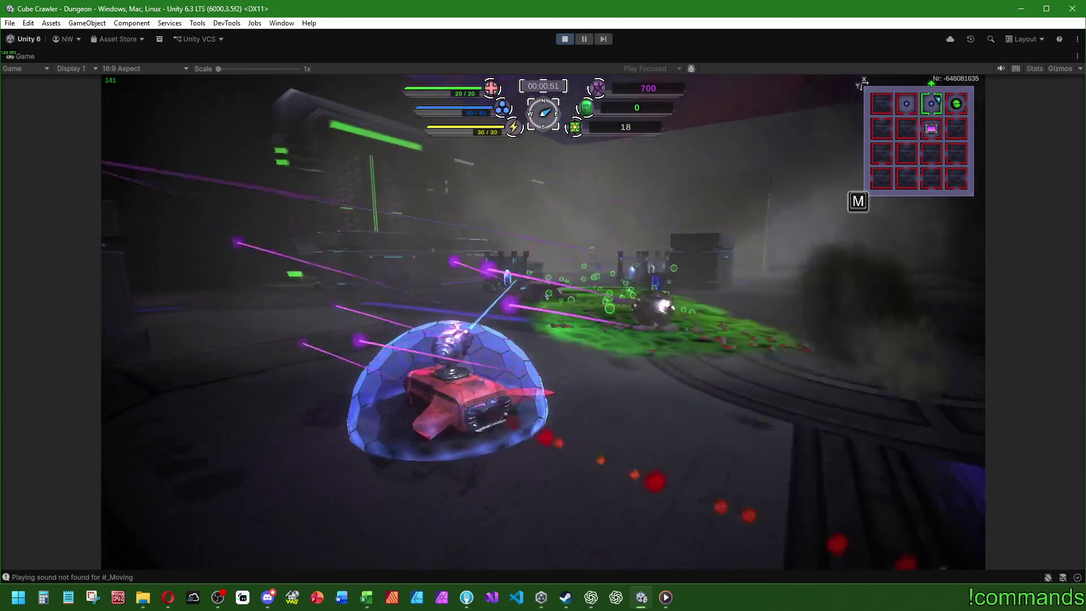
- Shoot the dark structures into debris, drive up to them, then open the dungeon map
key("a")
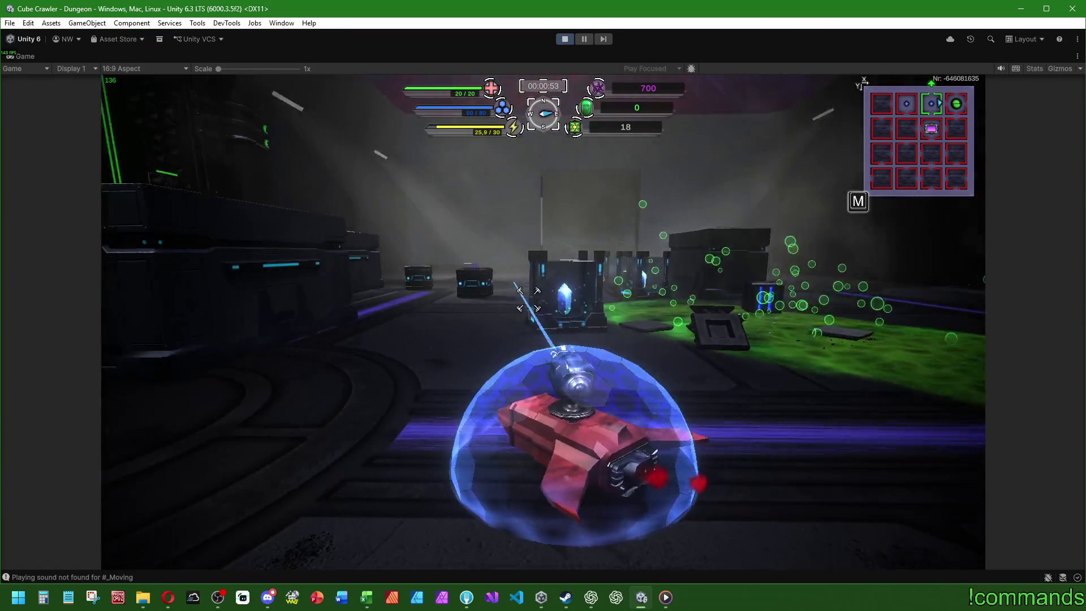
key("a")
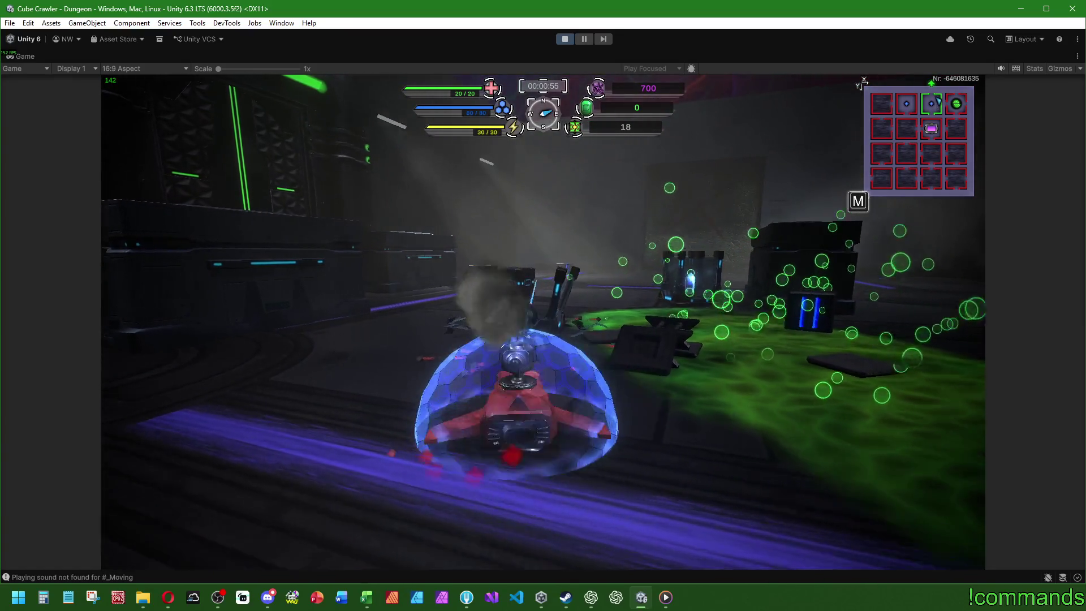
key("w")
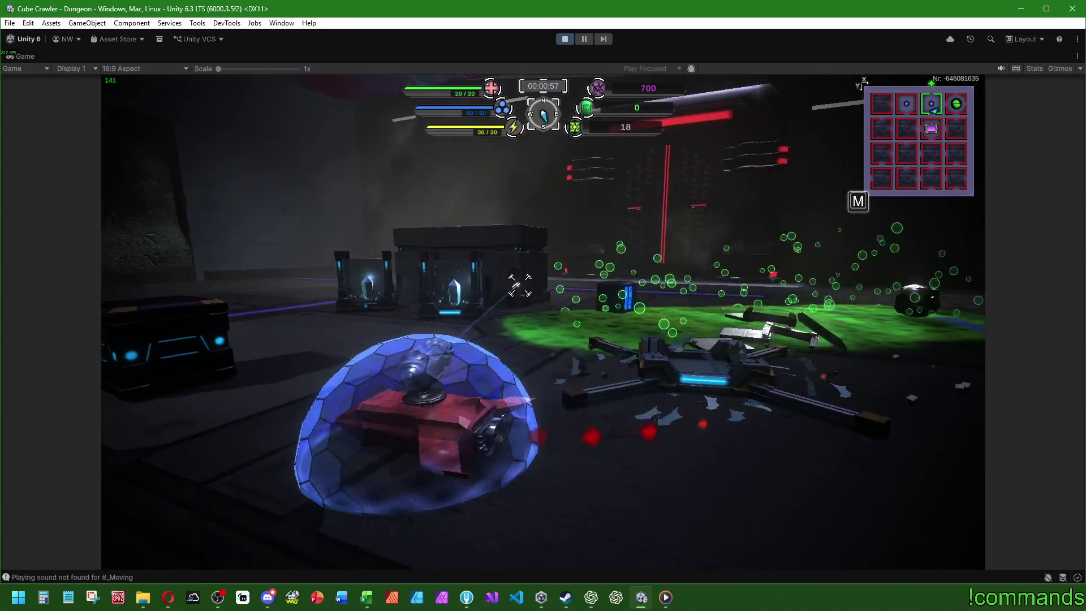
key("w")
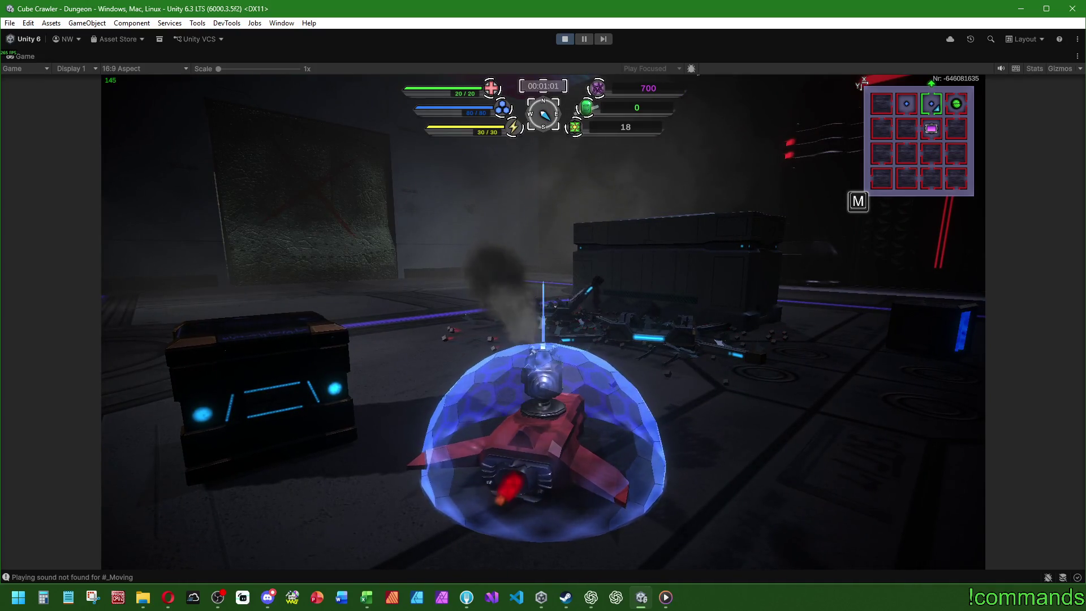
key("a")
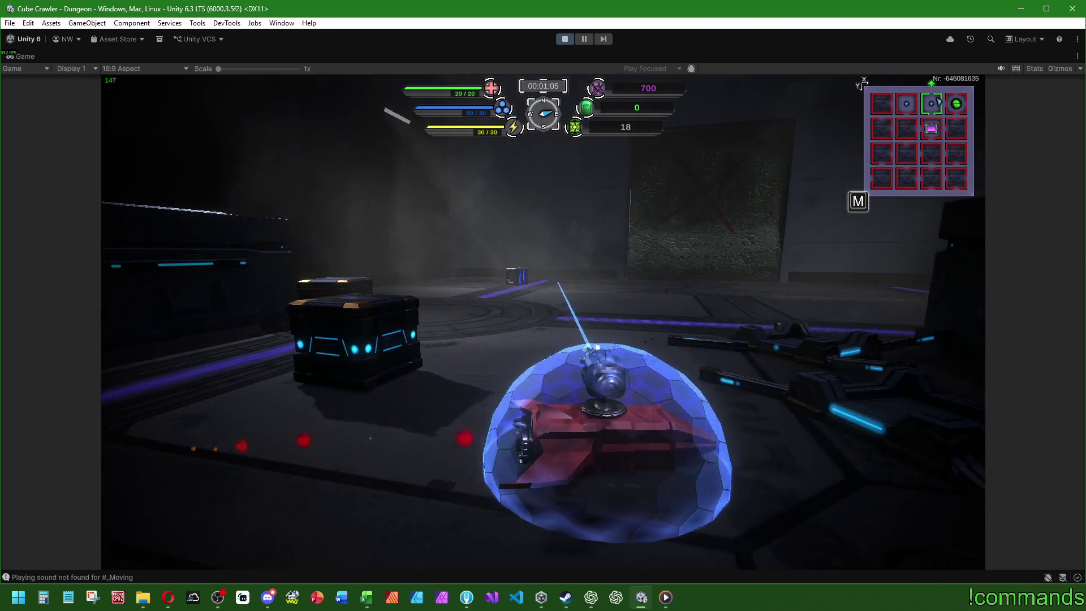
key("m")
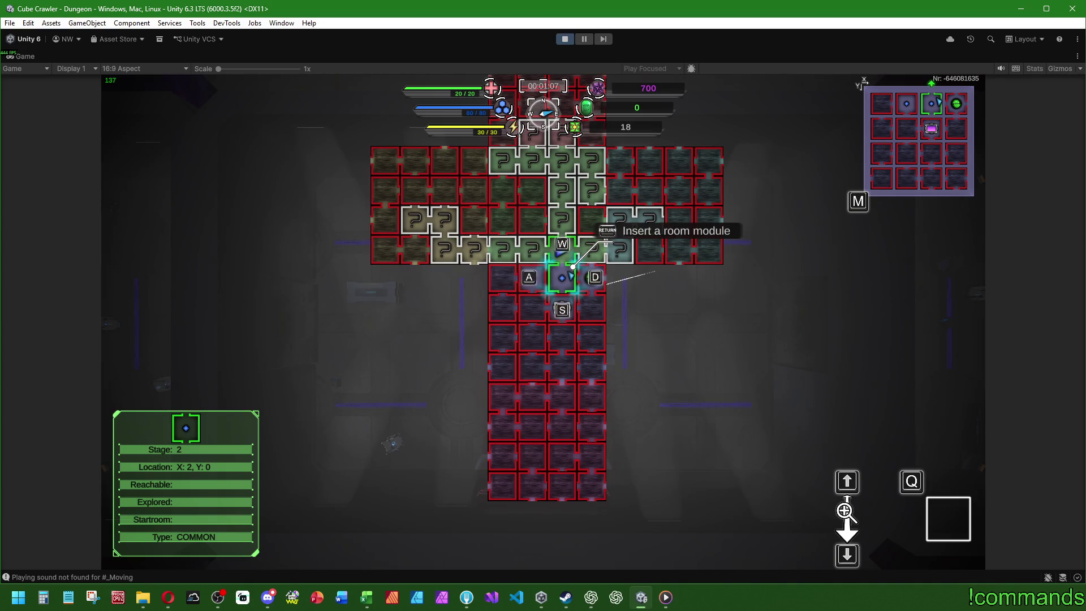
- Select the room one up on the map and insert room module 1 facing West
key("w")
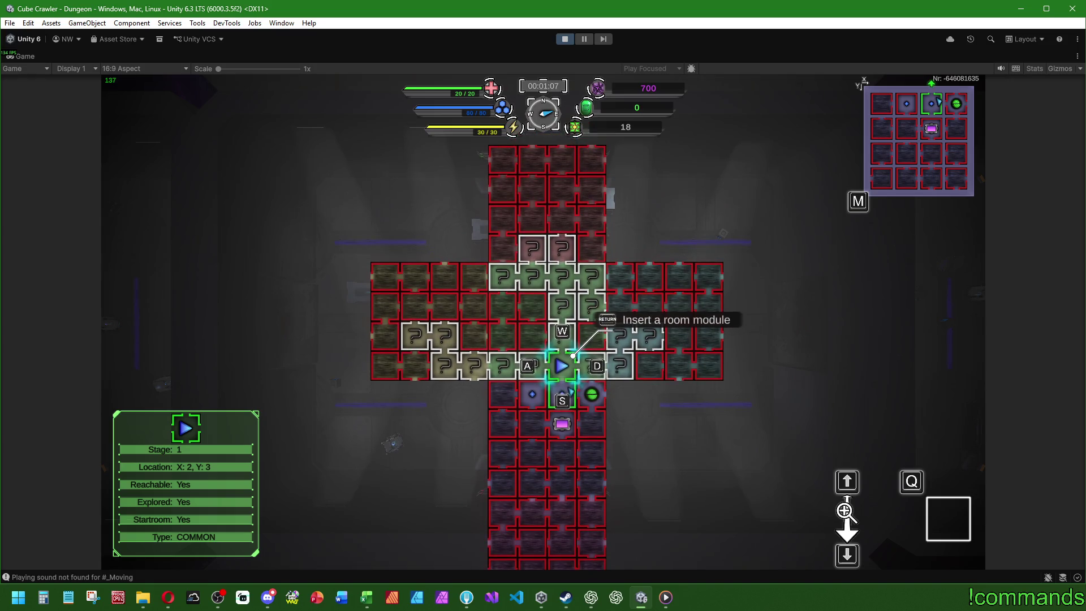
key("Return")
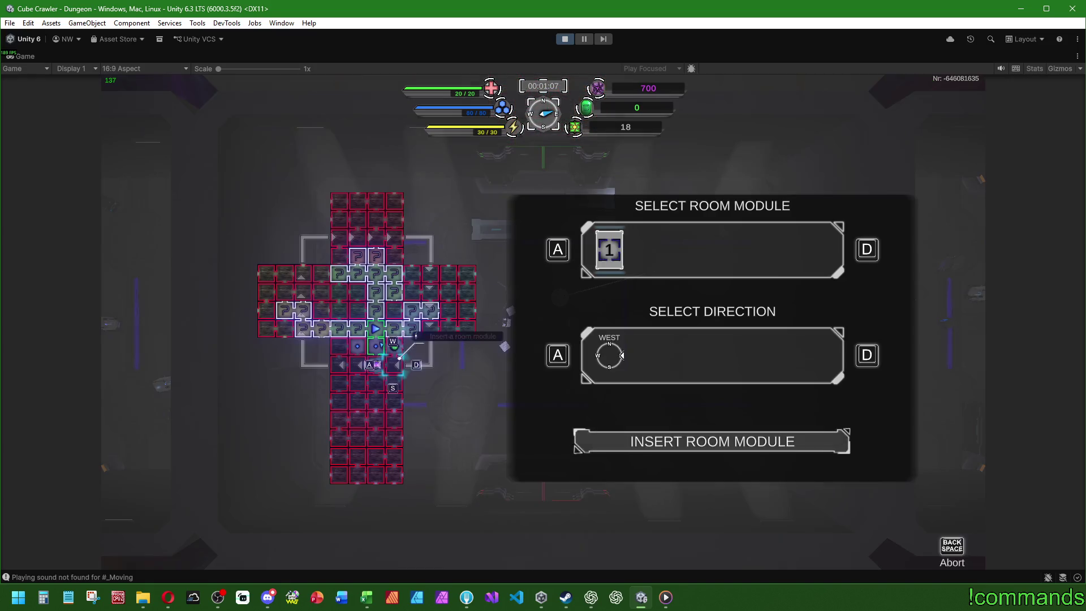
key("Return")
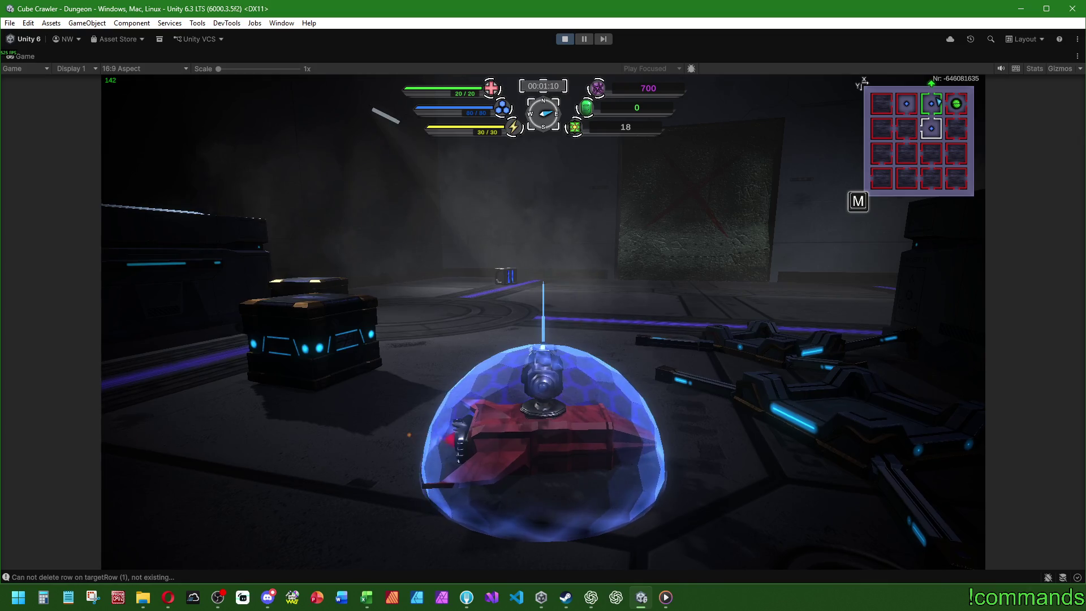
- Drive the ship past the glass case and through the green portal into the next room
key("d")
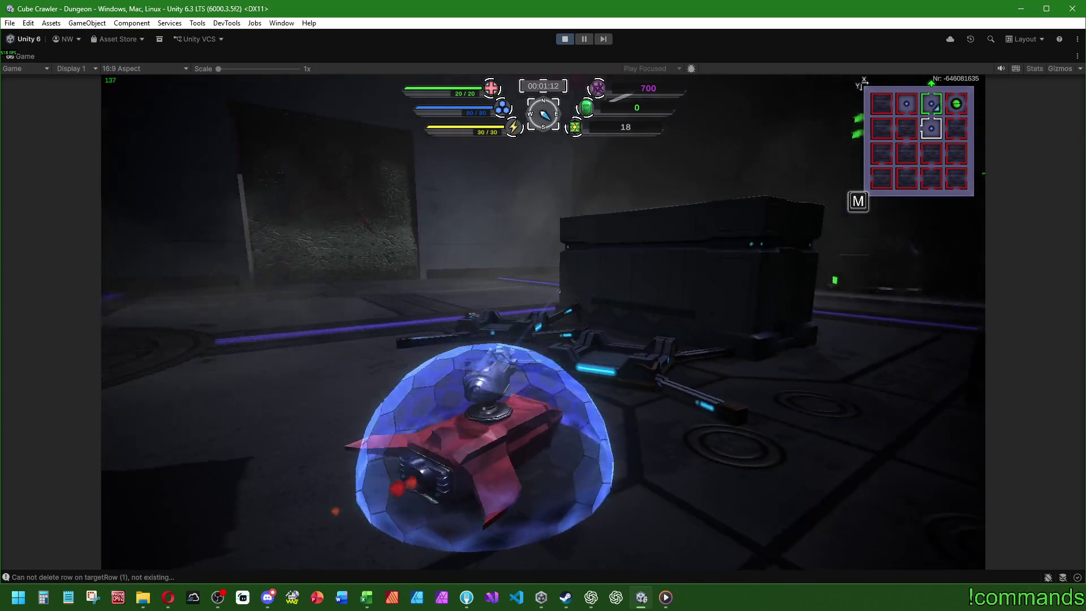
key("d")
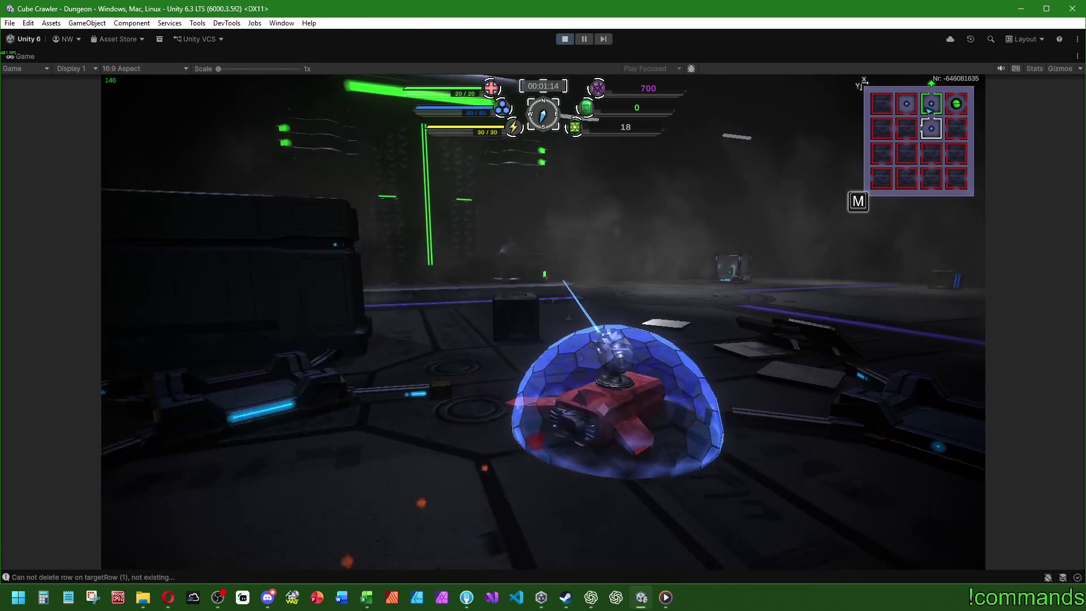
key("w")
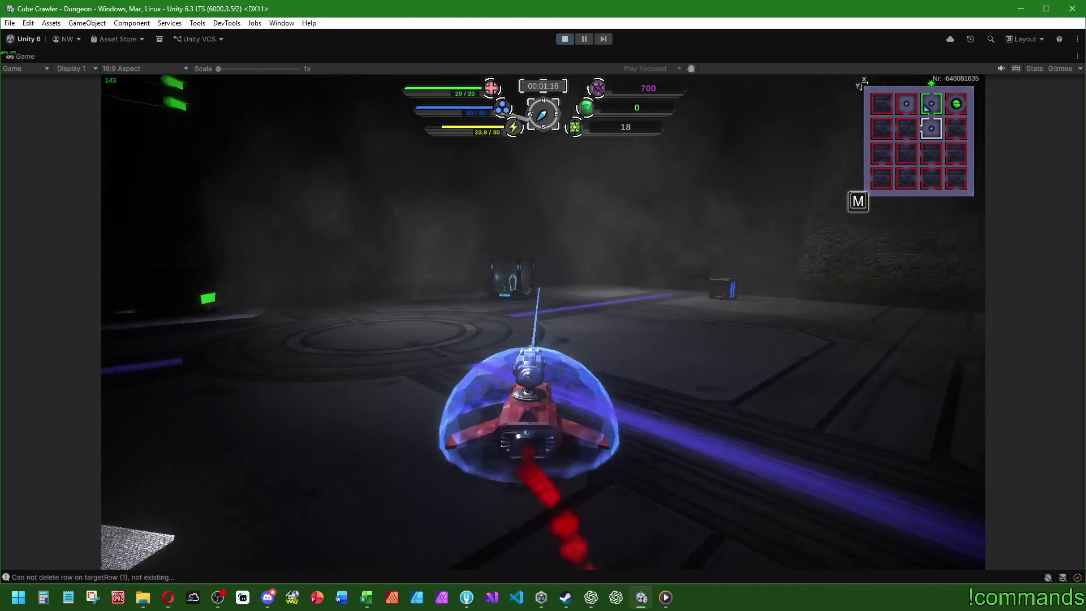
key("w")
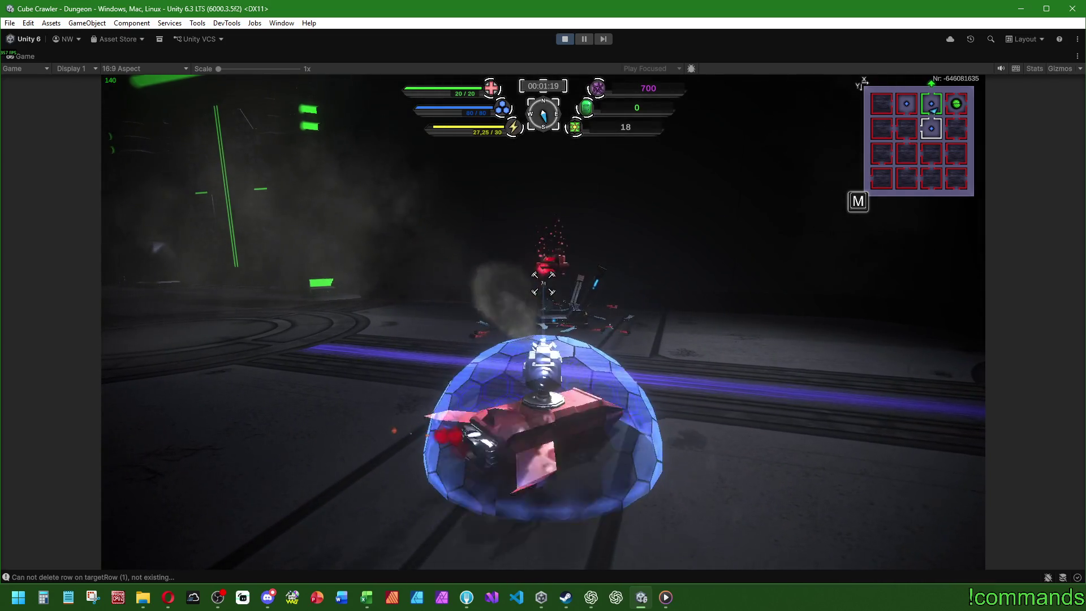
key("d")
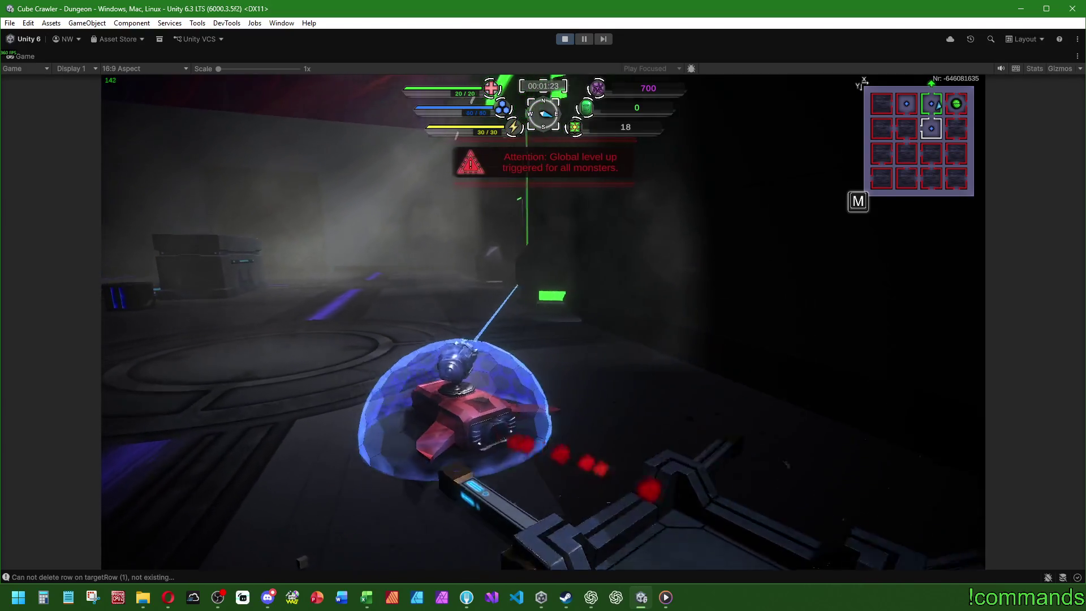
key("w")
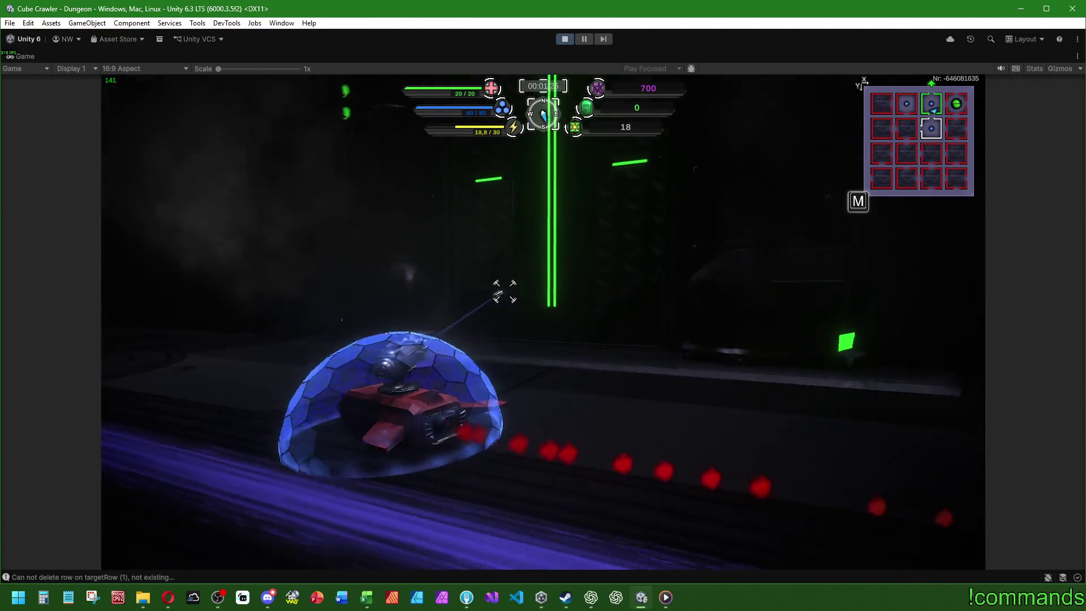
key("w")
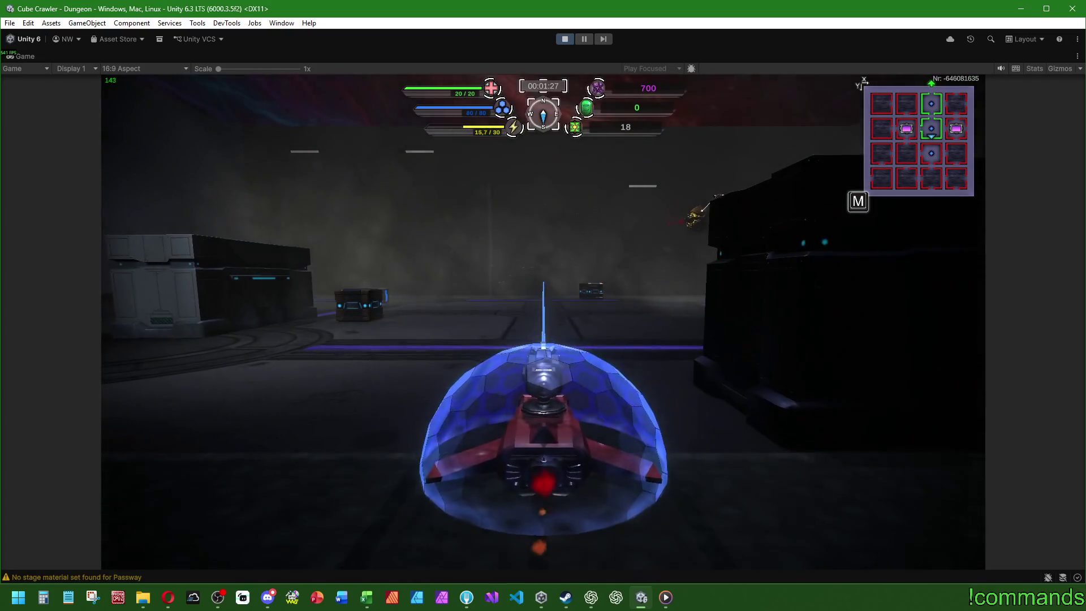
key("w")
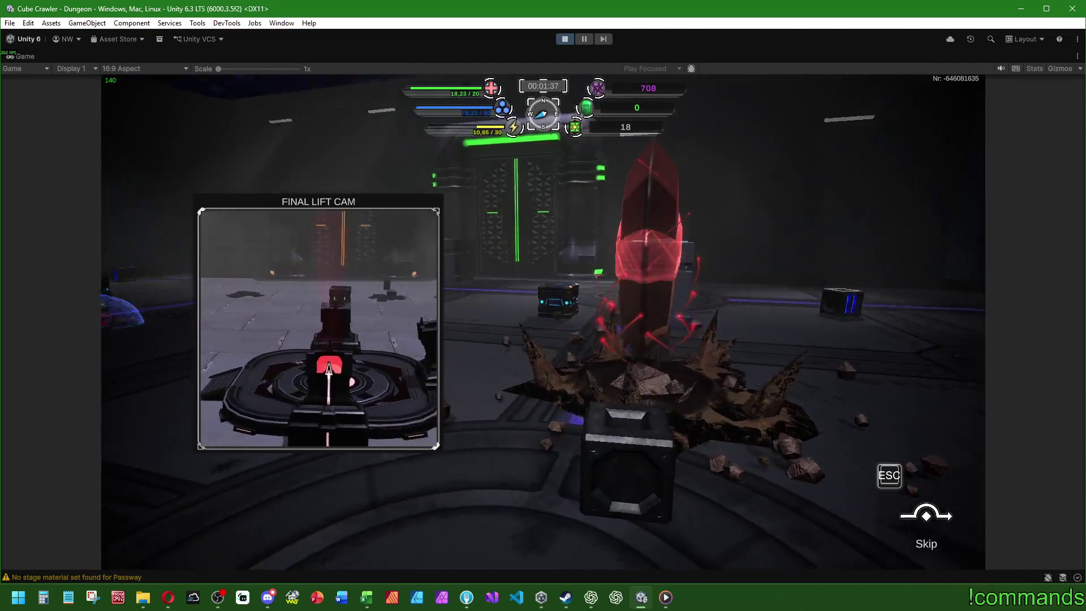
- Drive the tank through the room to the red gate fragment crystal, then toward the green-lit door
key("w")
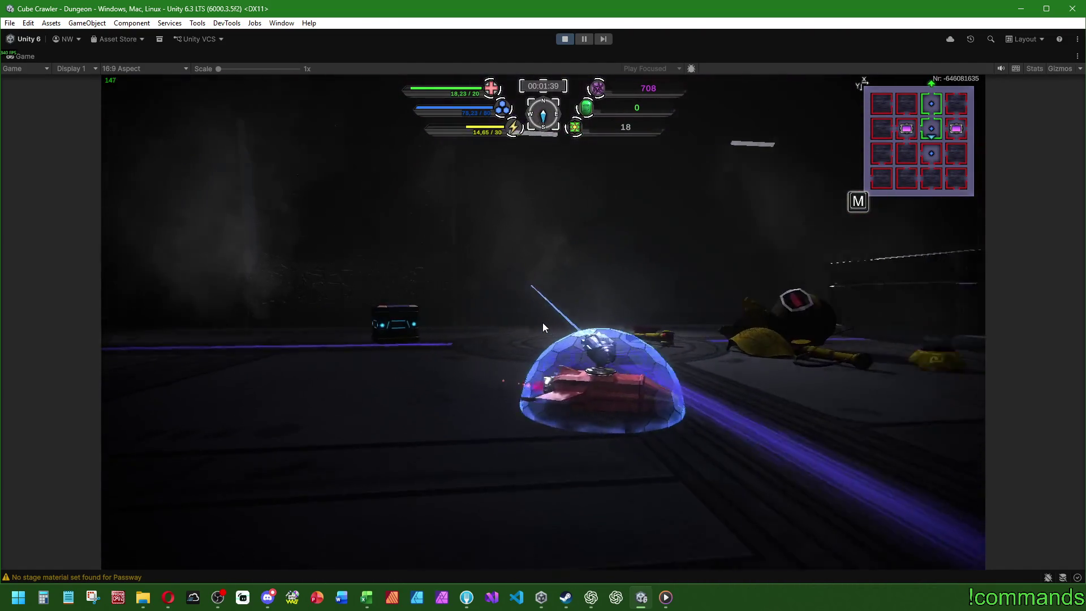
key("w")
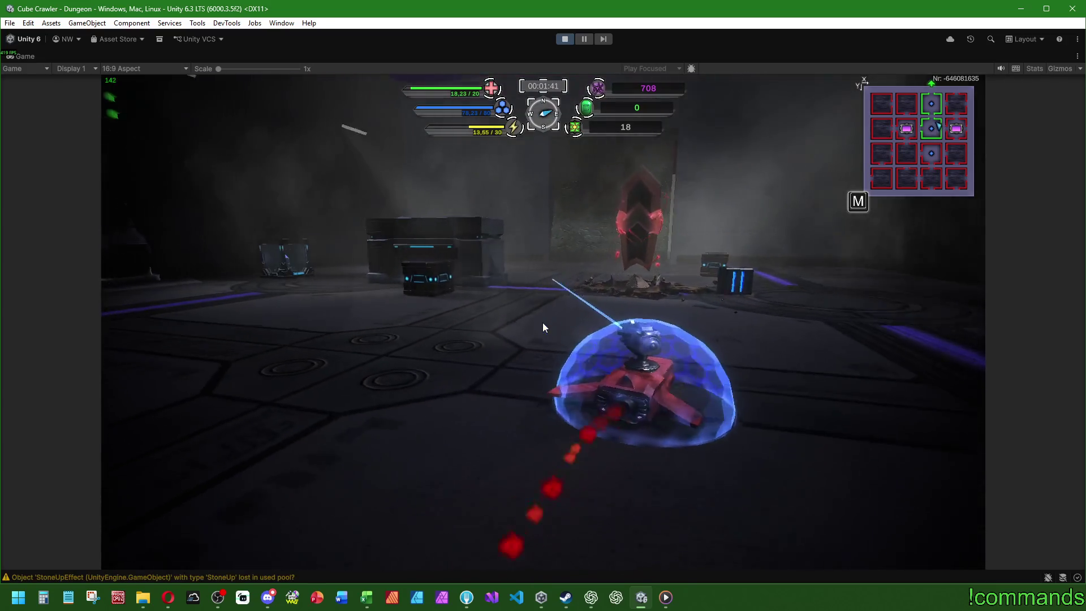
key("w")
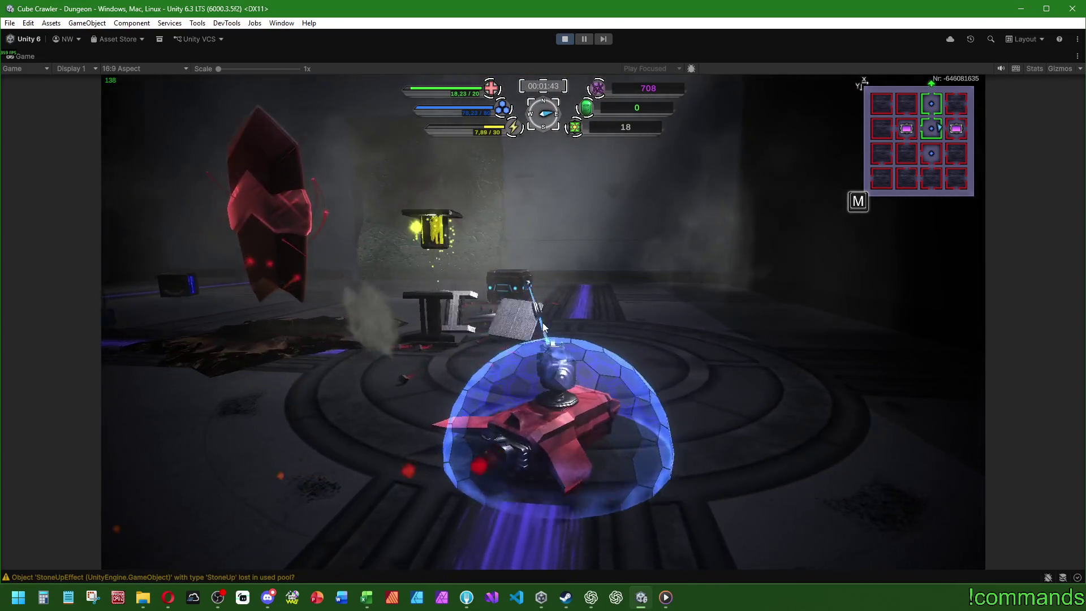
key("w")
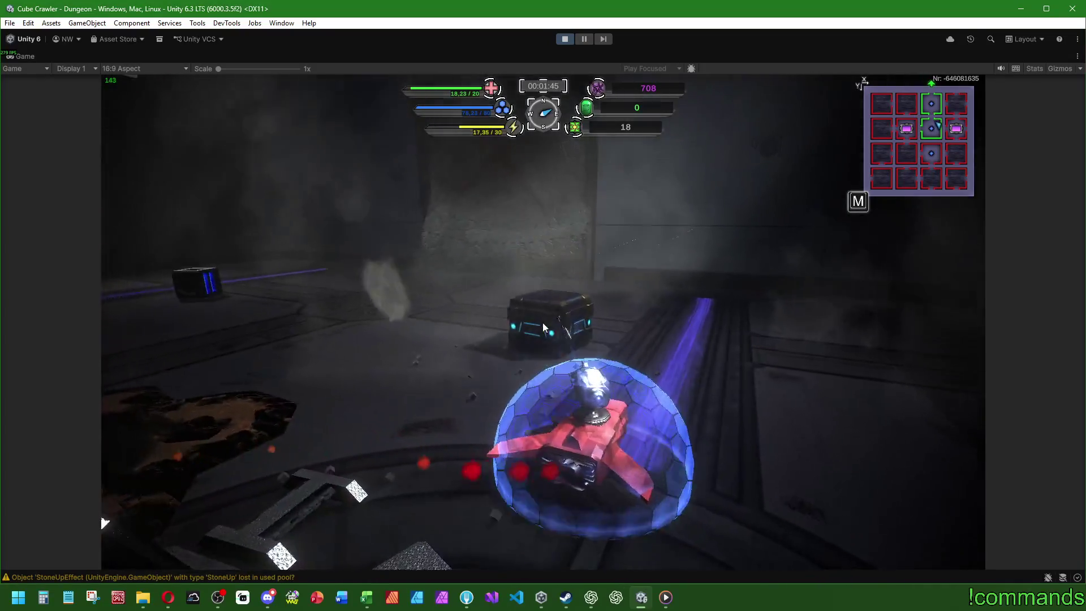
key("w")
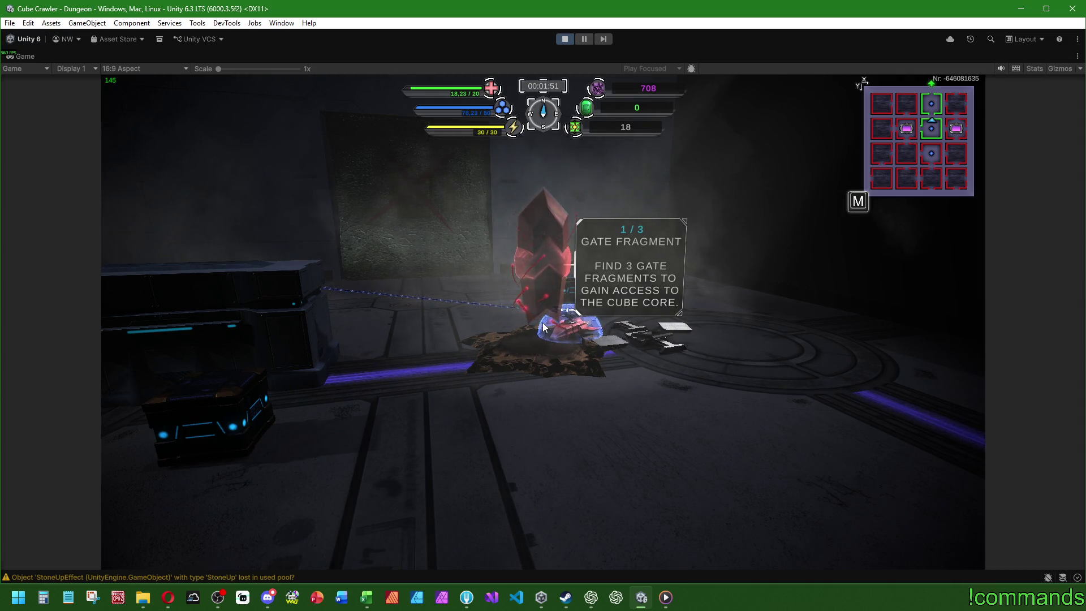
key("a")
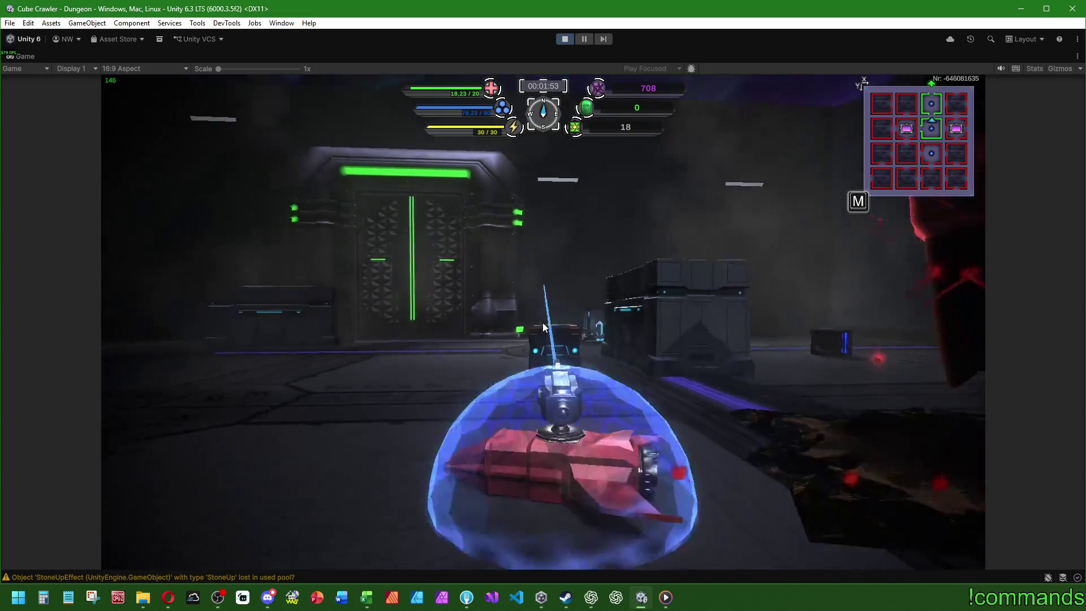
key("a")
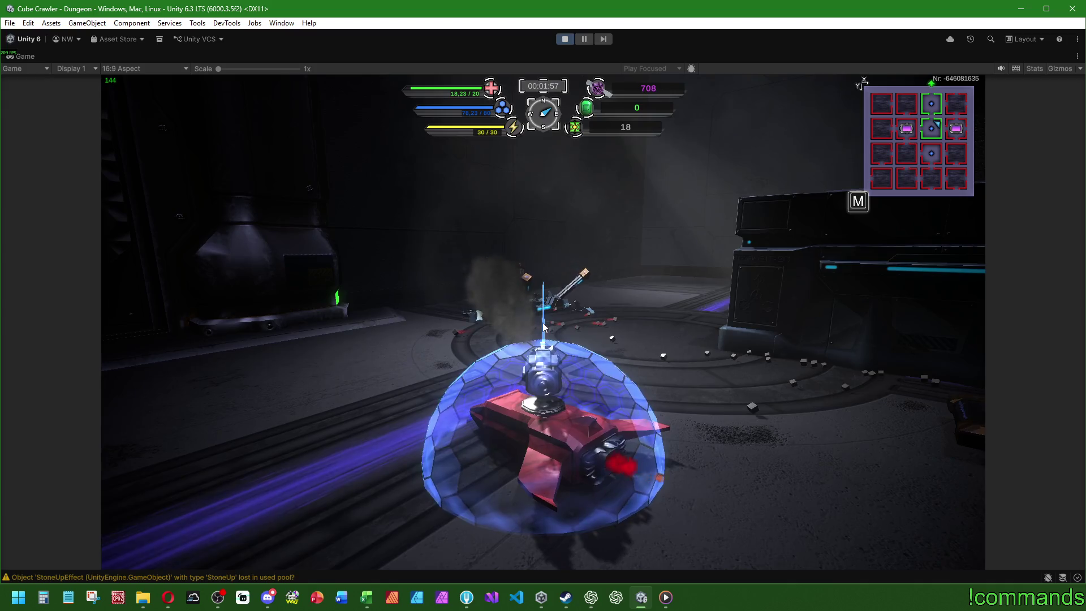
- Drive the tank through the green portal and across the next room to another portal
key("w")
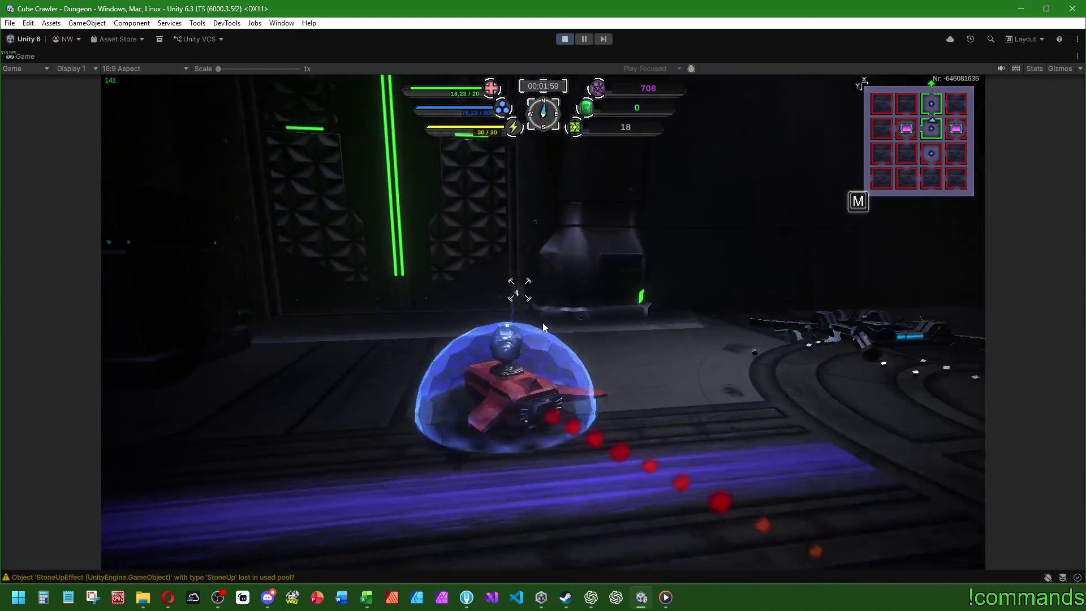
key("w")
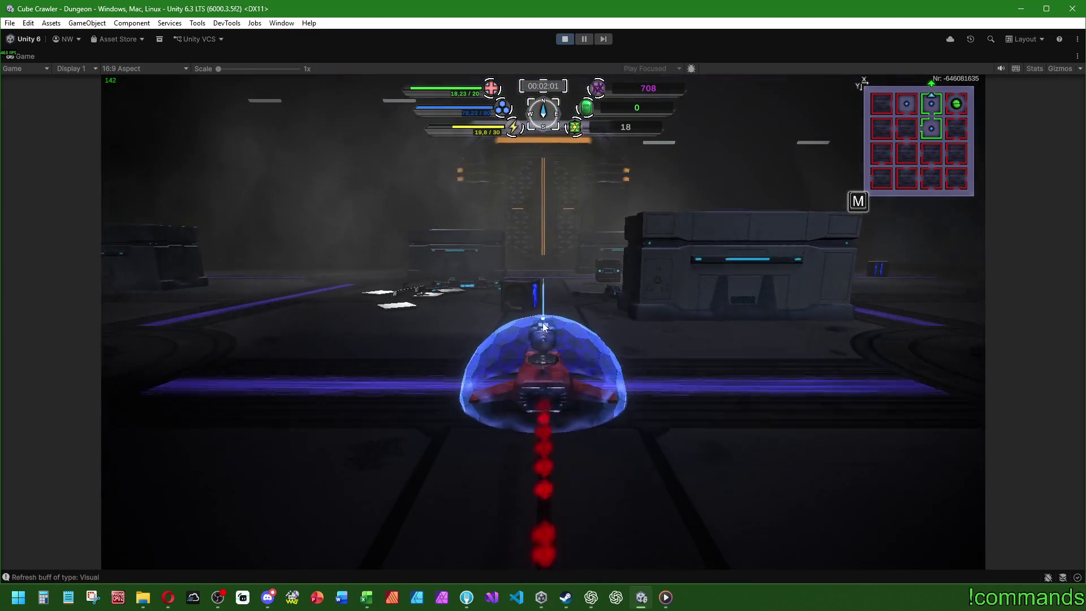
key("w")
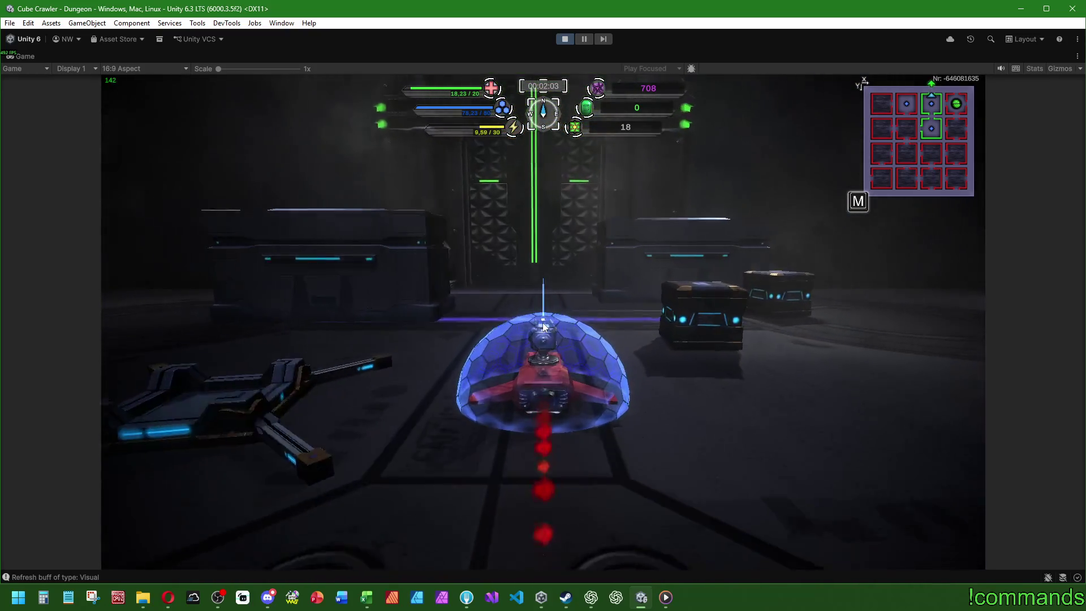
key("w")
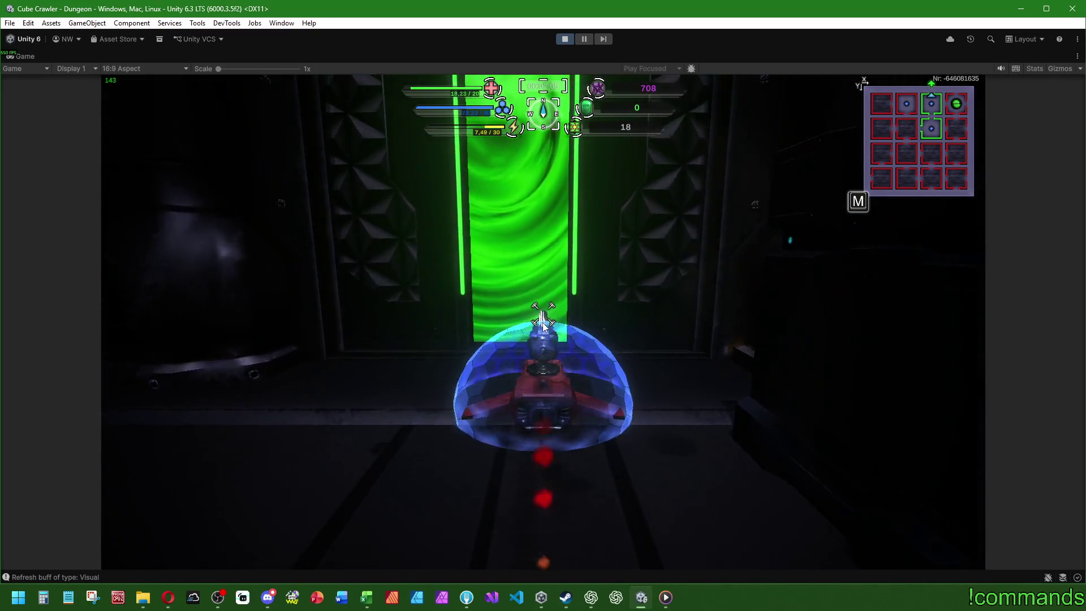
key("w")
- Steer the tank past the platform toward the green-lit wall and into the portal
key("d")
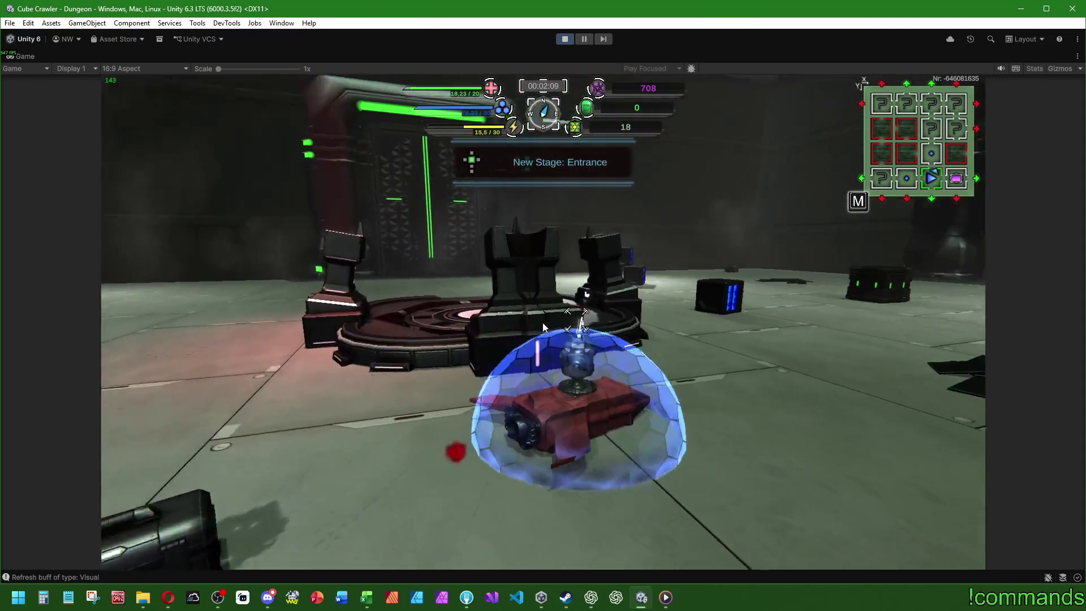
key("d")
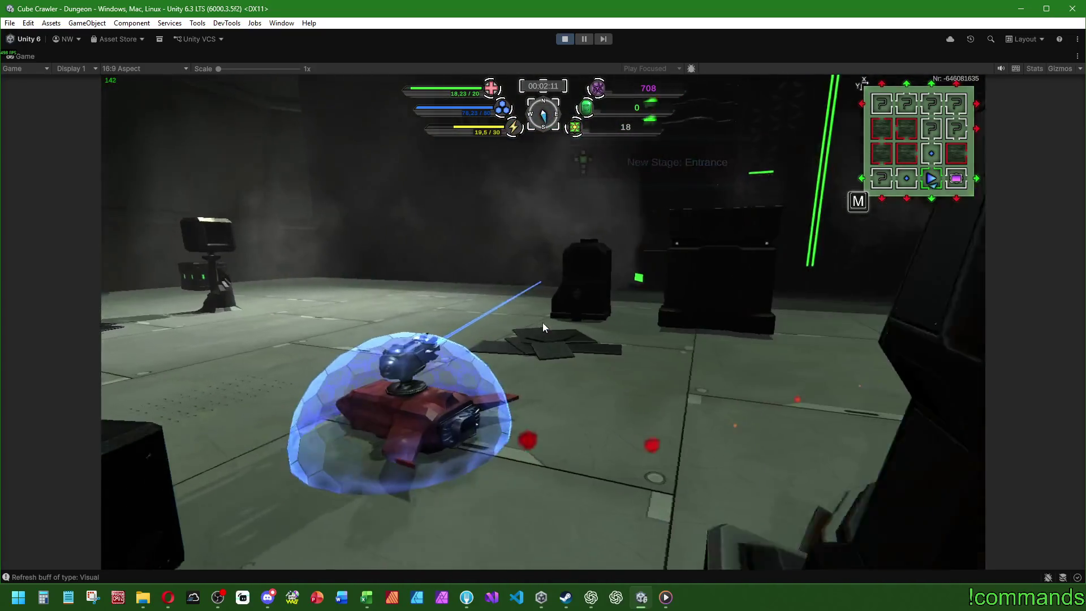
key("a")
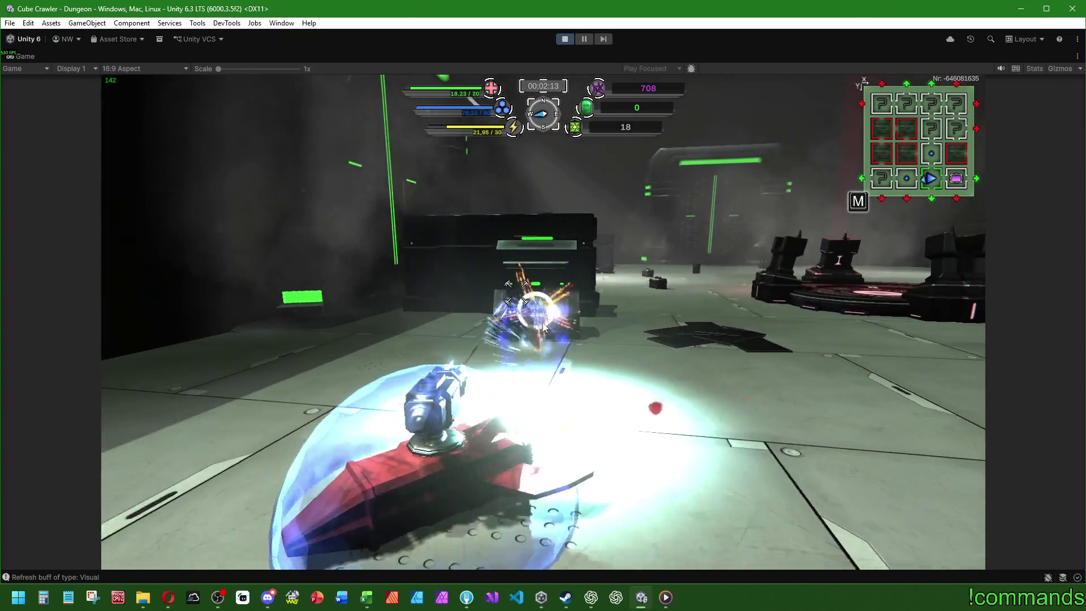
key("d")
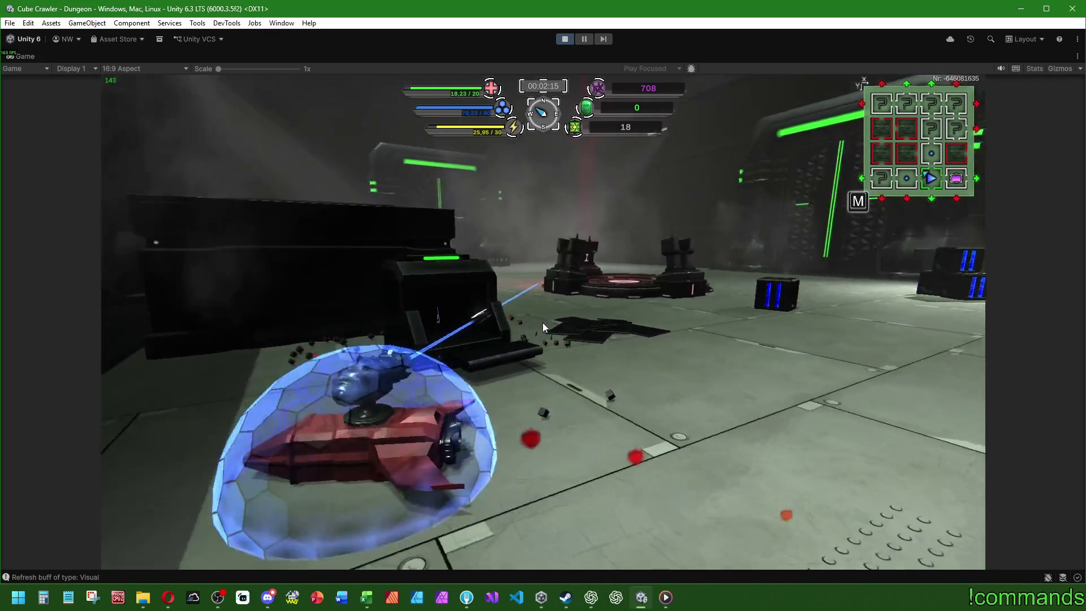
key("d")
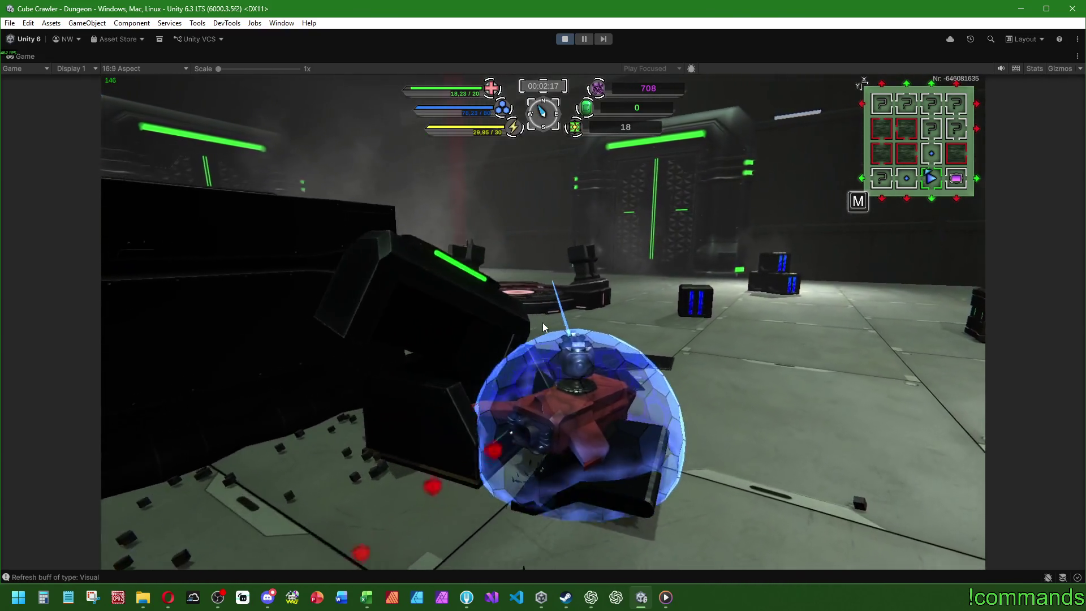
key("d")
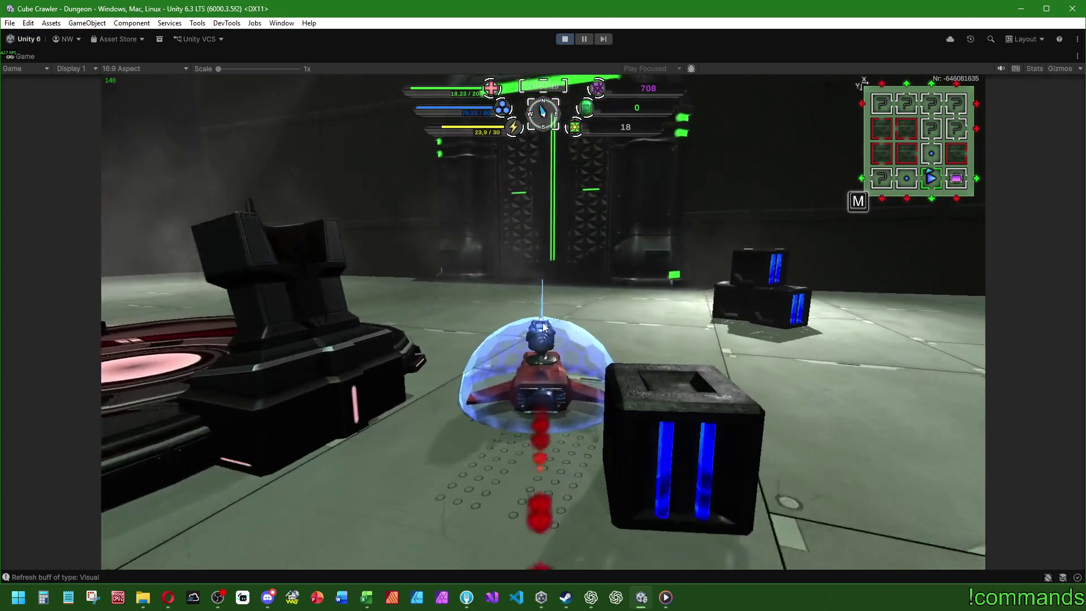
key("d")
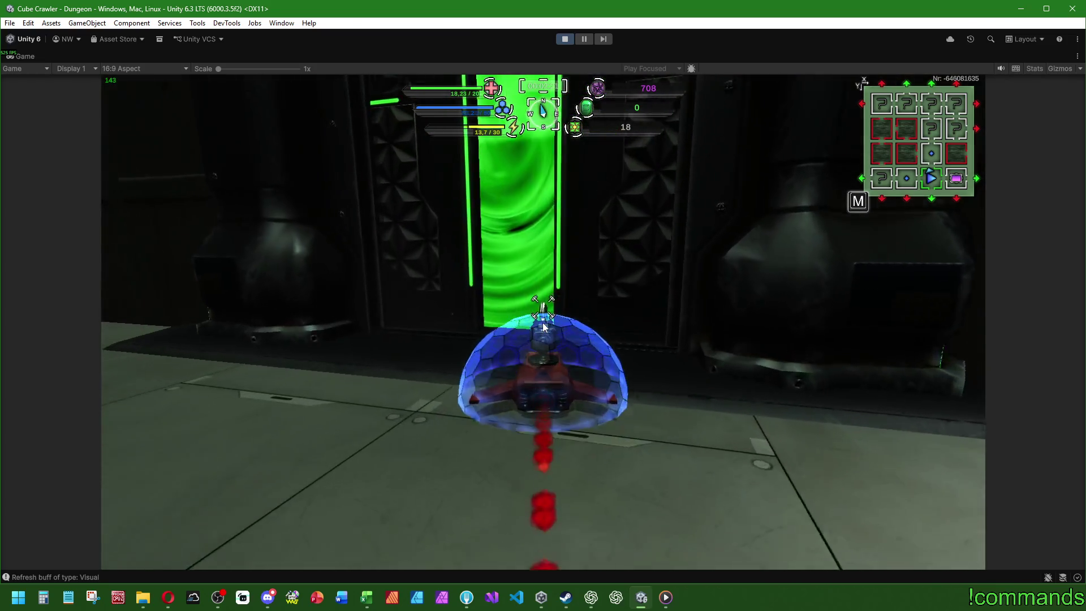
- Enter the enemy room and attack the spiked and flying enemies
key("w")
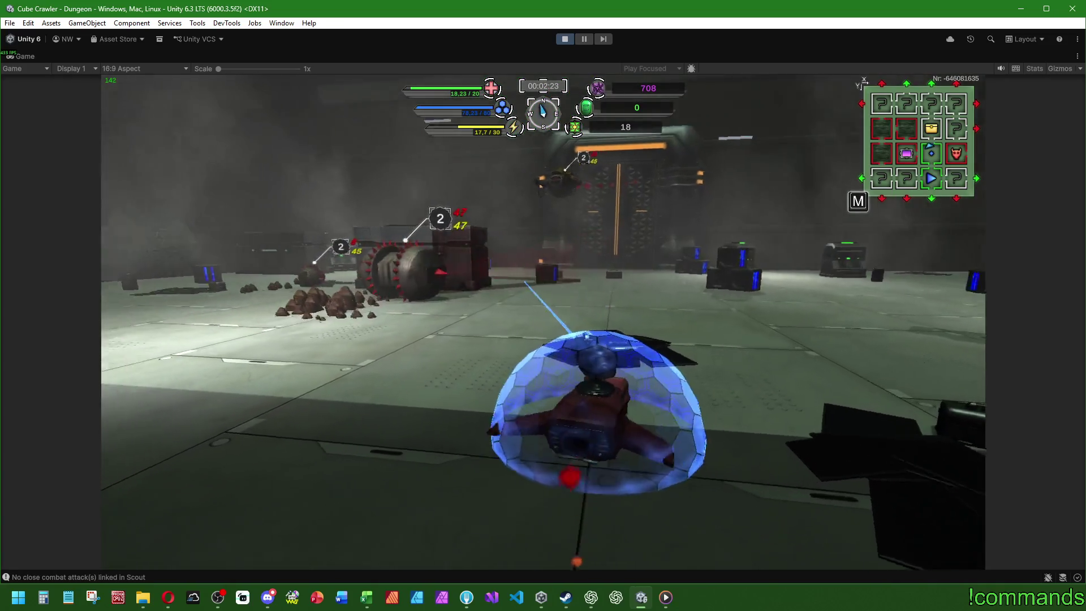
key("w")
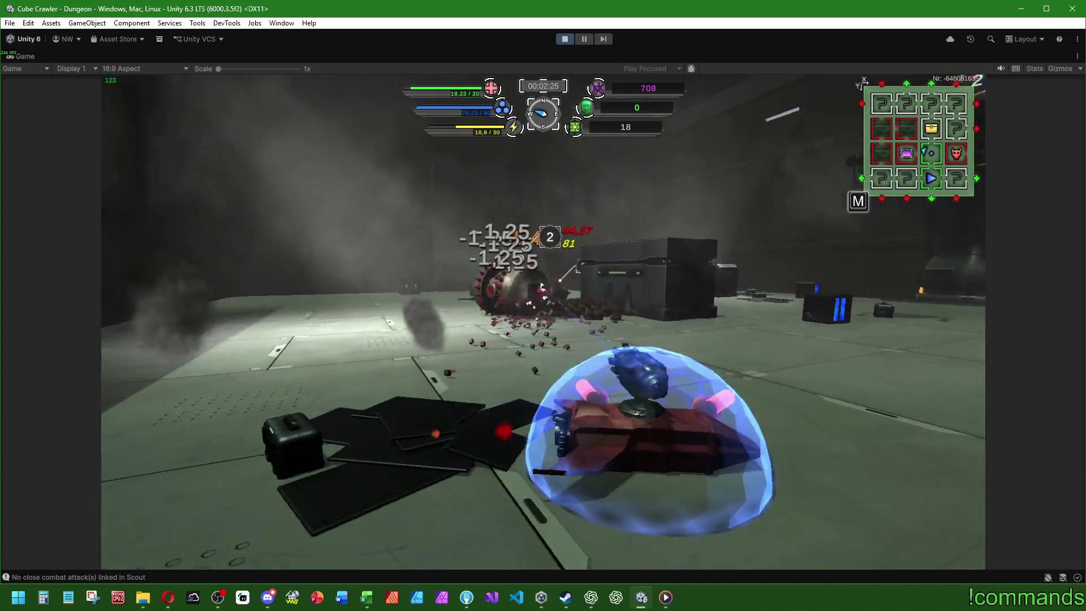
key("a")
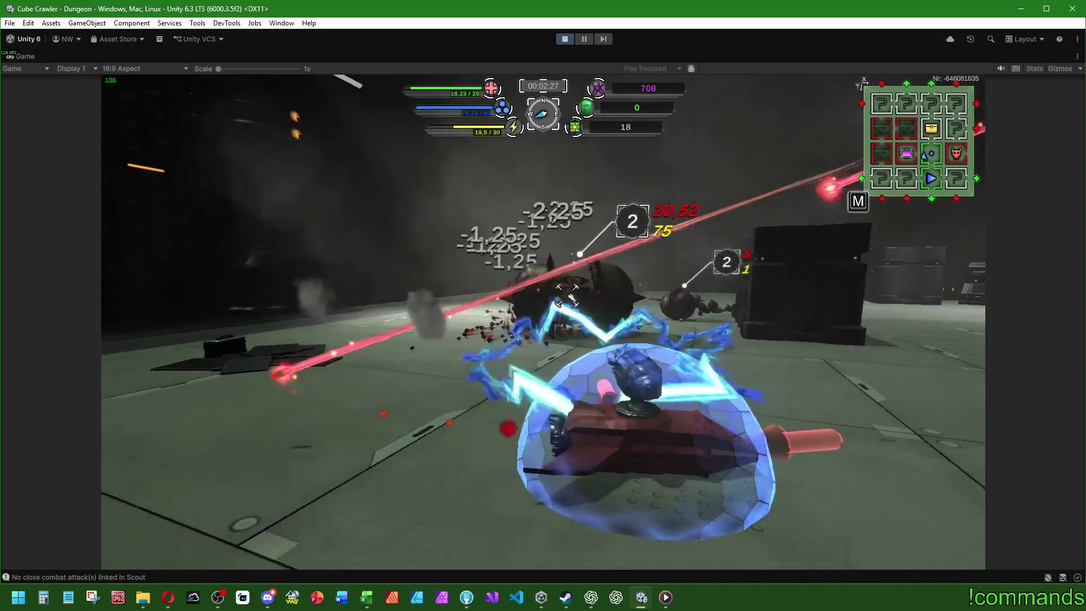
key("w")
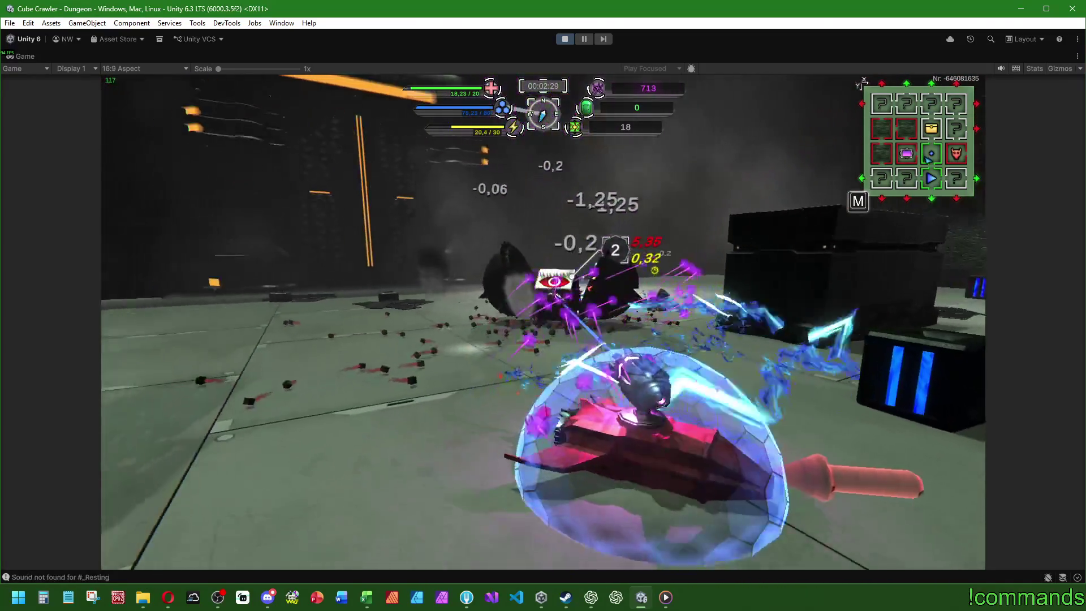
key("d")
key("a")
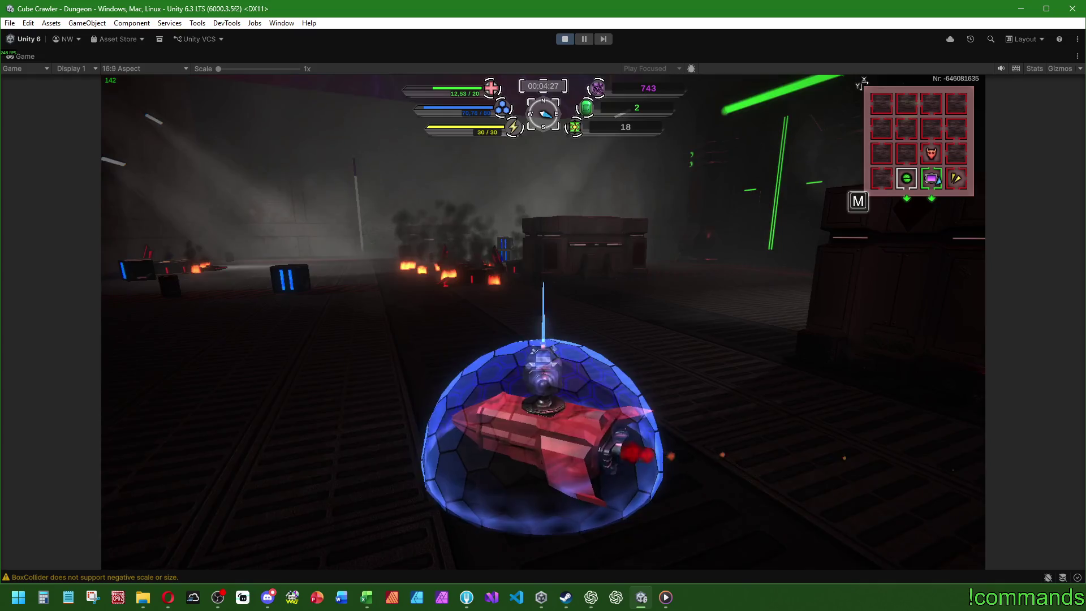
- Check the dungeon map, then leave the cube run to the result screen
key("m")
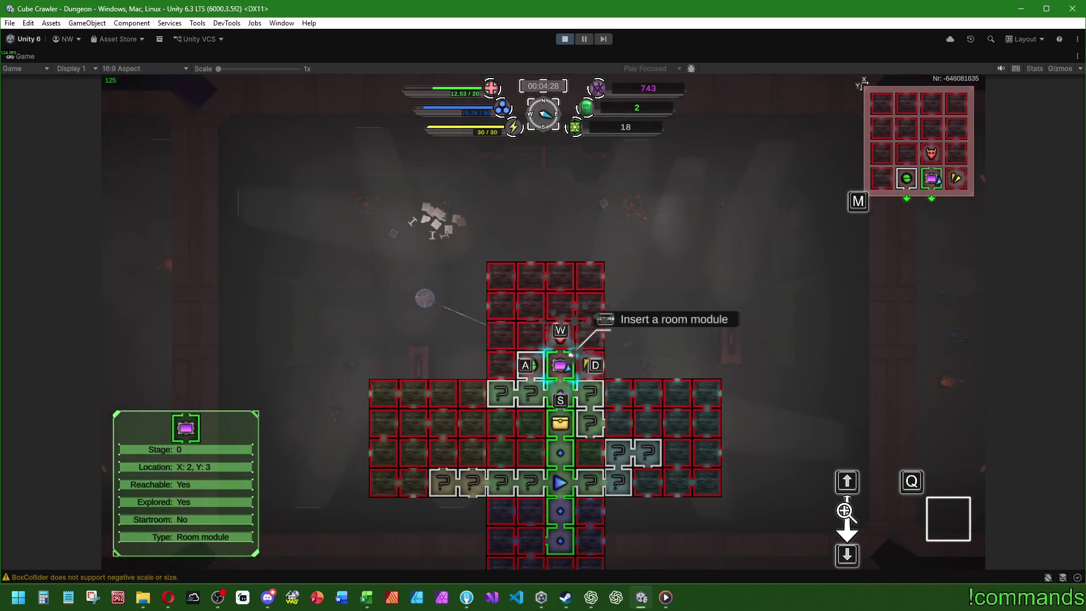
key("m")
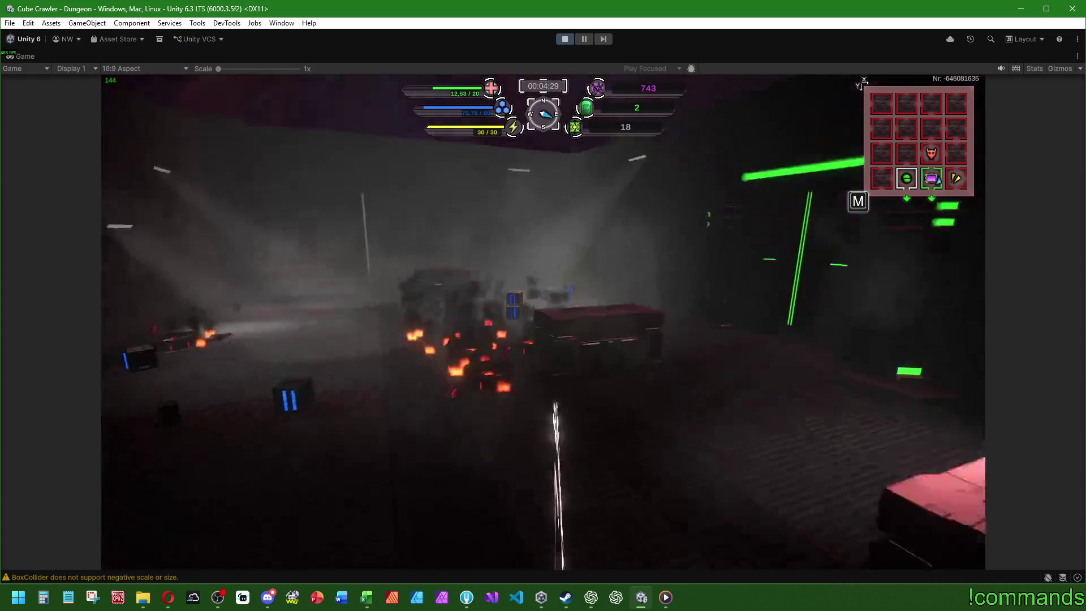
key("Escape")
key("BackSpace")
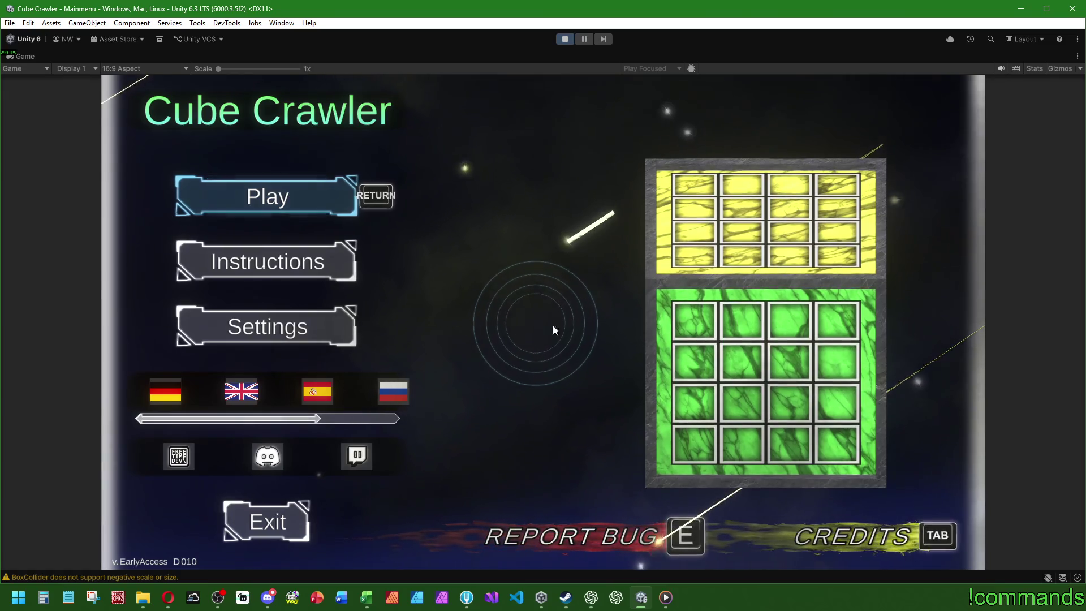
- Stop Play mode, clear the console warnings and show the Project assets
left_click(566, 39)
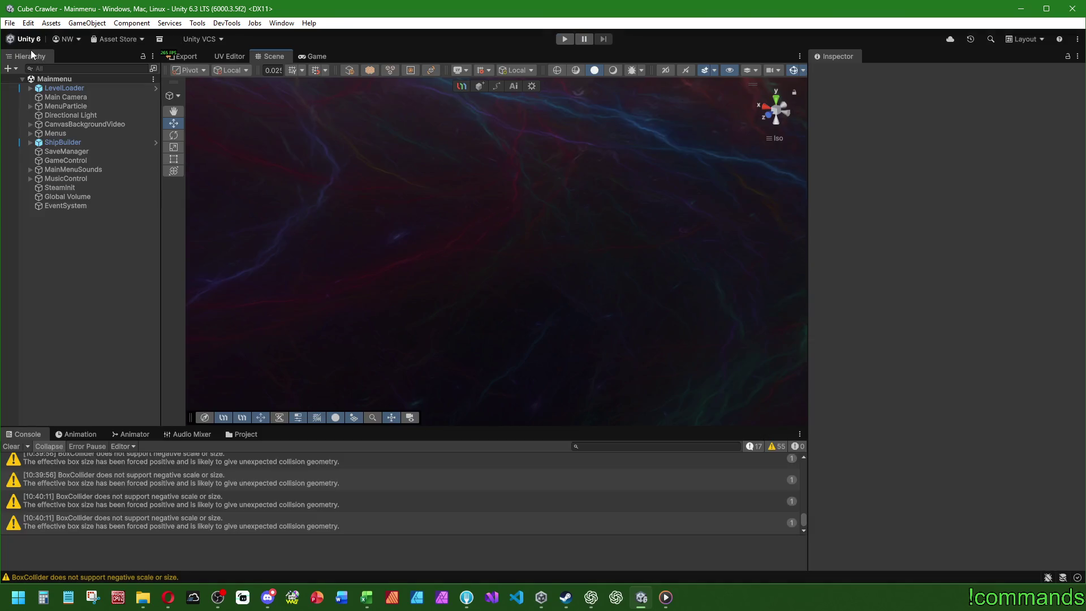
left_click(11, 447)
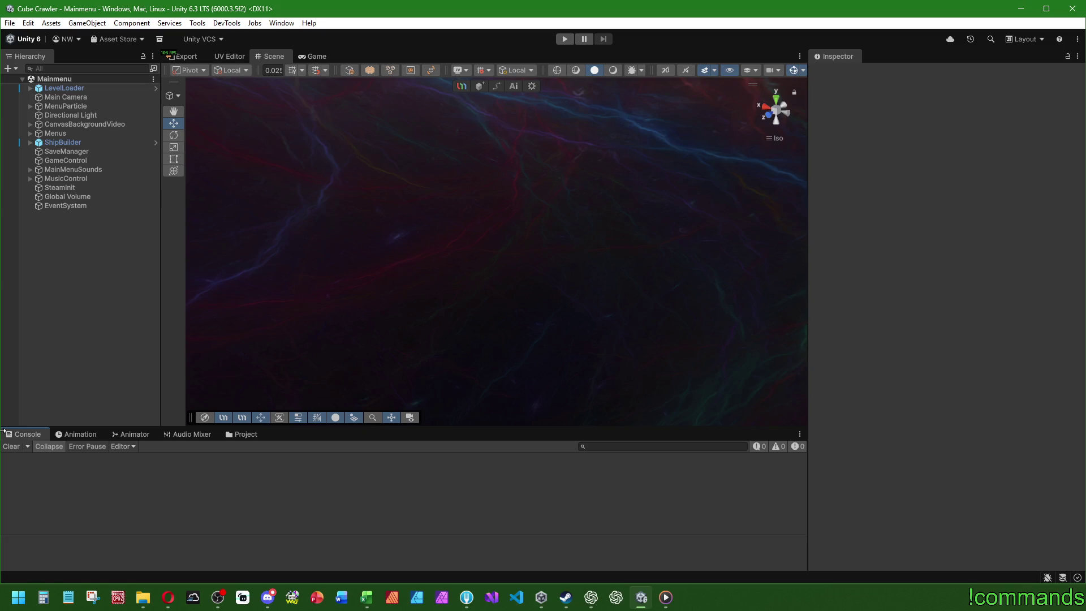
left_click(246, 436)
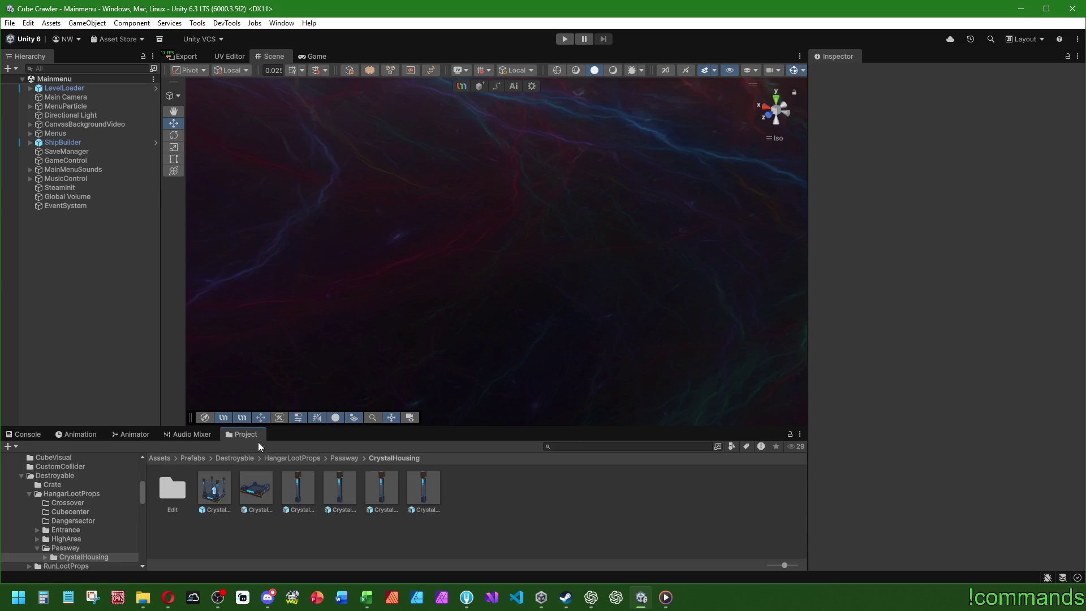
- Browse to HighArea > PyroFurnace and open the PyroFurnace prefab for editing
left_click(298, 458)
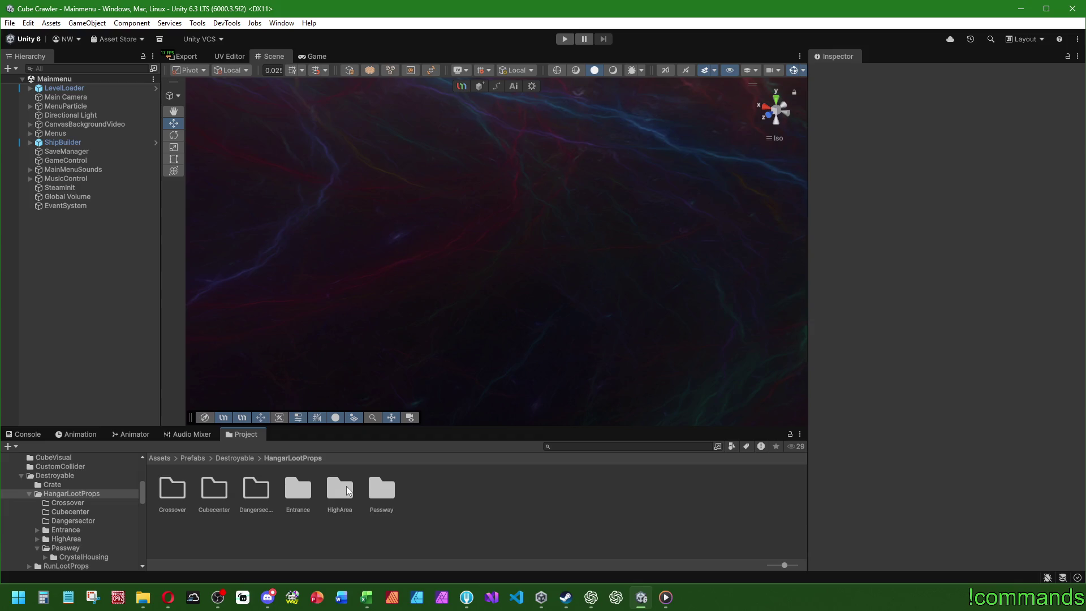
double_click(347, 487)
double_click(172, 491)
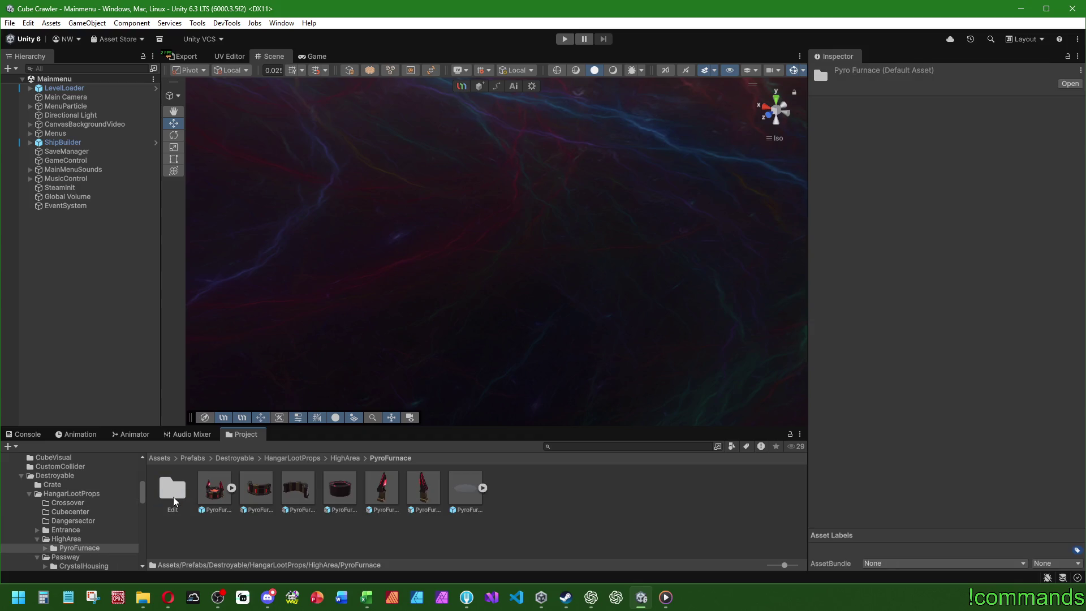
double_click(212, 493)
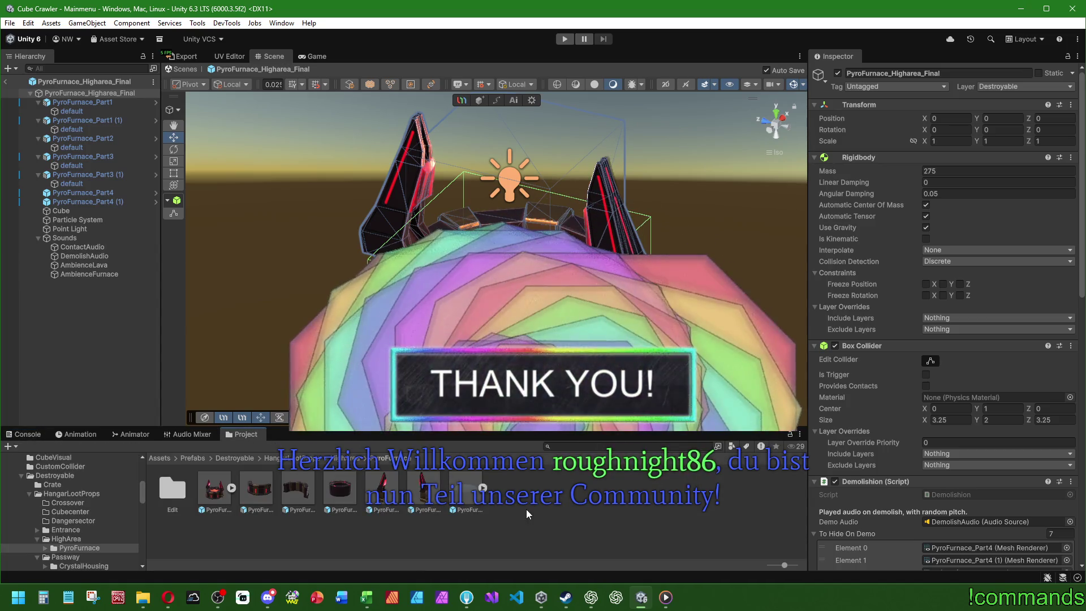
- Ping PartsSplatterEffect from the PyroFurnace's Broken Parts Element 2 and open the prefab for editing
left_click(570, 515)
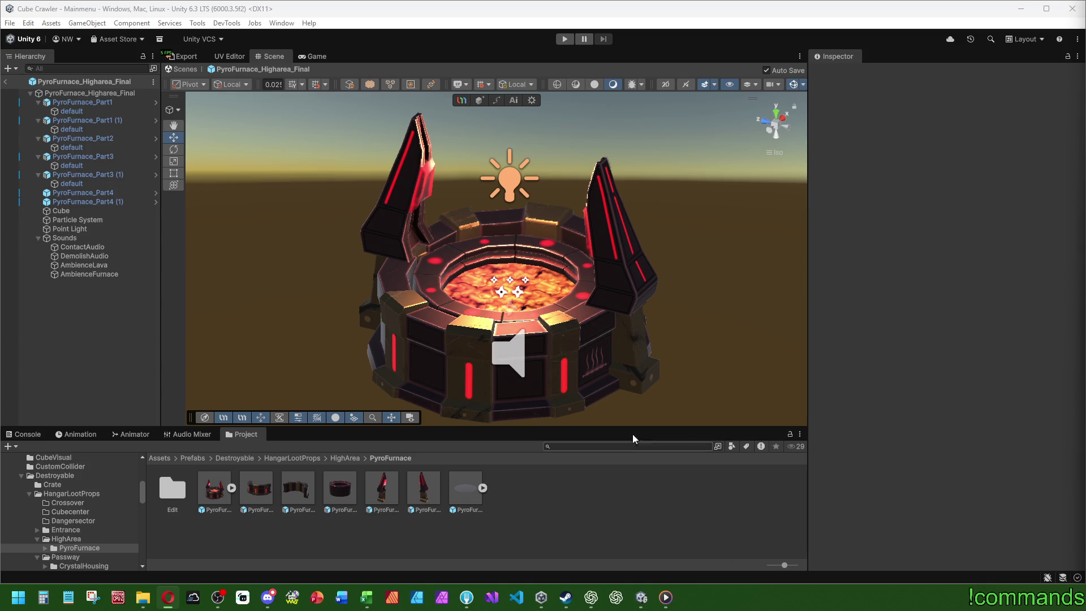
left_click_drag(233, 372, 213, 368)
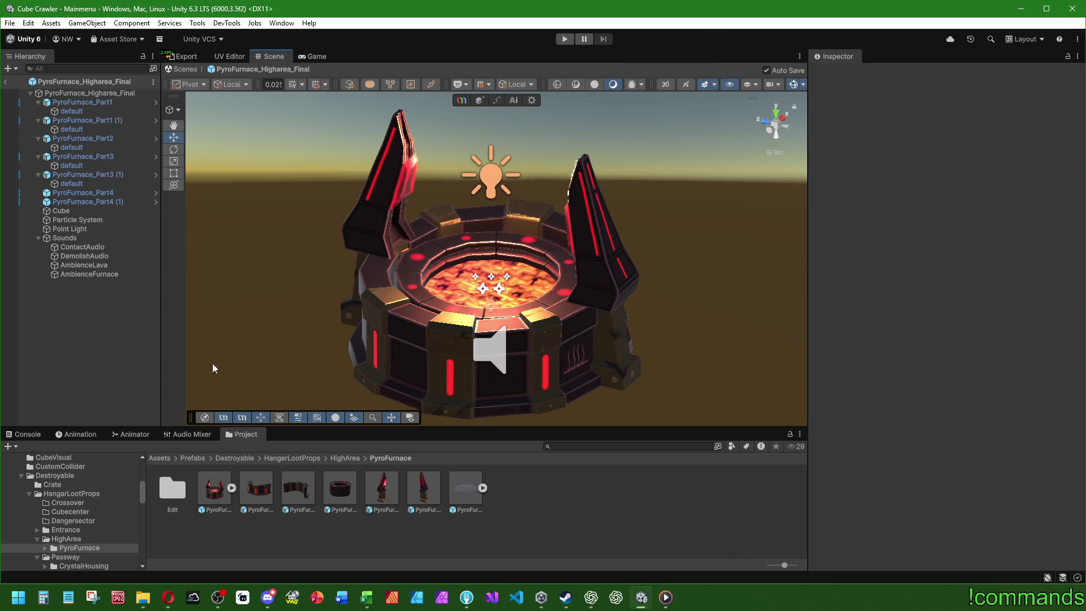
left_click(84, 255)
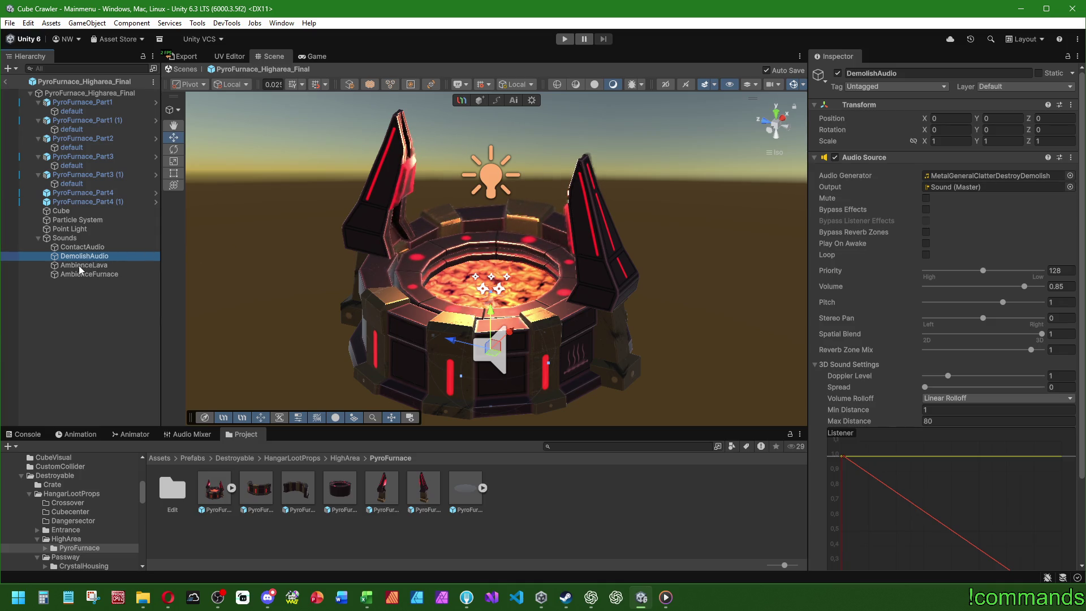
left_click(95, 94)
scroll(935, 260, "down", 10)
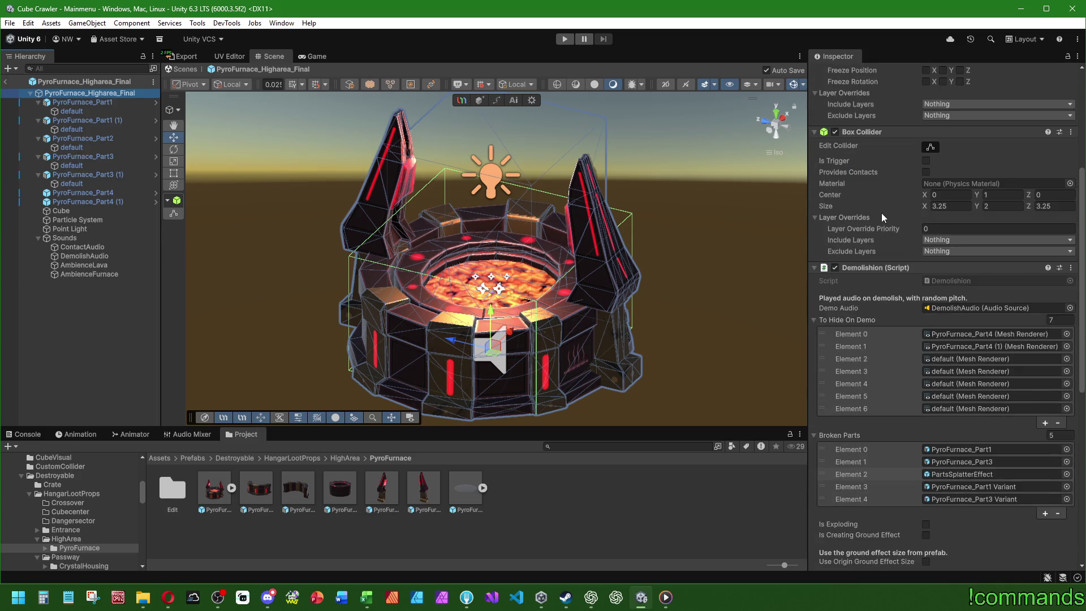
left_click(965, 475)
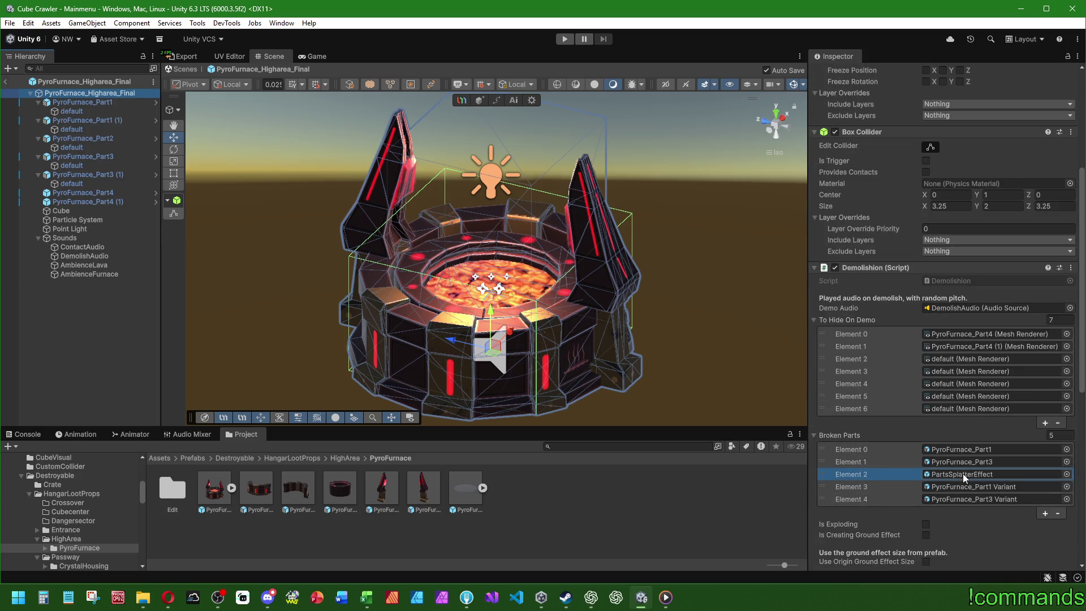
left_click(205, 489)
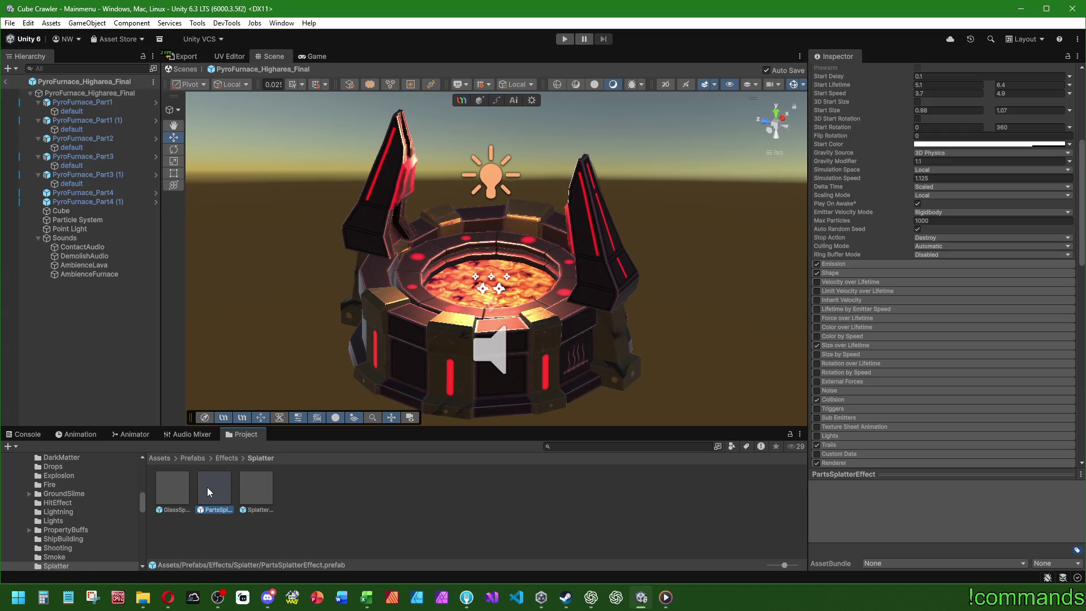
scroll(932, 369, "down", 5)
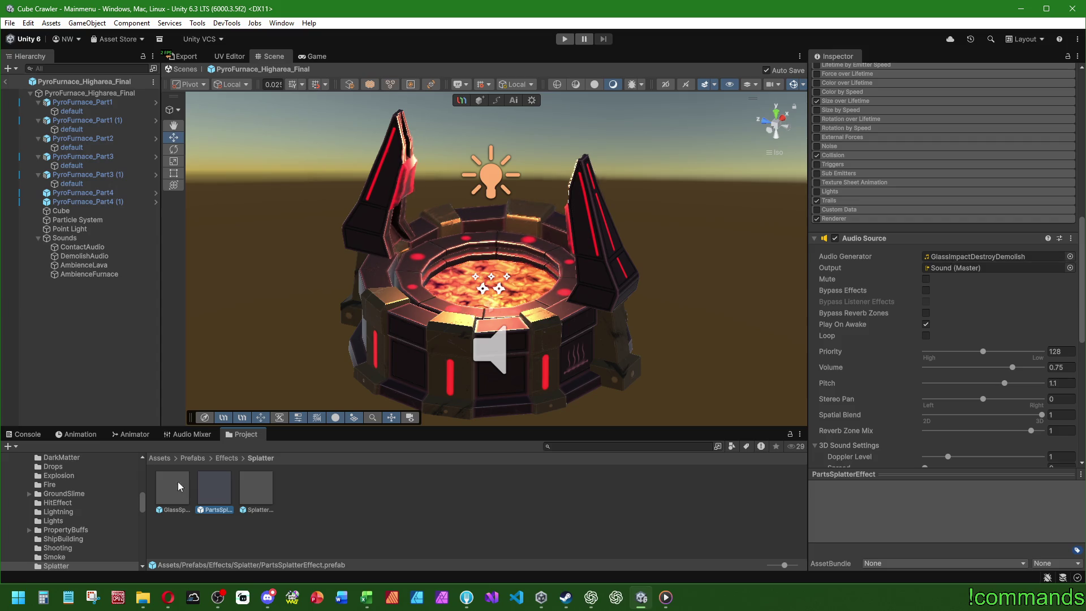
double_click(209, 491)
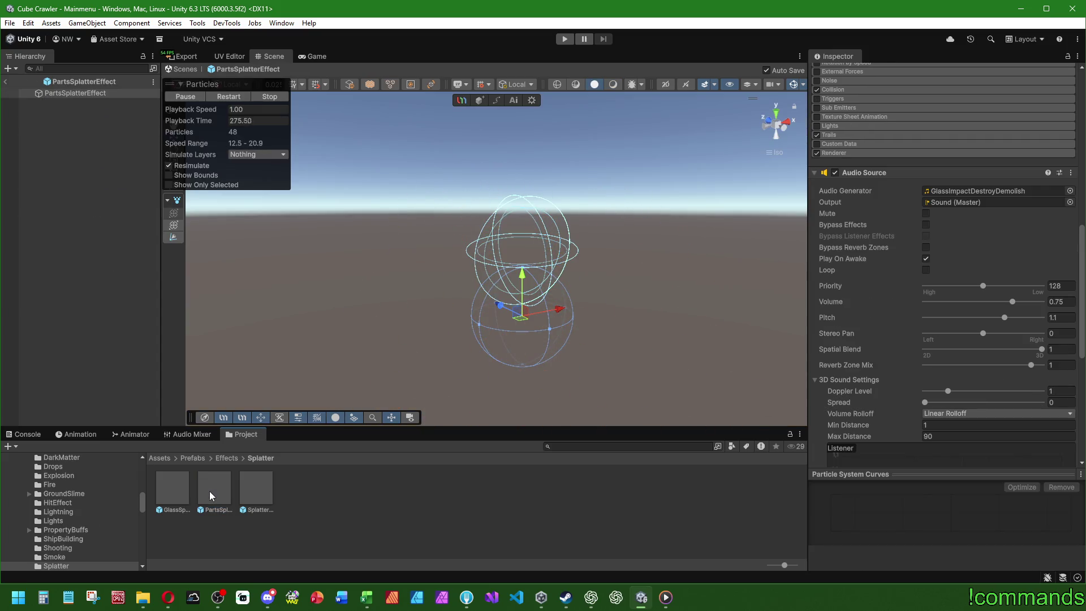
- Assign EndTrail instead of PlayerTrail as the splatter particles' Trail Material, then expand the Trails module
scroll(849, 316, "up", 4)
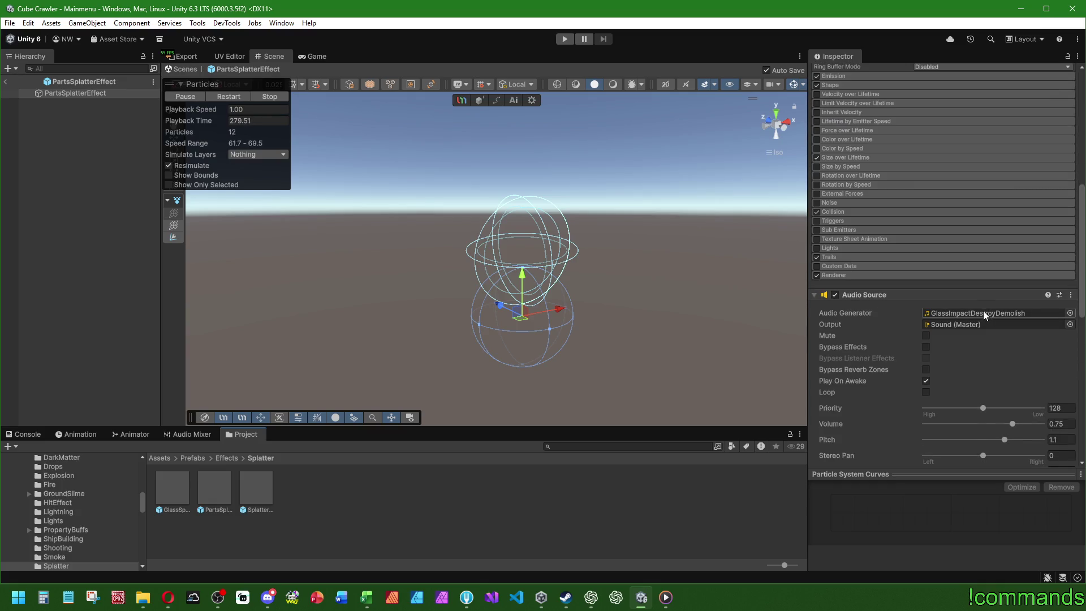
left_click(839, 277)
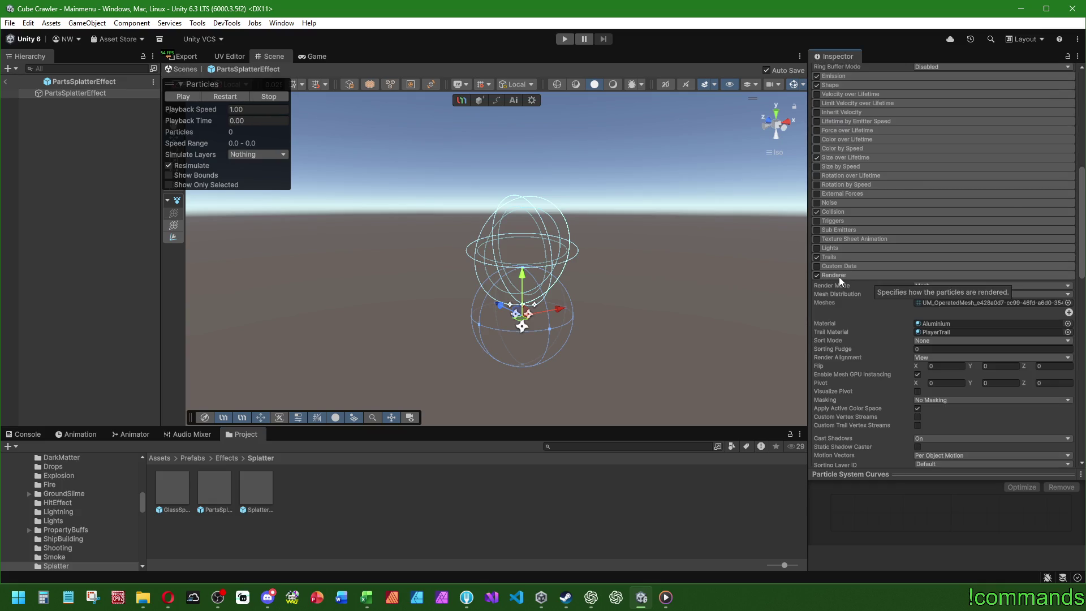
left_click(927, 333)
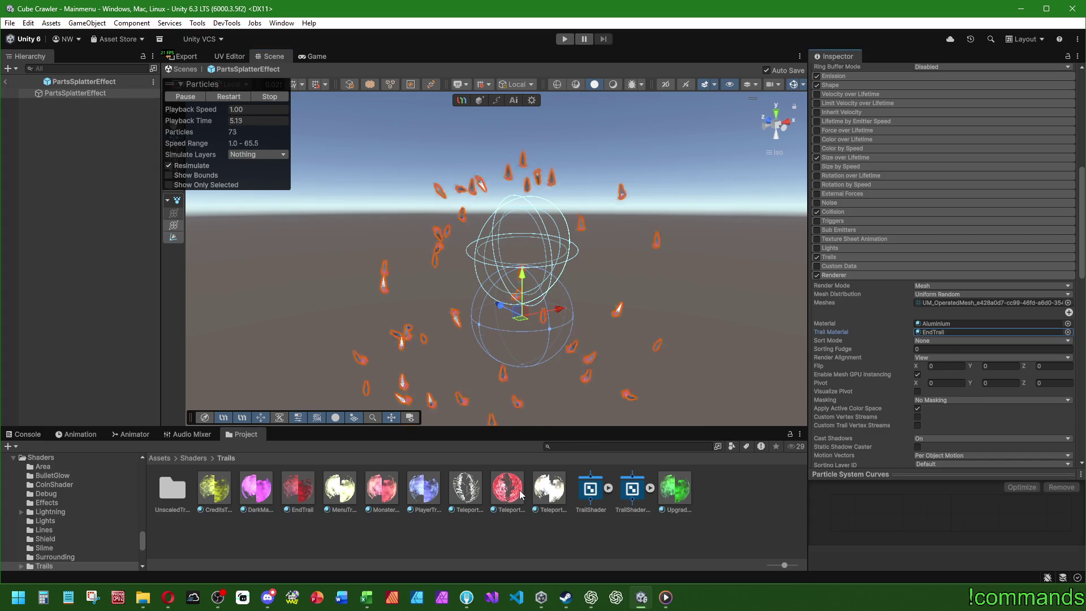
left_click(954, 332)
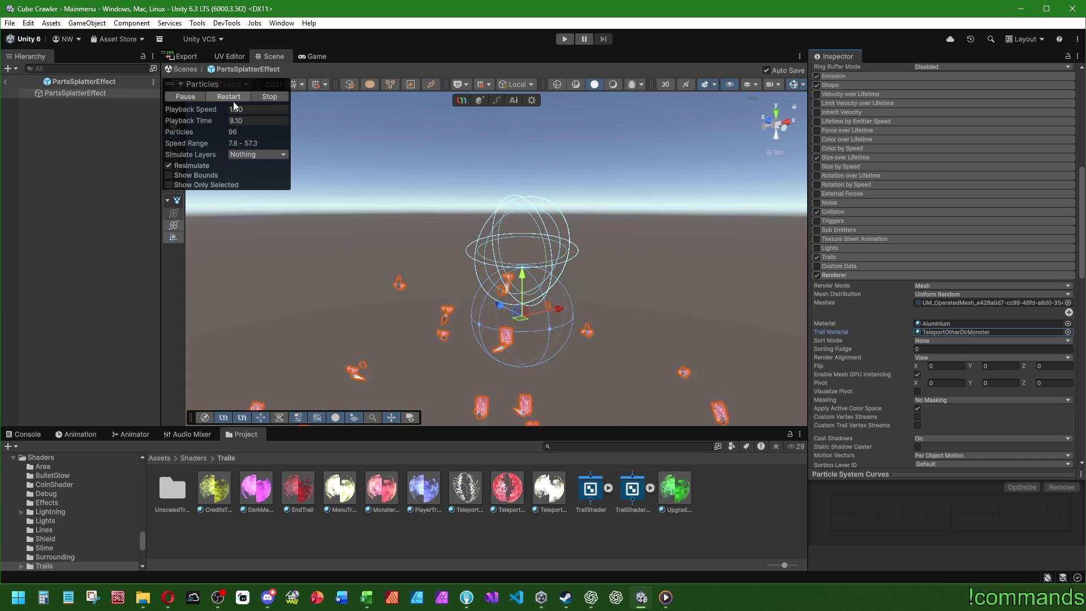
left_click_drag(942, 334, 174, 497)
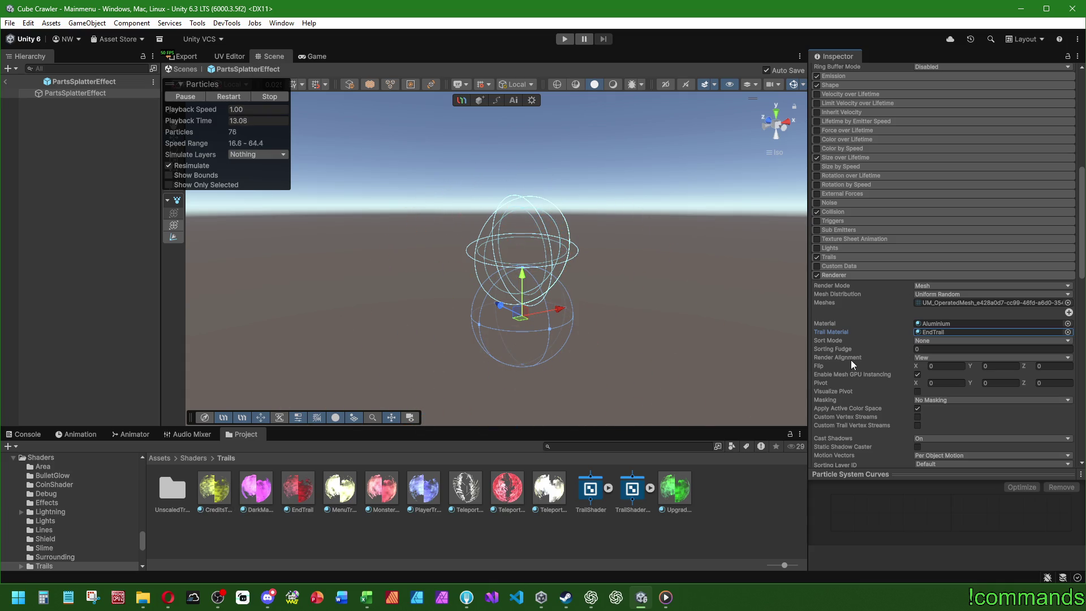
left_click(833, 258)
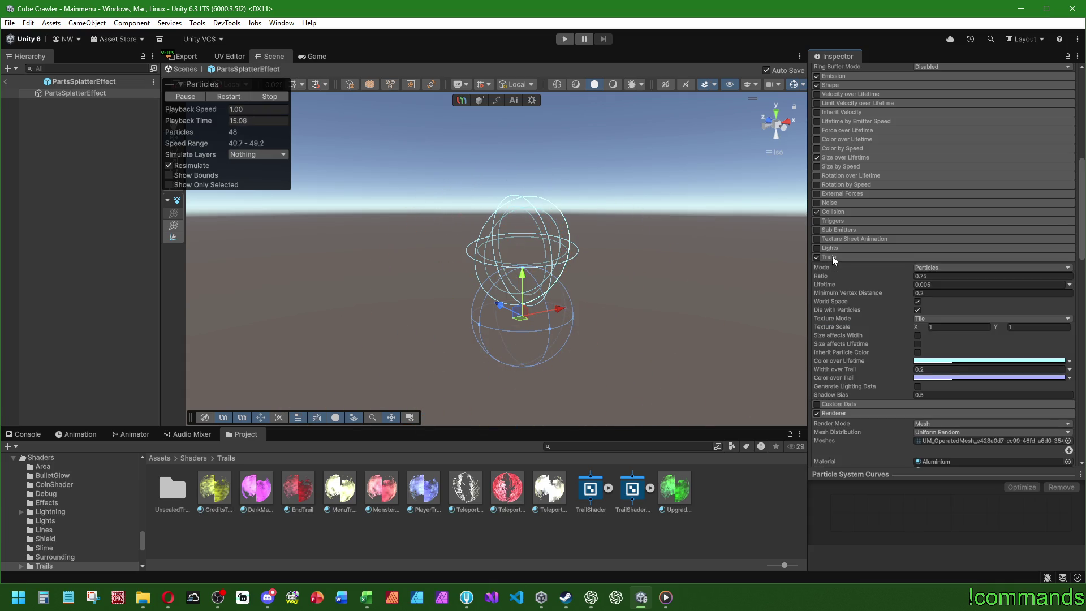
left_click(949, 360)
- Make the trail colour pinkish red over lifetime and pale yellow FFF5AA along the trail
left_click(1068, 349)
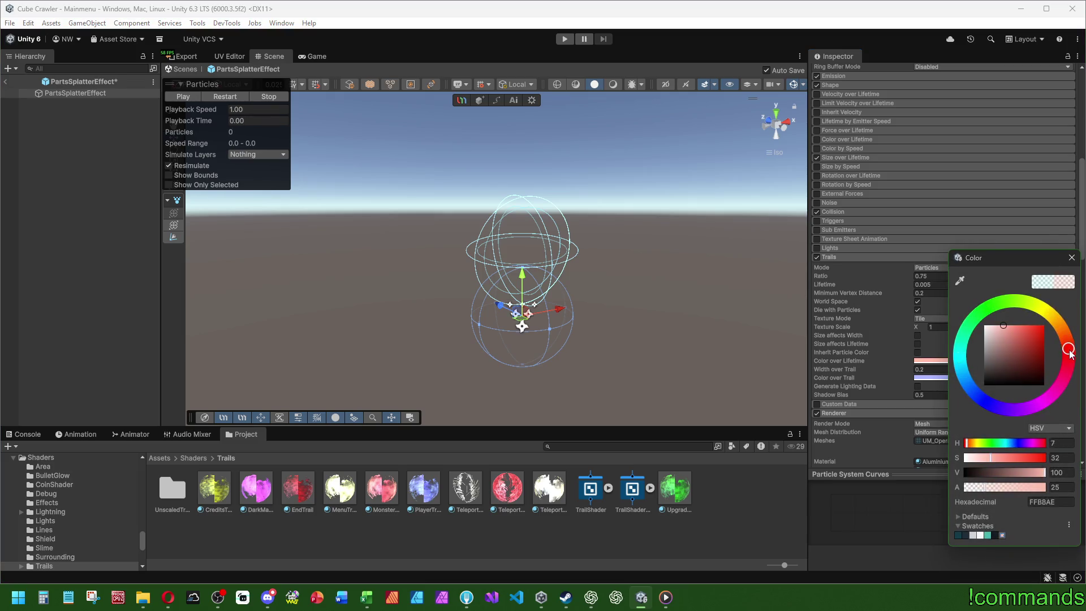
left_click(931, 378)
left_click(1037, 352)
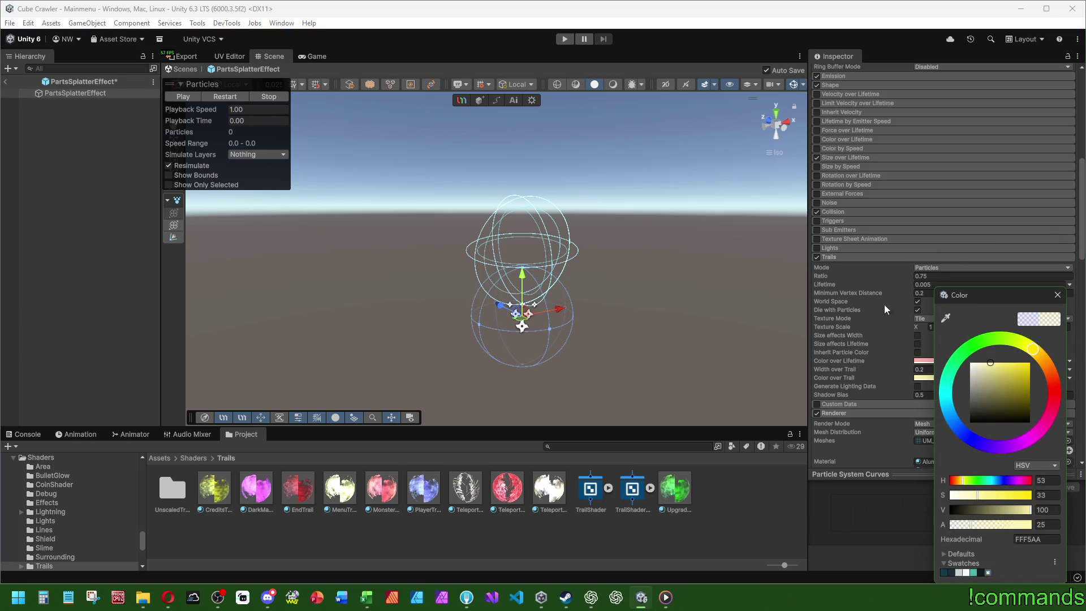
left_click(829, 167)
left_click(837, 156)
left_click(836, 155)
- Review the splatter particles' Shape and Emission burst settings
scroll(890, 310, "up", 3)
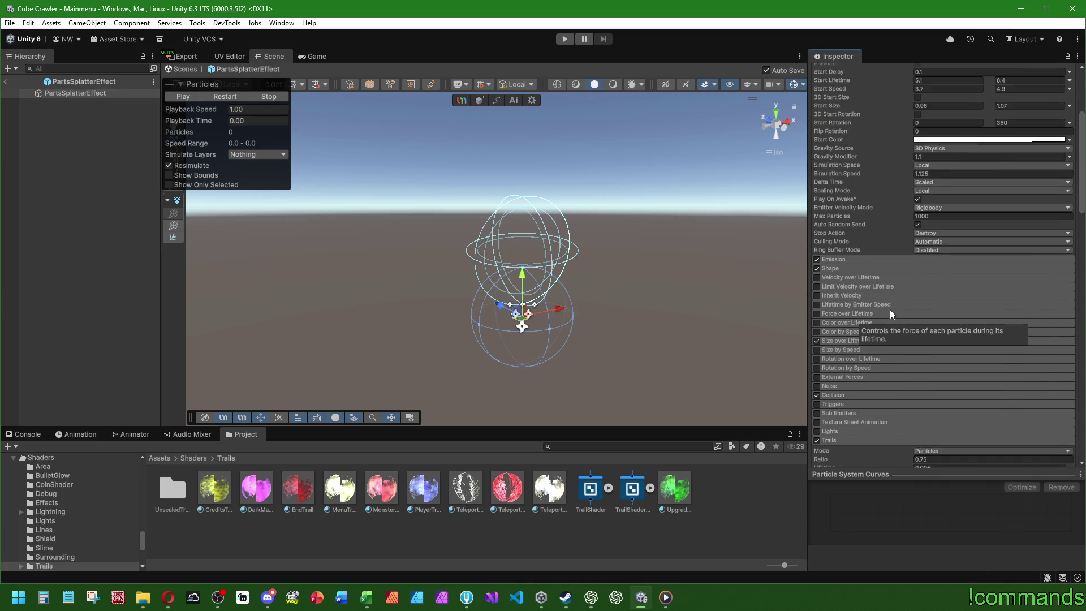
left_click(843, 268)
left_click(846, 258)
scroll(849, 254, "up", 5)
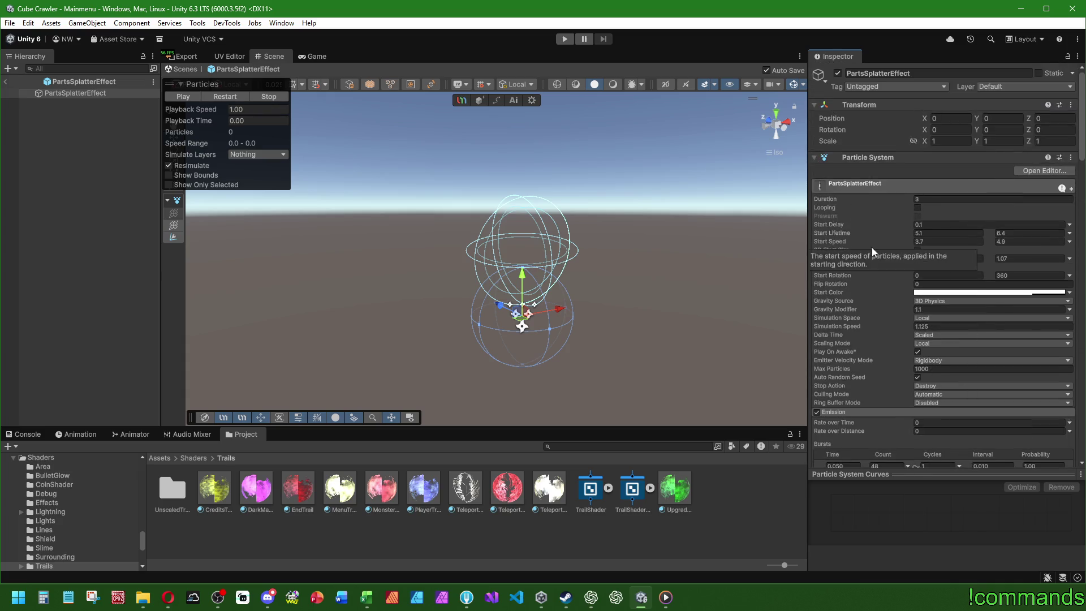
scroll(878, 334, "down", 15)
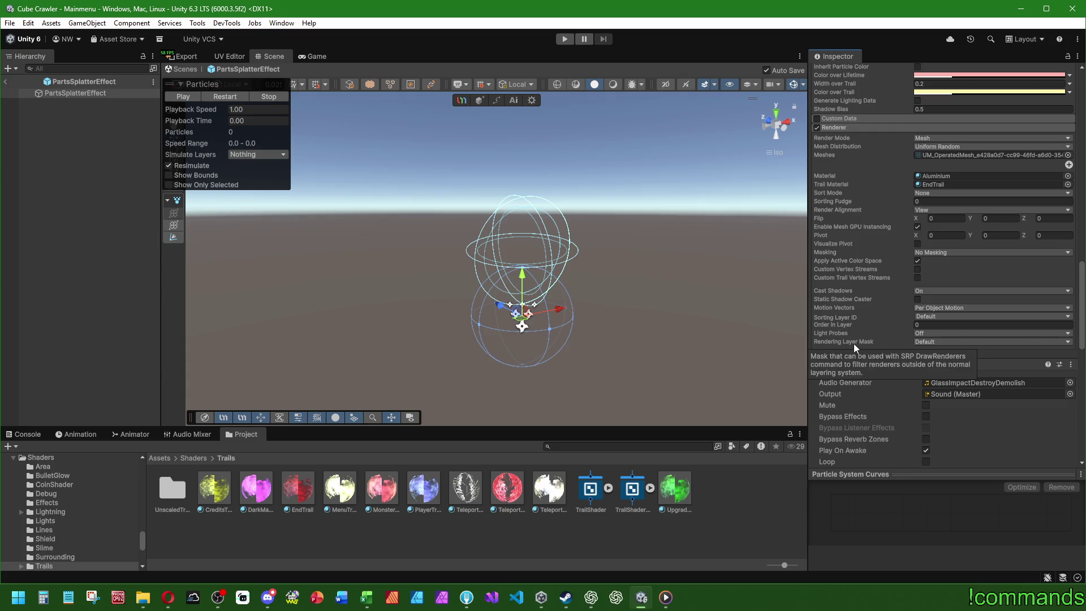
scroll(858, 345, "down", 4)
- Set the splatter's Audio Generator clip to MetalWaterSlimeImpactDestroyDemolish and locate it in Audio/Effects
left_click(1070, 261)
type("demo")
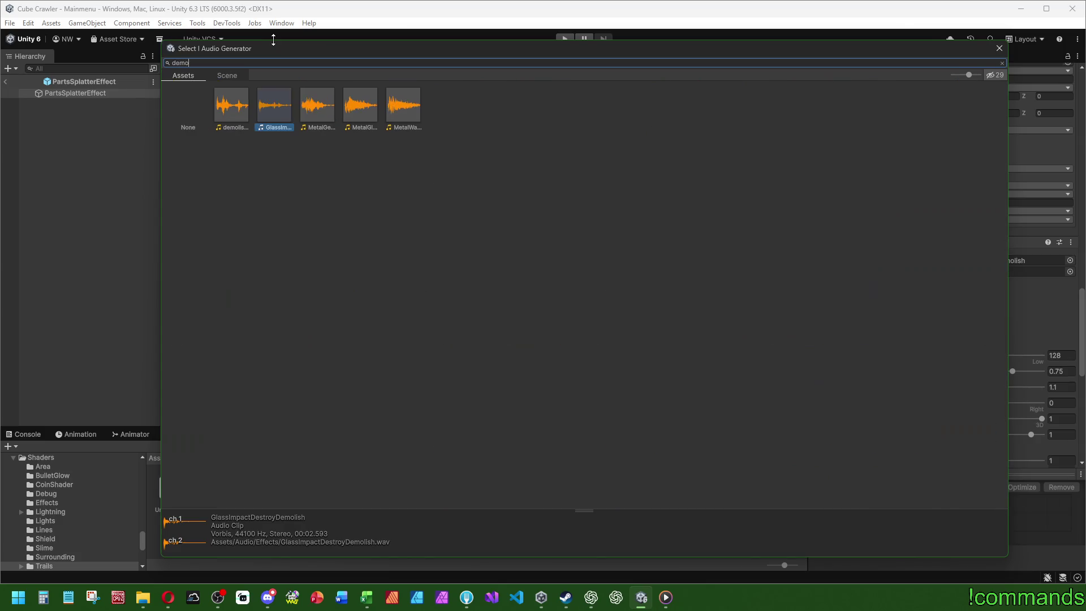
left_click(405, 106)
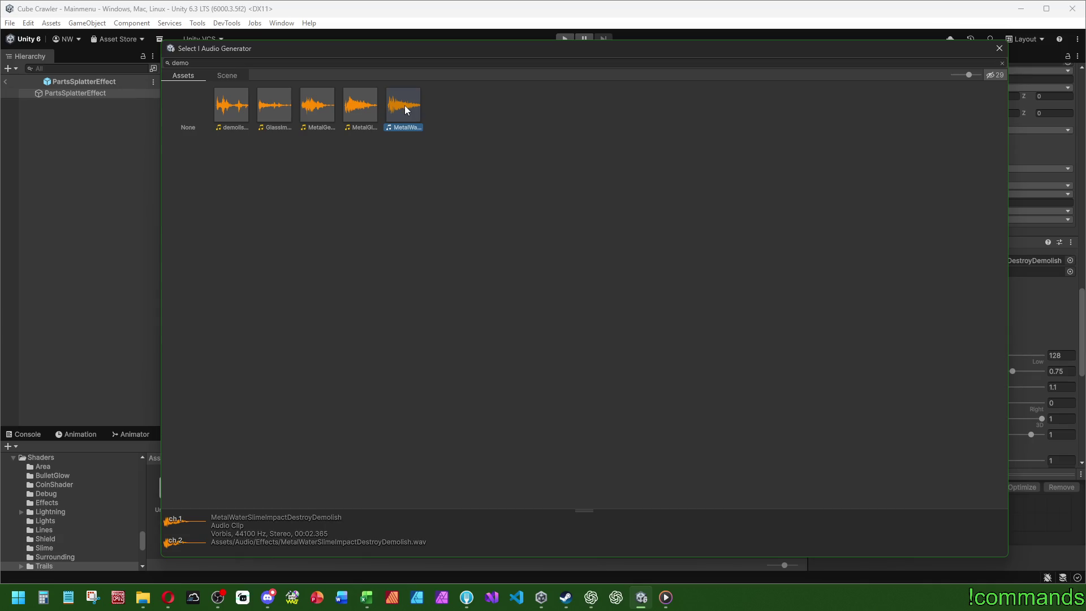
double_click(405, 105)
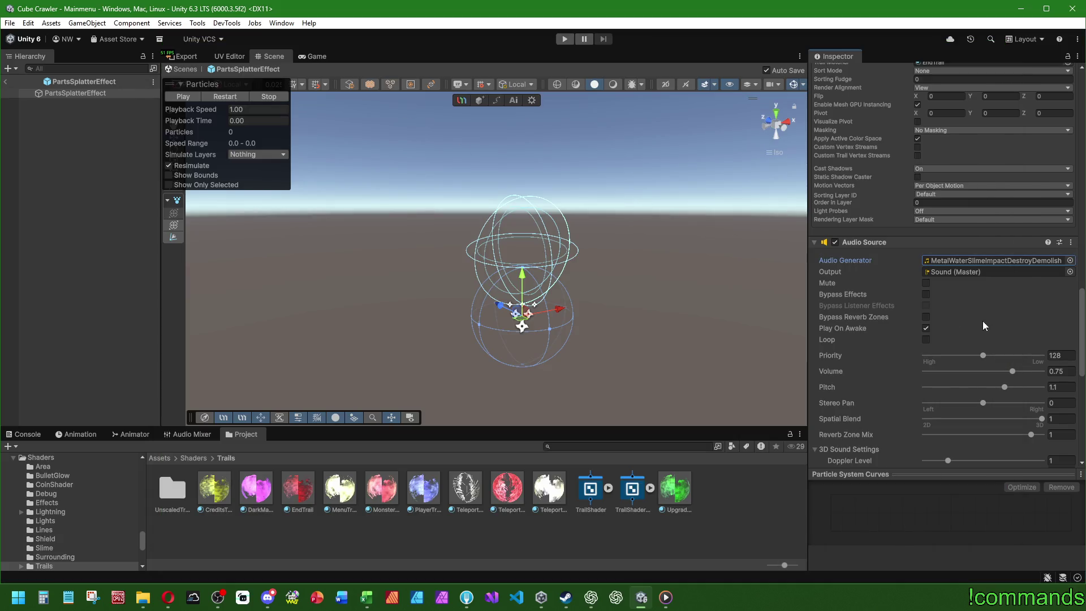
left_click(956, 261)
right_click(466, 488)
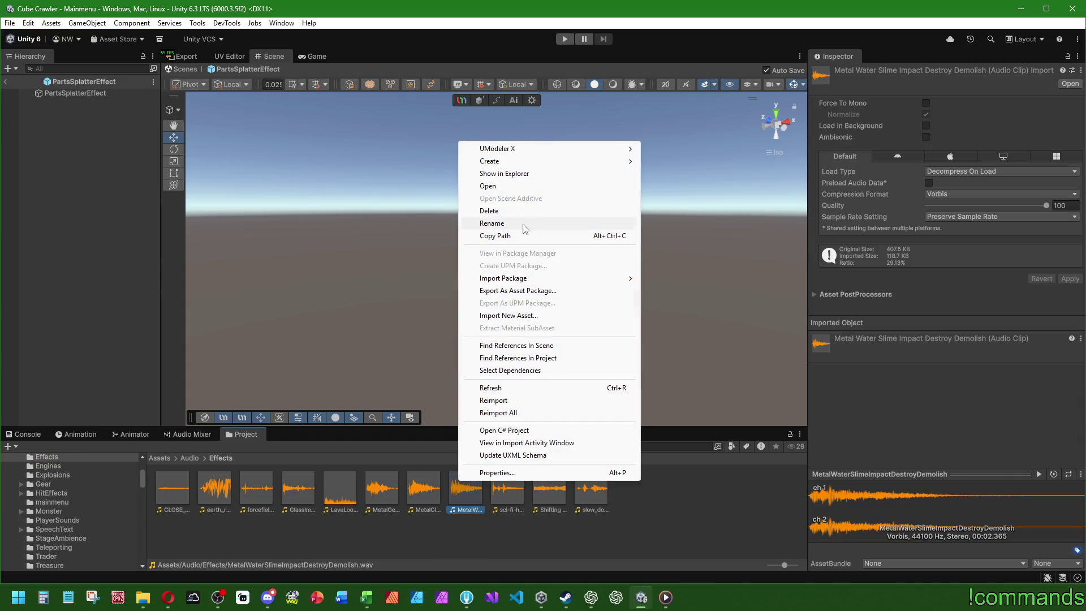
left_click(516, 173)
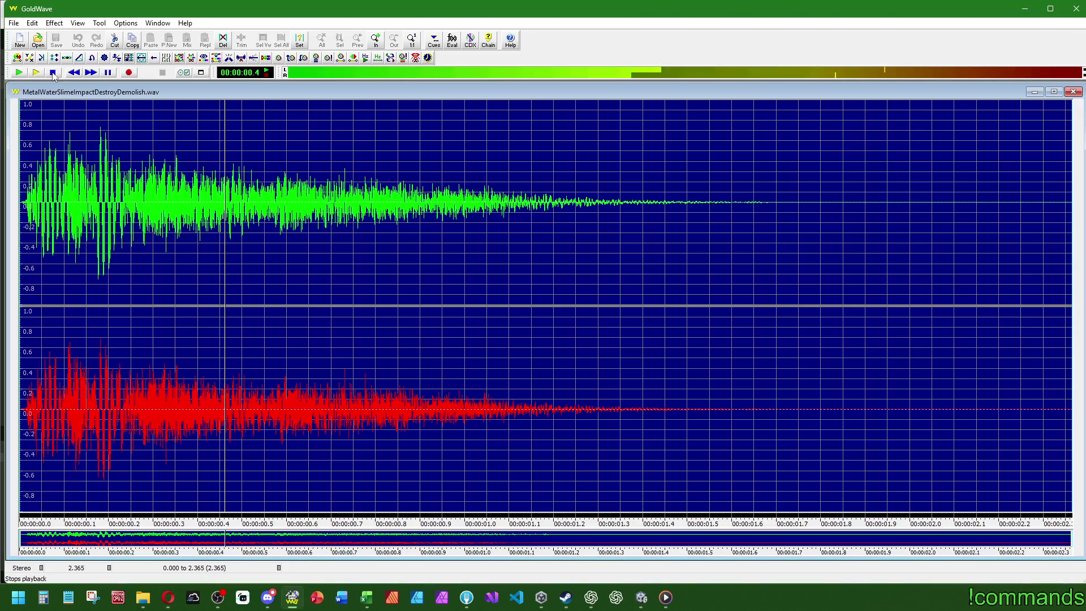
left_click(55, 77)
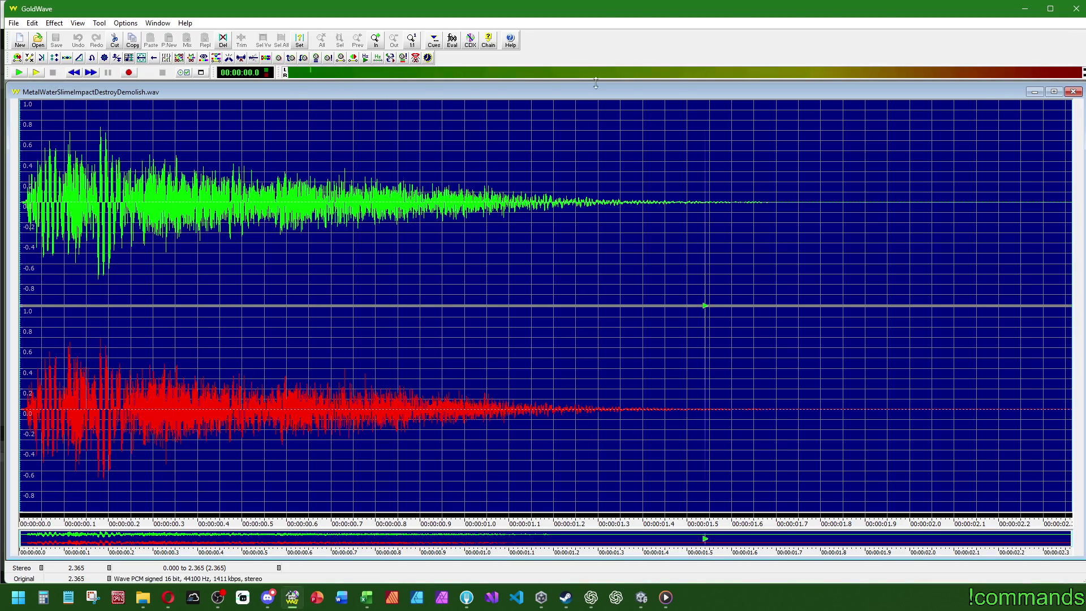
left_click(1073, 92)
left_click(1077, 8)
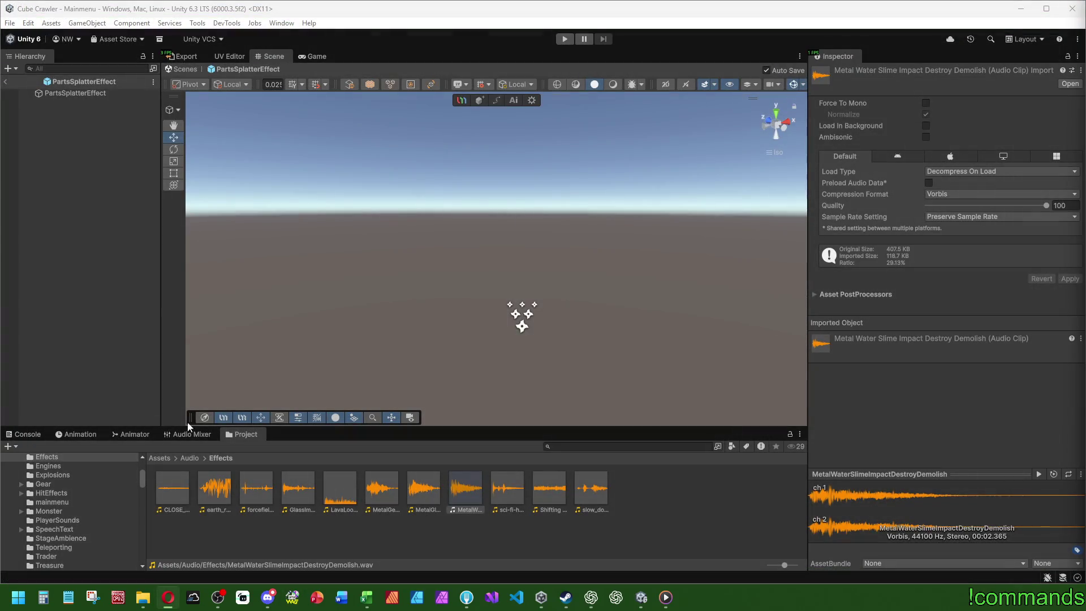
left_click(270, 546)
- Exit Prefab Mode back to the Mainmenu scene and frame the Menus object in view
left_click(4, 80)
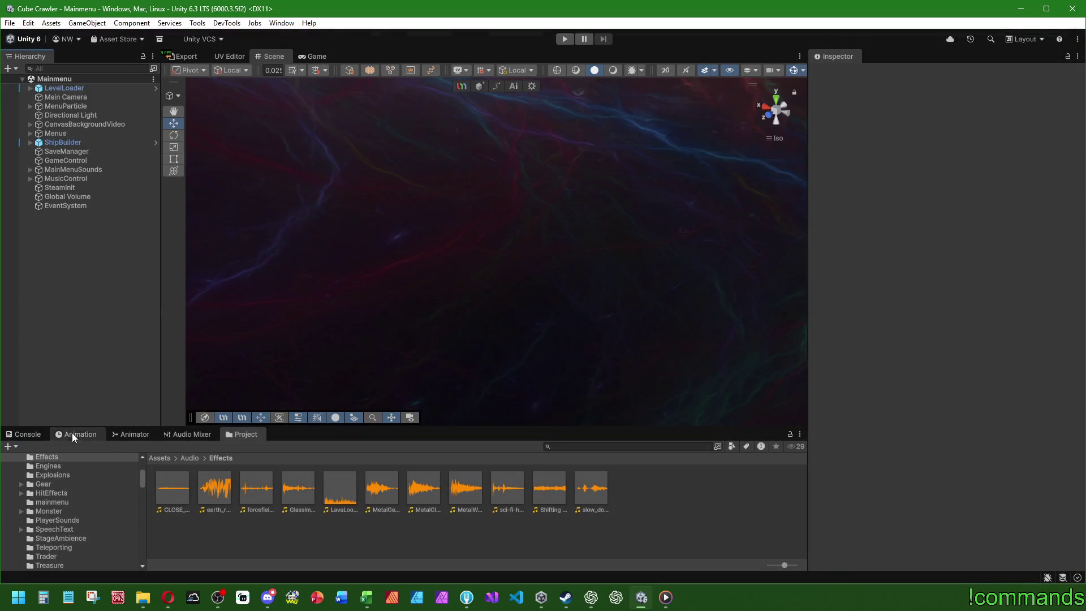
left_click(22, 434)
left_click(9, 22)
left_click(9, 23)
left_click(10, 23)
left_click(172, 267)
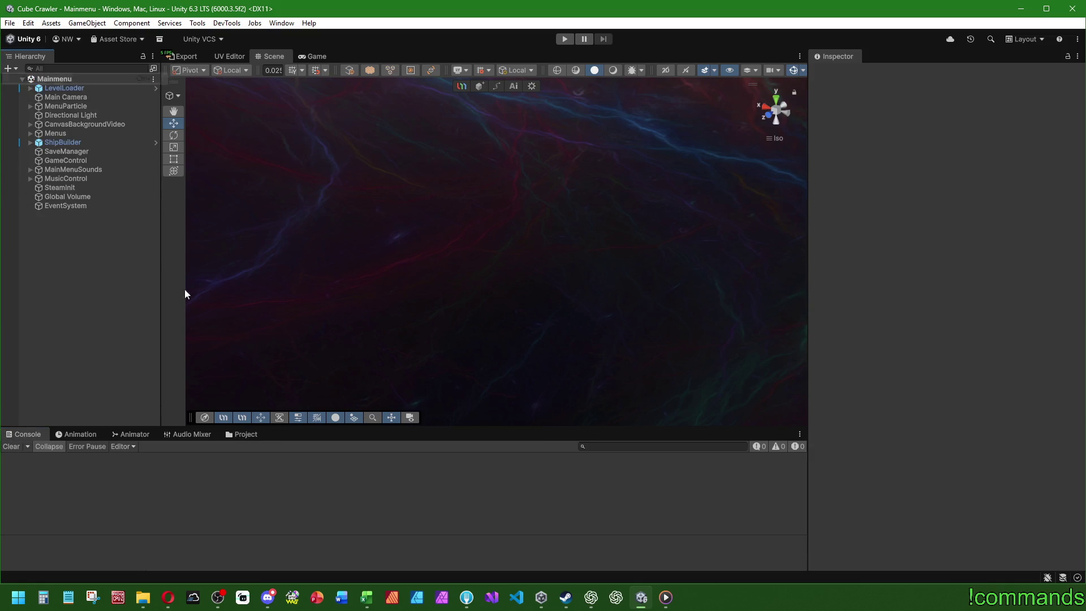
left_click(90, 134)
key("f")
left_click_drag(468, 232, 215, 272)
left_click(80, 323)
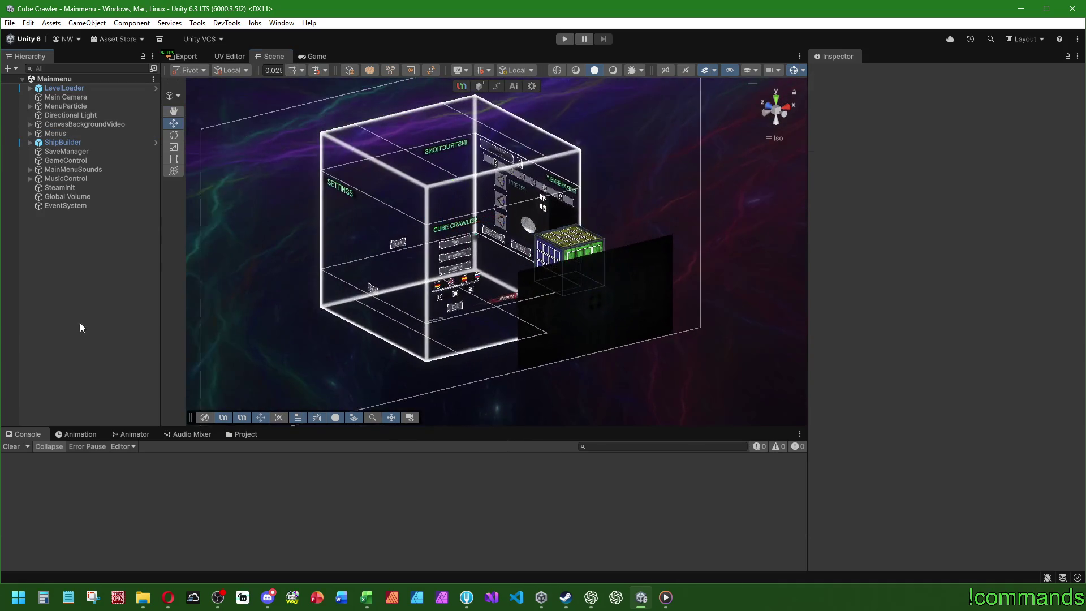
- Open the ExampleRoom prefab from Assets/Prefabs/World/Stage1_Entrance
left_click(244, 437)
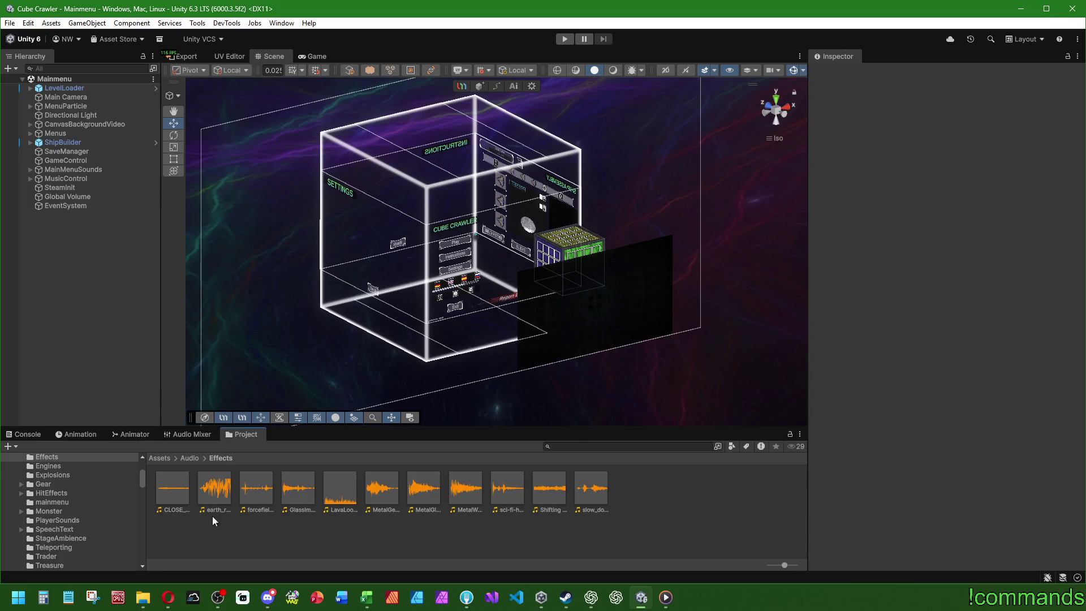
left_click(158, 459)
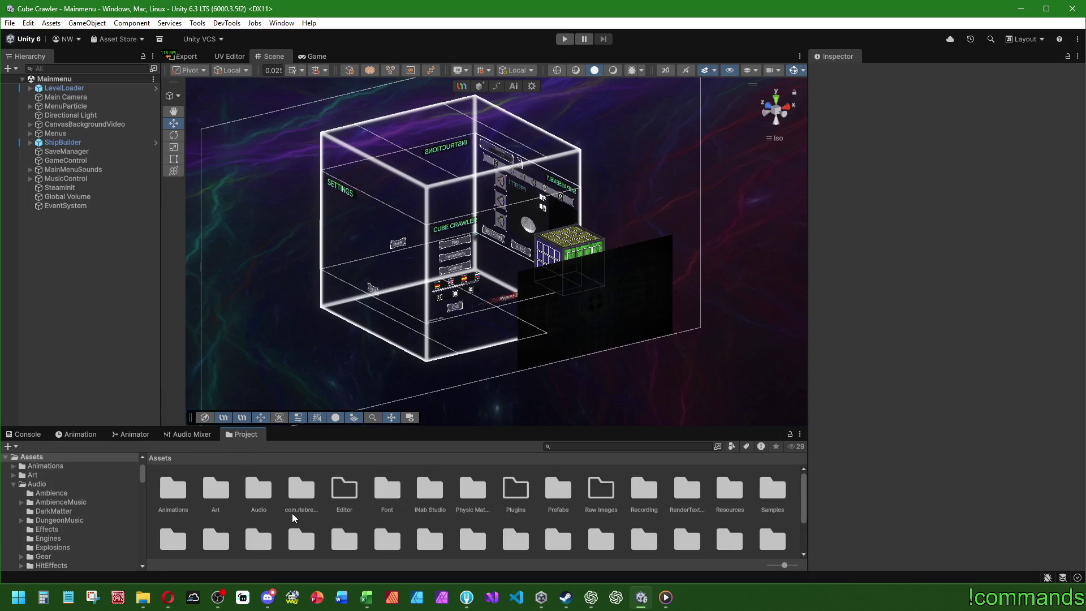
double_click(552, 492)
double_click(730, 541)
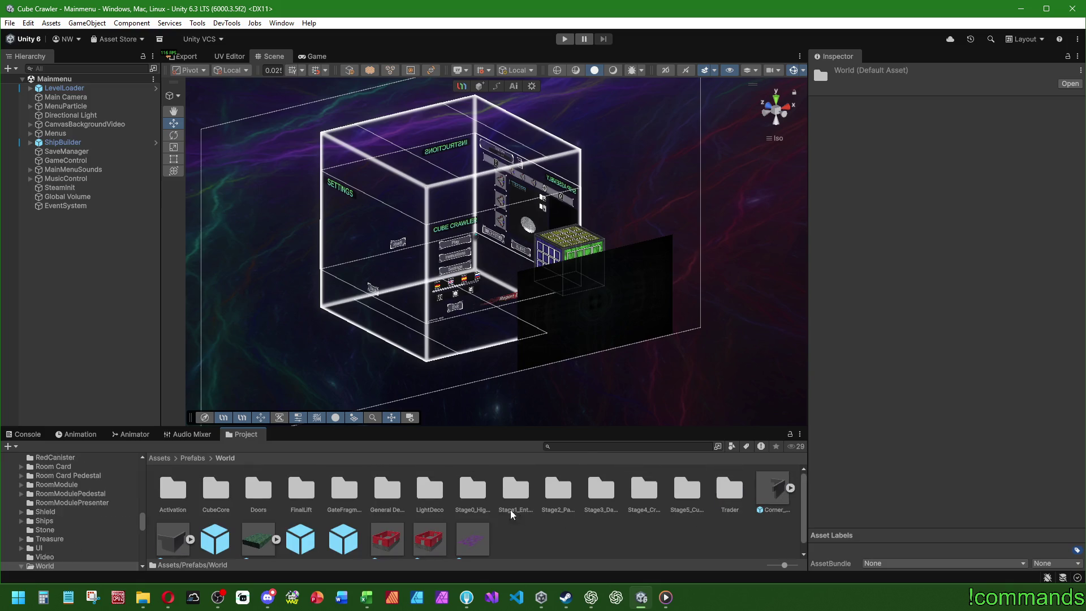
double_click(515, 490)
double_click(495, 497)
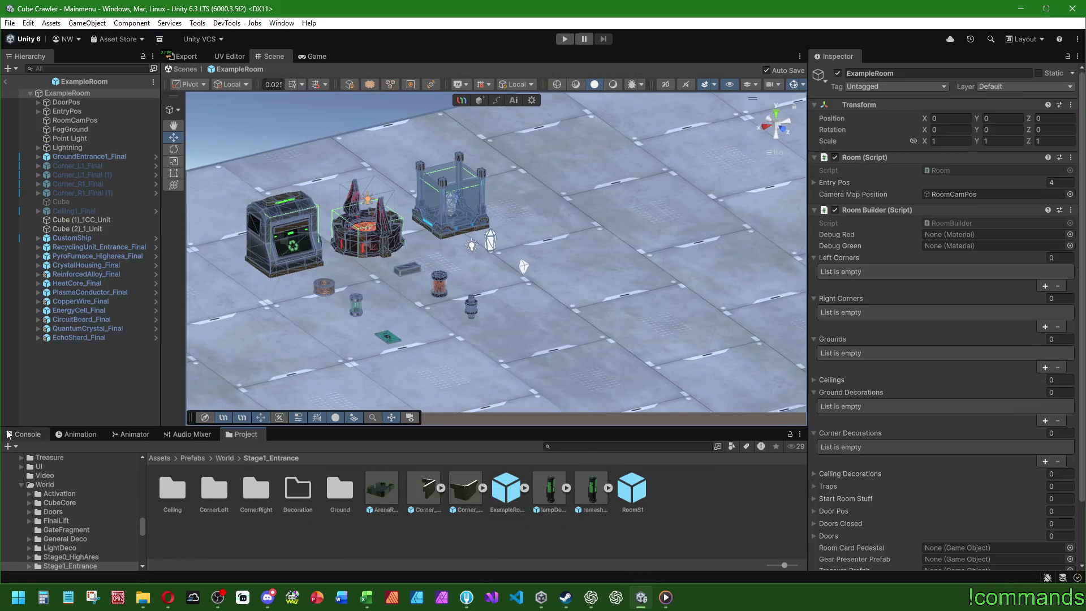
- Frame the EchoShard_Final prop and compare lit and unlit shading around the room
scroll(497, 260, "up", 3)
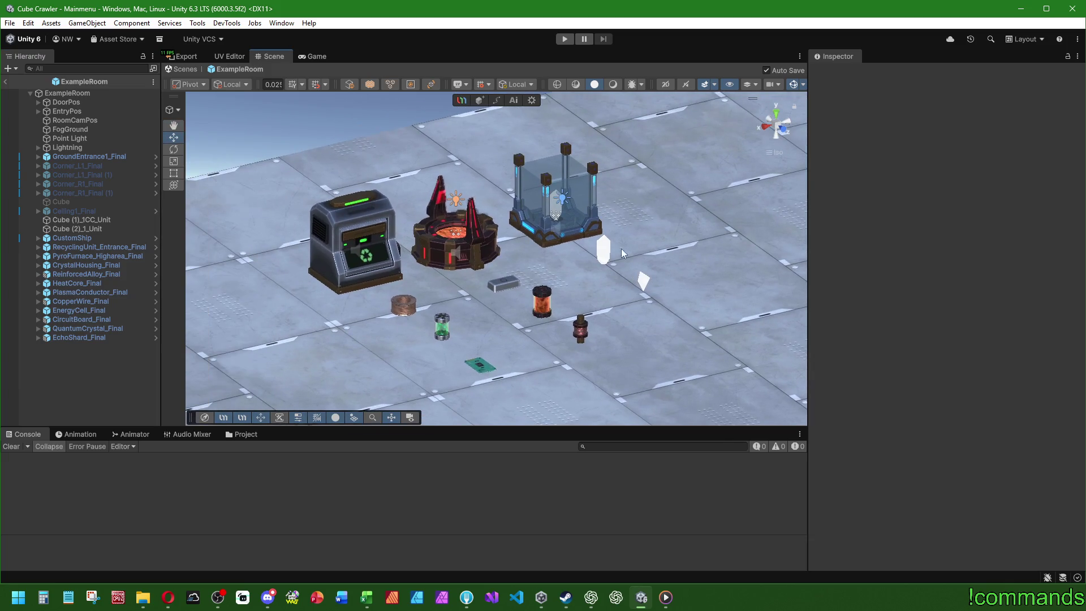
mouse_move(351, 272)
left_mouse_down()
mouse_move(339, 295)
mouse_move(316, 255)
mouse_move(322, 265)
mouse_move(541, 287)
left_mouse_up()
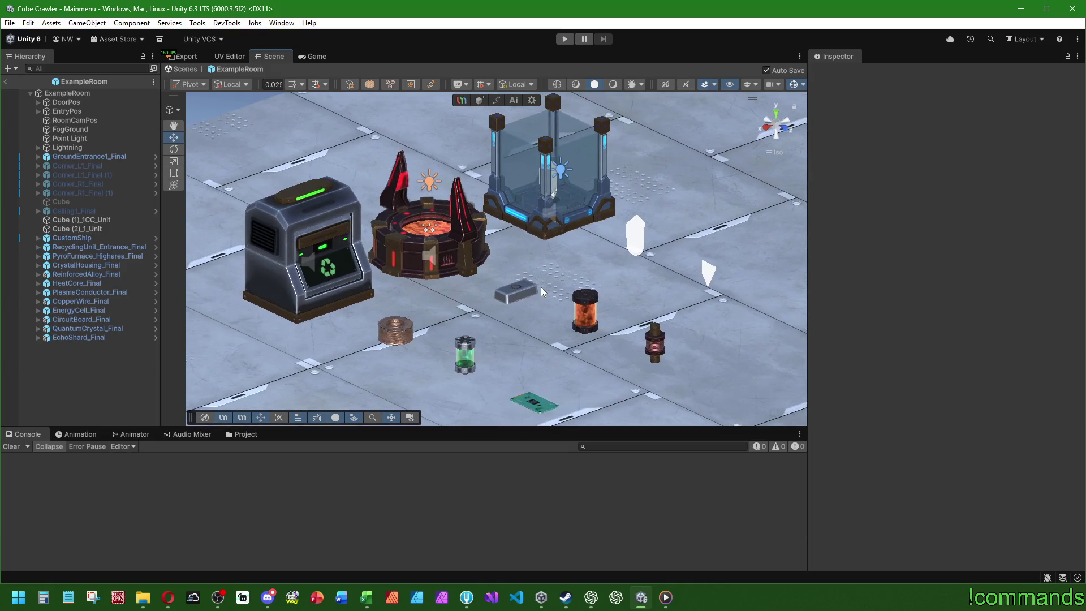
left_click(79, 337)
key("f")
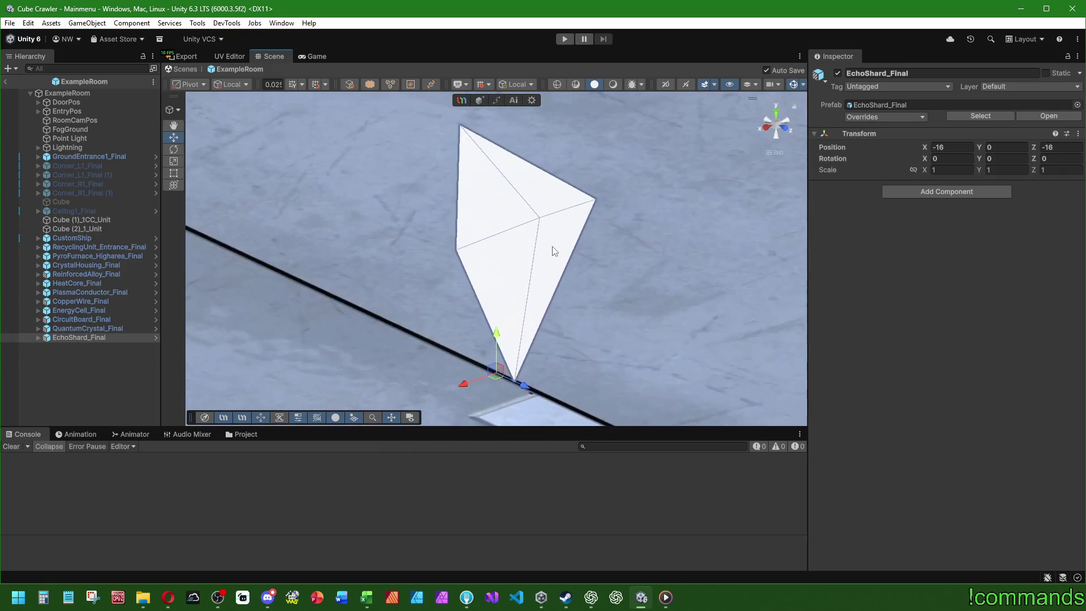
scroll(470, 279, "up", 3)
scroll(593, 320, "down", 3)
left_click(612, 83)
left_click(595, 85)
scroll(566, 317, "down", 6)
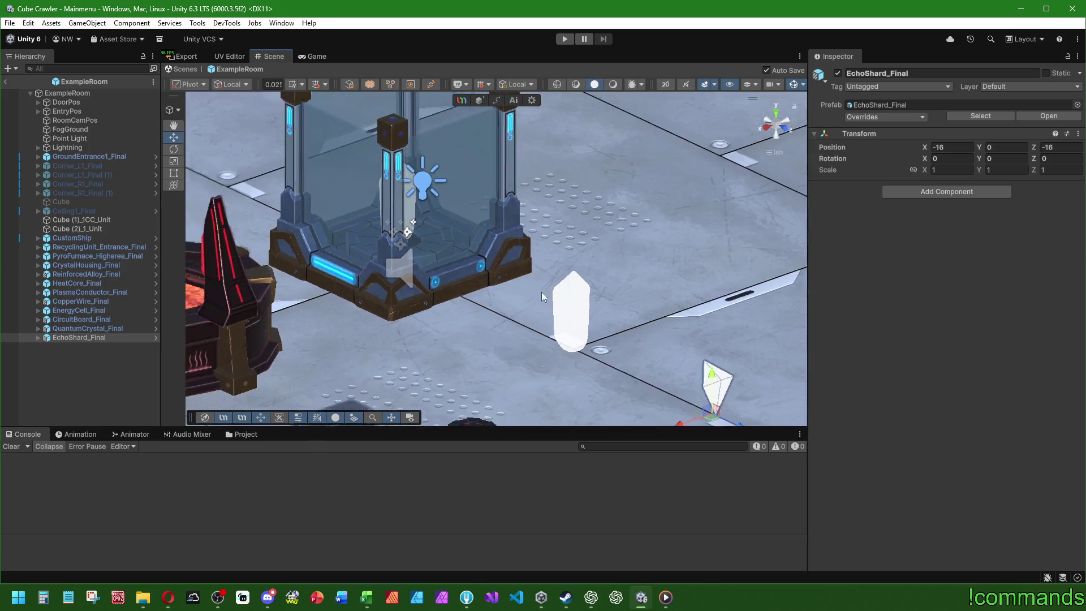
scroll(543, 265, "down", 2)
scroll(500, 302, "up", 5)
left_click_drag(450, 307, 348, 351)
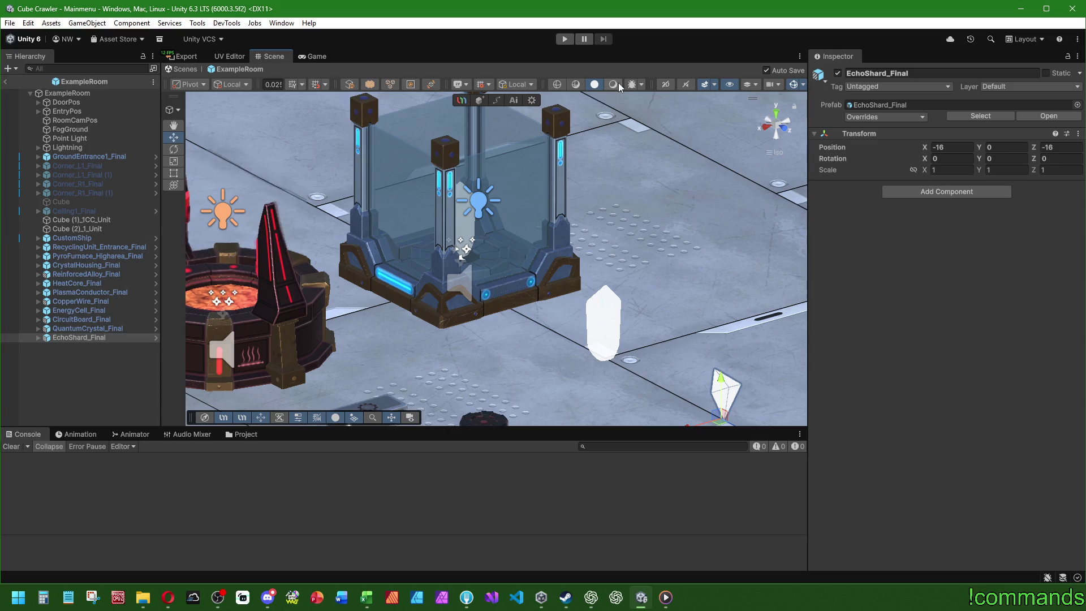
left_click(613, 84)
left_click(566, 255)
mouse_move(565, 254)
left_mouse_down()
mouse_move(405, 286)
mouse_move(565, 305)
mouse_move(561, 322)
left_mouse_up()
- Select QuantumCrystal_Final's default mesh child and ping its DiamondPassway material in Shaders/CoinShader
left_click(77, 339)
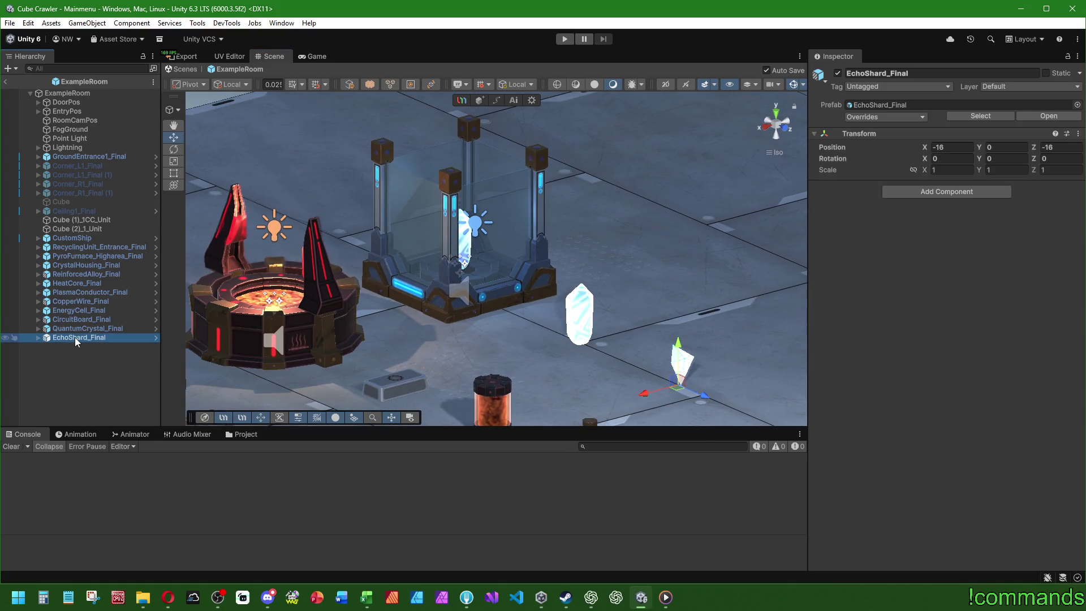
left_click(67, 330)
left_click(62, 320)
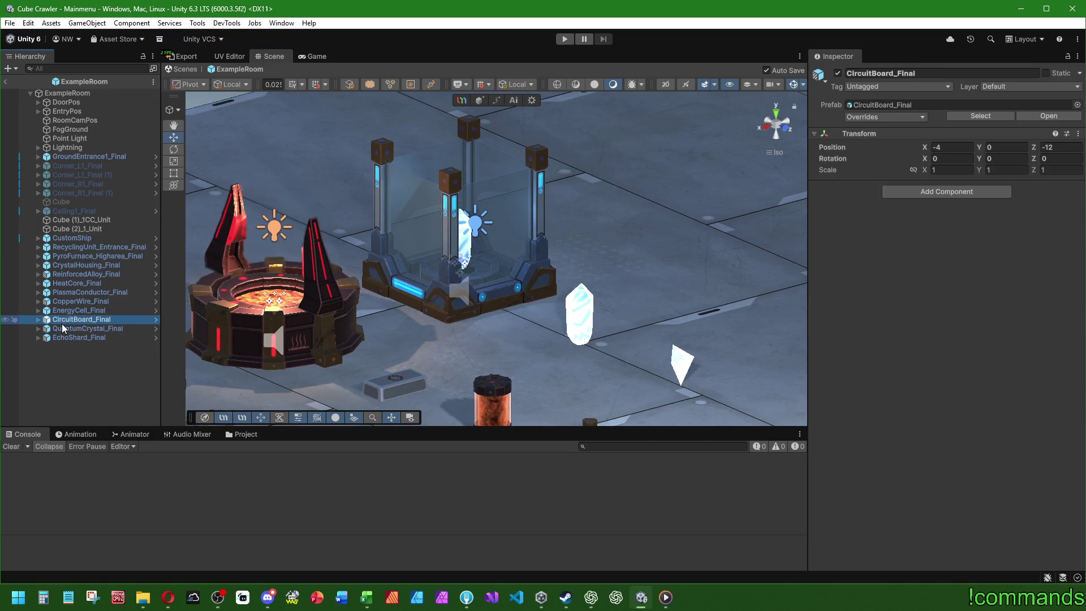
left_click(66, 311)
left_click(66, 322)
left_click(66, 335)
left_click(67, 328)
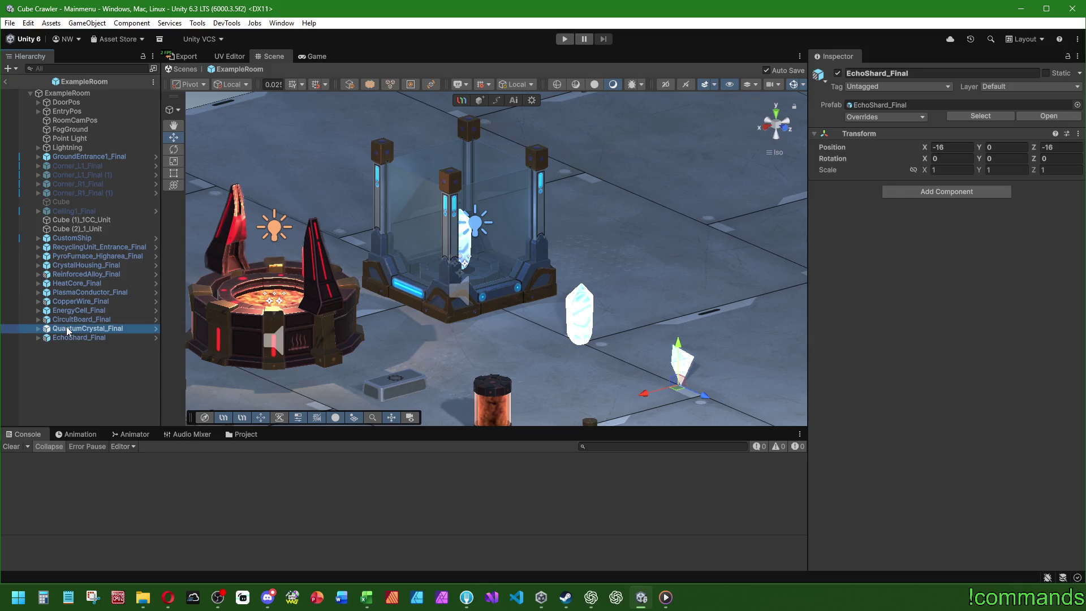
key("Right")
key("Down")
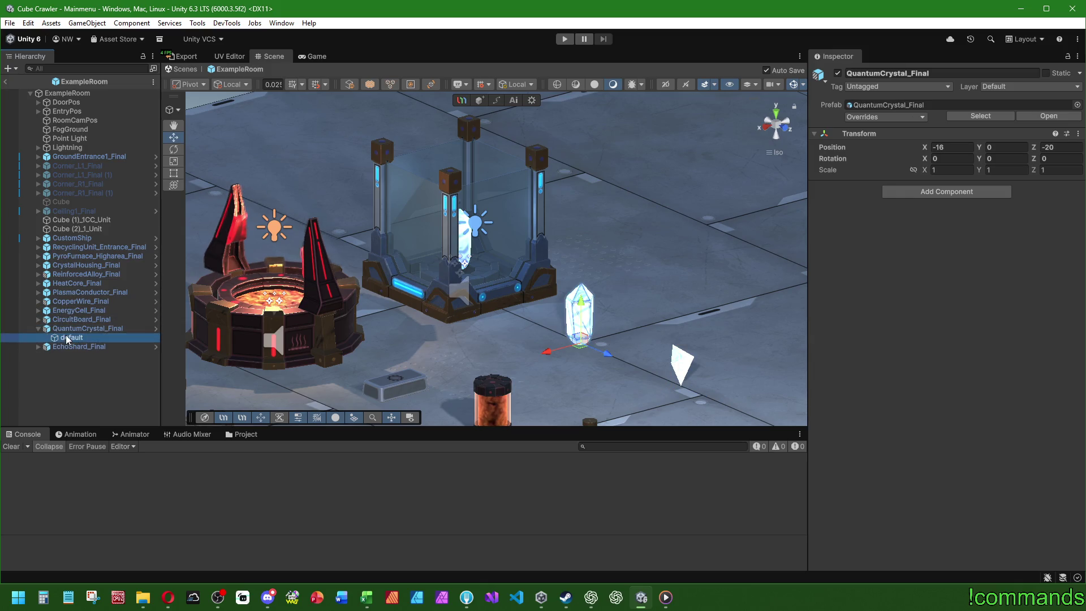
left_click(951, 227)
left_click(245, 434)
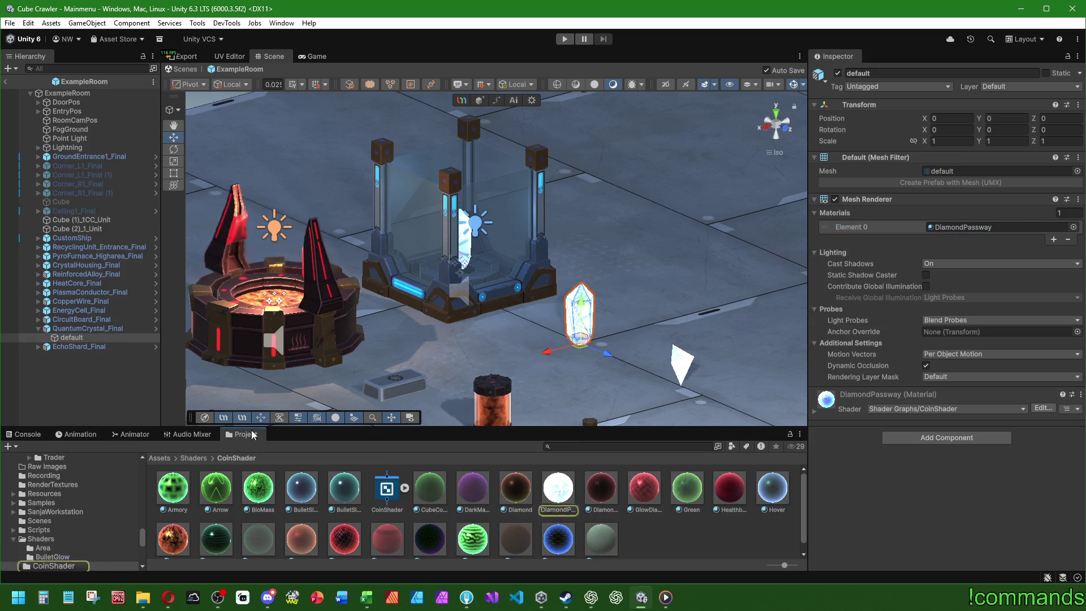
- Deepen DiamondPassway's blue BaseColor and lower its cyan UpColor intensity in the HDR picker
left_click(560, 487)
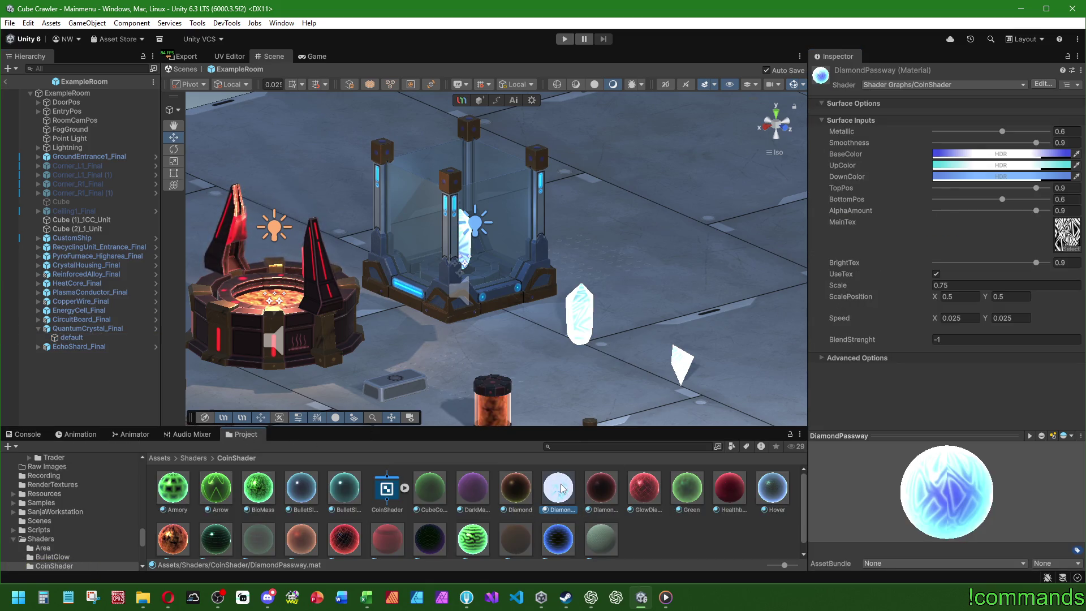
left_click(1001, 154)
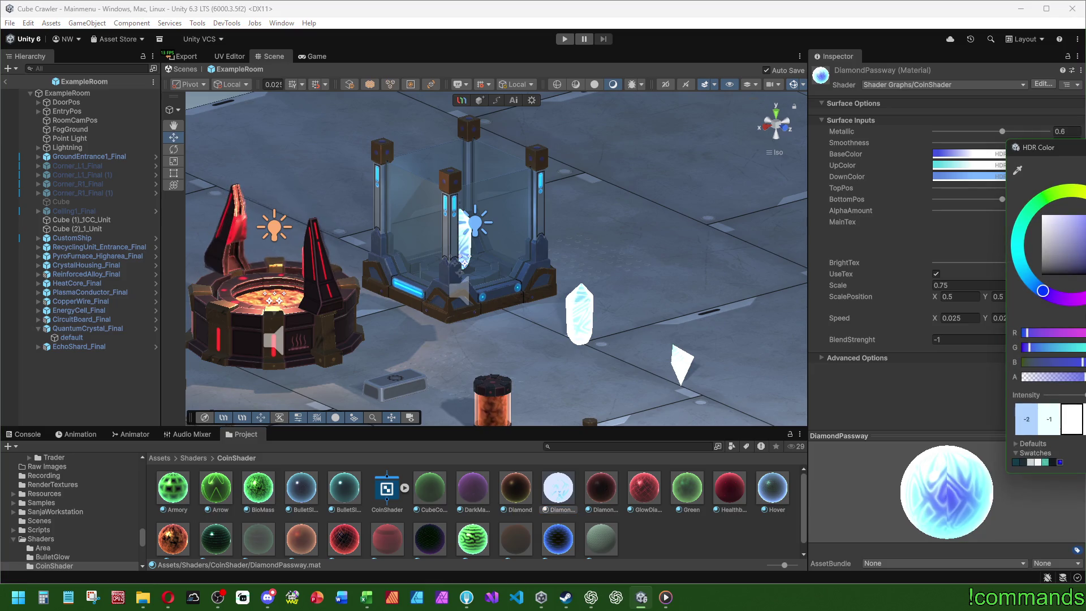
left_click(1053, 425)
left_click(962, 165)
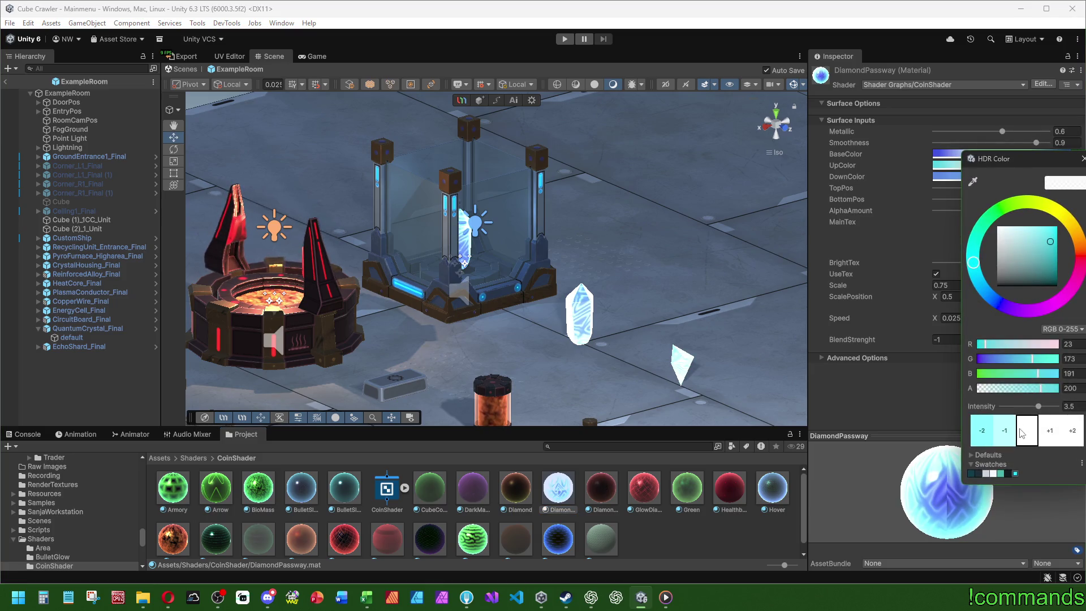
left_click(1009, 434)
left_click(946, 177)
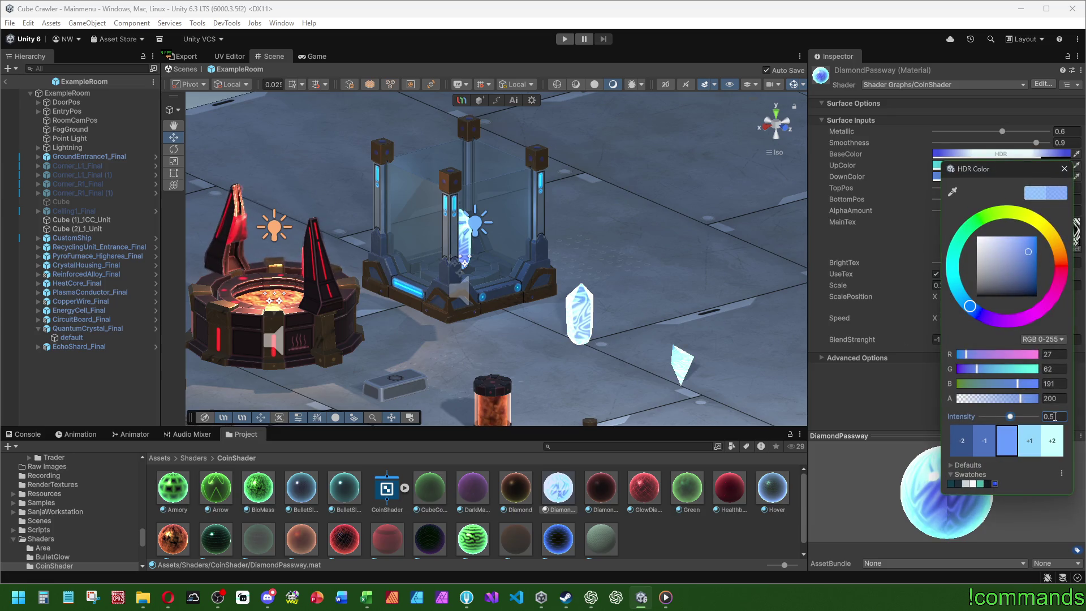
left_click(1020, 300)
left_click(979, 166)
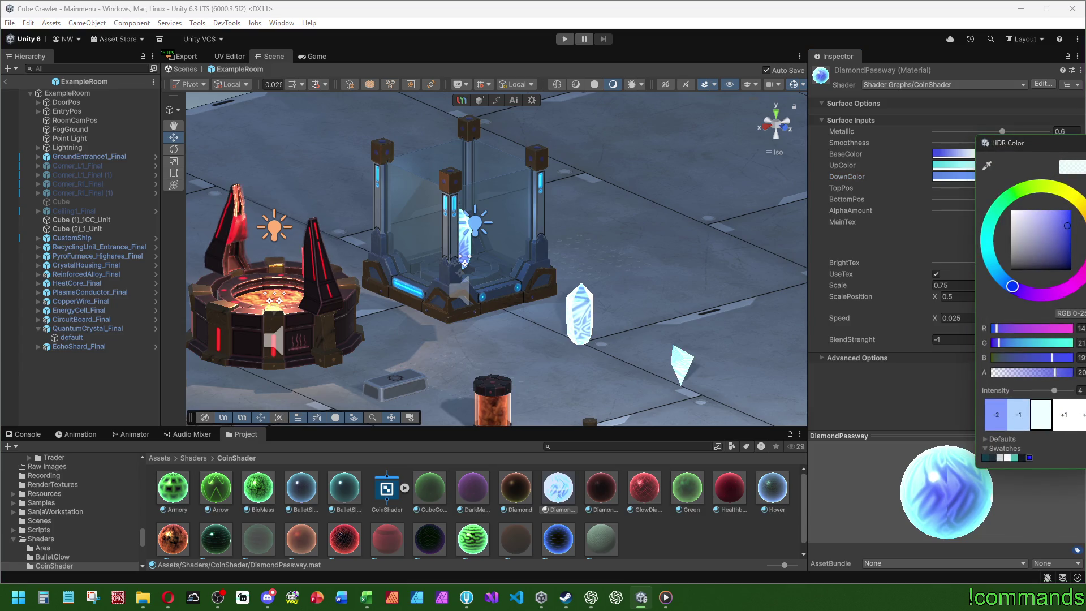
left_click_drag(1055, 390, 1052, 390)
left_click(987, 168)
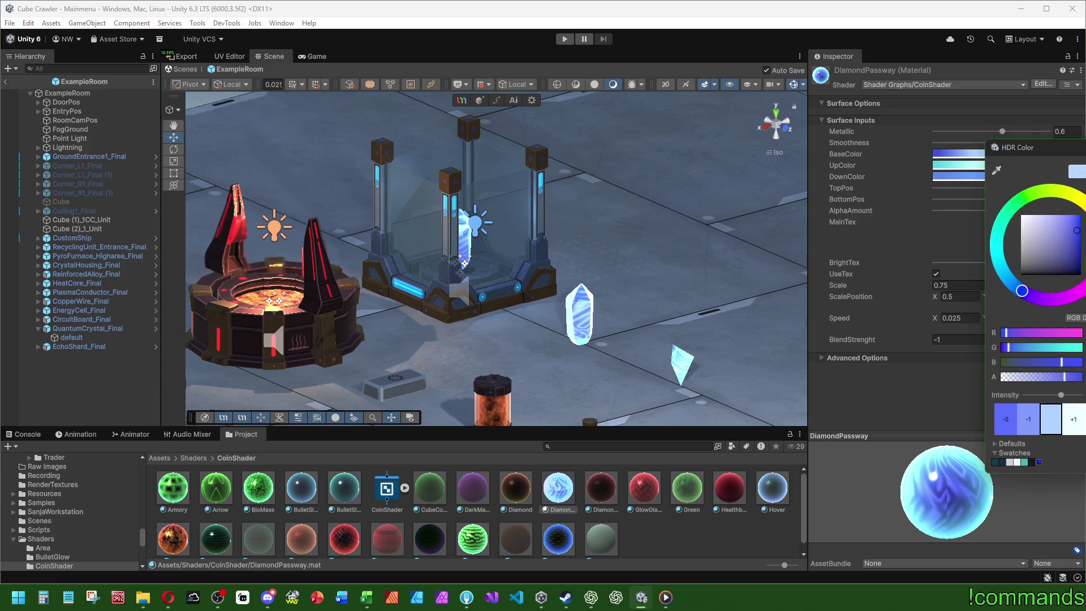
left_click(950, 165)
left_click(951, 165)
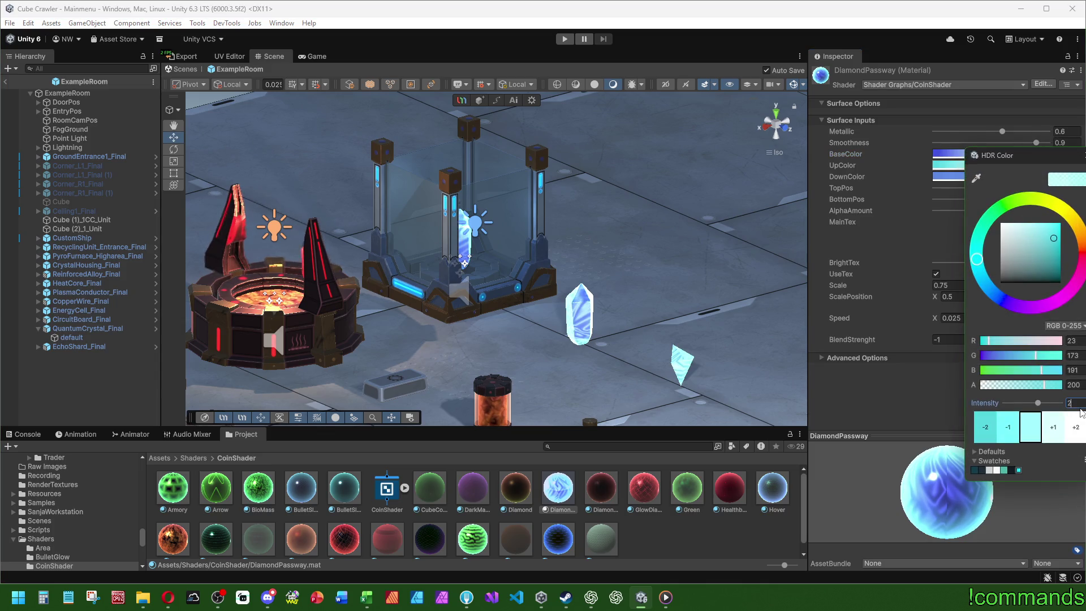
key("Escape")
- Return the bottom panel to the Console, show the room in full Shaded view, then switch to Excel
left_click(69, 401)
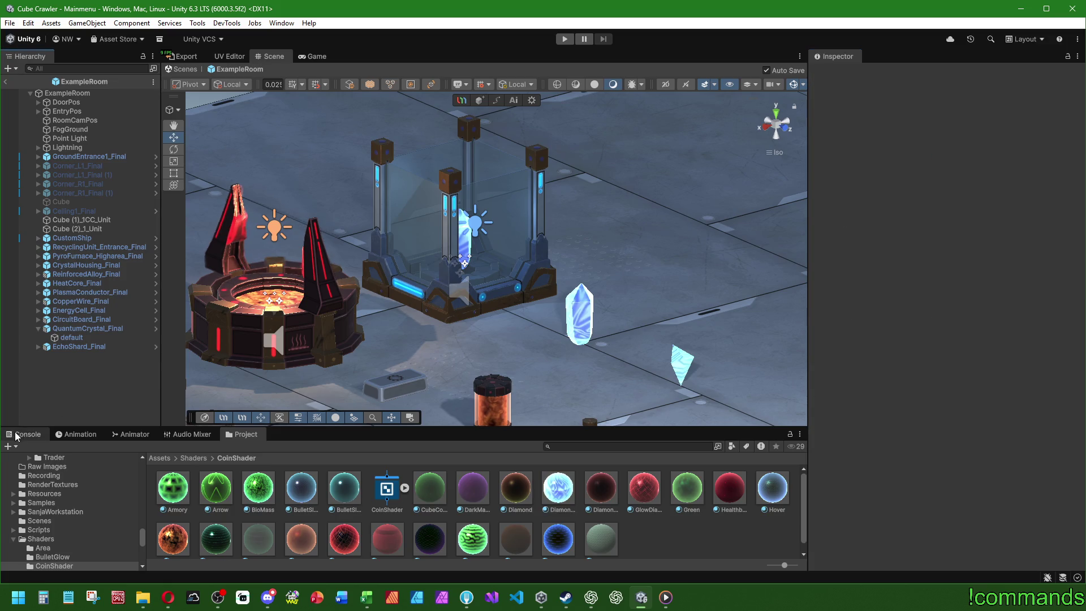
left_click(17, 436)
mouse_move(628, 348)
left_mouse_down()
mouse_move(325, 331)
mouse_move(569, 344)
mouse_move(585, 320)
mouse_move(556, 301)
mouse_move(572, 300)
left_mouse_up()
left_click(593, 86)
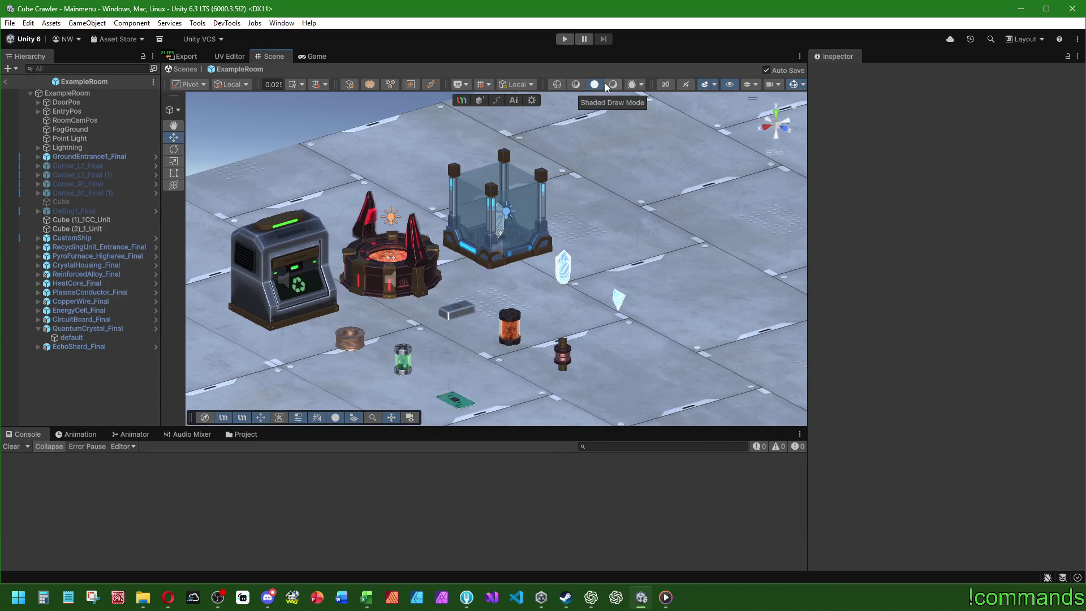
left_click(794, 85)
left_click(795, 88)
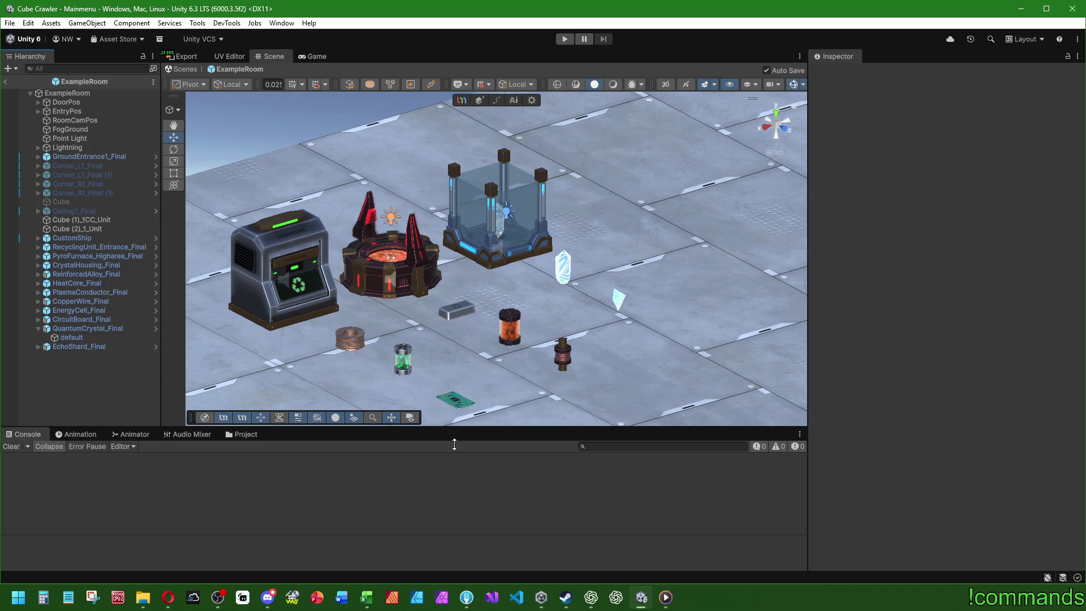
left_click(366, 597)
- Tick off the blue column's crystal props, including Crystal Housing, on the Environment sheet, then return to Unity
left_click(319, 456)
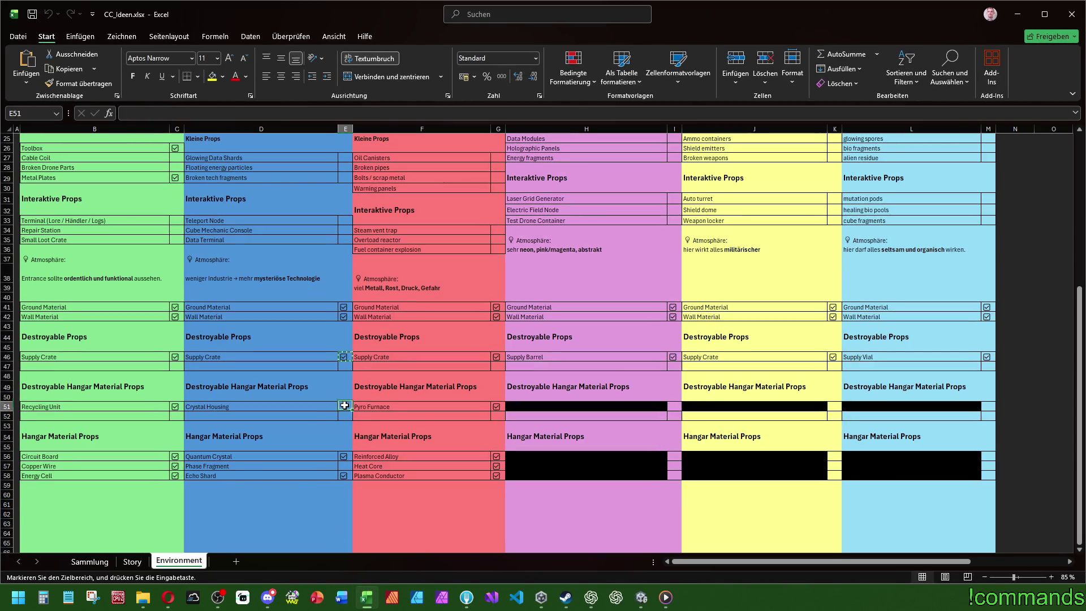
left_click(296, 378)
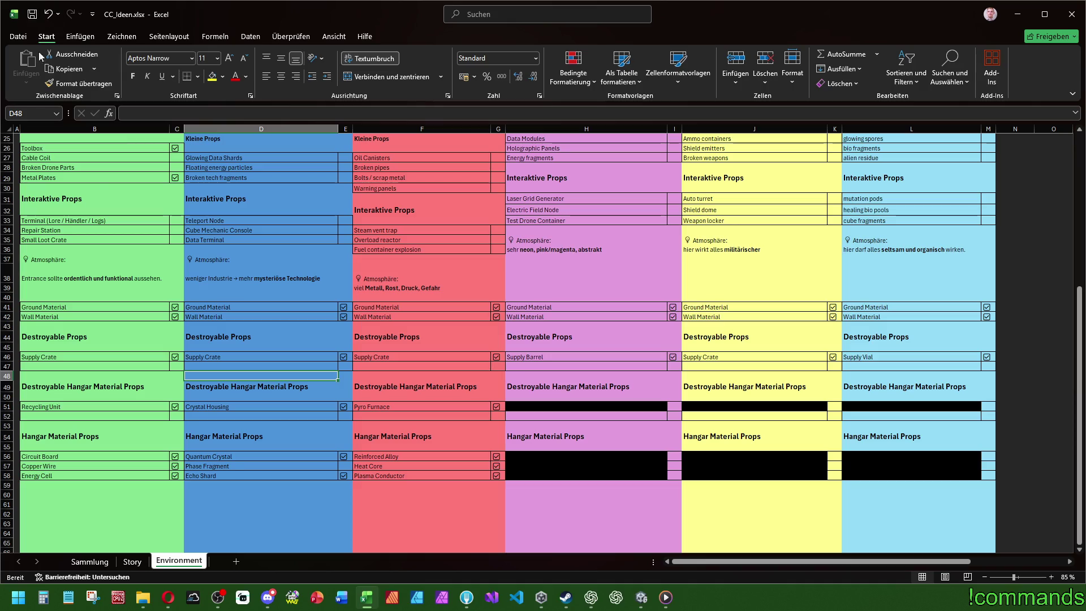
left_click_drag(215, 466, 346, 467)
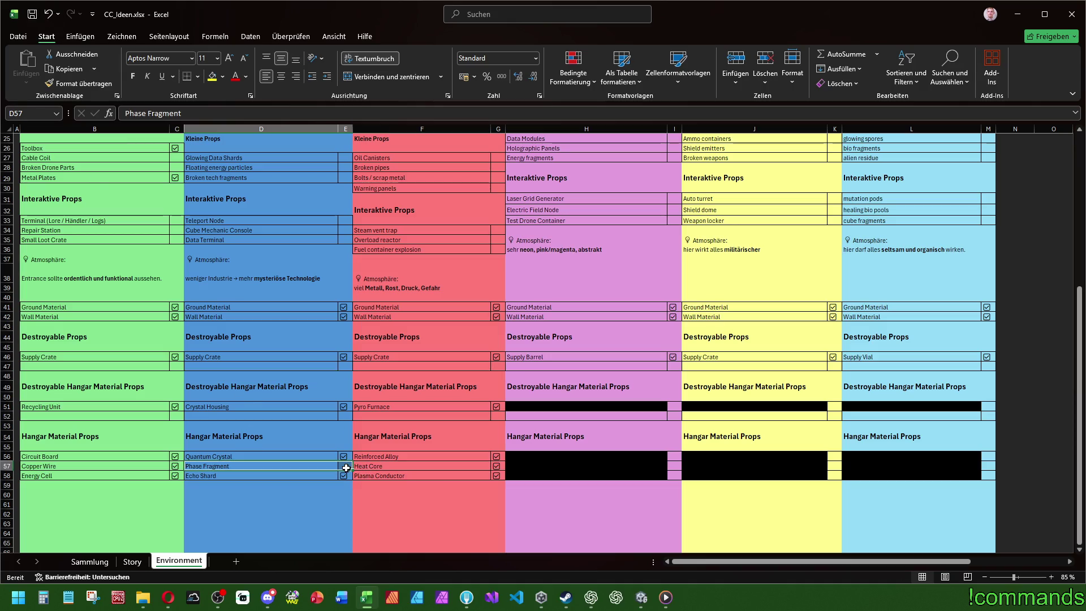
left_click(297, 419)
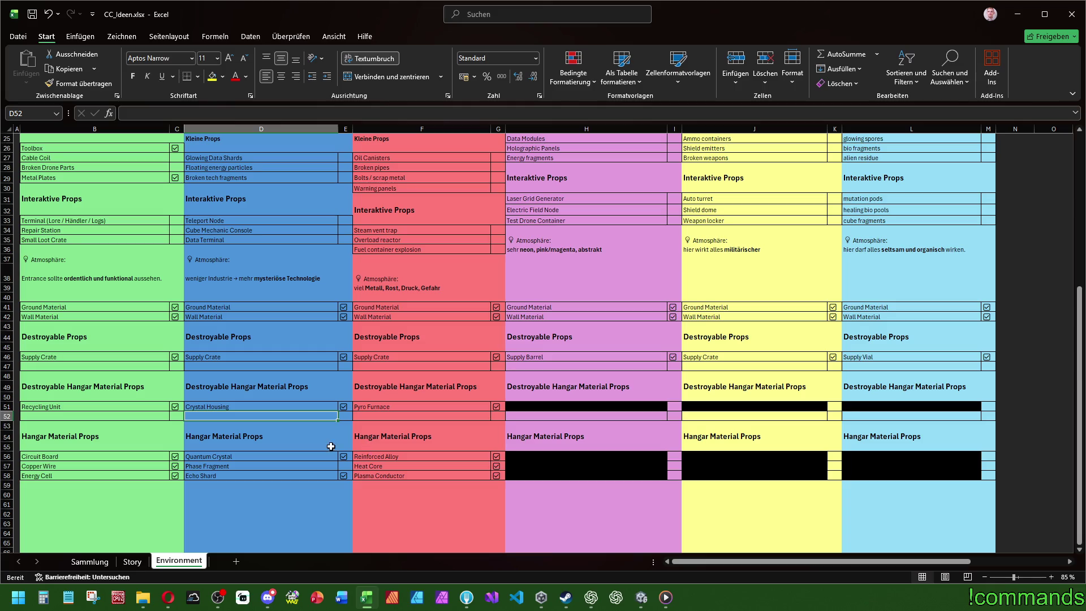
key("Up")
key("Up")
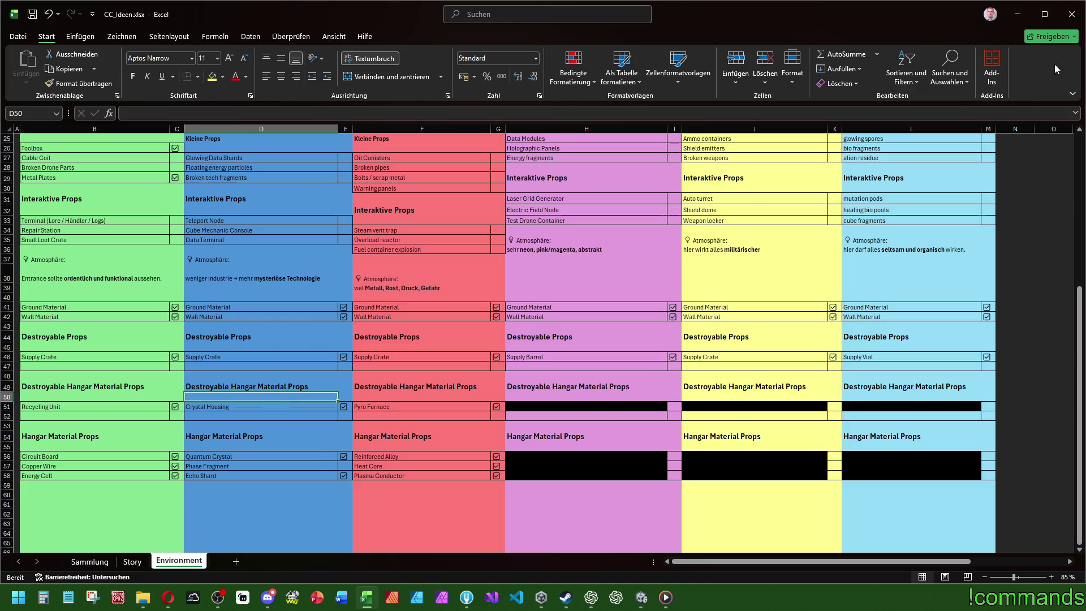
left_click(1017, 14)
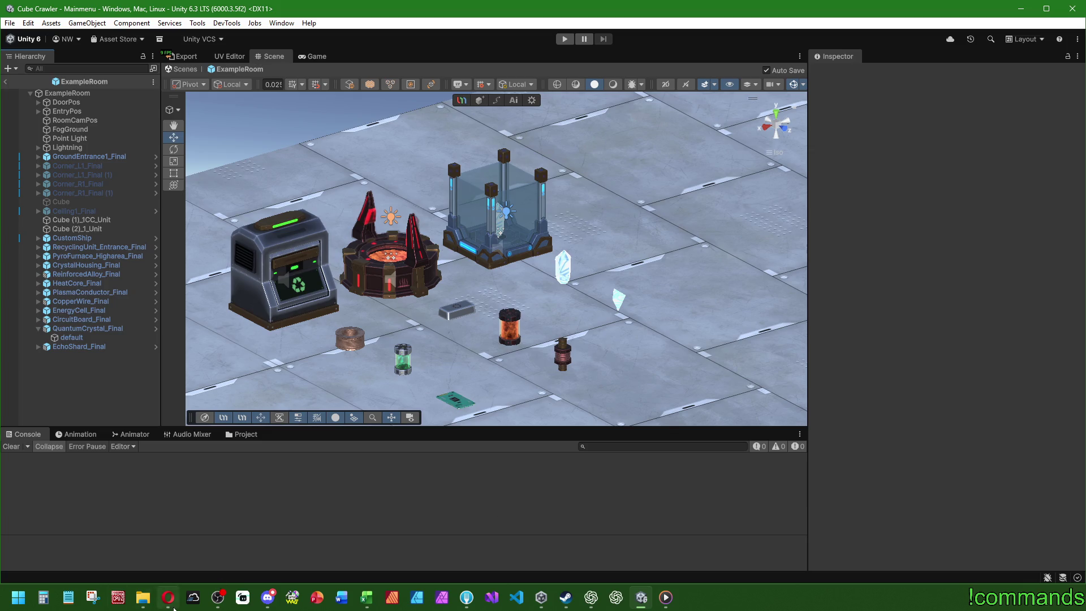
left_click(142, 599)
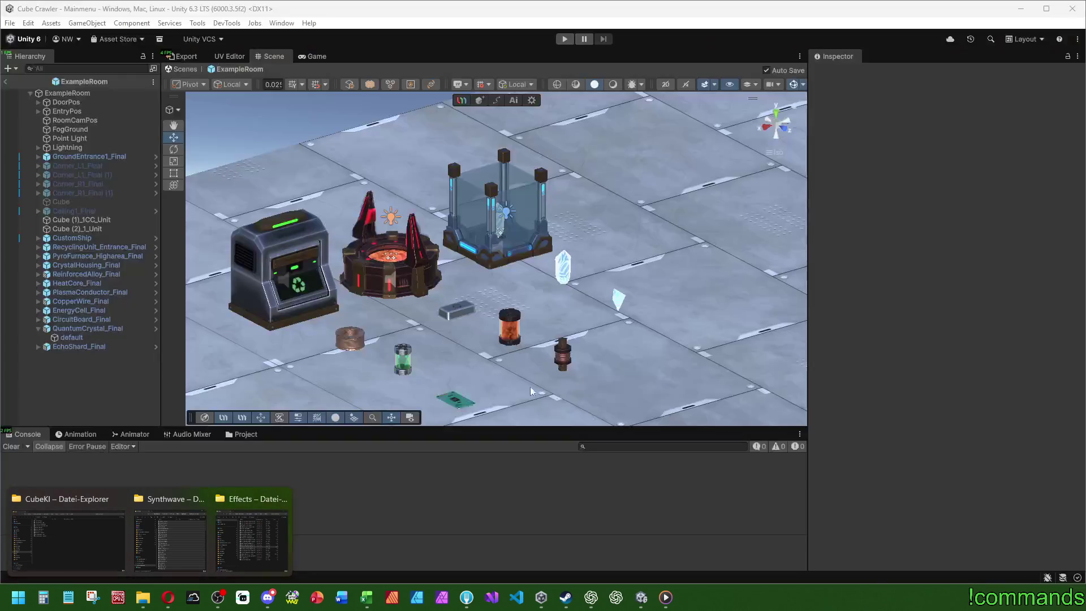
left_click(509, 514)
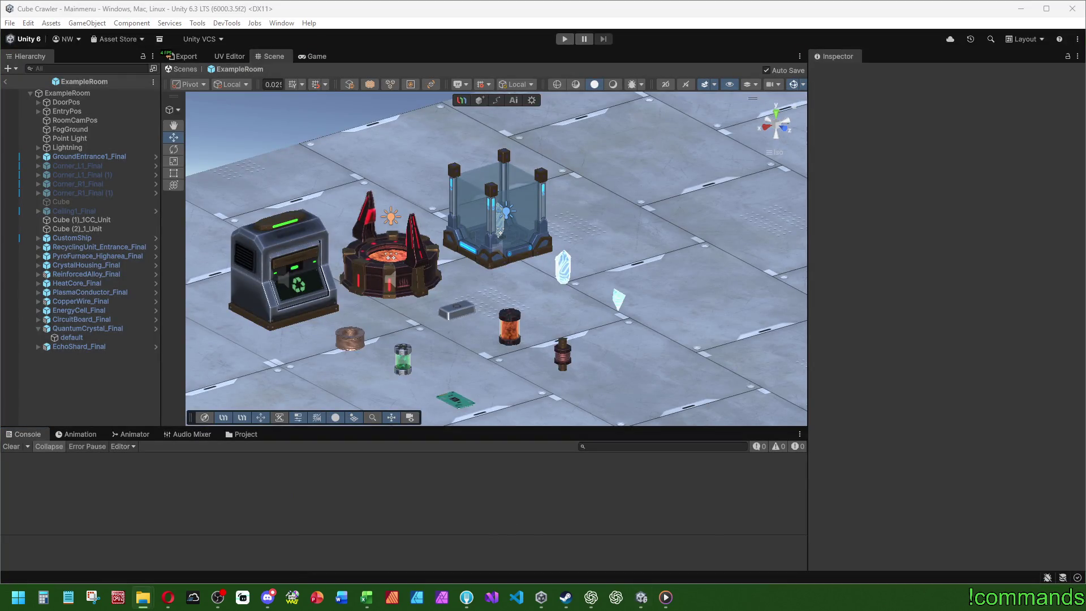
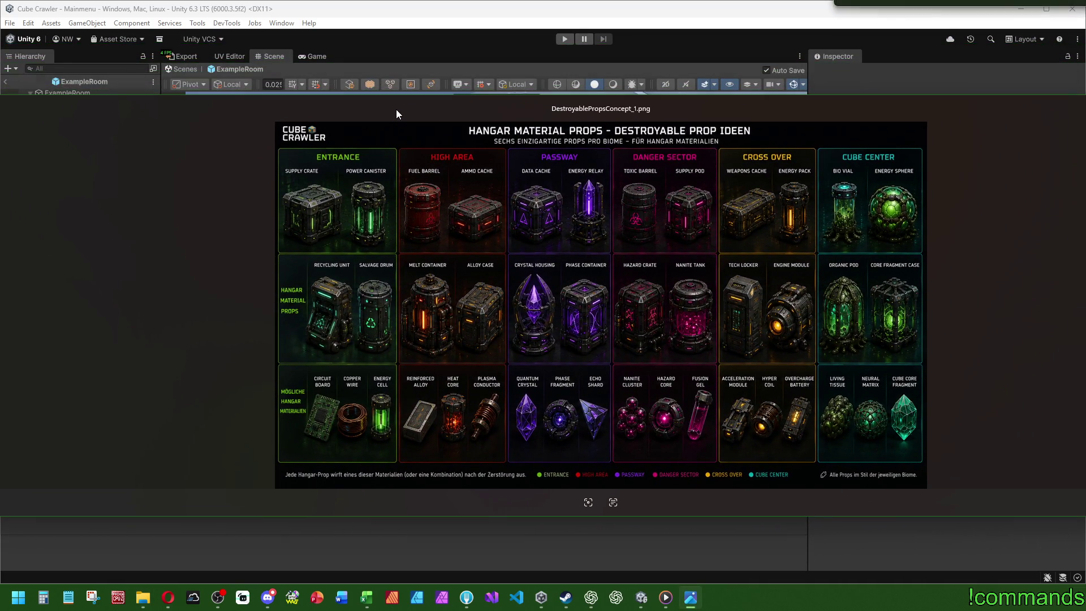
- Close the DestroyablePropsConcept_1.png image viewer to return to the Unity editor
key("Escape")
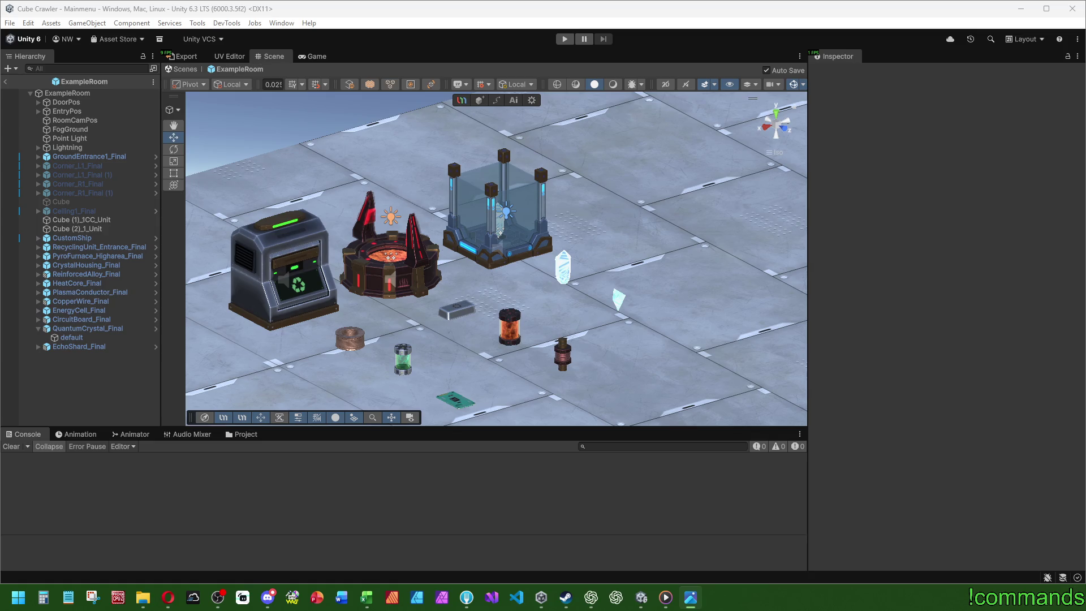
- Zoom and orbit closer to the hangar props, then maximize the Scene view
scroll(574, 153, "up", 3)
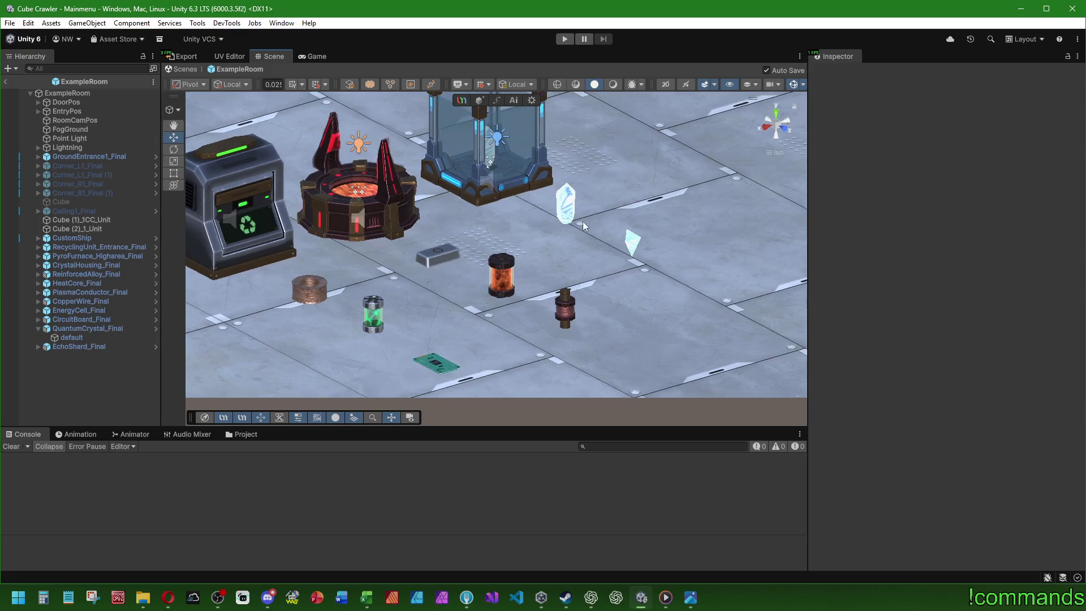
left_click(776, 113)
mouse_move(586, 195)
left_mouse_down()
mouse_move(218, 106)
mouse_move(374, 174)
left_mouse_up()
scroll(374, 174, "up", 4)
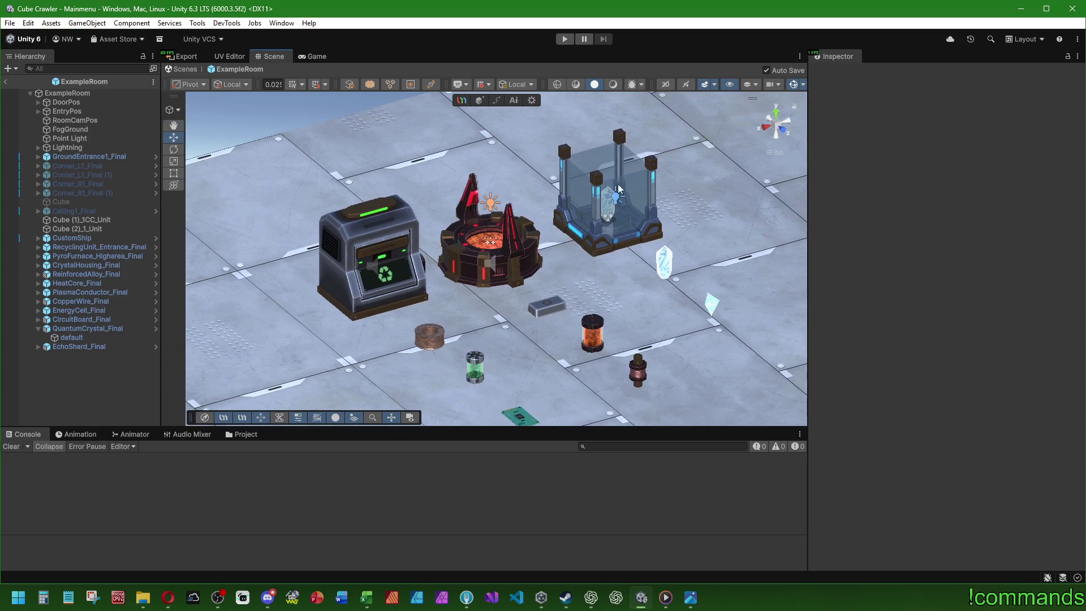
double_click(274, 56)
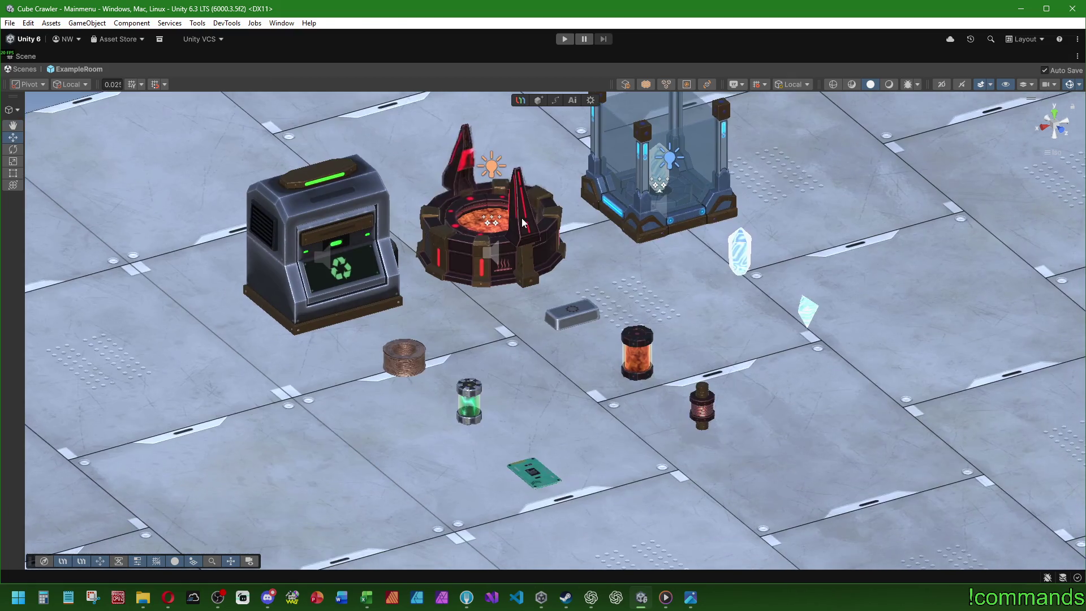
- Orbit and zoom in closely around the hangar props, switching to the Move tool
left_click_drag(671, 321, 432, 294)
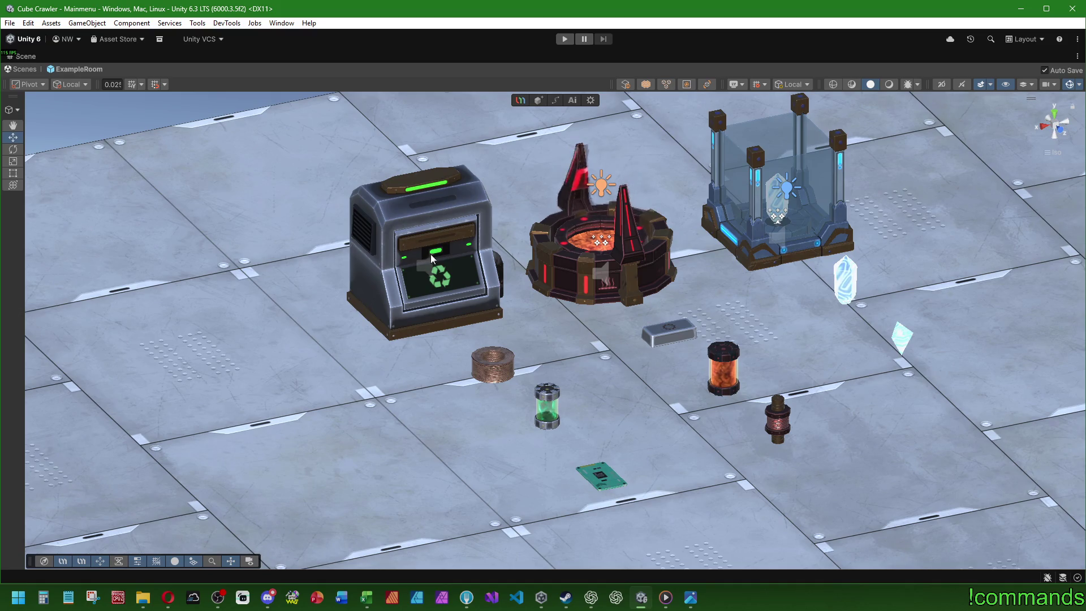
scroll(460, 301, "up", 3)
mouse_move(459, 302)
left_mouse_down()
mouse_move(441, 348)
mouse_move(691, 450)
left_mouse_up()
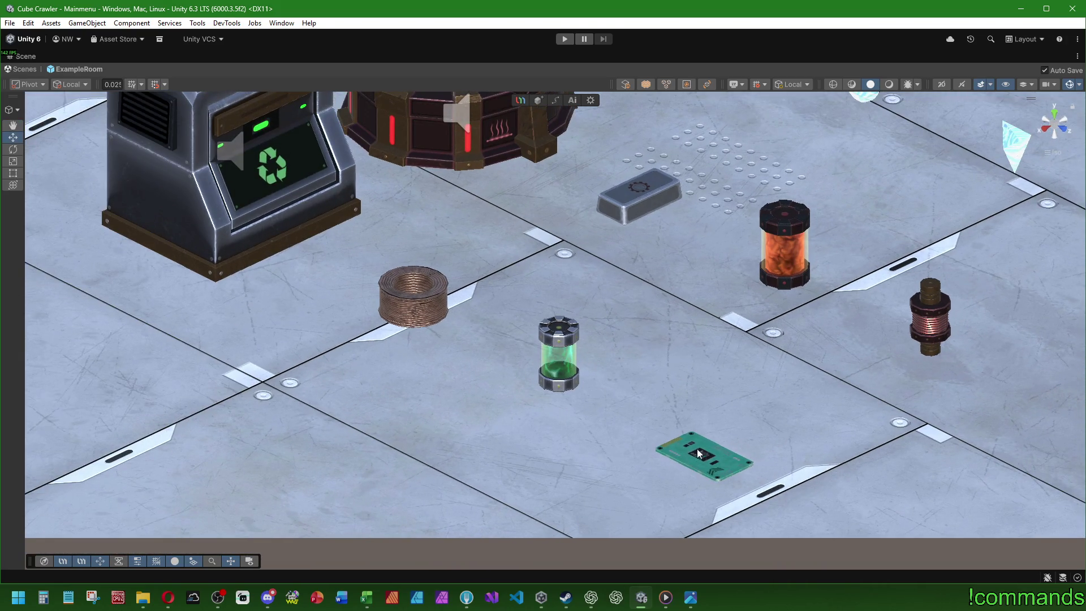
scroll(701, 457, "down", 8)
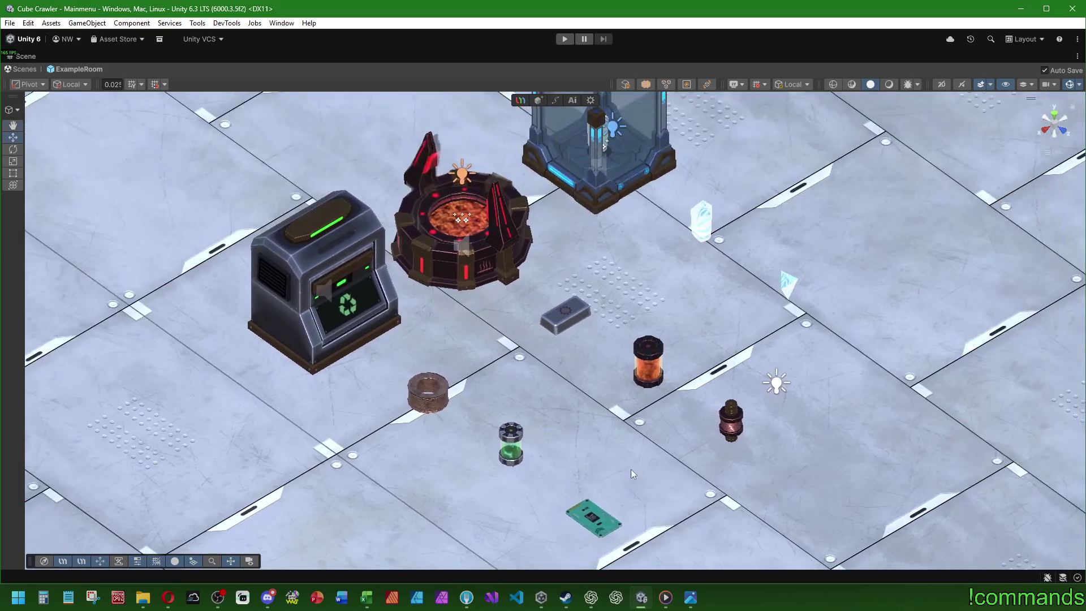
left_click_drag(629, 474, 505, 288)
key("w")
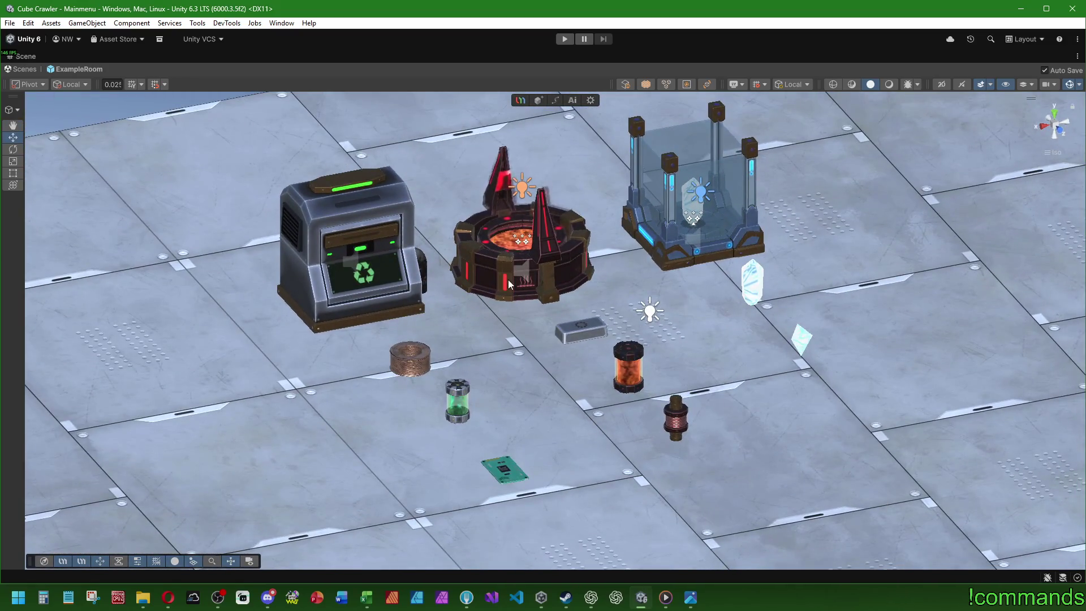
scroll(508, 280, "up", 5)
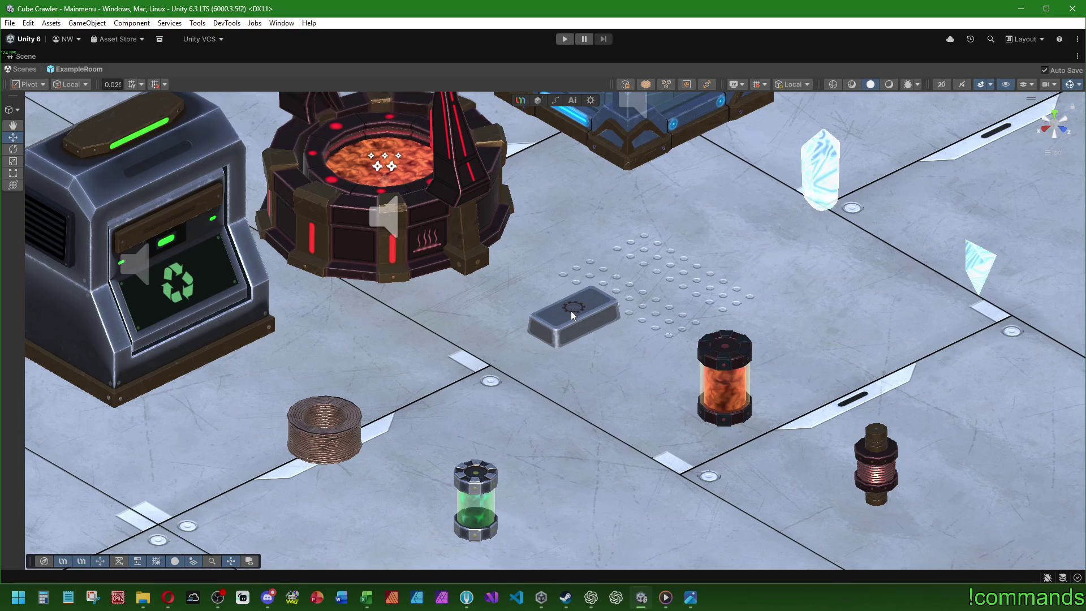
- Fly close to the copper coil, then pull back to a centred, low front-facing overview
left_click_drag(586, 299, 443, 277)
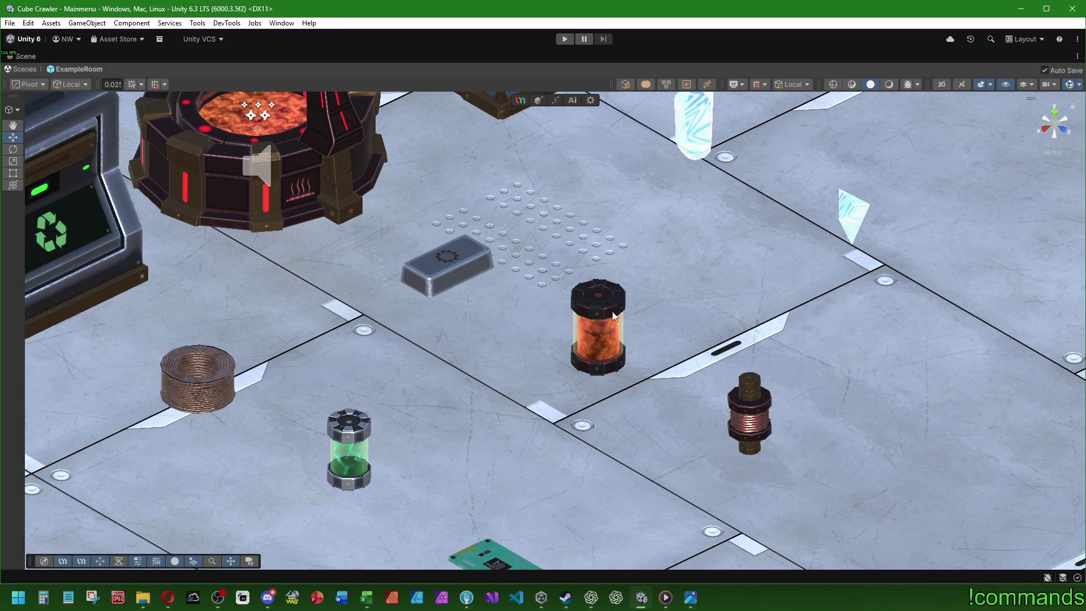
mouse_move(625, 320)
left_mouse_down()
mouse_move(616, 333)
mouse_move(572, 258)
mouse_move(643, 367)
mouse_move(612, 370)
mouse_move(578, 310)
mouse_move(593, 383)
mouse_move(542, 304)
left_mouse_up()
left_click_drag(630, 317, 658, 372)
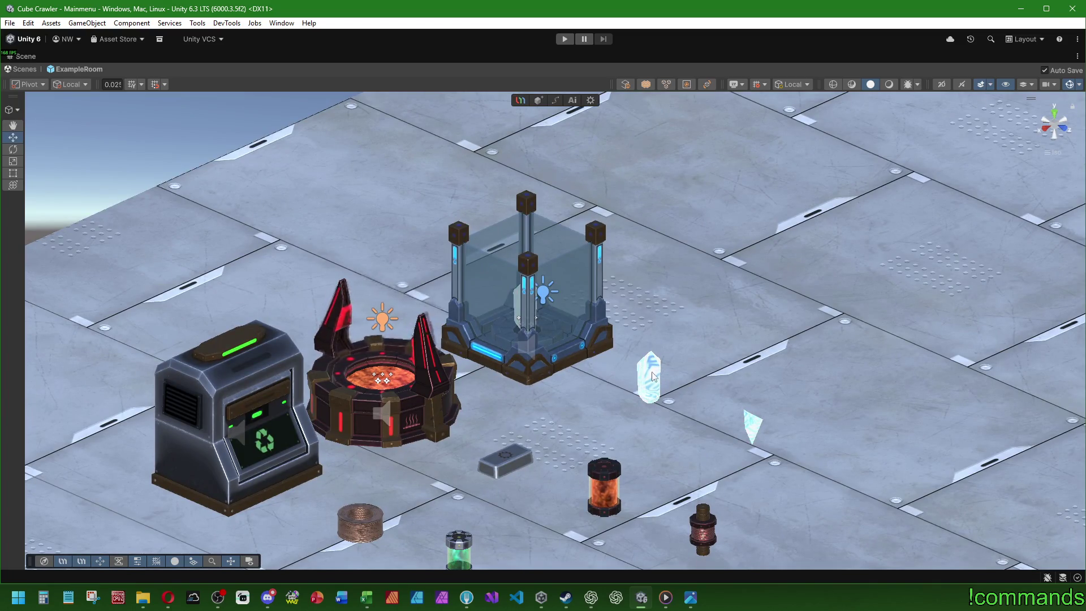
left_click_drag(745, 451, 676, 375)
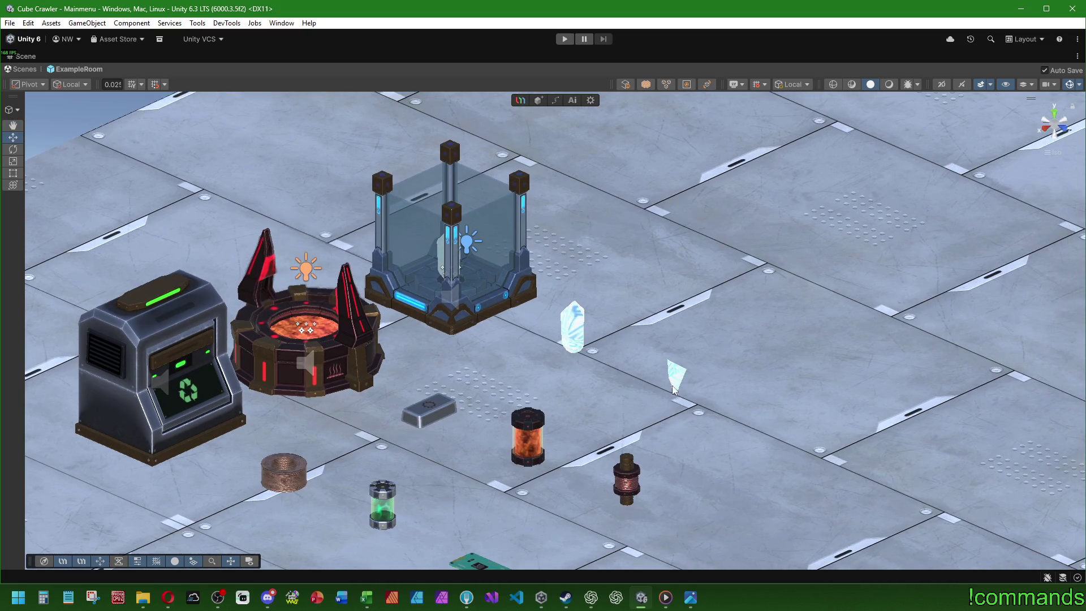
scroll(673, 393, "up", 3)
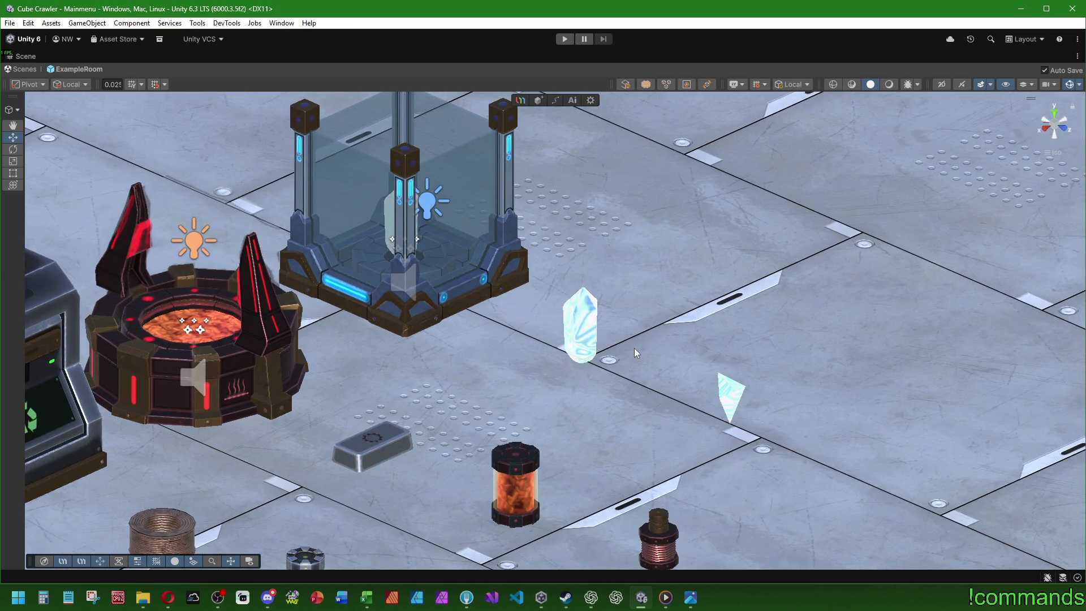
scroll(635, 352, "down", 2)
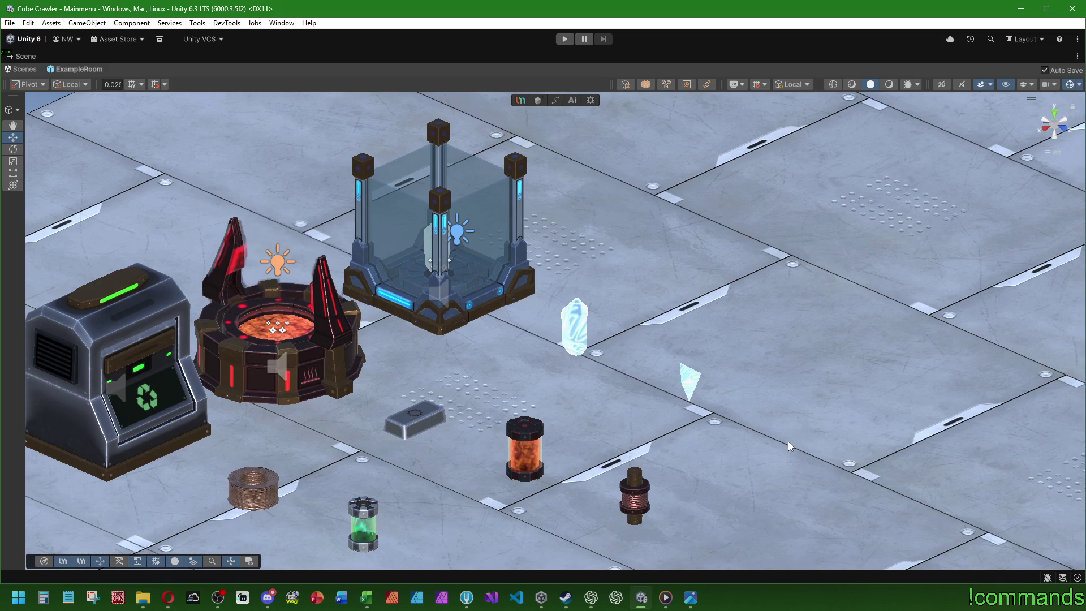
scroll(788, 442, "down", 3)
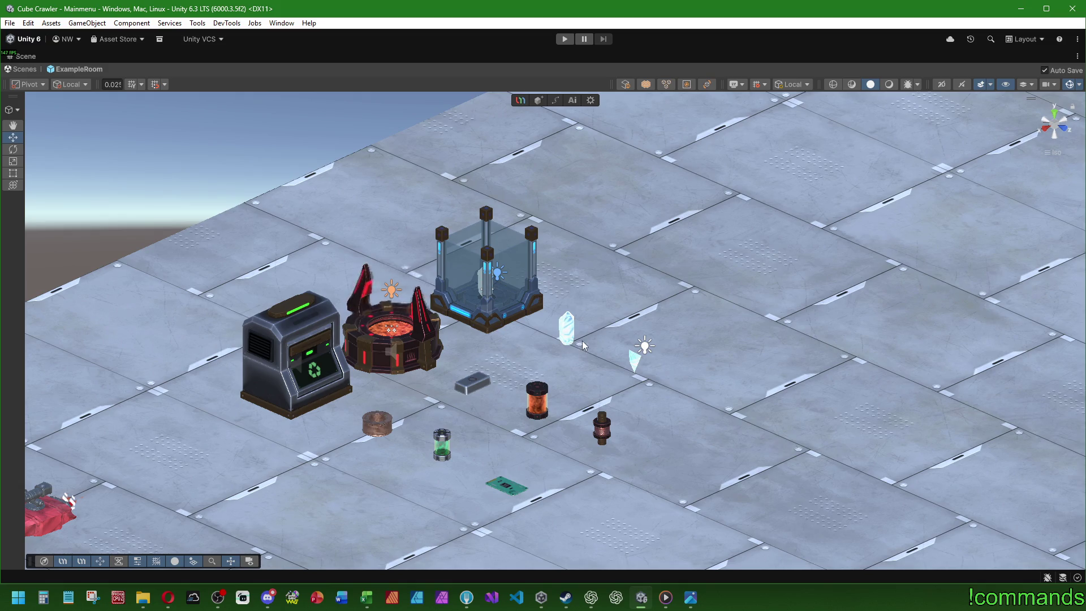
mouse_move(483, 362)
left_mouse_down("alt")
mouse_move(506, 355)
mouse_move(498, 396)
mouse_move(735, 227)
left_mouse_up("alt")
- Toggle scene lighting back to flat and restore the normal editor layout
left_click(887, 86)
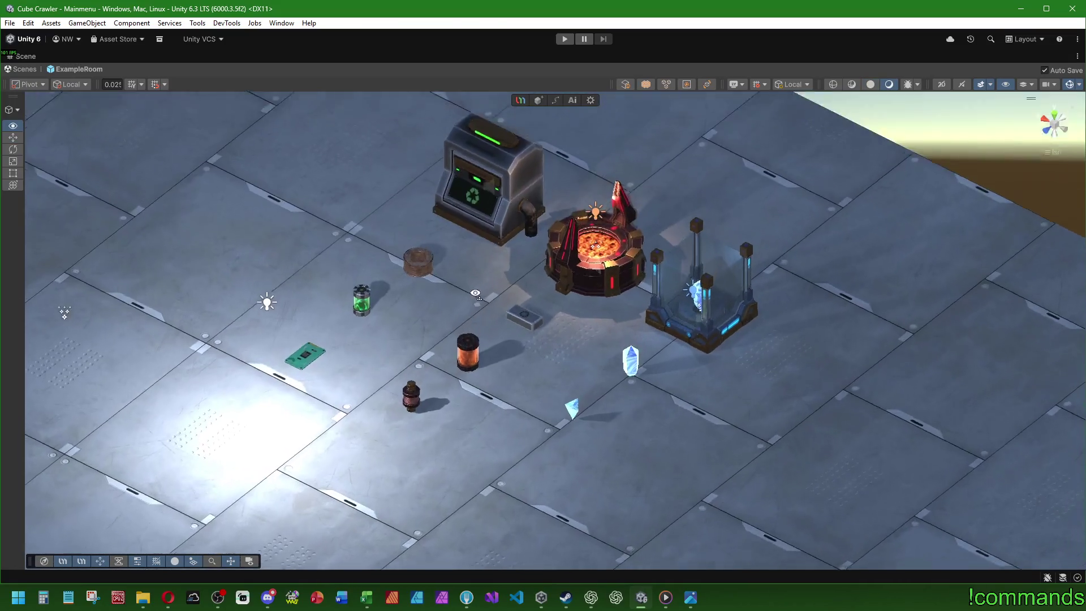
left_click(871, 85)
mouse_move(599, 305)
left_mouse_down("alt")
mouse_move(611, 317)
mouse_move(606, 303)
mouse_move(561, 340)
mouse_move(583, 296)
mouse_move(570, 295)
left_mouse_up("alt")
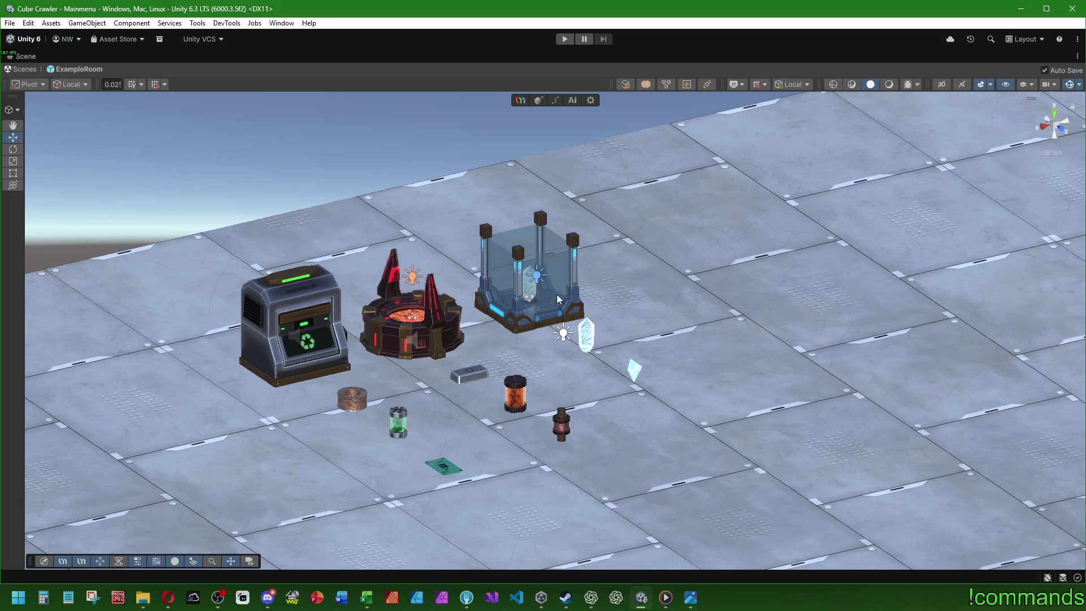
scroll(463, 392, "up", 3)
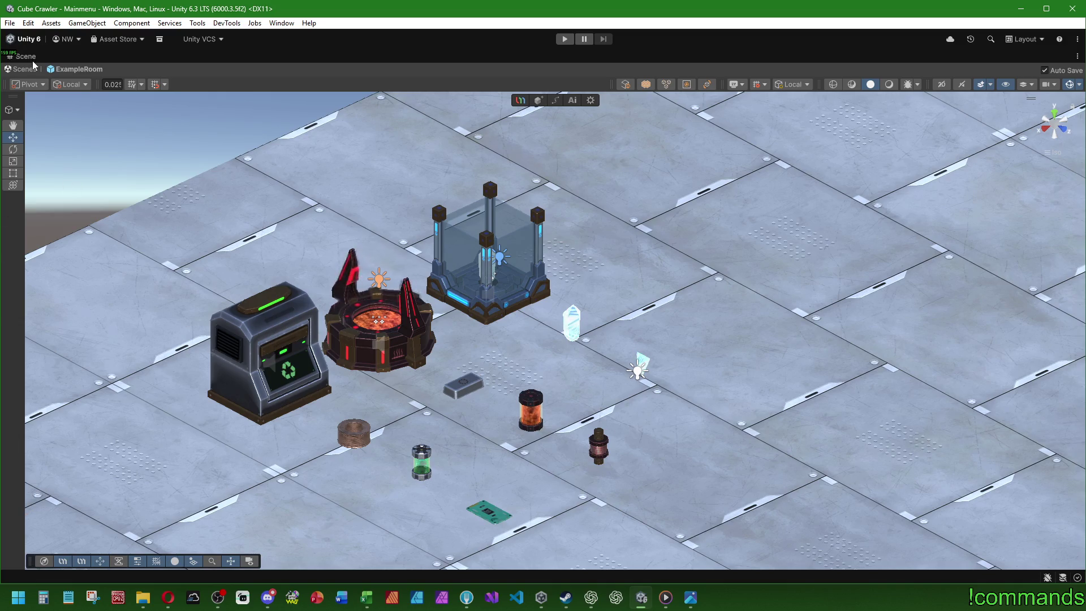
key("shift+space")
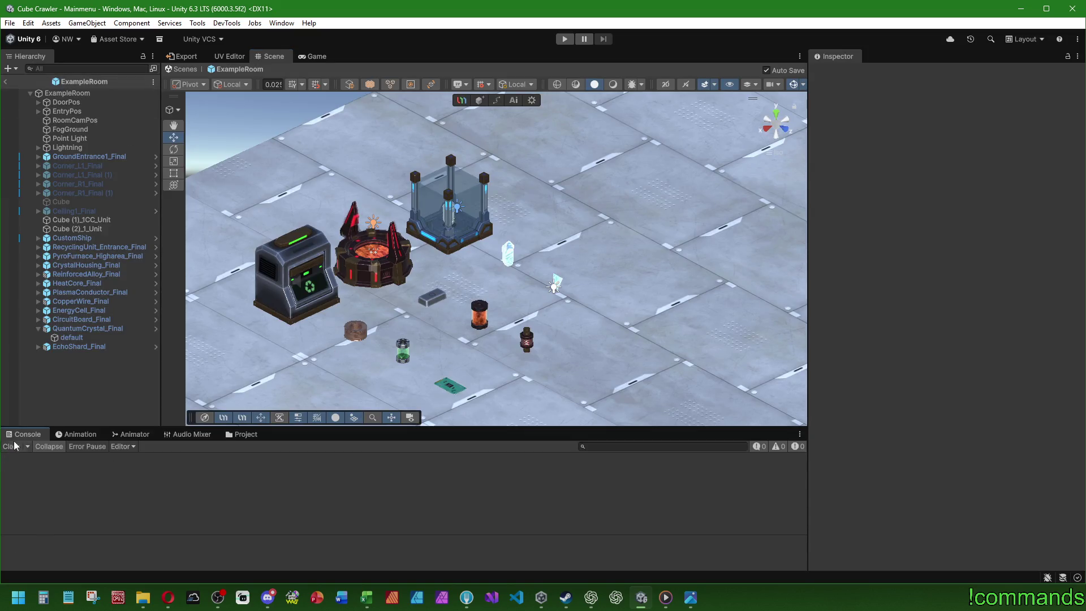
- Collapse QuantumCrystal_Final in the Hierarchy and bring up the 3D Object create list
left_click(37, 329)
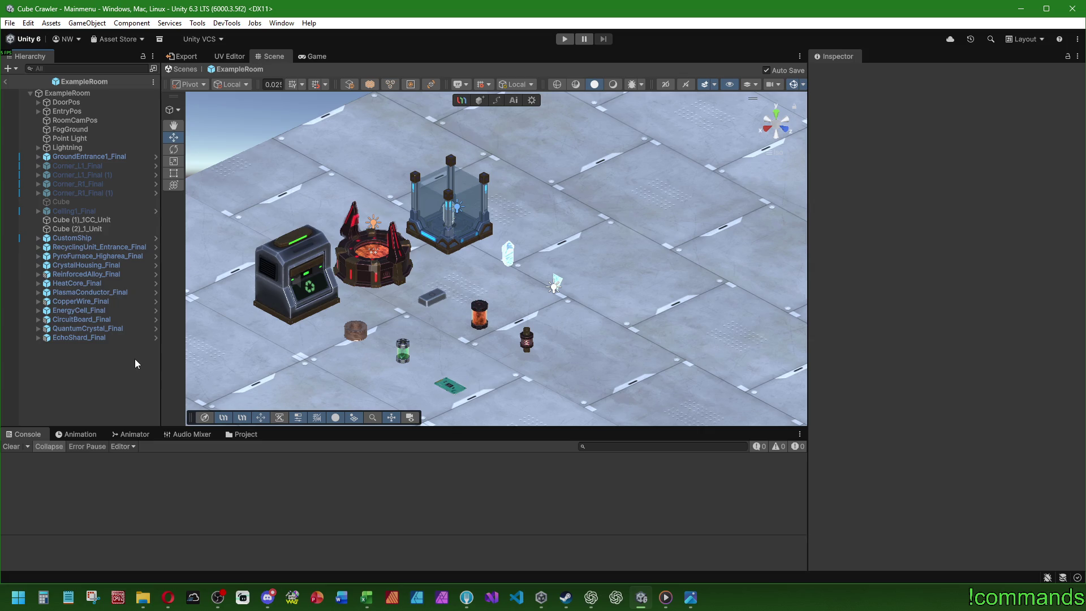
right_click(58, 338)
right_click(73, 358)
mouse_move(133, 414)
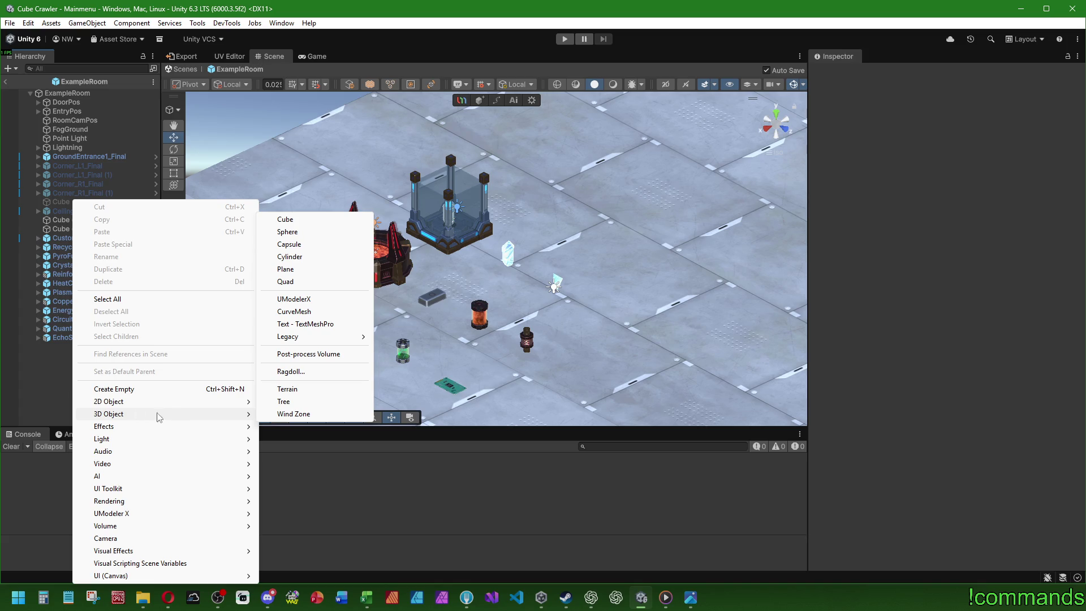
- Create a new UModelerX Object and select it in the Hierarchy
left_click(303, 300)
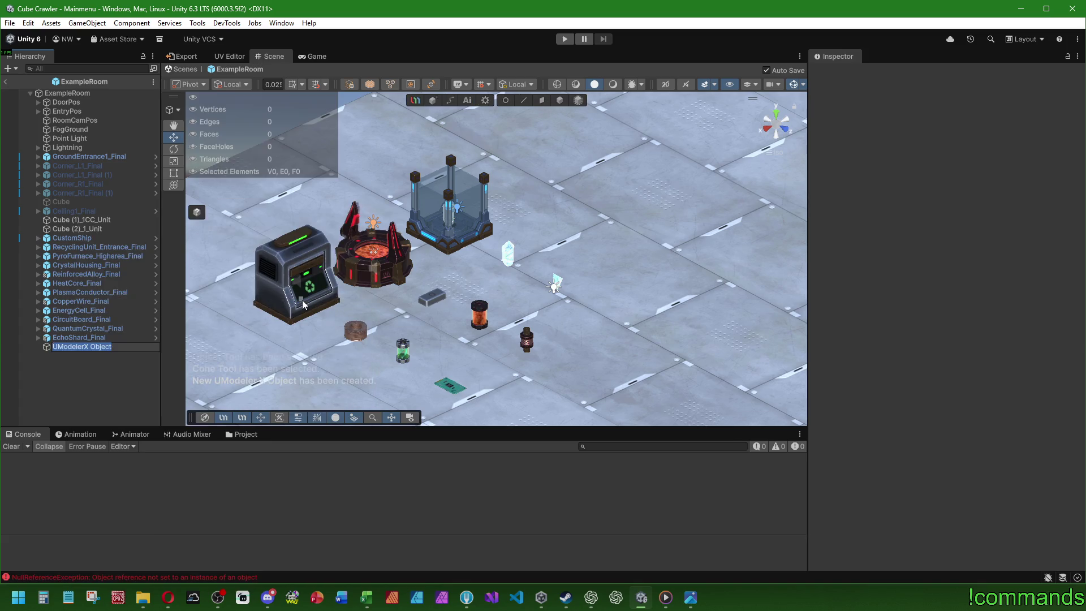
left_click(110, 384)
left_click(100, 348)
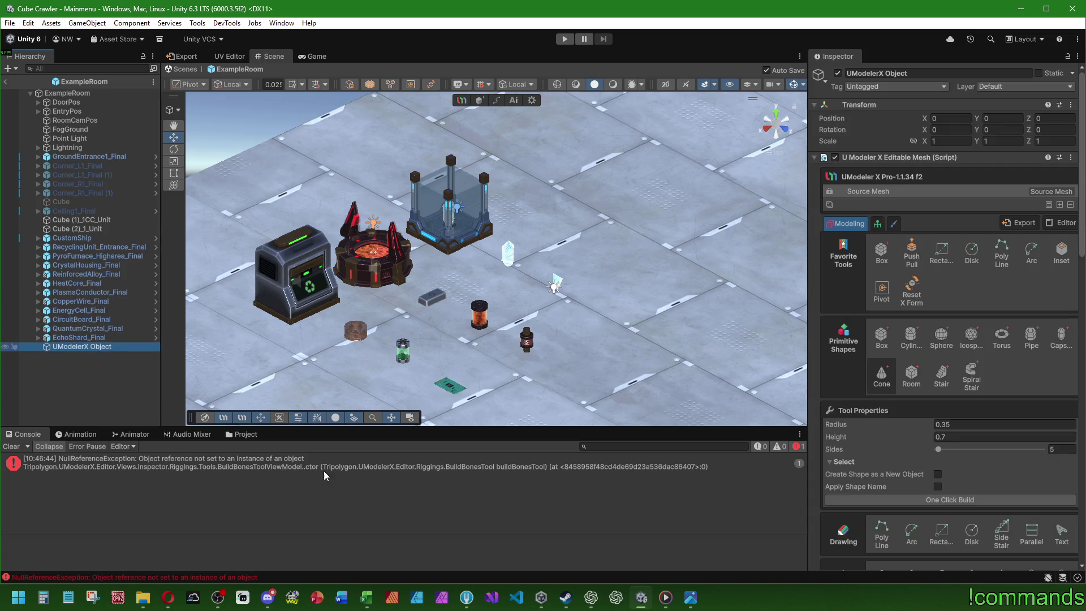
left_click(11, 447)
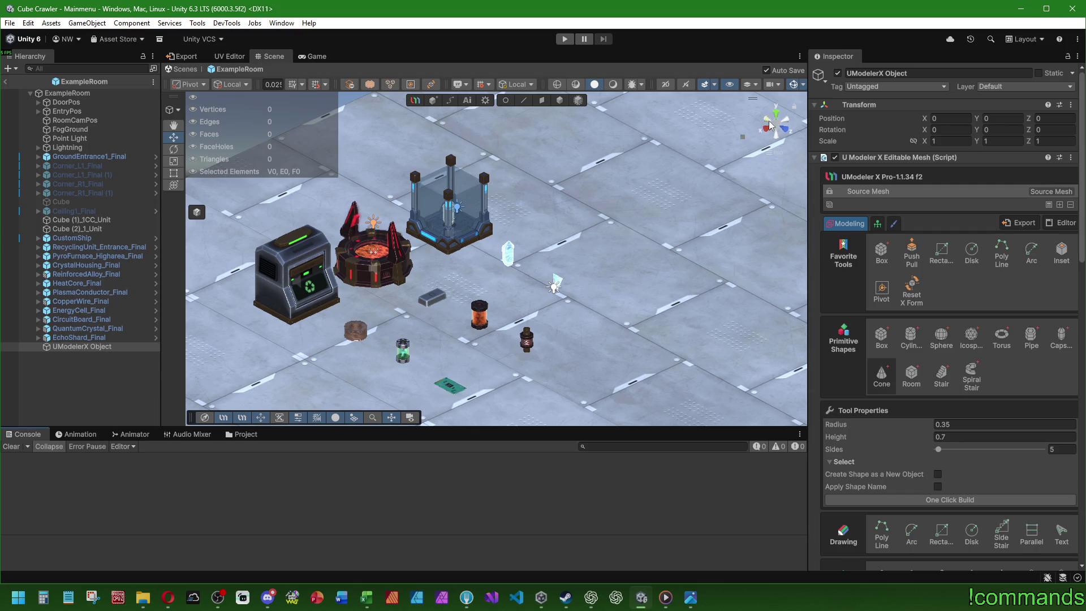
- Switch to a top-down view and zoom in on the hangar floor
left_click(777, 114)
scroll(669, 227, "up", 5)
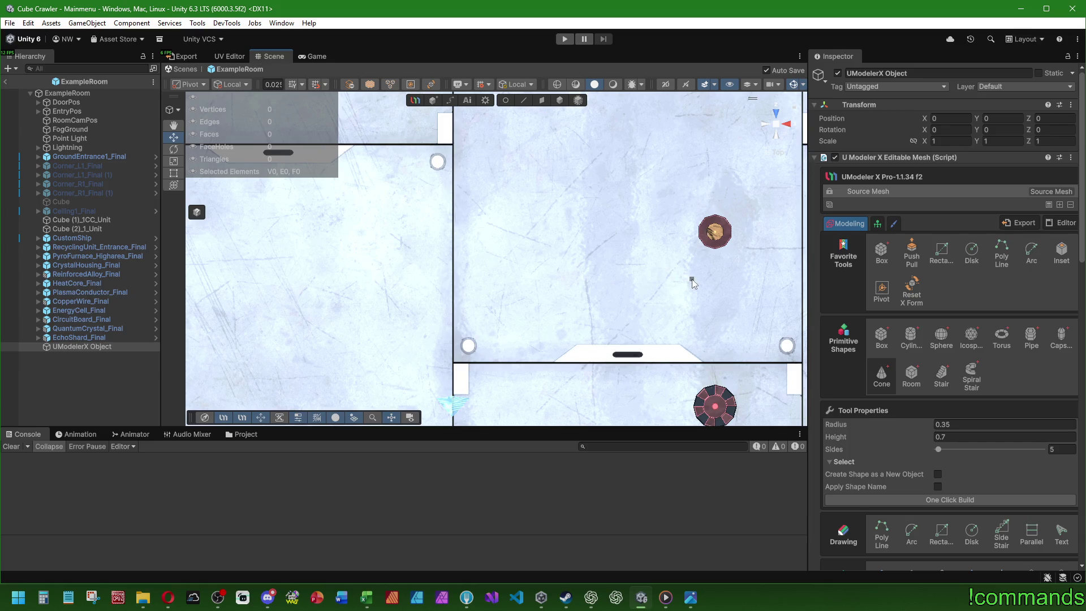
scroll(586, 270, "down", 2)
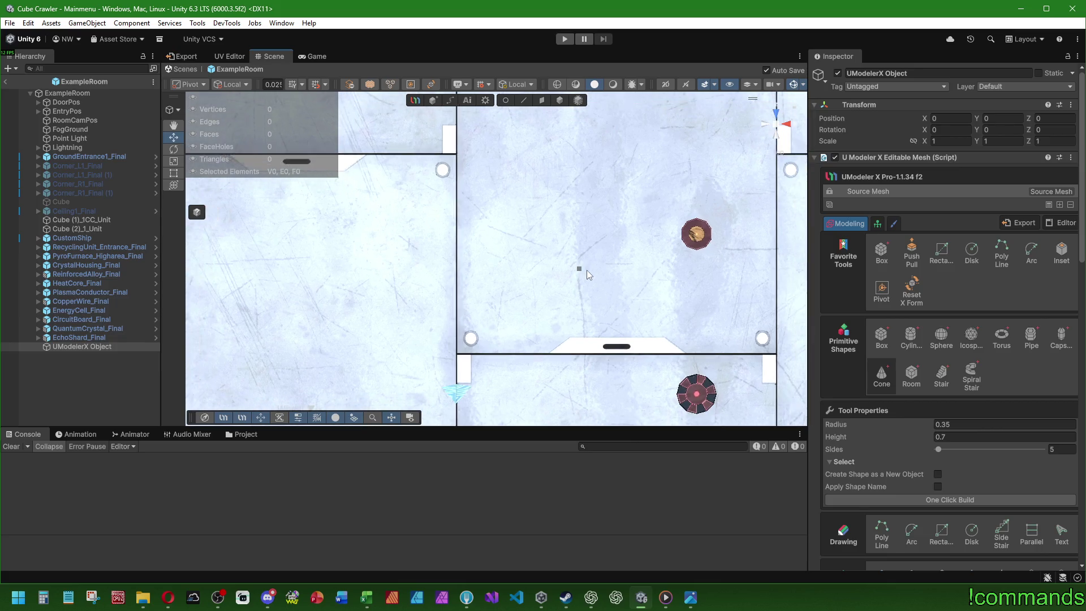
- Draw a torus on the floor line with Radius1 about 0.61 and Radius2 about 0.27
left_click(1001, 338)
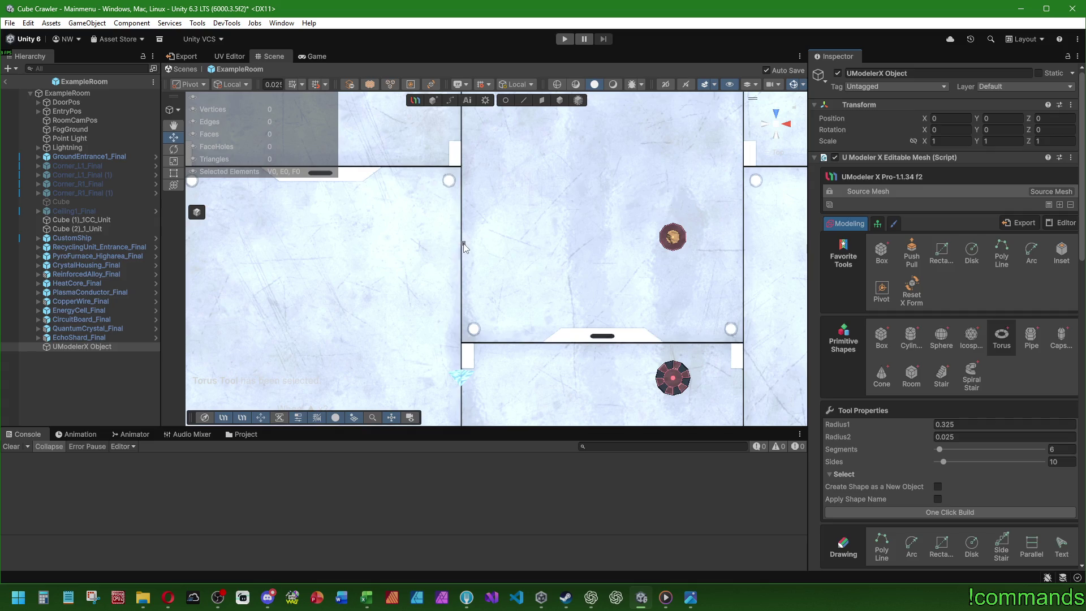
left_click_drag(462, 237, 475, 220)
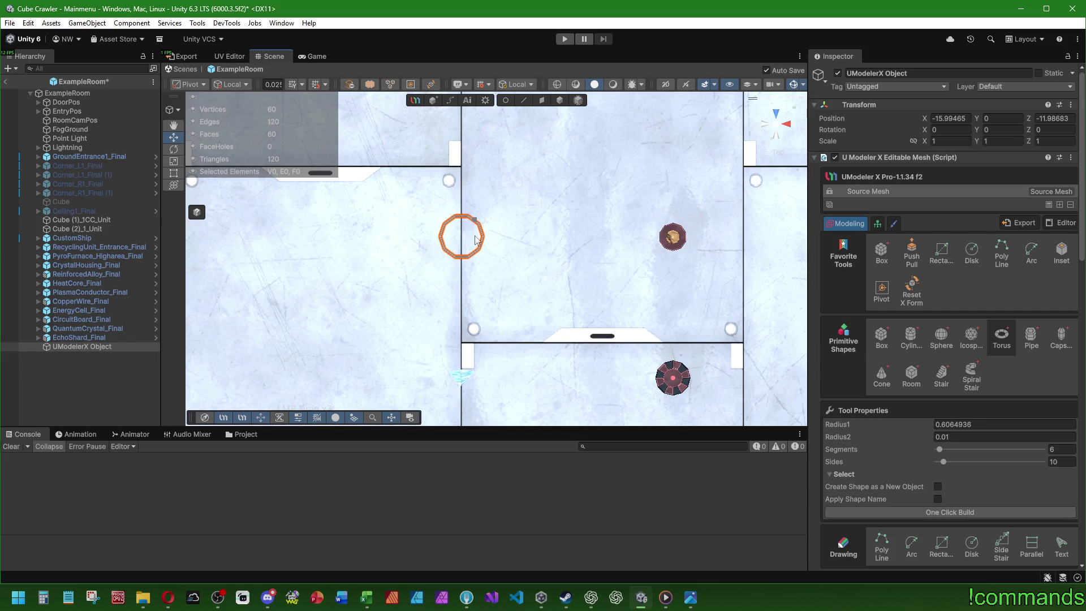
mouse_move(618, 249)
left_mouse_down()
mouse_move(475, 301)
mouse_move(594, 384)
mouse_move(542, 274)
mouse_move(538, 317)
mouse_move(566, 339)
mouse_move(602, 360)
mouse_move(647, 351)
mouse_move(570, 237)
mouse_move(594, 306)
mouse_move(583, 292)
left_mouse_up()
scroll(583, 292, "up", 2)
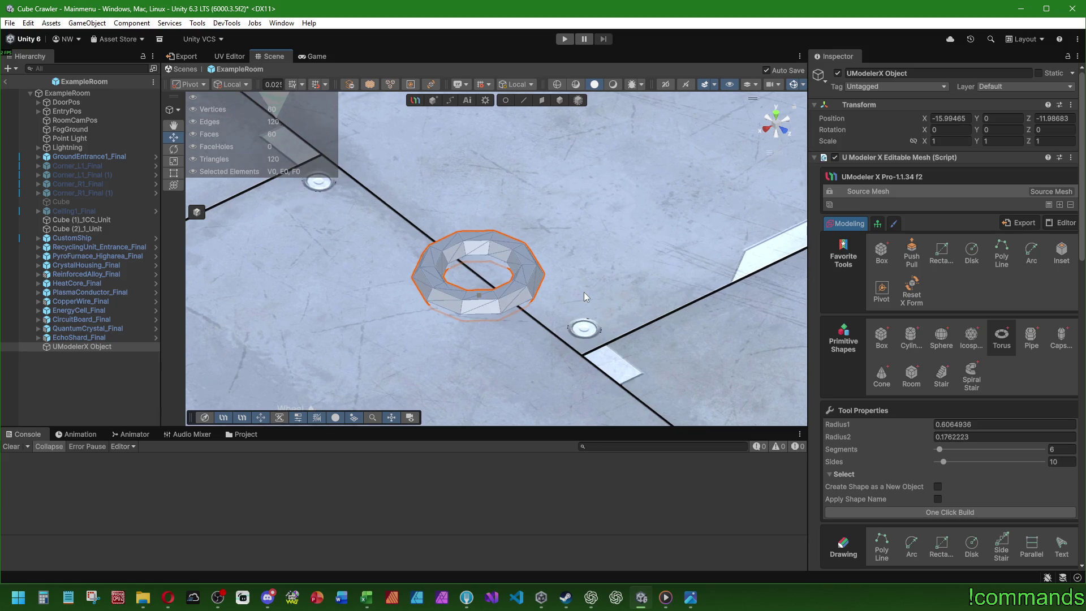
scroll(584, 292, "up", 2)
scroll(570, 306, "down", 2)
scroll(571, 302, "up", 2)
scroll(577, 300, "up", 3)
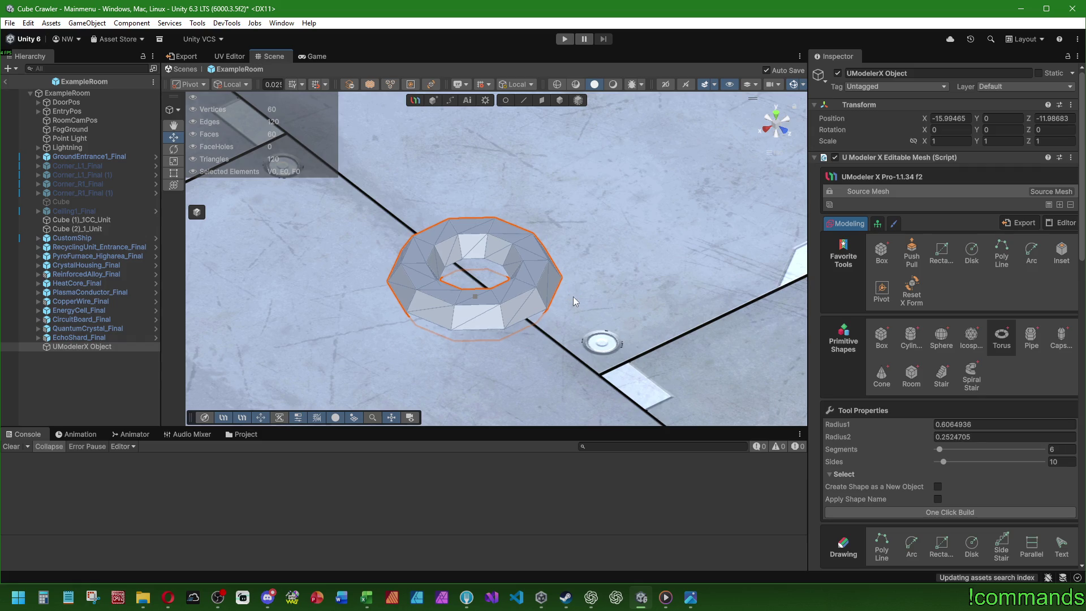
scroll(574, 298, "up", 1)
scroll(573, 296, "up", 1)
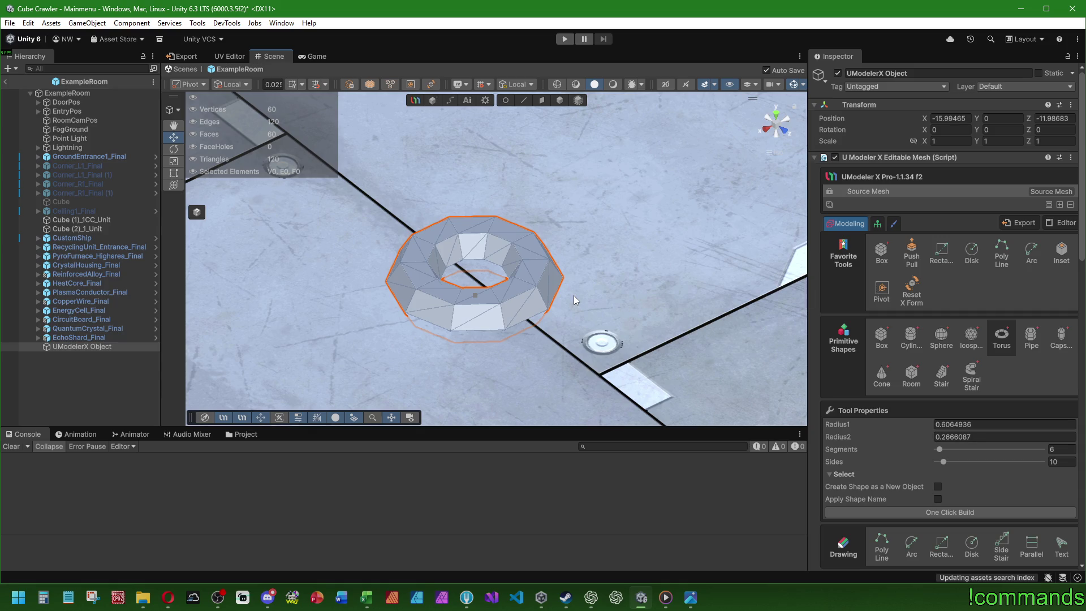
left_click_drag(638, 282, 588, 300)
- Set the torus Sides to 10 after trying 12 and 14
left_click(1058, 462)
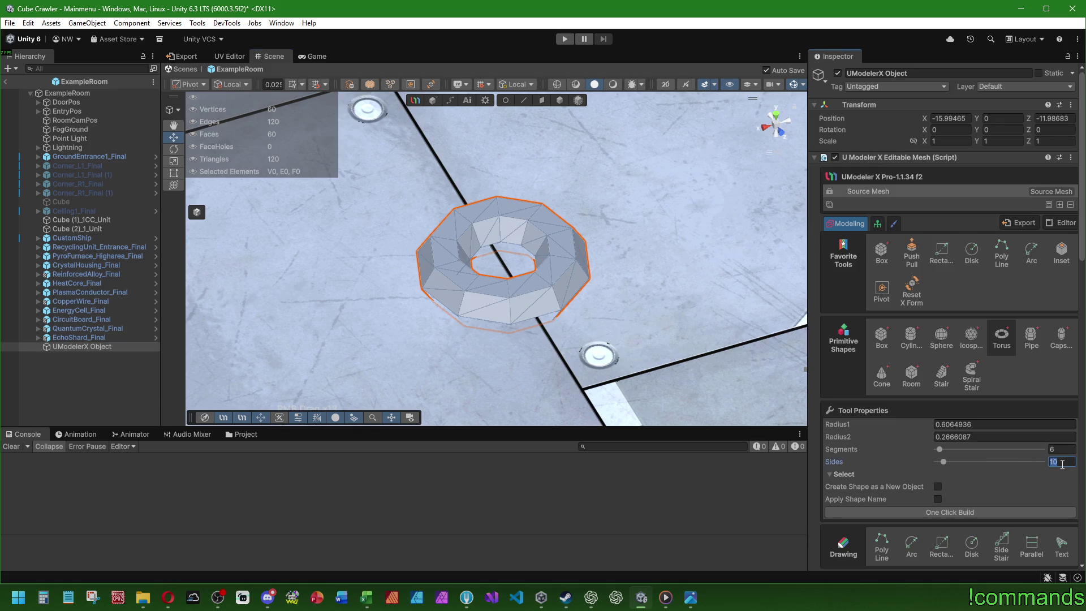
type("2")
key("Return")
type("12")
key("Return")
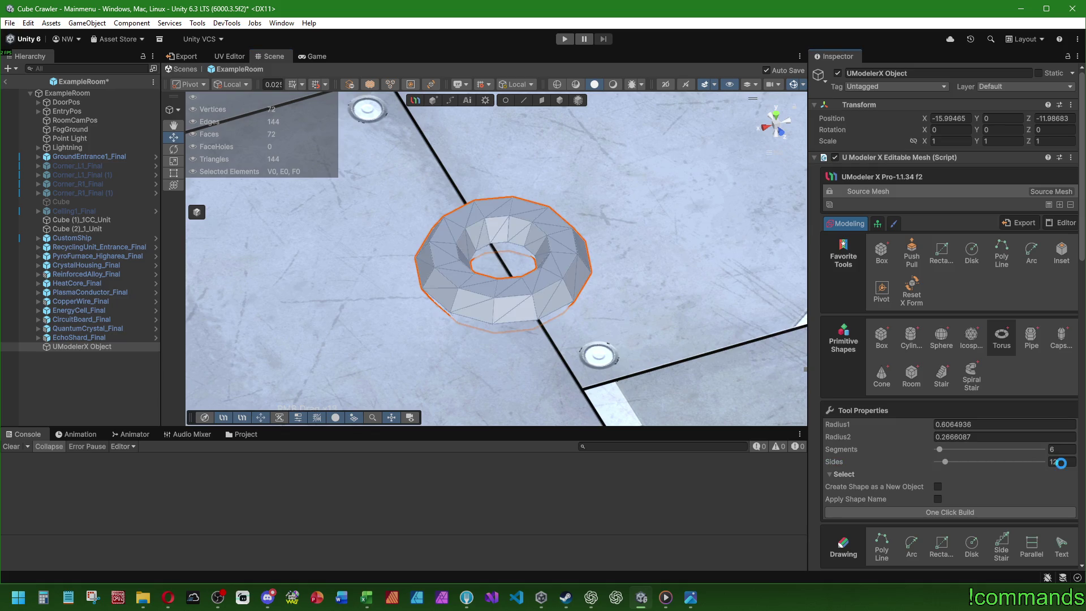
left_click(1062, 462)
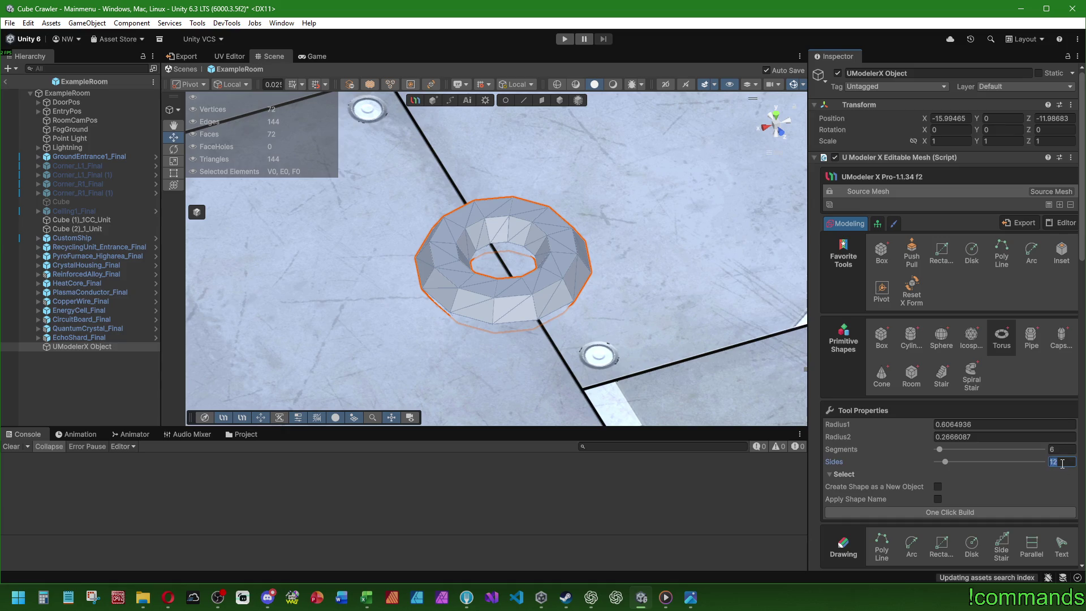
type("10")
key("Return")
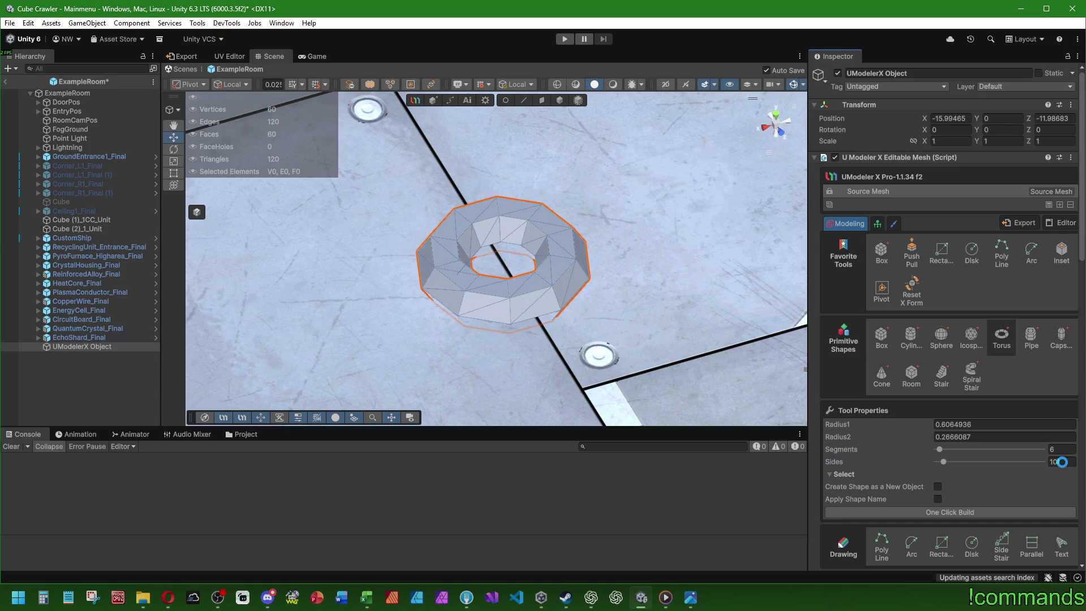
left_click(1063, 462)
type("1")
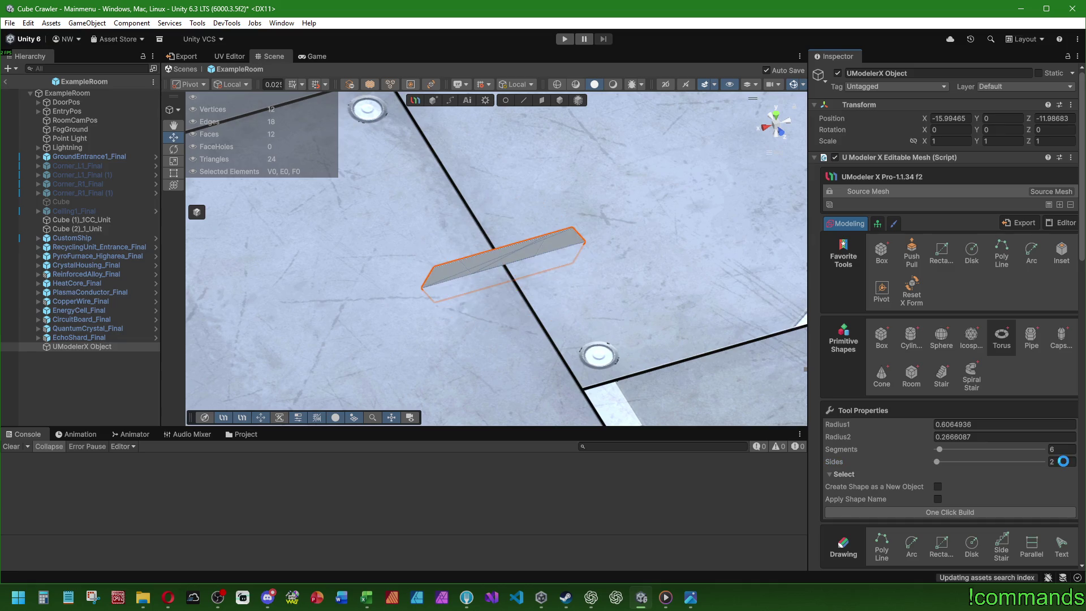
type("2")
key("Return")
left_click(1063, 462)
type("2")
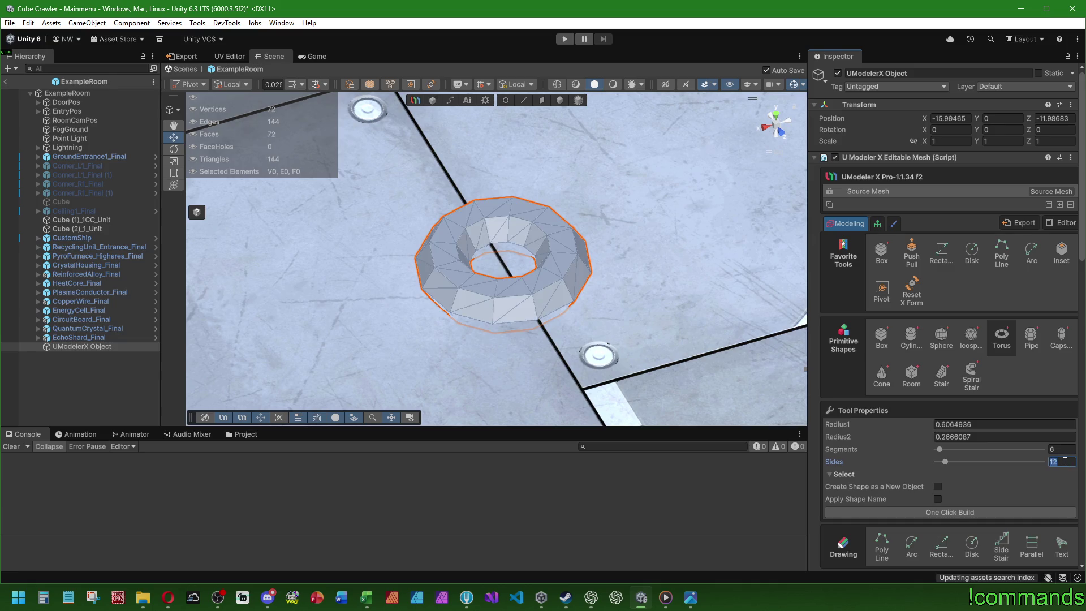
key("Return")
left_click(1063, 461)
type("14")
key("Return")
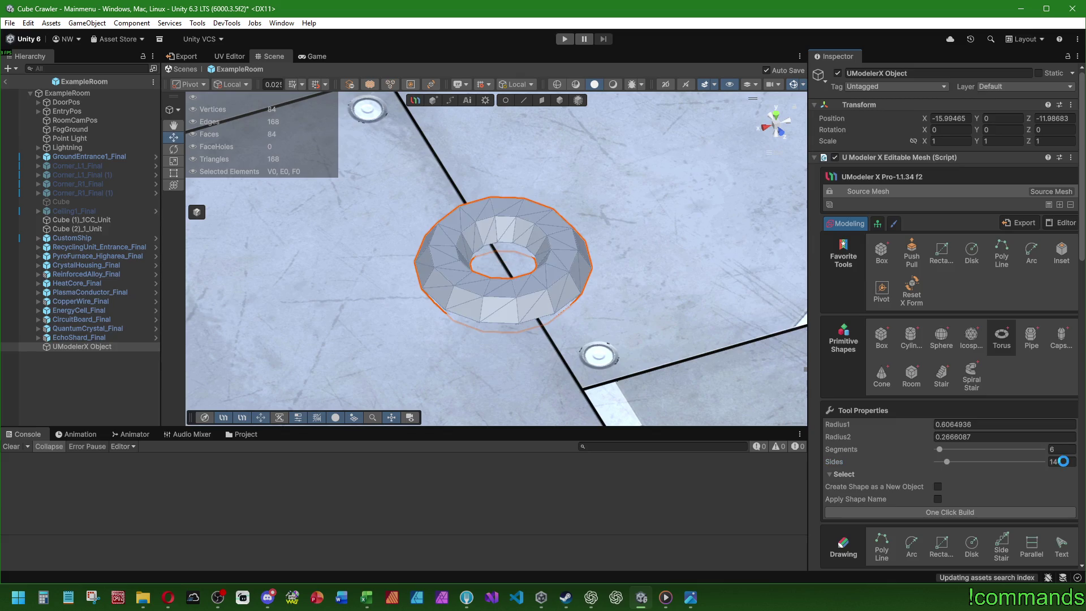
left_click(1065, 461)
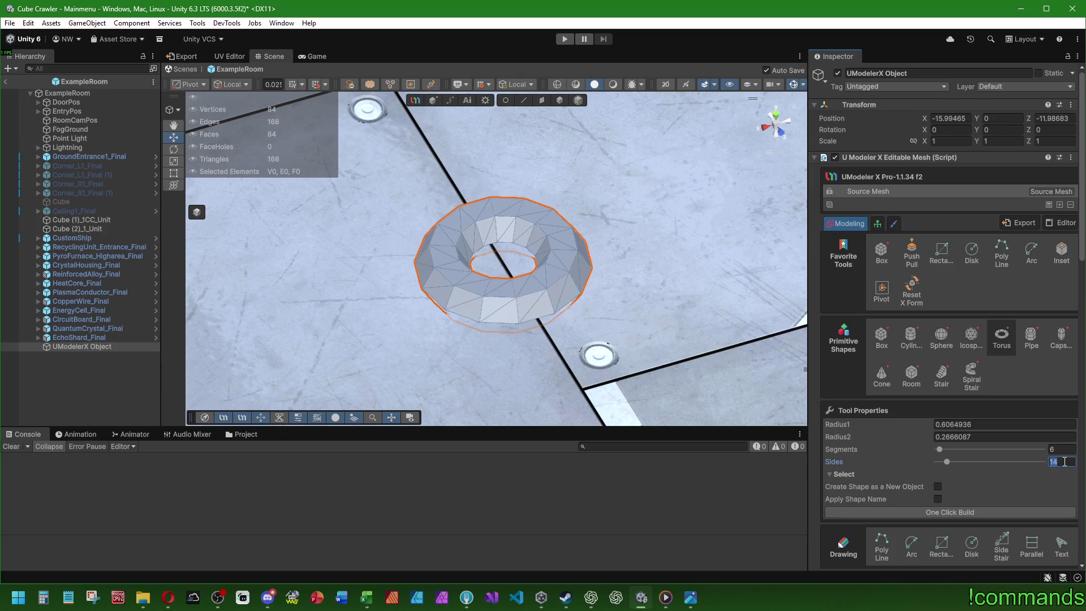
type("2")
key("Return")
type("0")
key("Return")
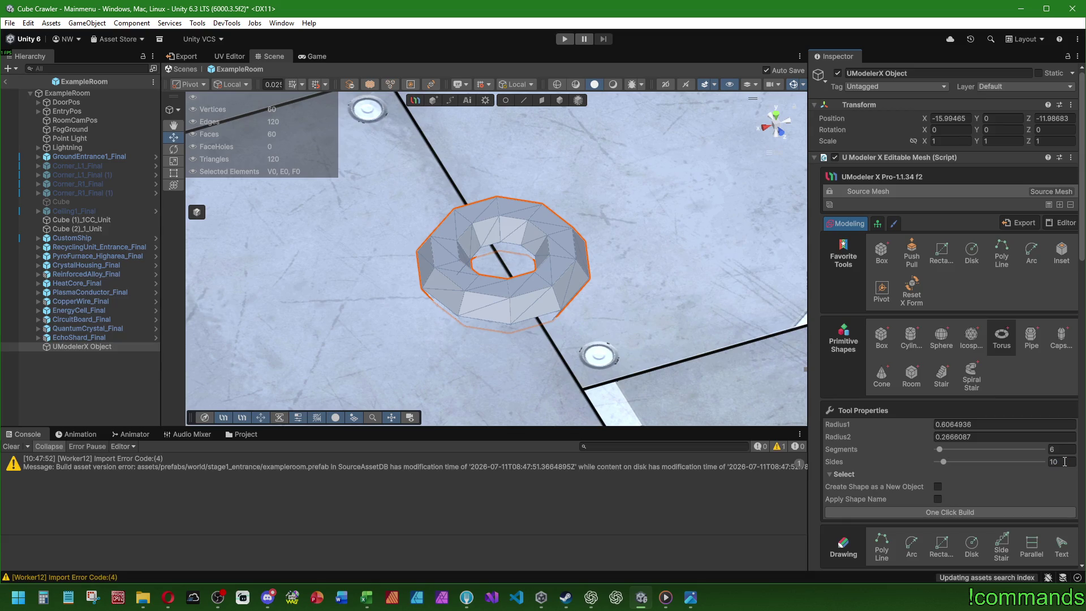
- Reduce the torus to 4 segments, giving 40 faces, and select the Radius1 field
left_click_drag(941, 450, 940, 450)
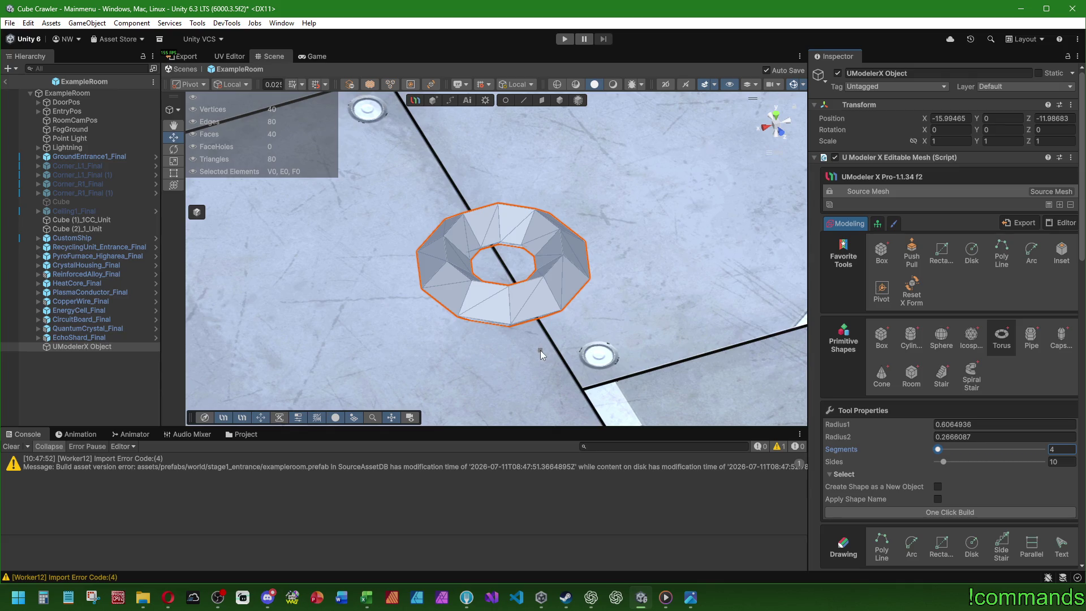
mouse_move(547, 344)
left_mouse_down()
mouse_move(636, 281)
mouse_move(547, 233)
mouse_move(545, 334)
left_mouse_up()
left_click(992, 423)
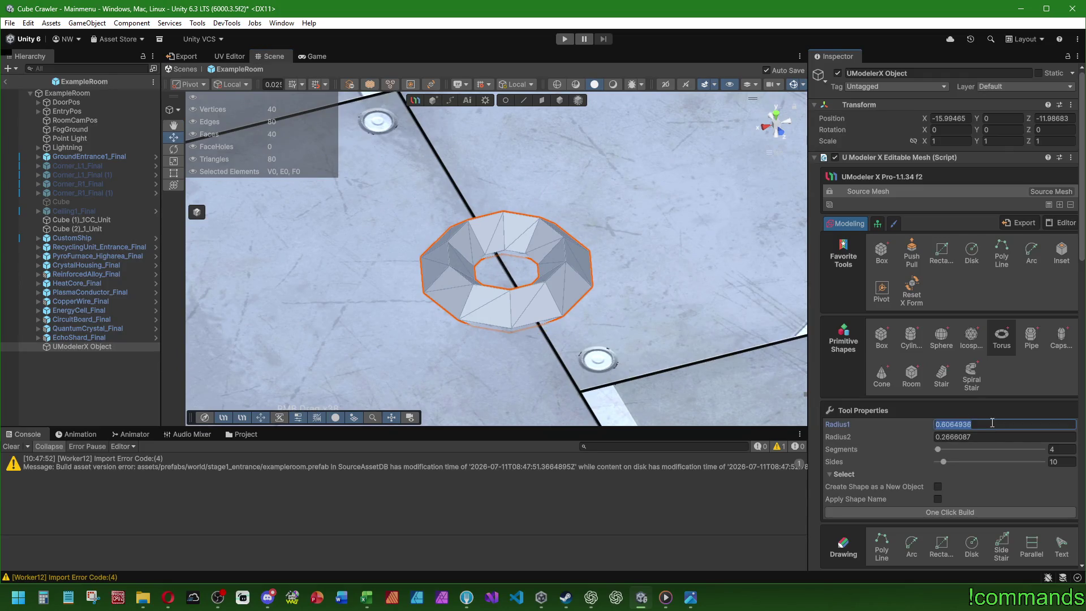
type("0.01")
key("Return")
left_click(968, 424)
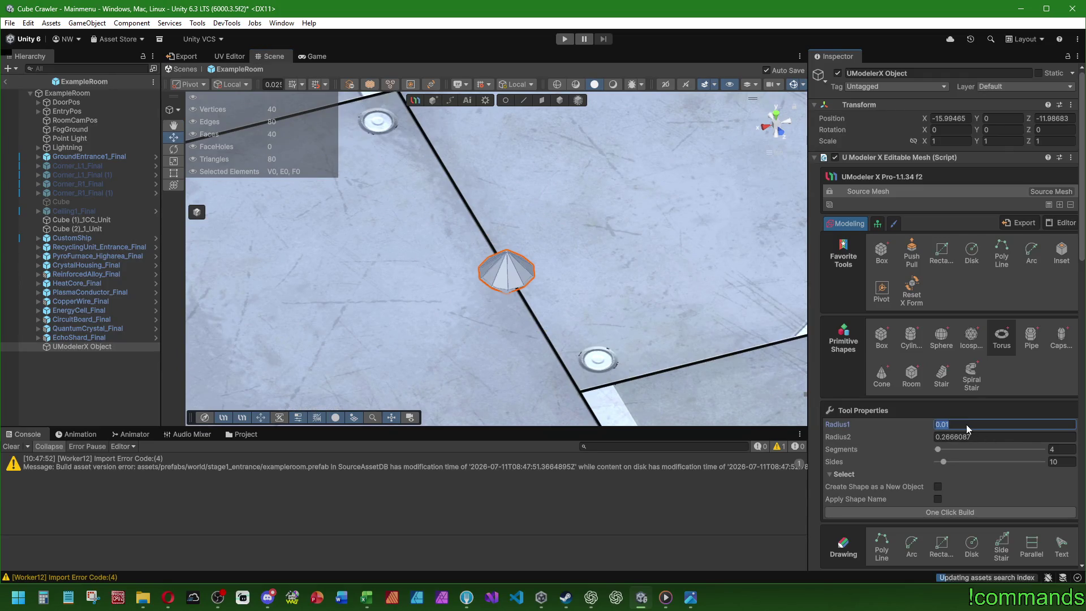
key("BackSpace")
key("BackSpace")
type("6")
key("Return")
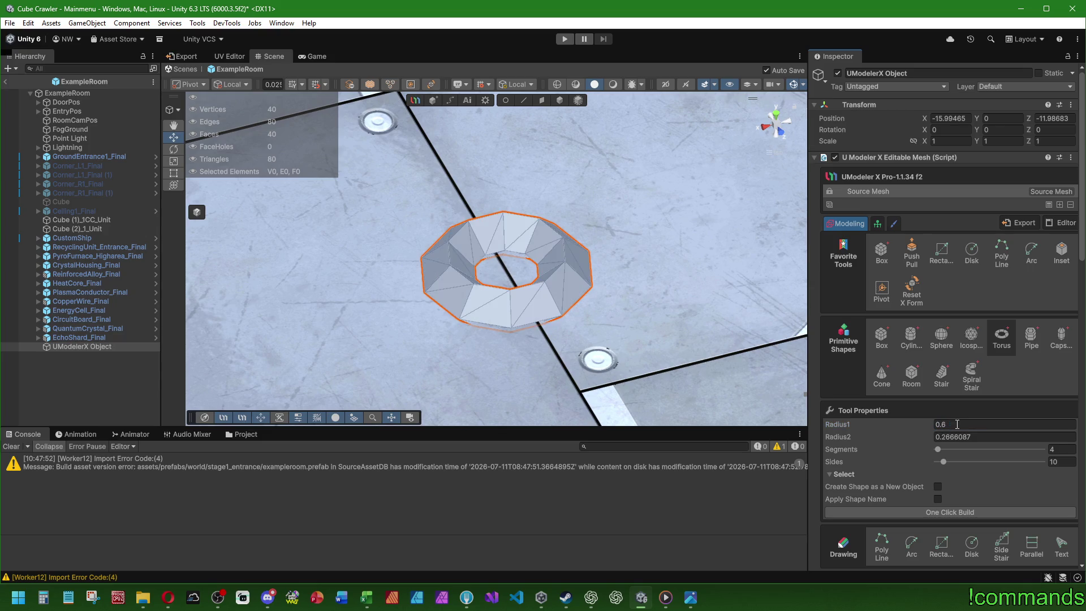
left_click(951, 438)
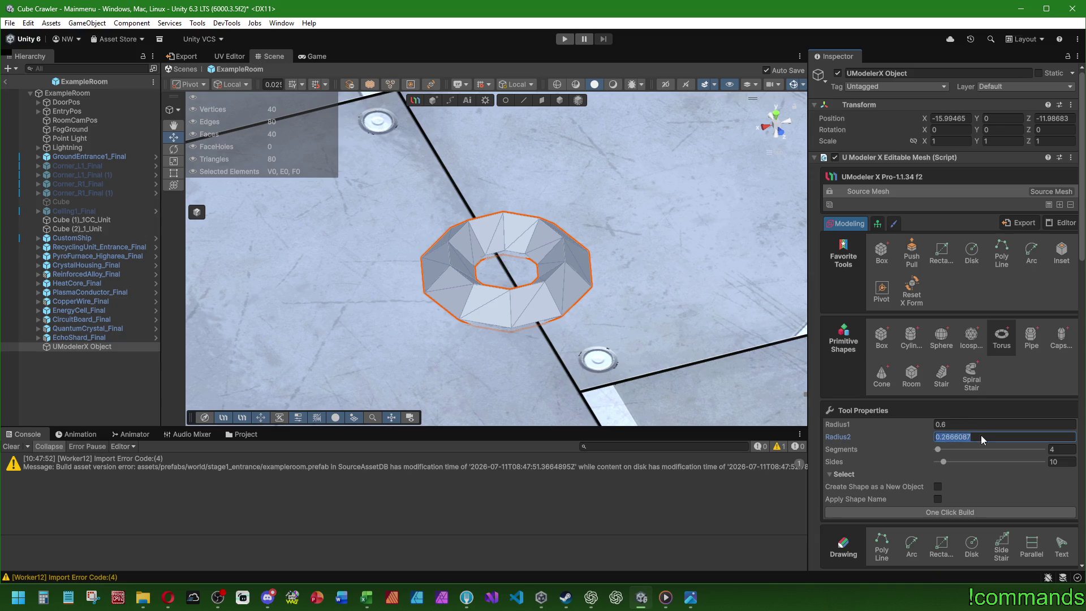
type("5")
key("Return")
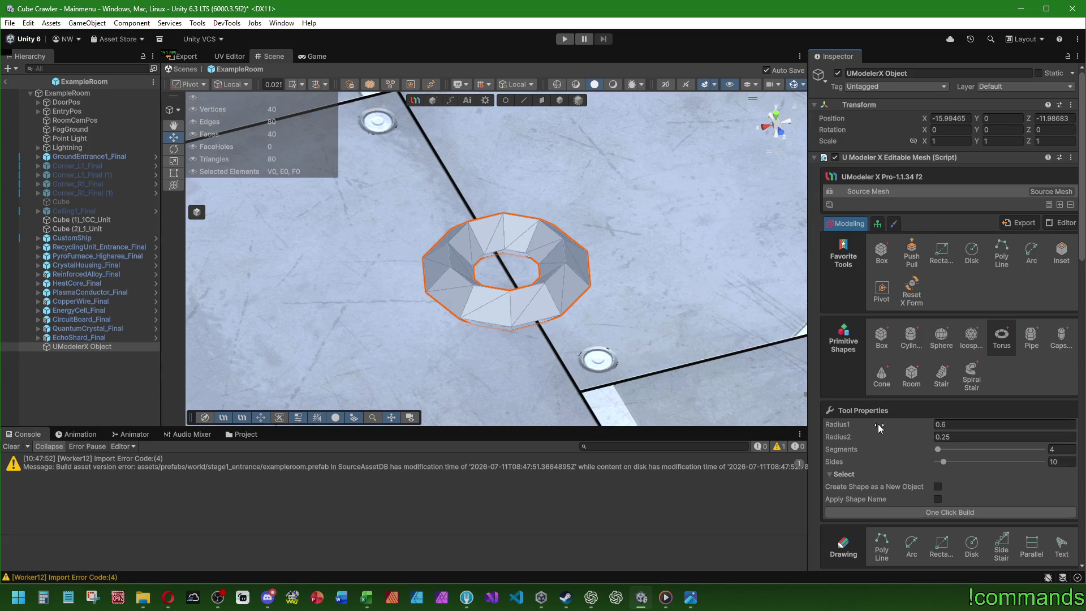
scroll(879, 428, "down", 15)
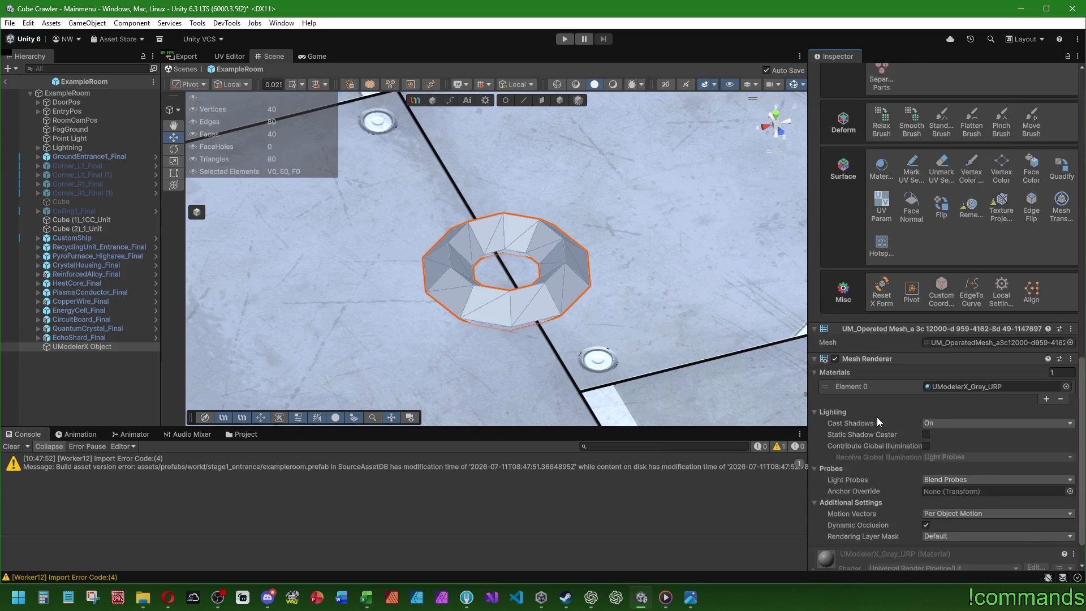
- Move the torus pivot to its bottom centre
left_click(912, 283)
left_click(930, 236)
scroll(891, 346, "up", 5)
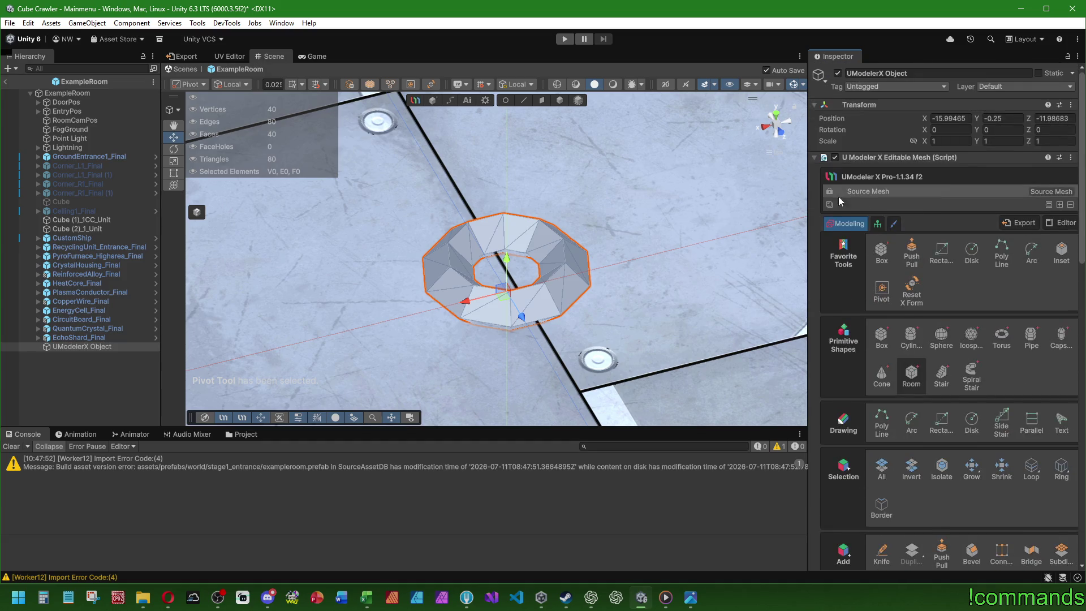
- Return to the Object tool, frame the torus, and select its Rotation X field
left_click(560, 100)
key("f")
left_click_drag(543, 308, 569, 284)
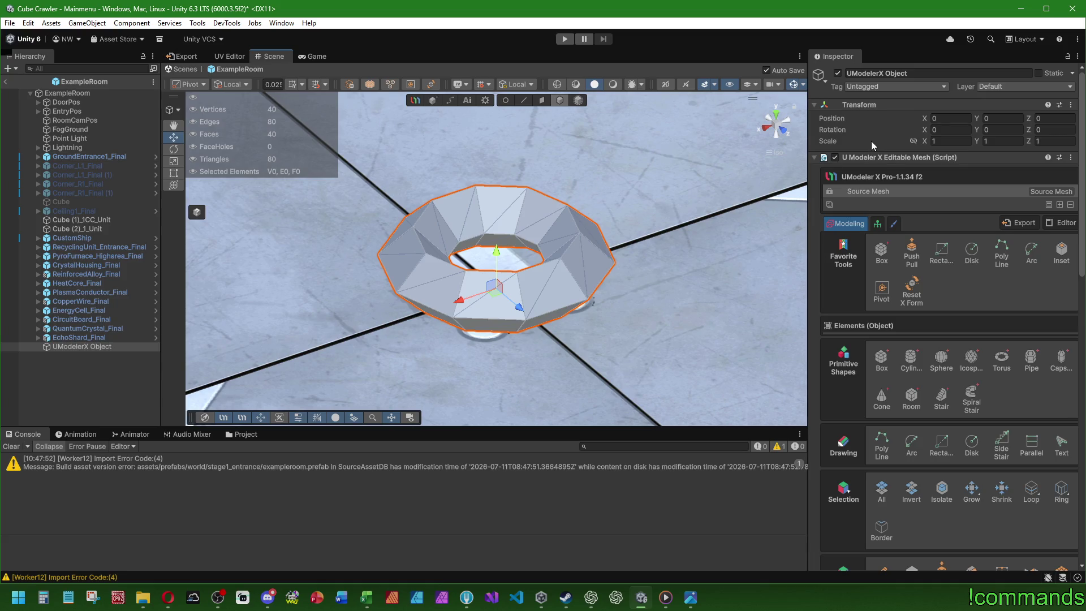
left_click(965, 130)
- Rotate the torus 90° on X and bake the rotation into the mesh with Reset Rotation
type("90")
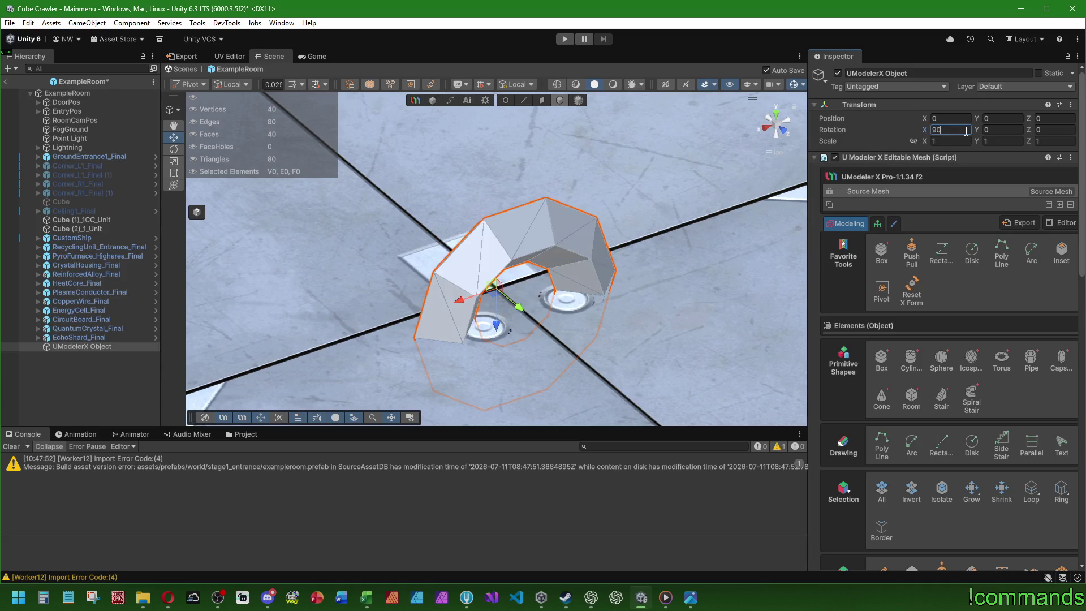
key("Return")
scroll(862, 347, "down", 8)
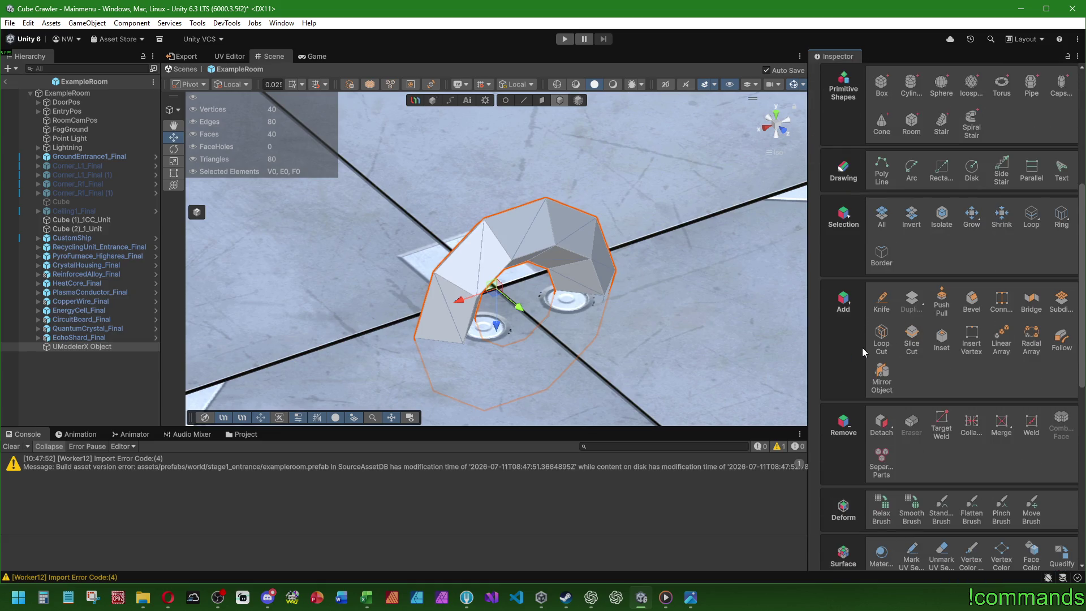
scroll(863, 347, "down", 9)
left_click(883, 390)
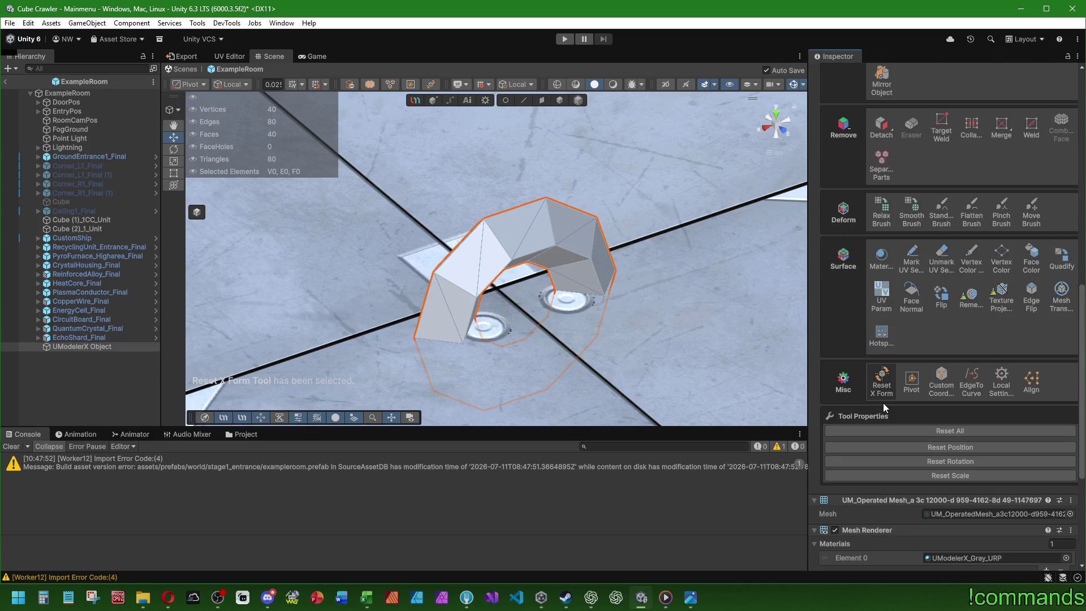
left_click(956, 461)
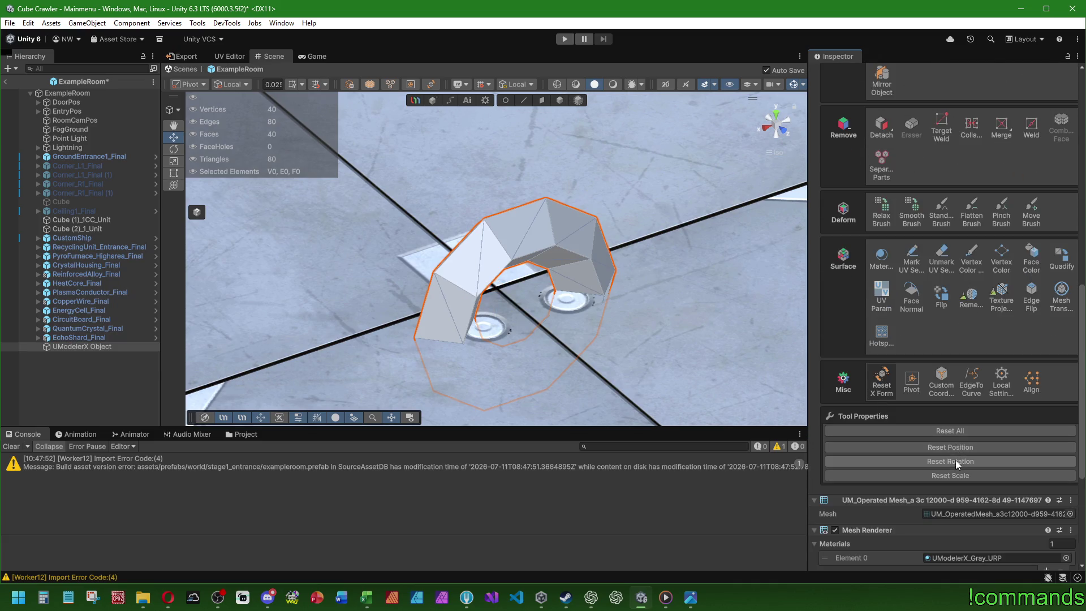
- Move the pivot back to the mesh's bottom centre and bring up the Position context menu
scroll(906, 362, "up", 15)
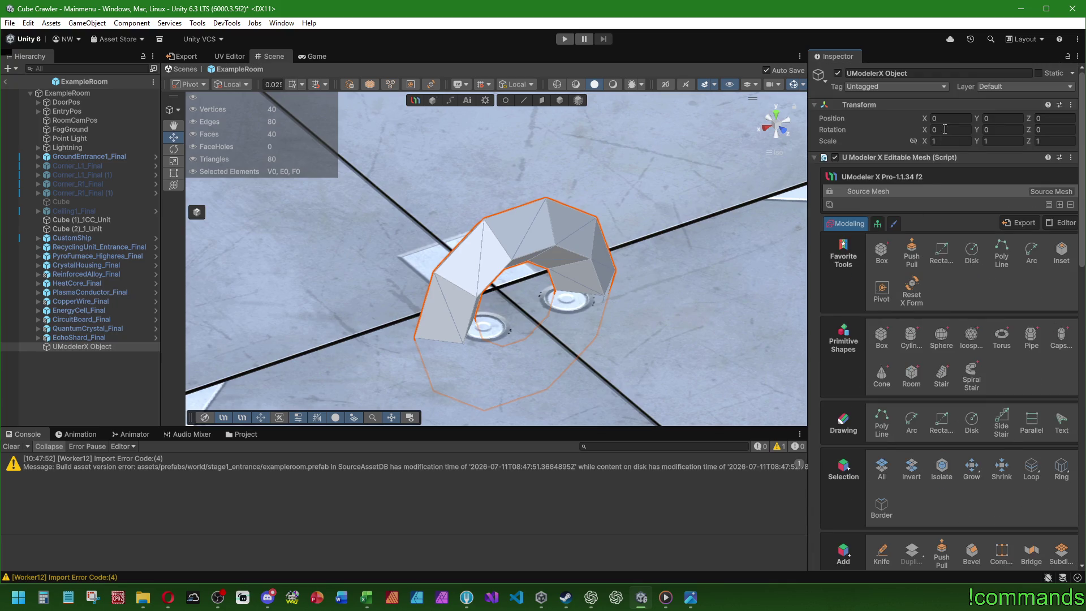
scroll(822, 352, "down", 12)
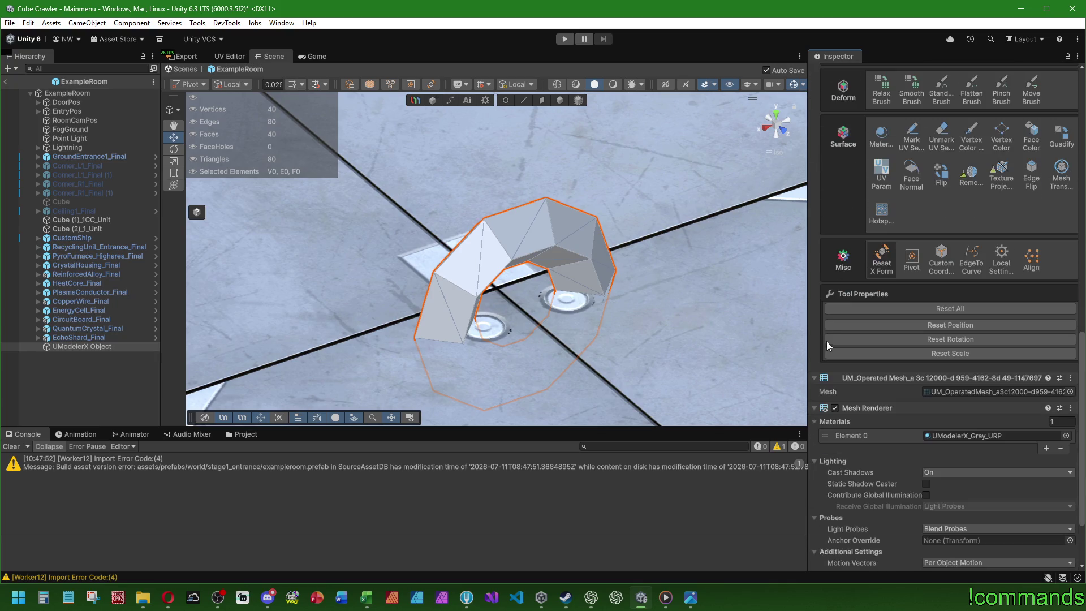
left_click(915, 257)
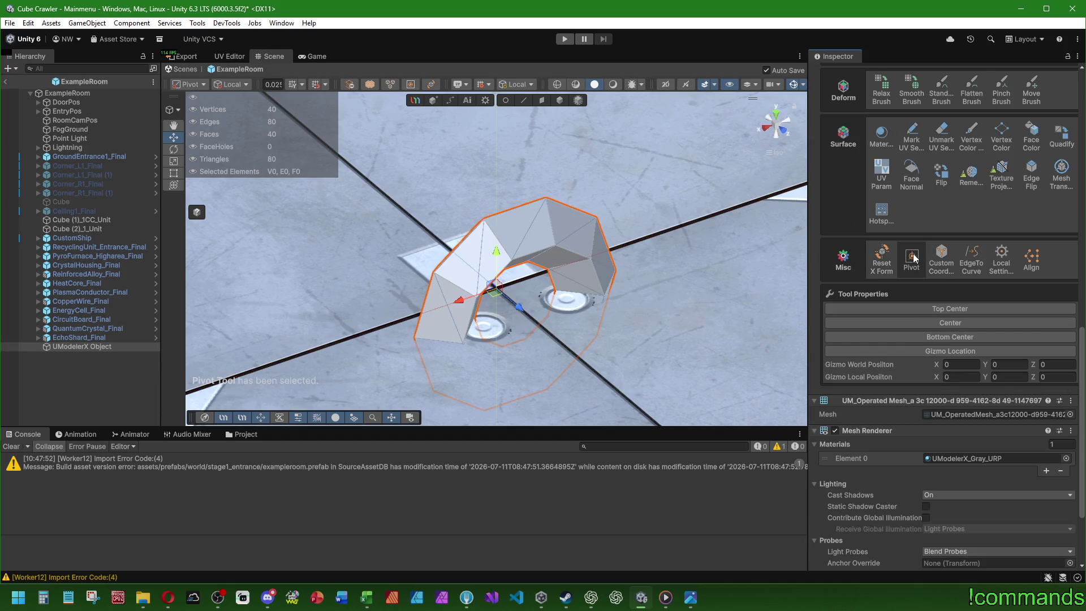
left_click(956, 335)
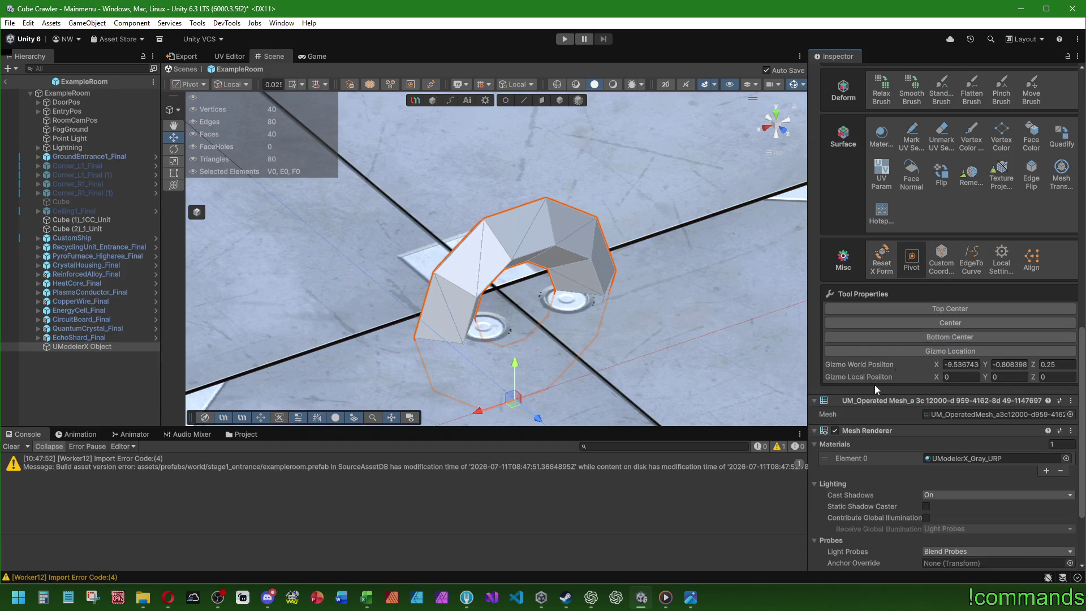
scroll(903, 226, "up", 12)
right_click(873, 115)
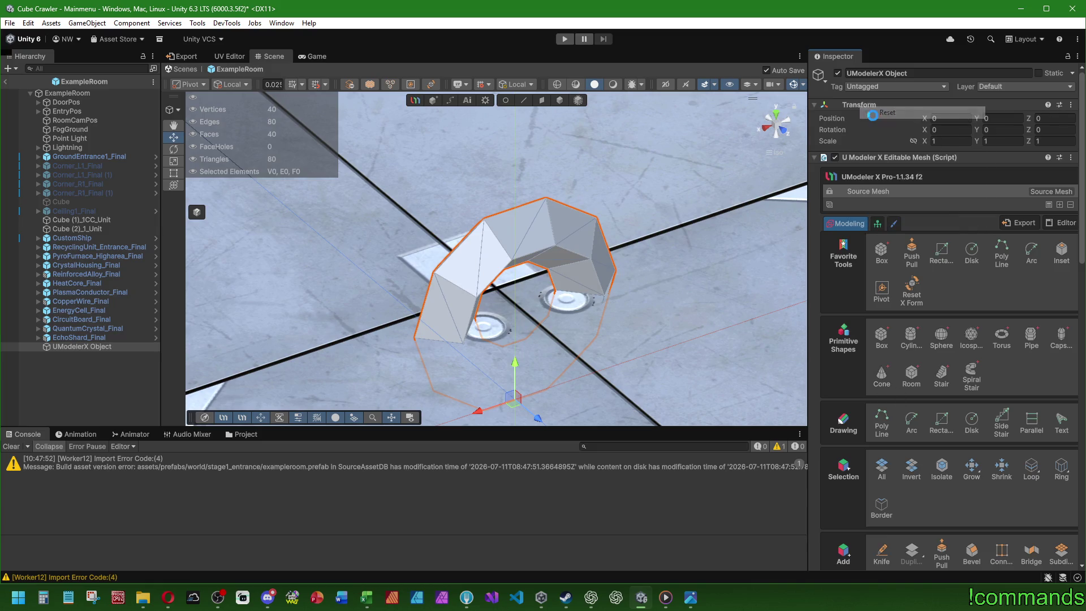
- Reset the torus position to 0, 0, 0 and orbit to face the upright ring
left_click(873, 113)
mouse_move(532, 238)
left_mouse_down()
mouse_move(496, 221)
mouse_move(509, 244)
left_mouse_up()
scroll(554, 259, "down", 4)
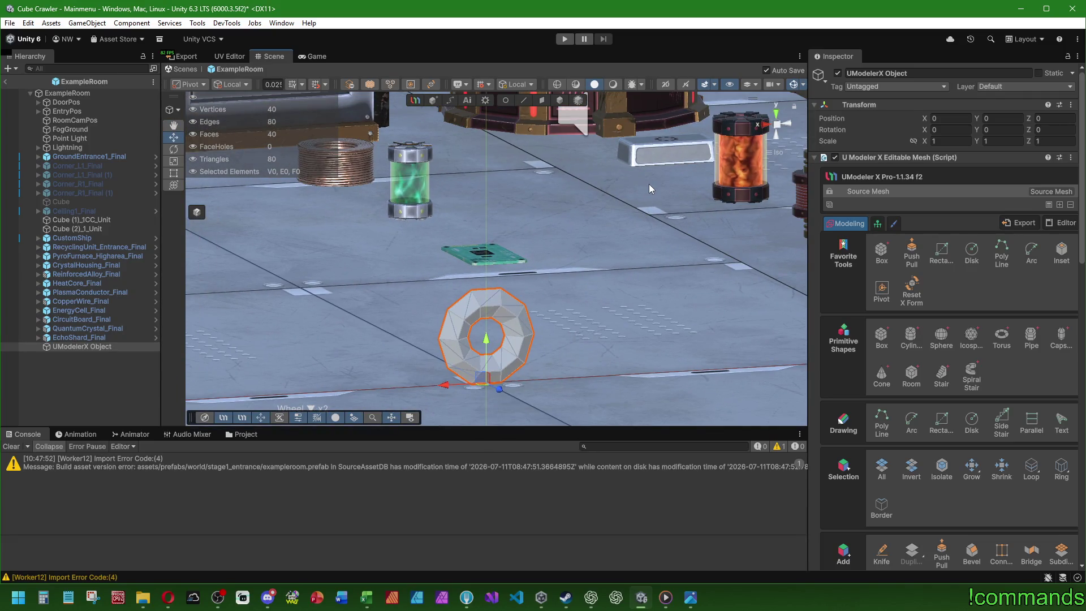
scroll(636, 188, "up", 2)
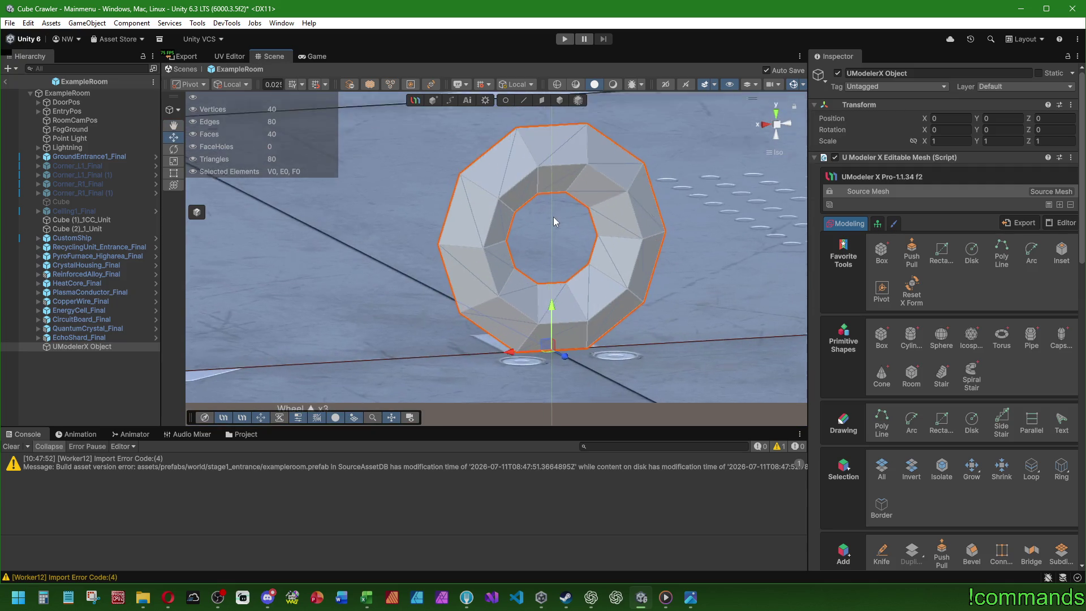
mouse_move(553, 216)
left_mouse_down()
mouse_move(507, 213)
mouse_move(684, 228)
mouse_move(578, 226)
mouse_move(531, 193)
mouse_move(519, 209)
mouse_move(536, 214)
left_mouse_up()
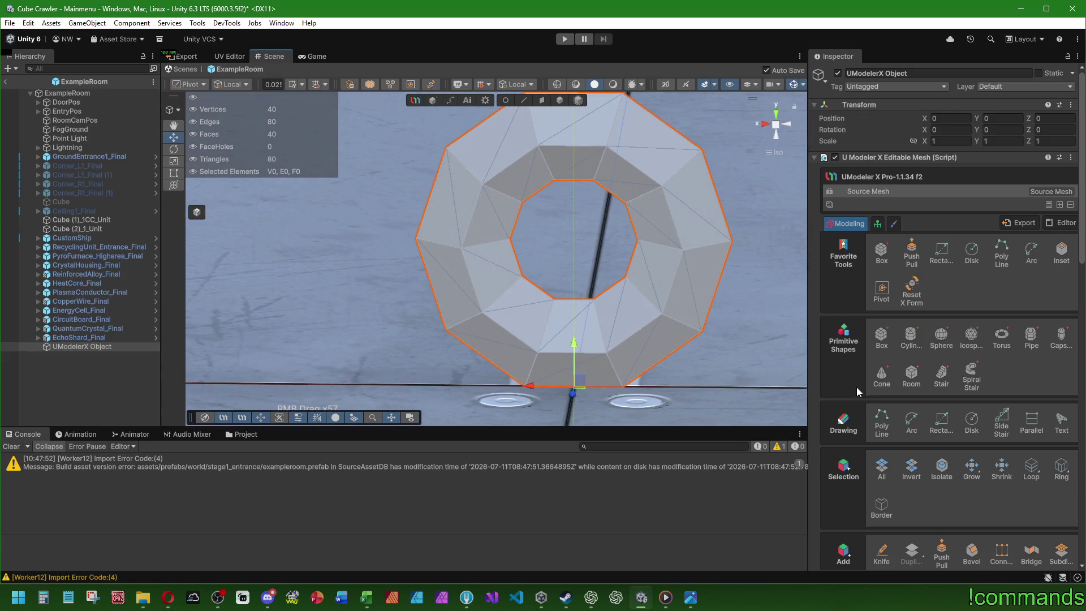
scroll(864, 410, "down", 10)
scroll(864, 409, "down", 2)
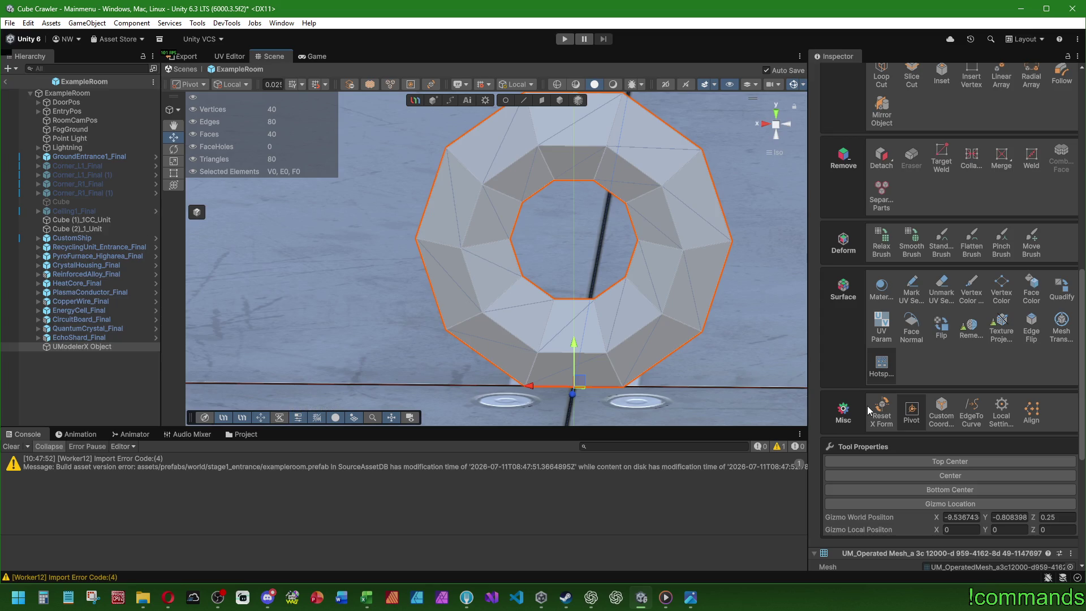
- Start a Loop Cut on the torus and set its Split Number to 6
scroll(920, 285, "up", 6)
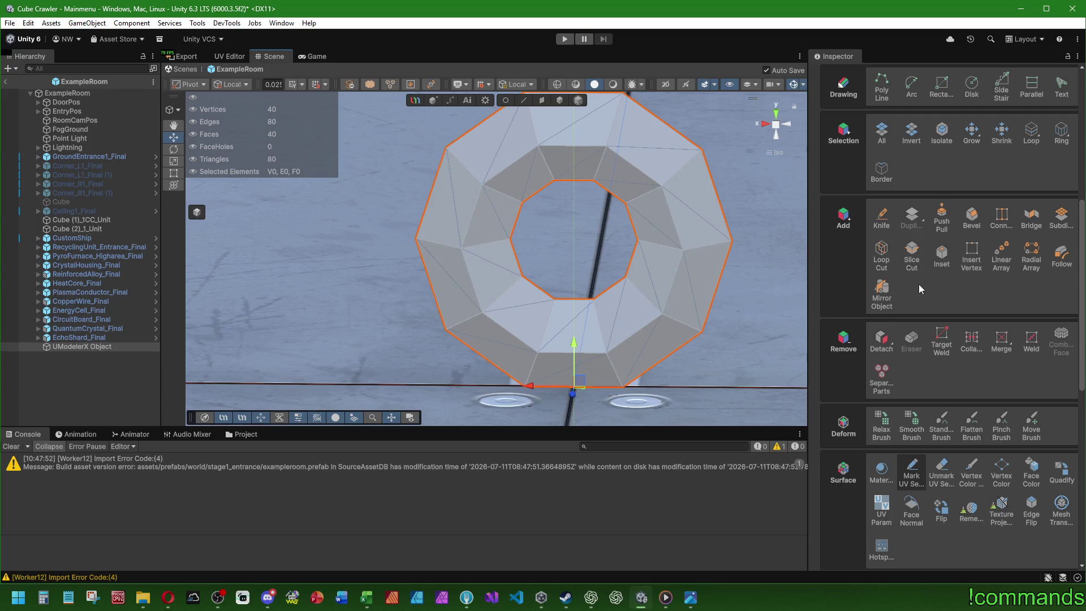
left_click(881, 257)
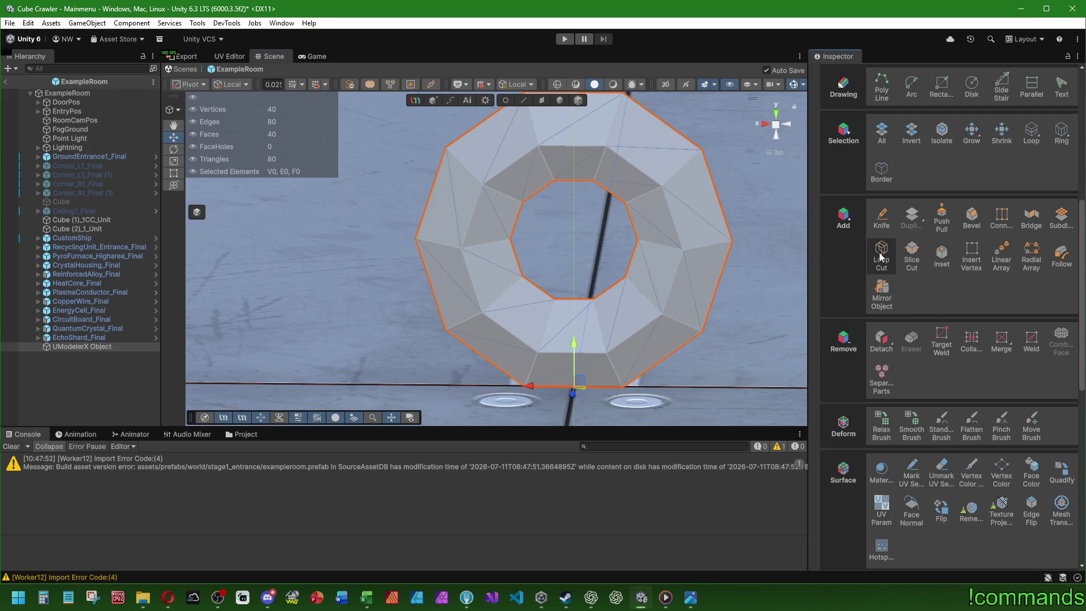
left_click_drag(937, 343, 938, 343)
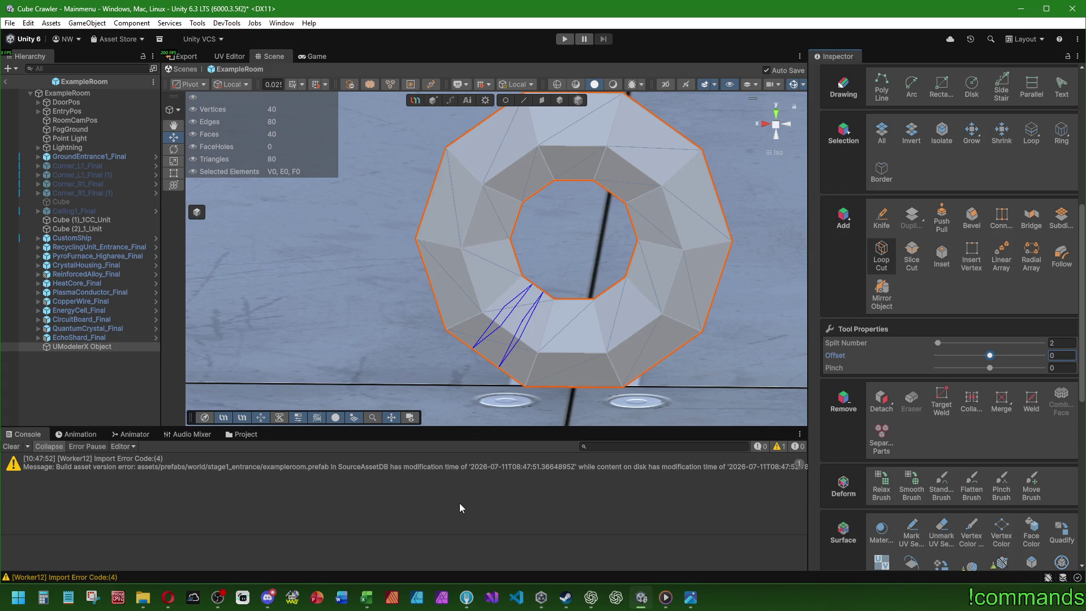
left_click(1058, 343)
type("6")
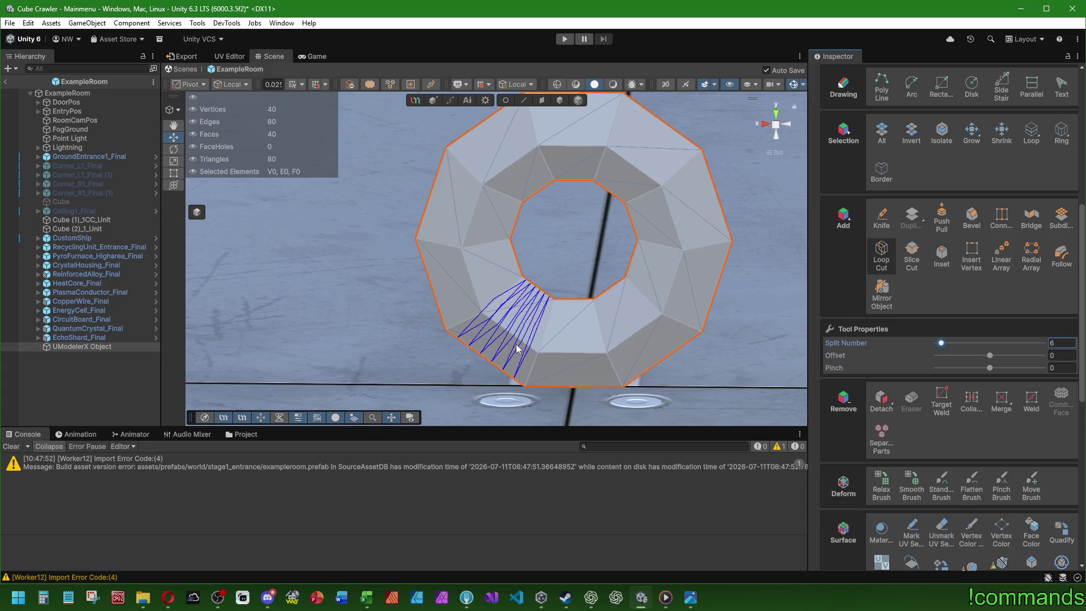